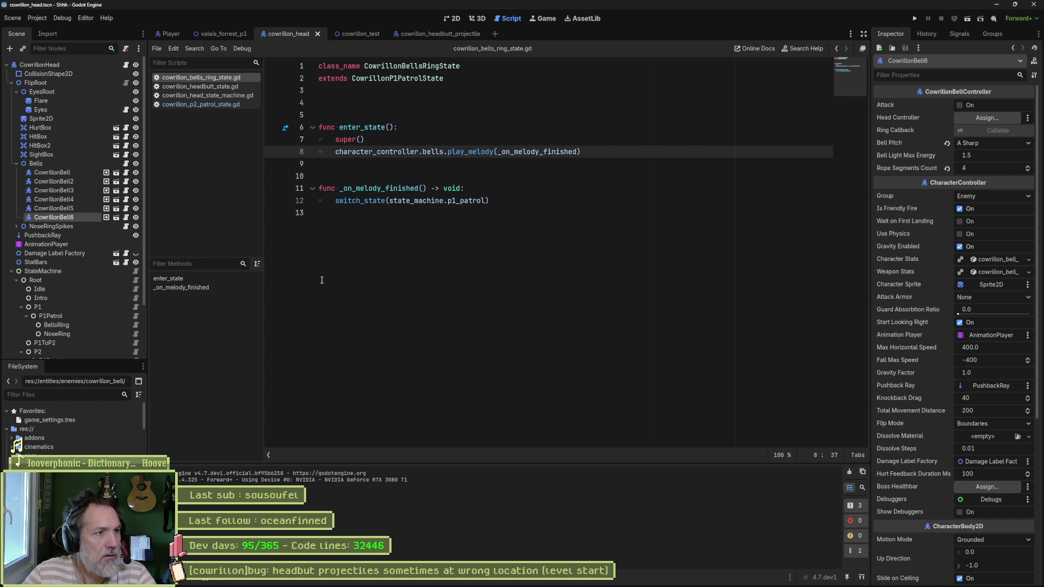
# Open character_controller.gd folded at its on_hurt function, in Distraction Free Mode.
pyautogui.moveTo(492, 201); pyautogui.dragTo(471, 200)
pyautogui.hotkey('ctrl', 'alt', 'o')
pyautogui.write('char')
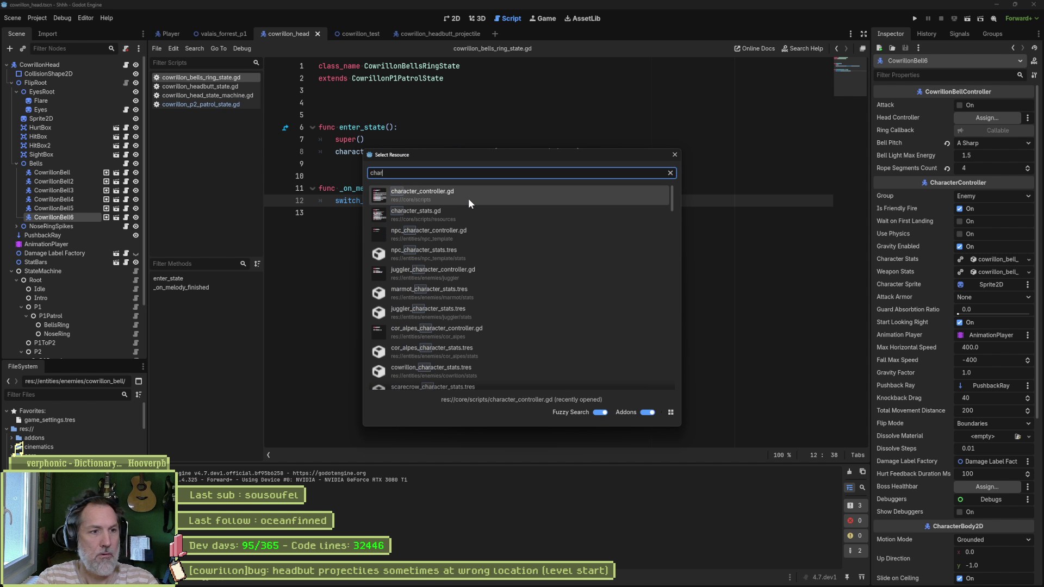
pyautogui.press('Return')
pyautogui.hotkey('alt', '0')
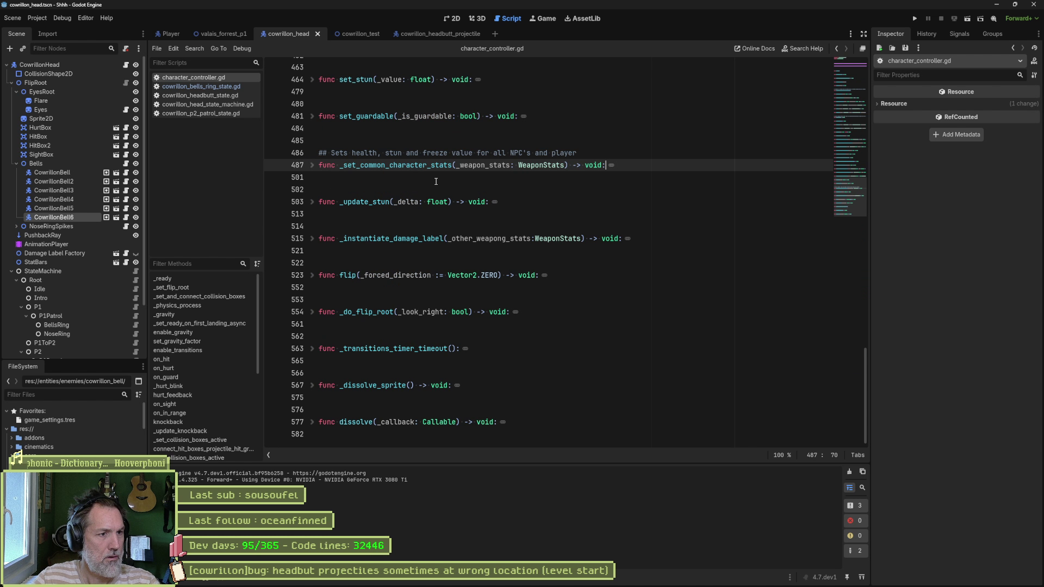
pyautogui.click(207, 368)
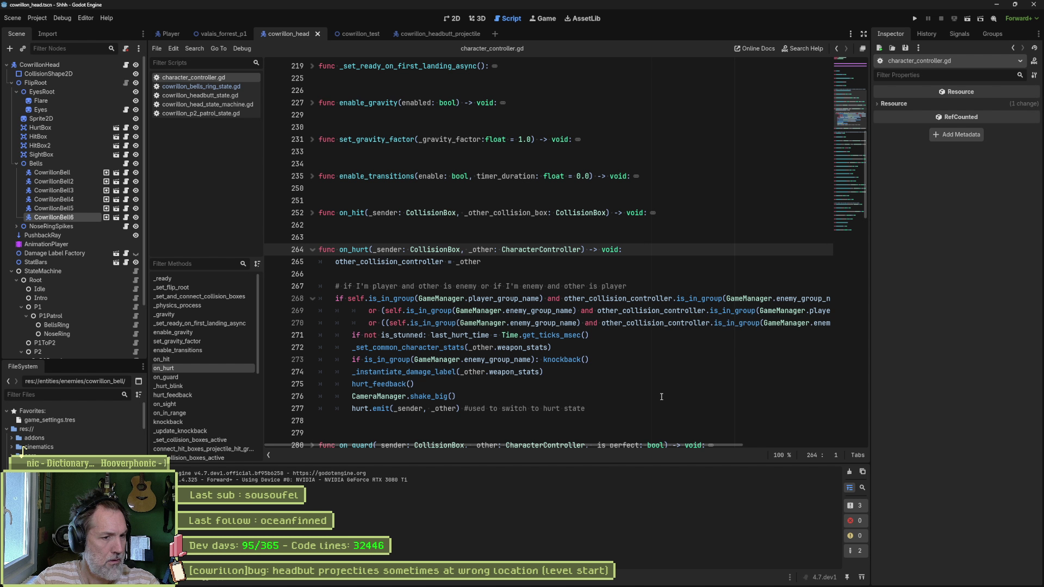
pyautogui.click(863, 34)
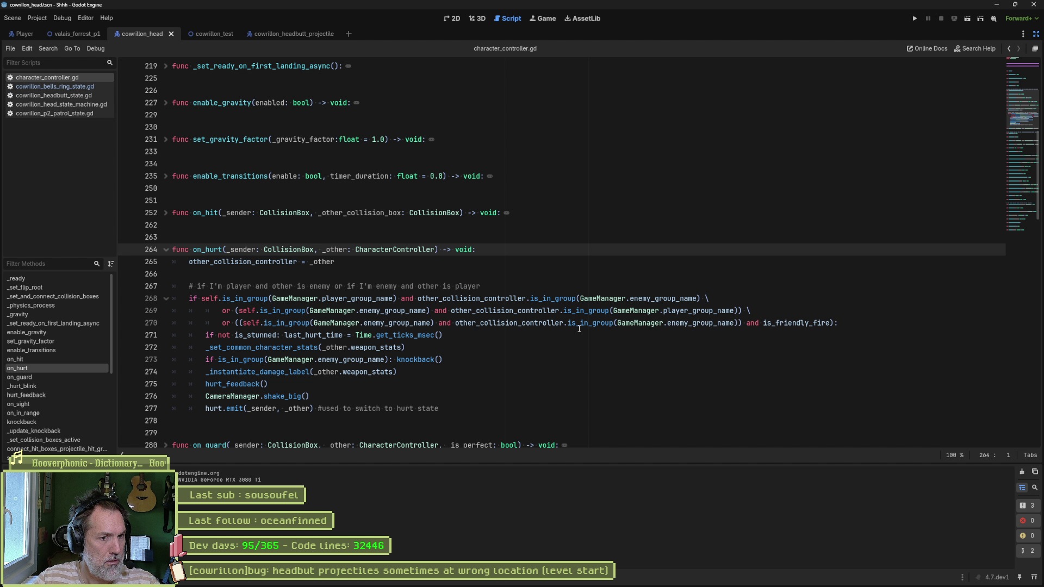
pyautogui.moveTo(617, 323); pyautogui.dragTo(830, 323)
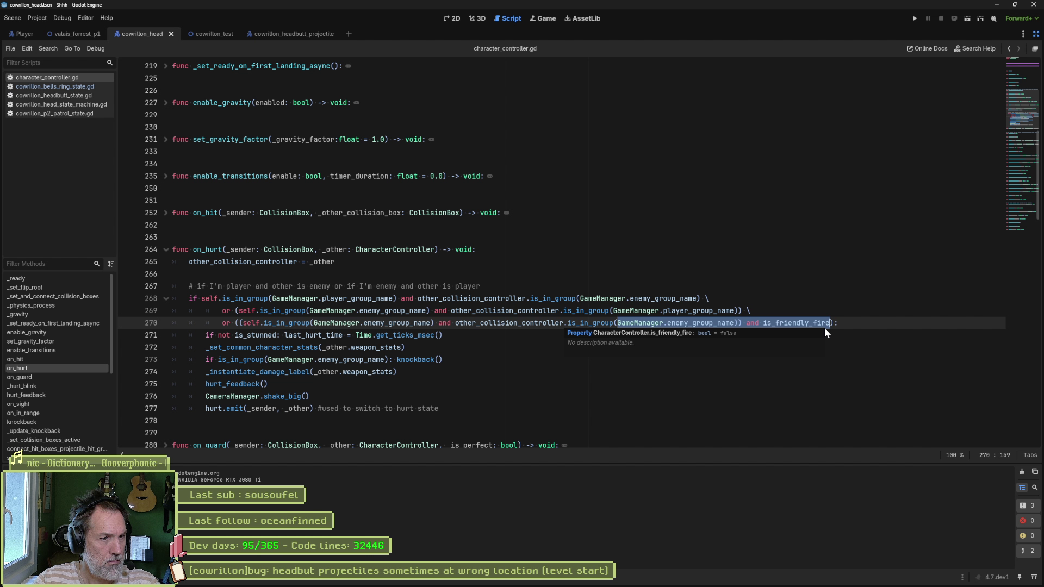
pyautogui.click(547, 323)
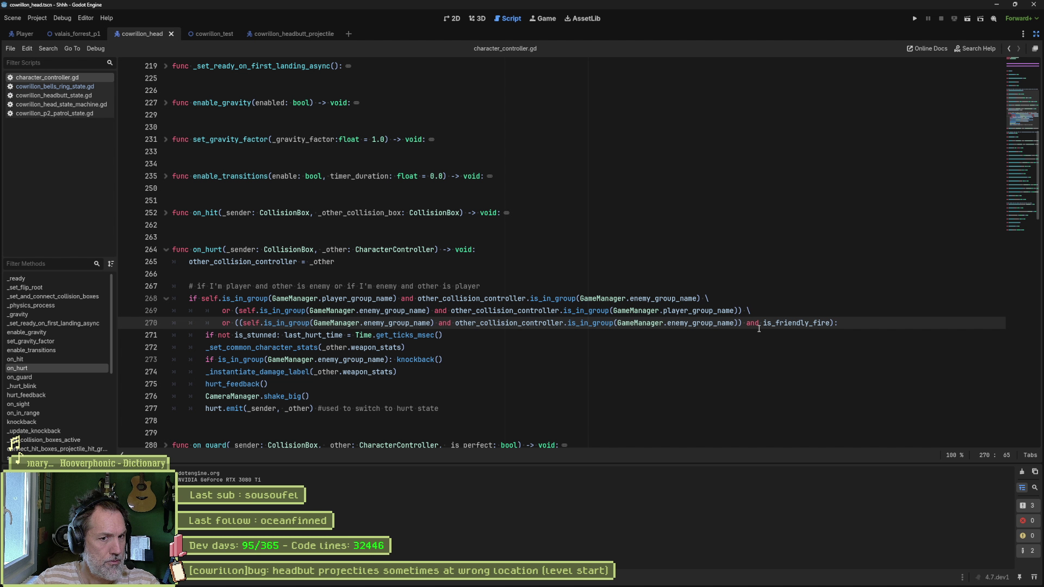
pyautogui.moveTo(765, 323); pyautogui.dragTo(830, 323)
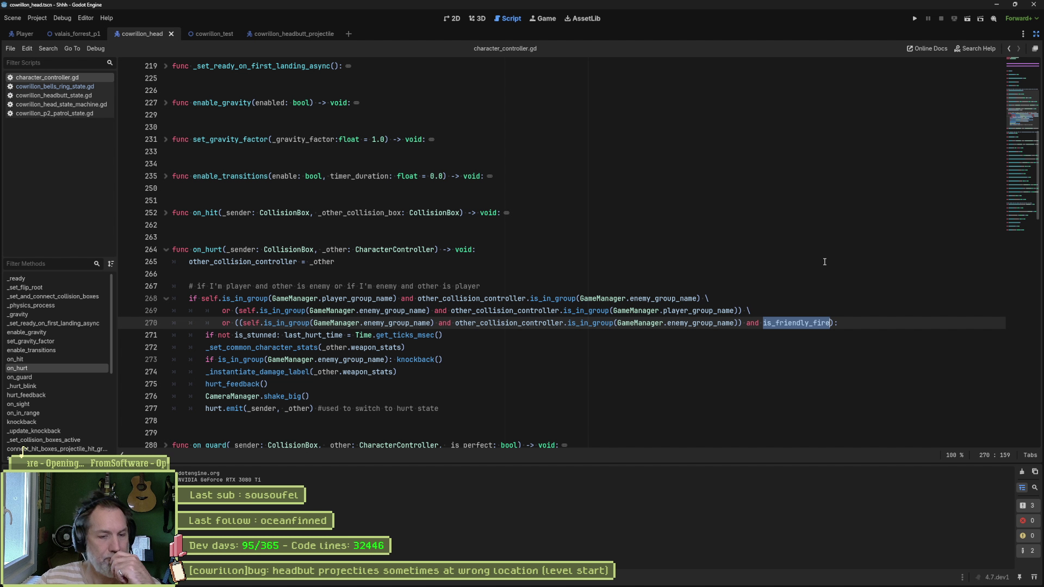
# Duplicate the line 270 enemy-group condition as a new line 271.
pyautogui.click(810, 324)
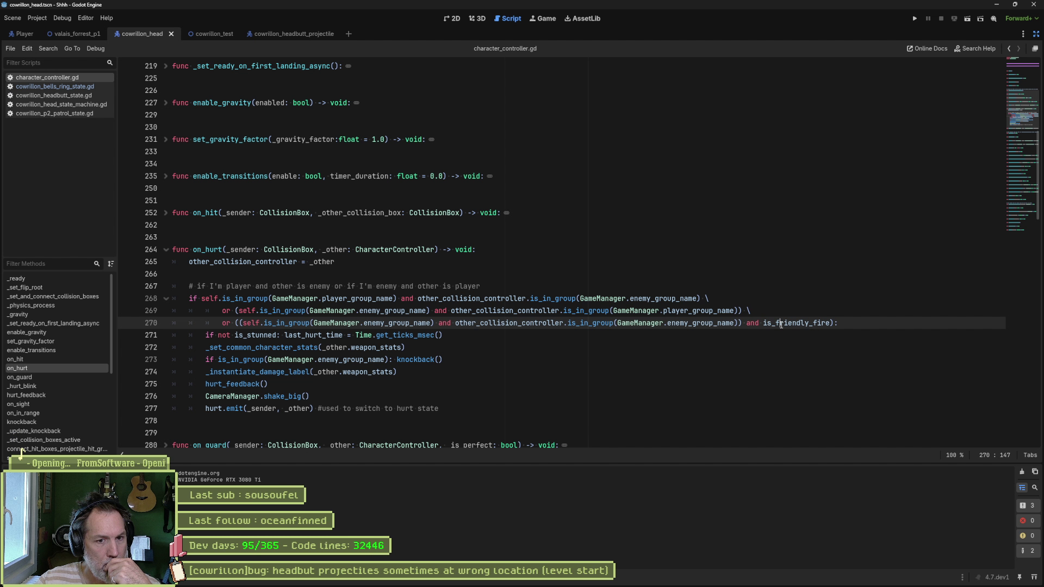
pyautogui.moveTo(763, 324); pyautogui.dragTo(826, 332)
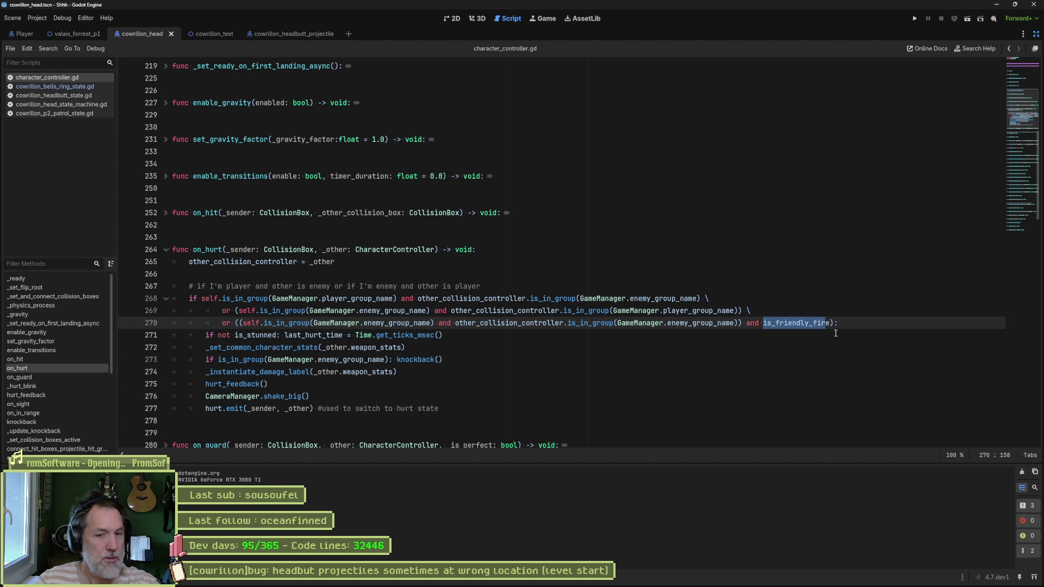
pyautogui.click(802, 311)
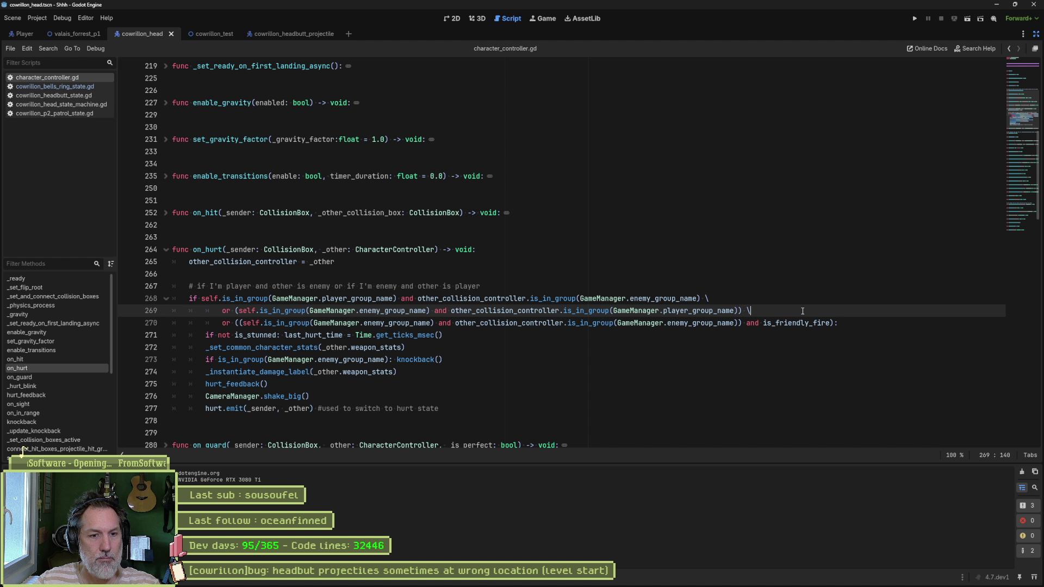
pyautogui.moveTo(832, 323); pyautogui.dragTo(742, 312)
pyautogui.hotkey('ctrl', 'c')
pyautogui.click(835, 323)
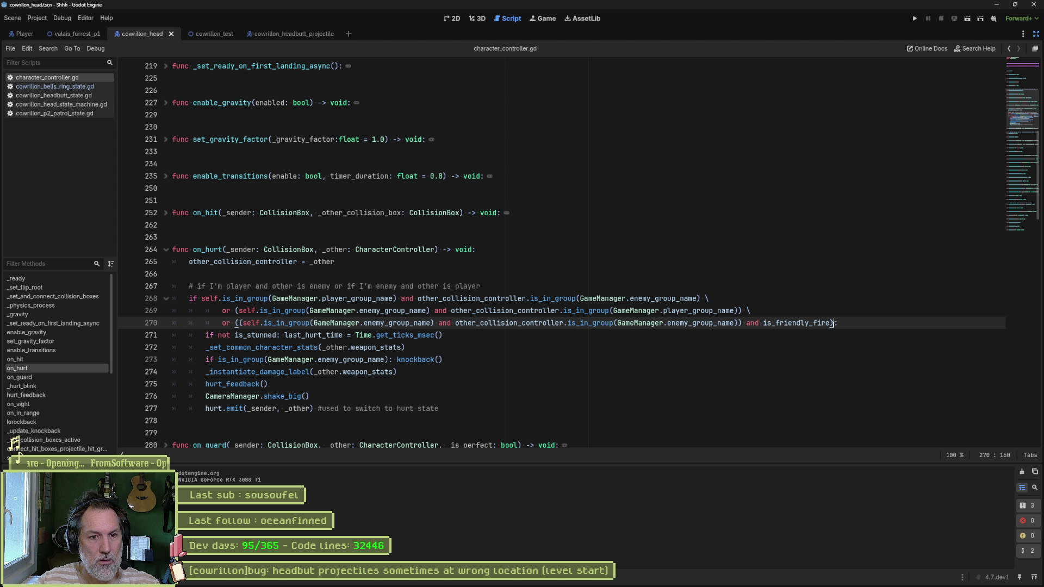
pyautogui.hotkey('ctrl', 'v')
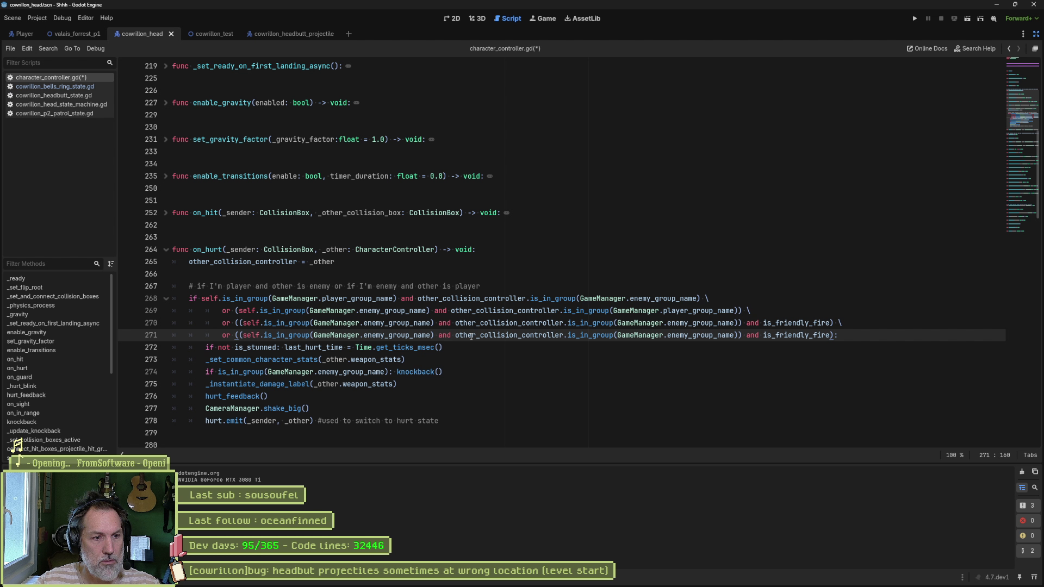
# Prefix is_friendly_fire on line 271 with other_collision_controller. and run the scene.
pyautogui.moveTo(457, 337); pyautogui.dragTo(567, 337)
pyautogui.click(764, 335)
pyautogui.hotkey('ctrl', 'v')
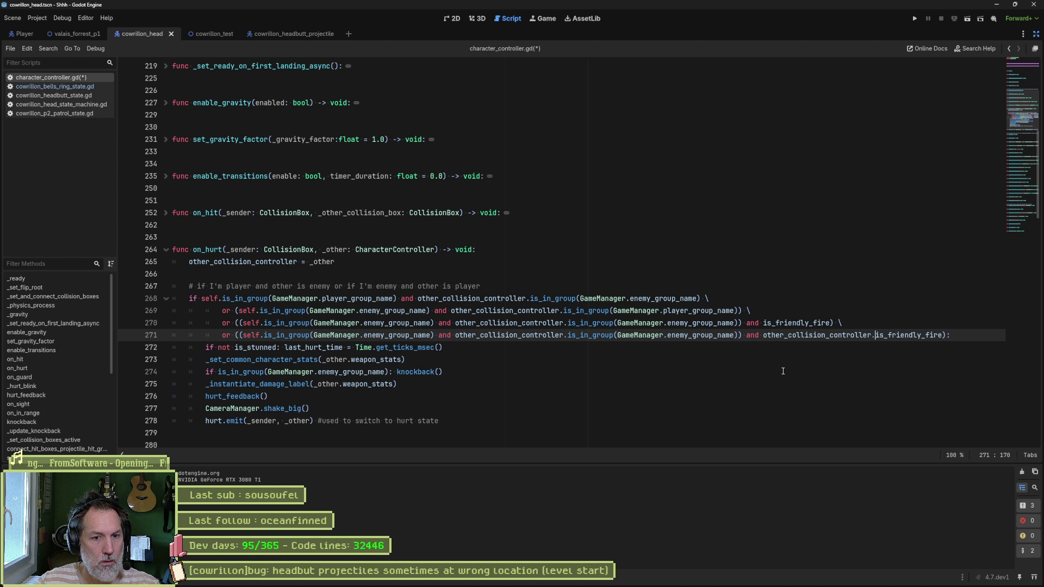
pyautogui.press('F6')
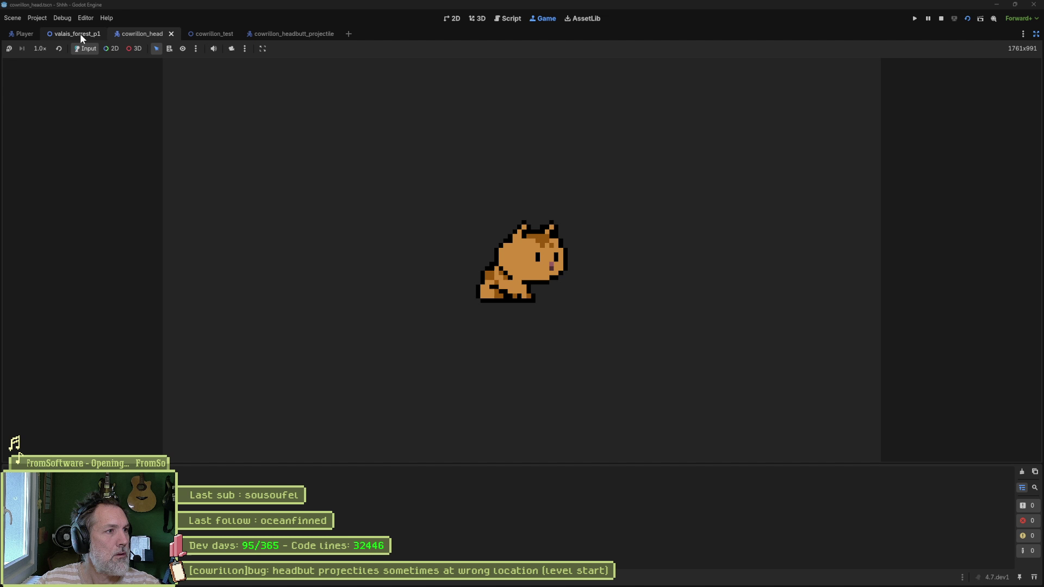
# Run the valais_forrest_p1 scene and move the cat left and right near the boss.
pyautogui.click(80, 33)
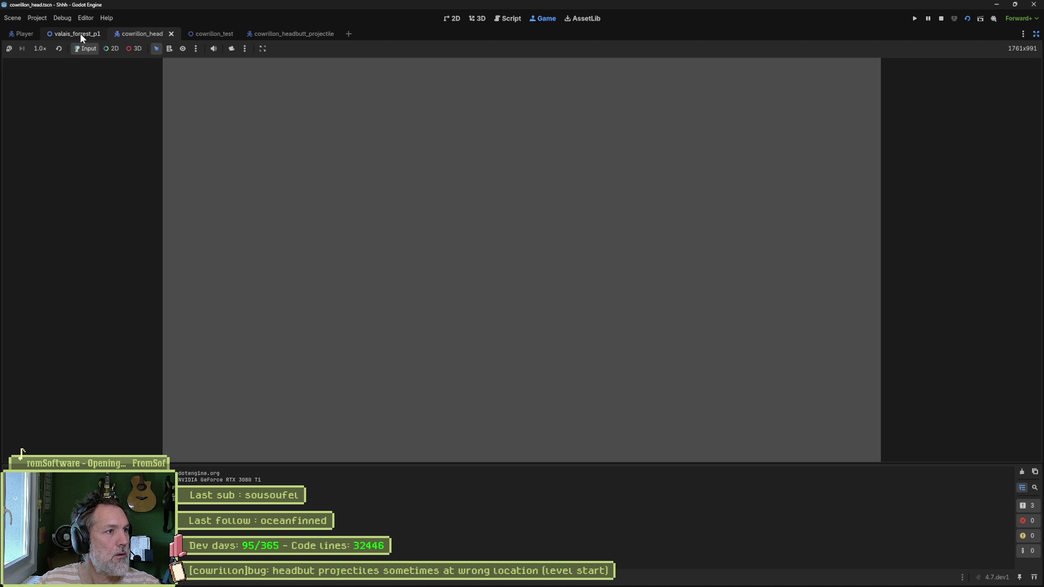
pyautogui.press('F6')
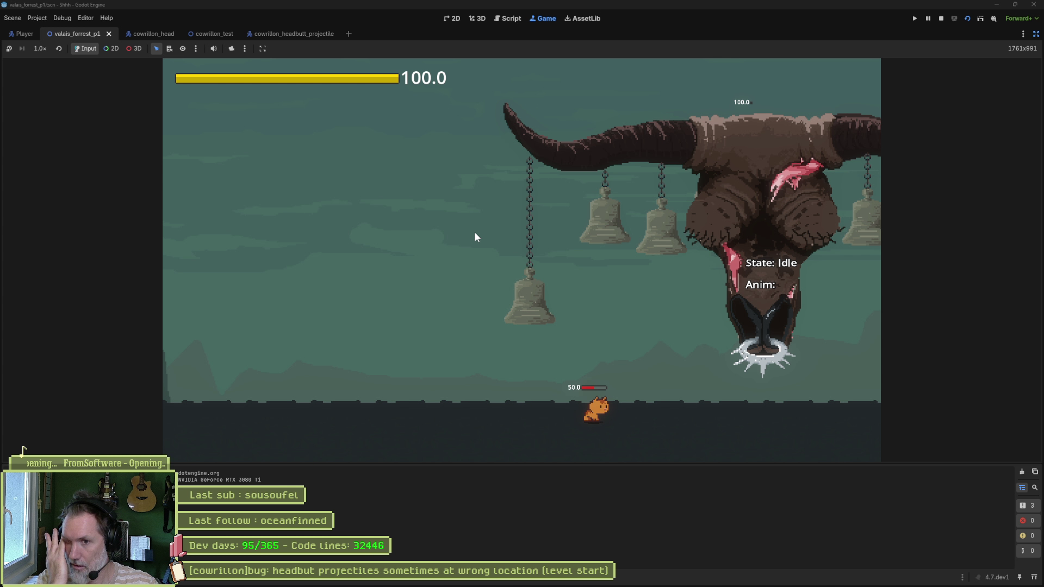
pyautogui.press('d')
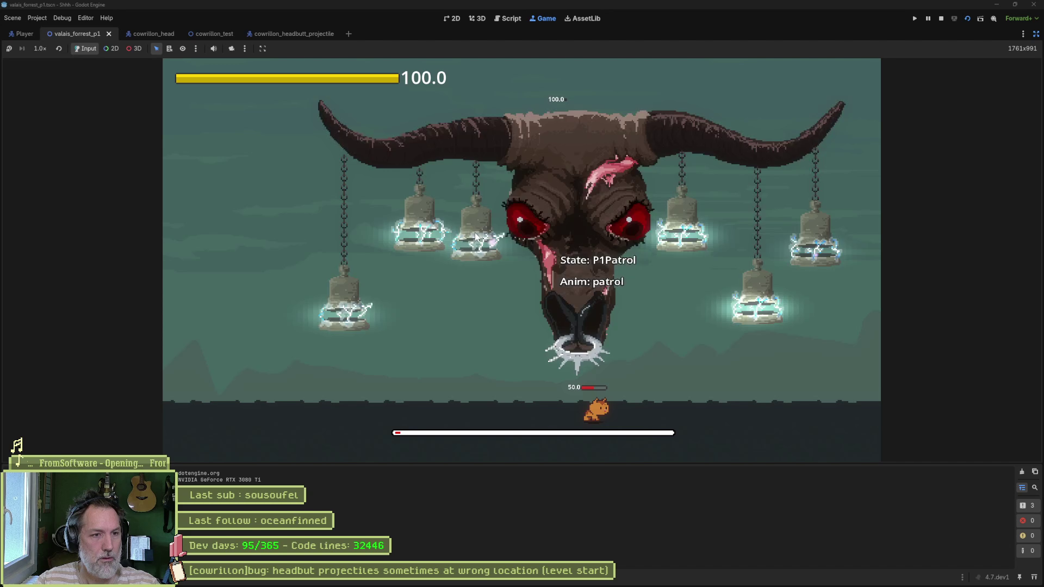
pyautogui.press('a')
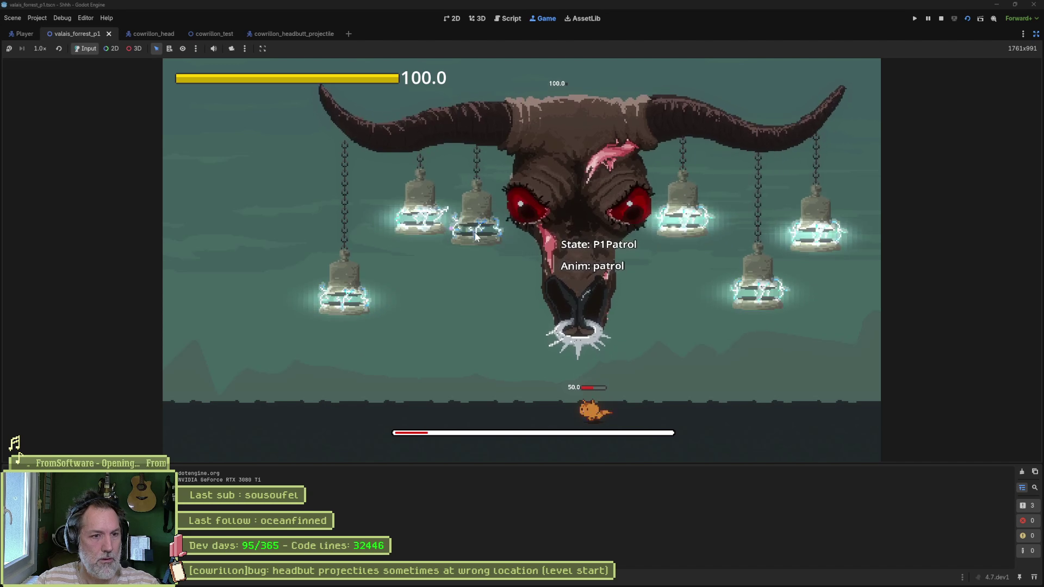
pyautogui.press('d')
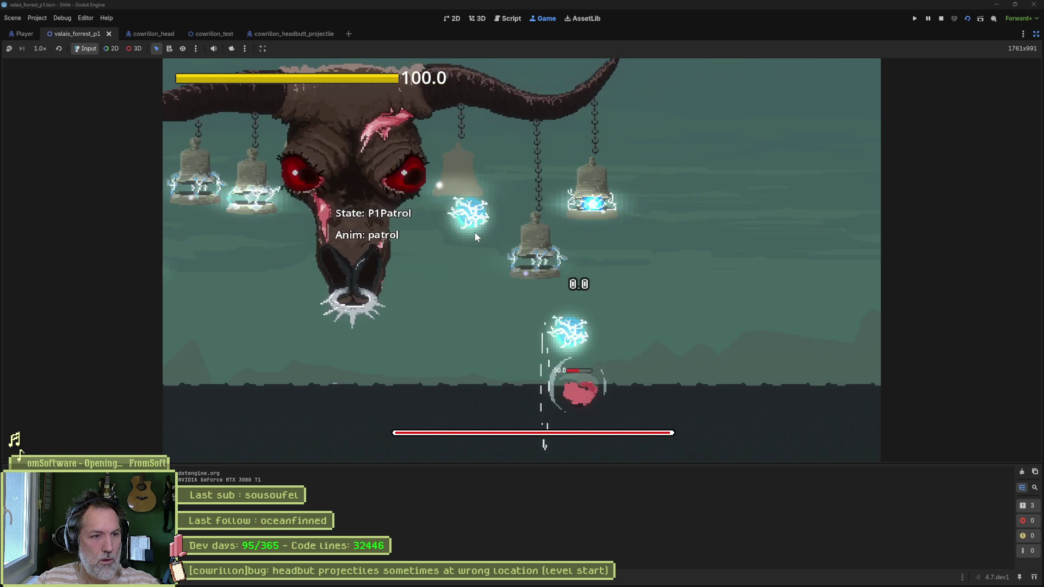
pyautogui.press('a')
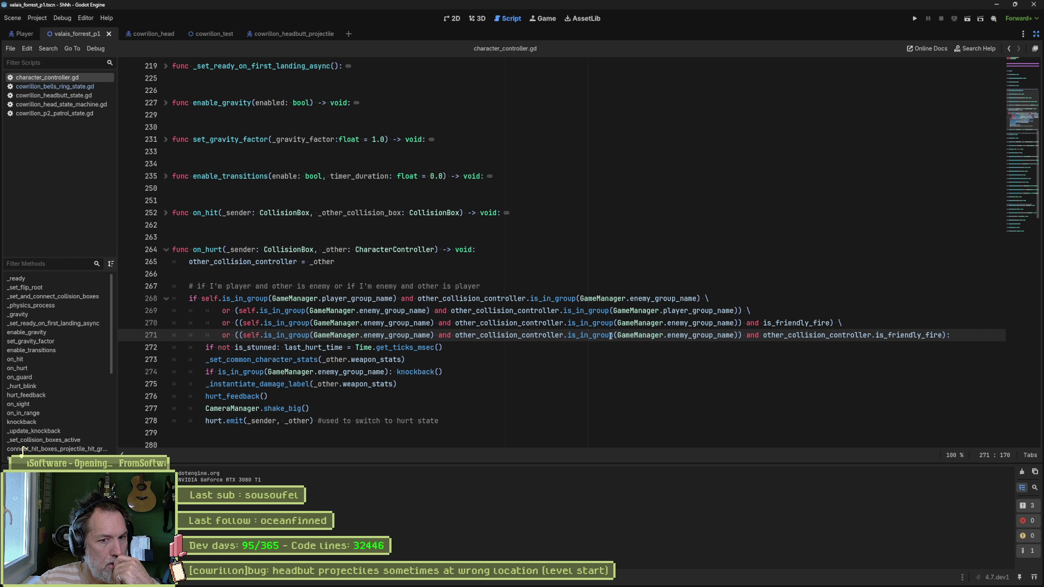
# Add a print_debug on line 266 printing self and its enemy-group check.
pyautogui.moveTo(611, 336)
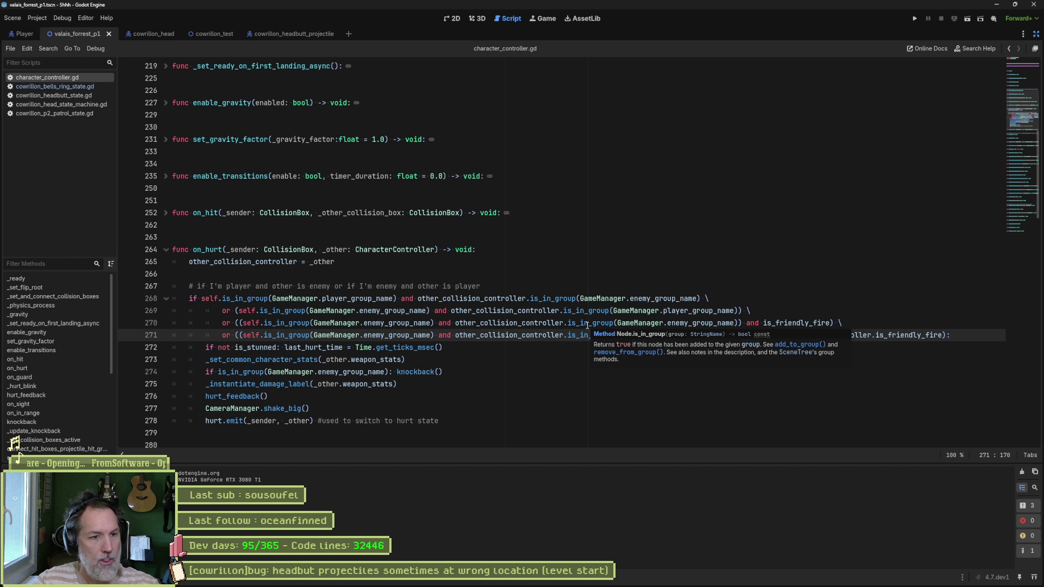
pyautogui.moveTo(243, 323); pyautogui.dragTo(407, 321)
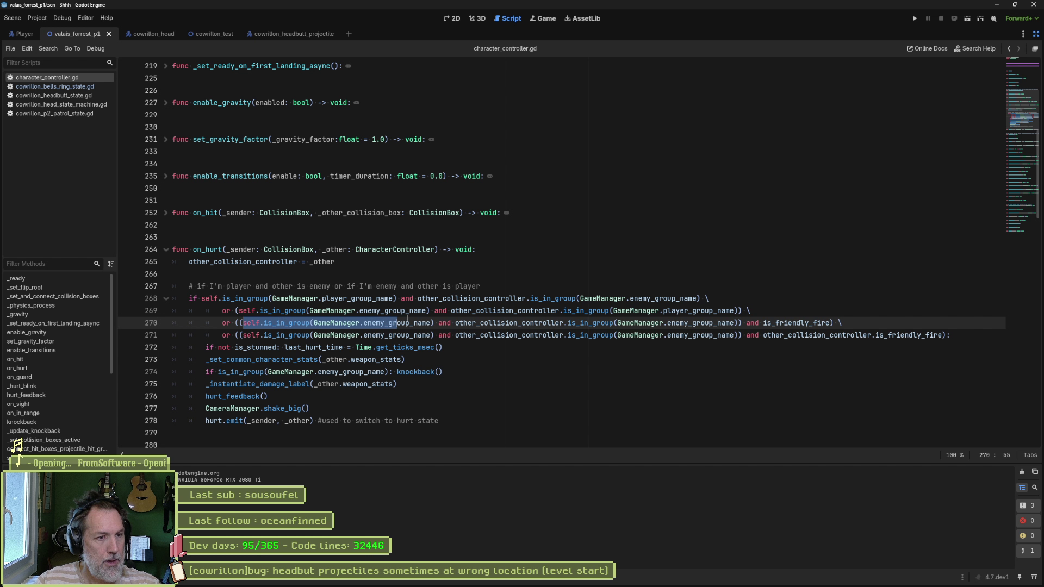
pyautogui.click(473, 276)
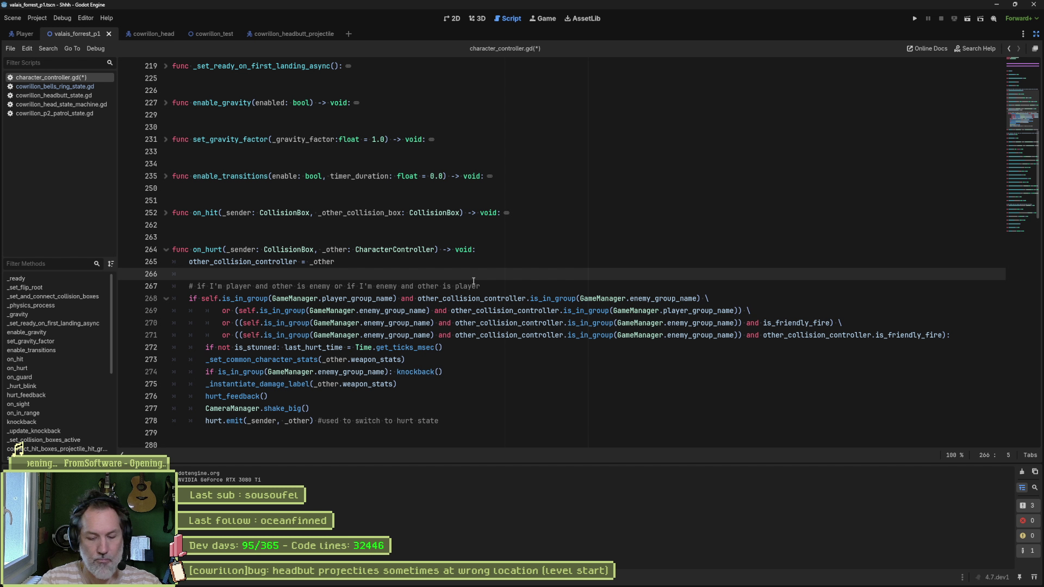
pyautogui.write('print_')
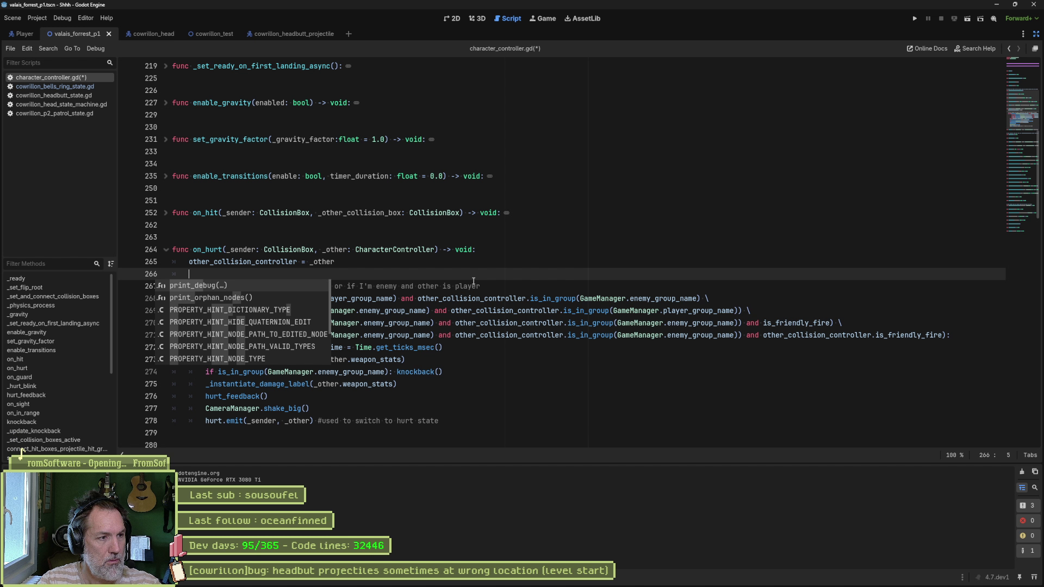
pyautogui.write('print_d')
pyautogui.press('Return')
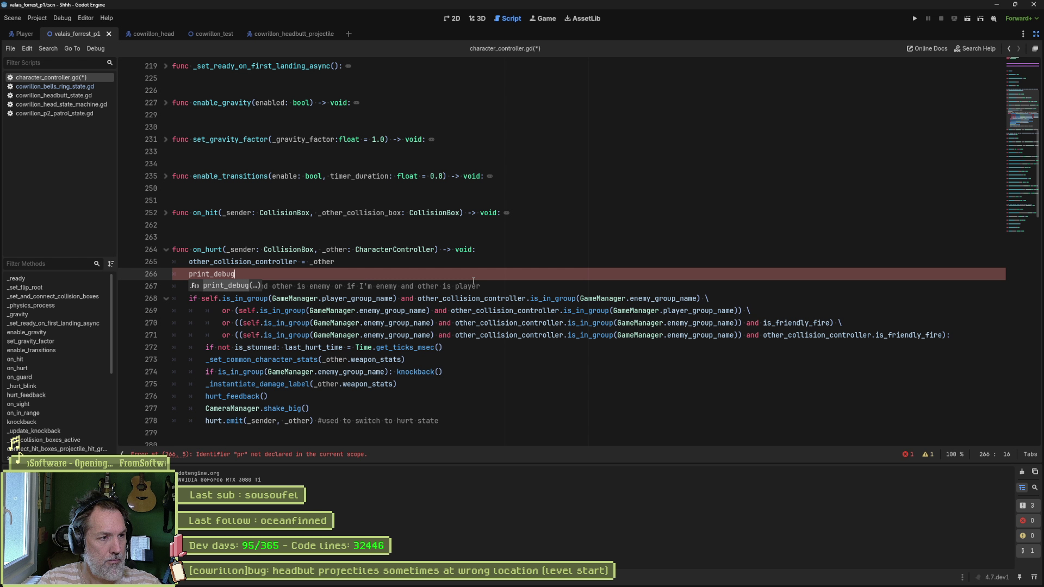
pyautogui.write('self')
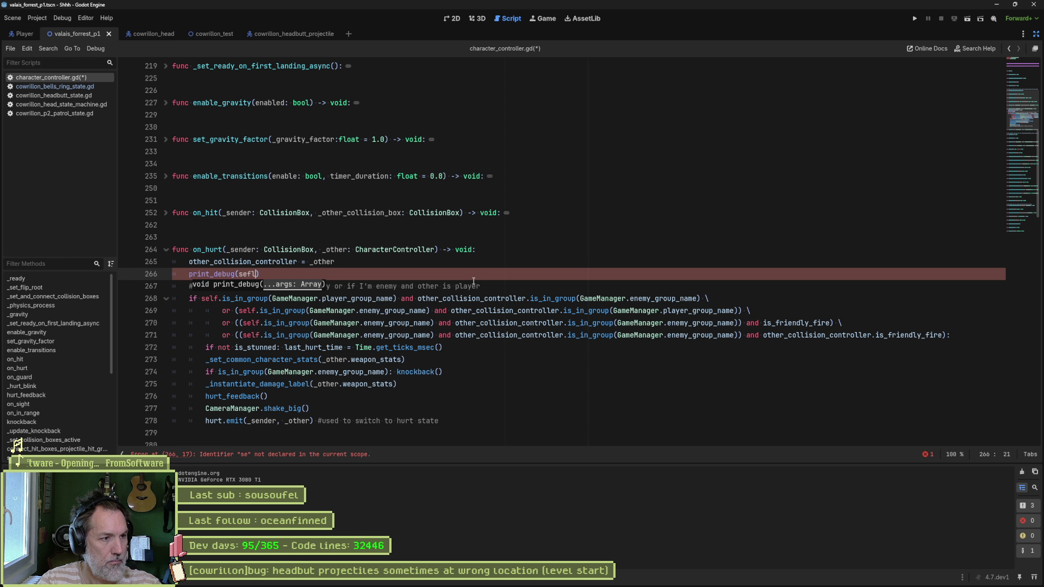
pyautogui.write(', " self.is_in_group(GameManager.enemy_group_name): "')
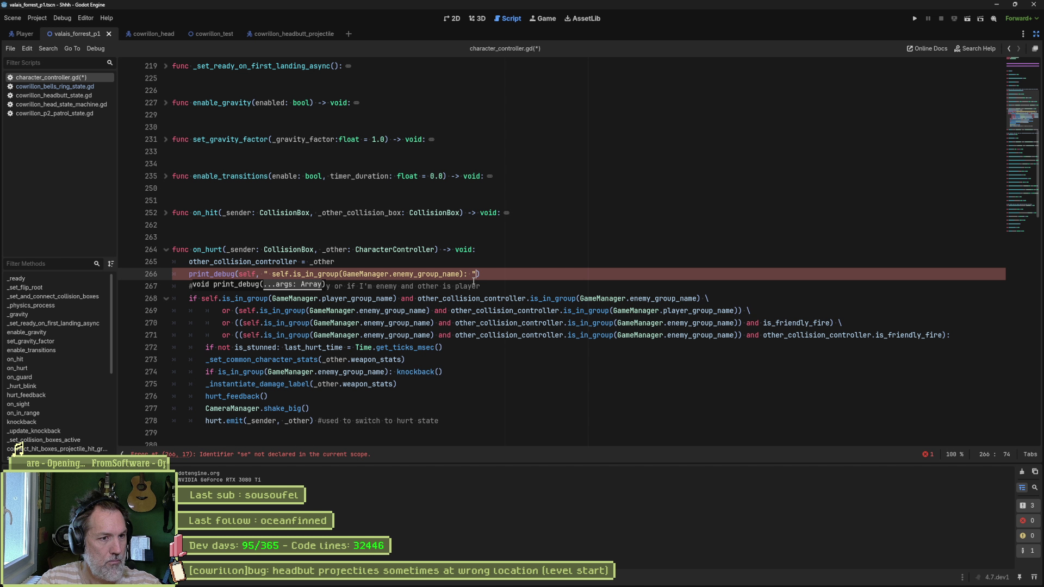
pyautogui.write(',')
pyautogui.hotkey('ctrl', 'v')
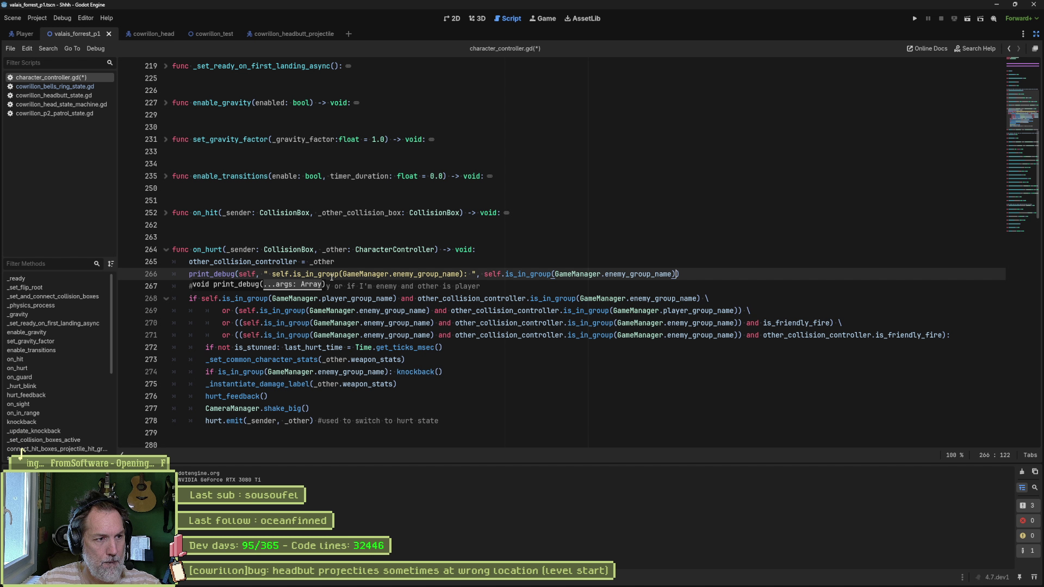
# Replace the print_debug's first argument with name instead of cha.
pyautogui.doubleClick(240, 274)
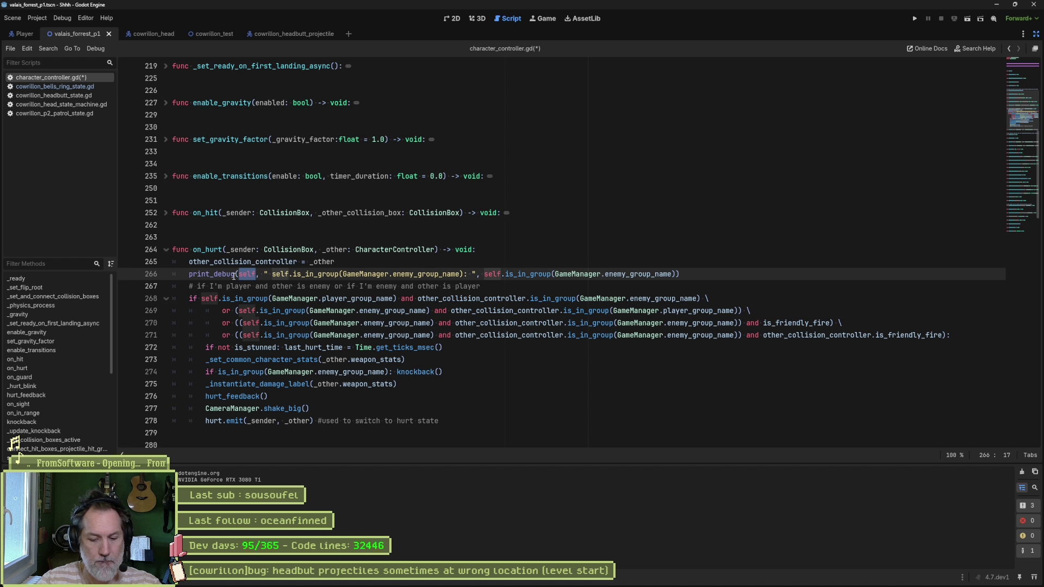
pyautogui.write('cah')
pyautogui.press('BackSpace')
pyautogui.press('BackSpace')
pyautogui.write('ha')
pyautogui.press('Return')
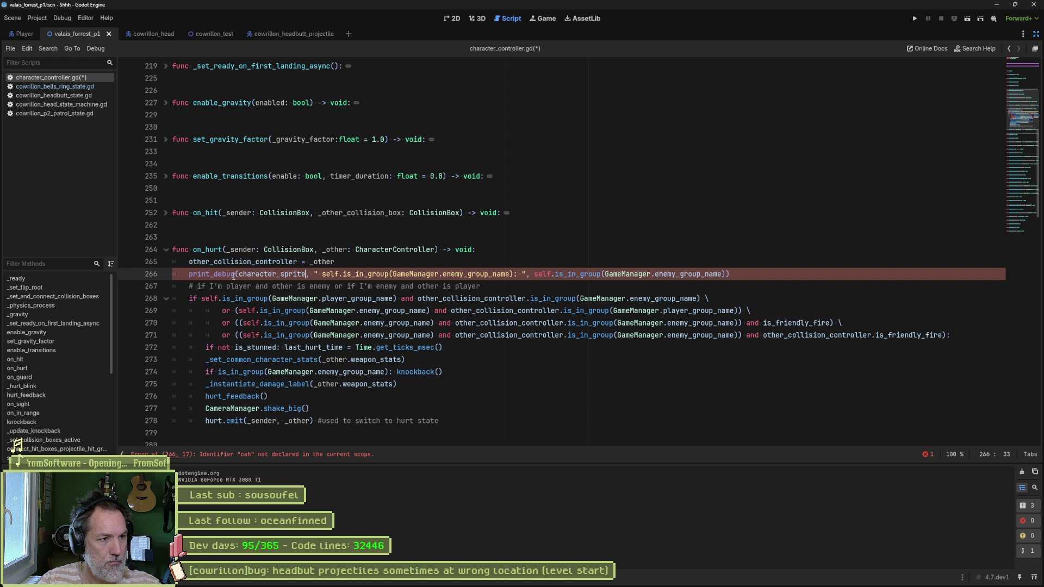
pyautogui.press('BackSpace')
pyautogui.press('BackSpace')
pyautogui.press('BackSpace')
pyautogui.write('ha')
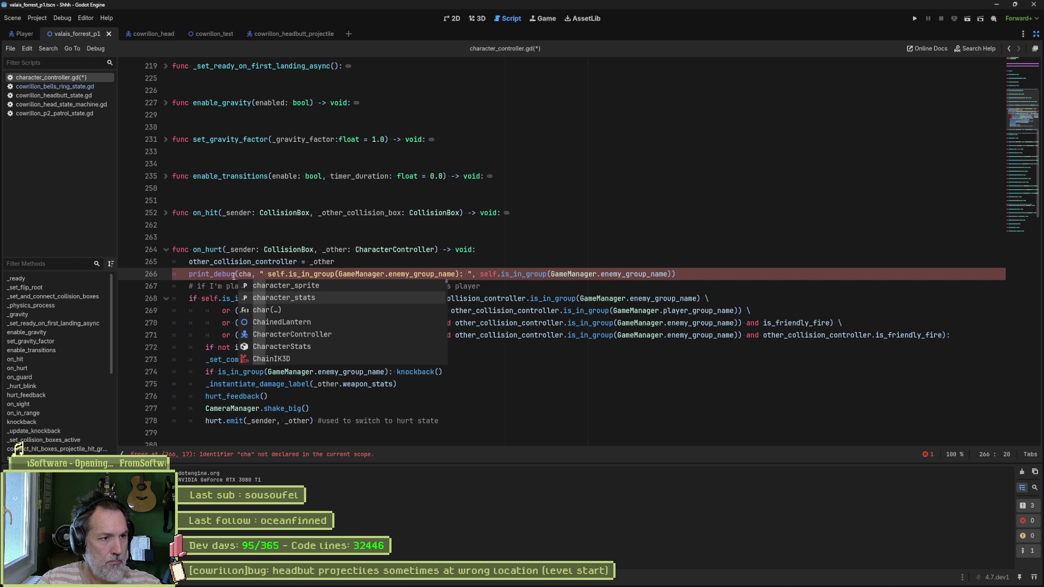
pyautogui.press('BackSpace')
pyautogui.press('BackSpace')
pyautogui.press('BackSpace')
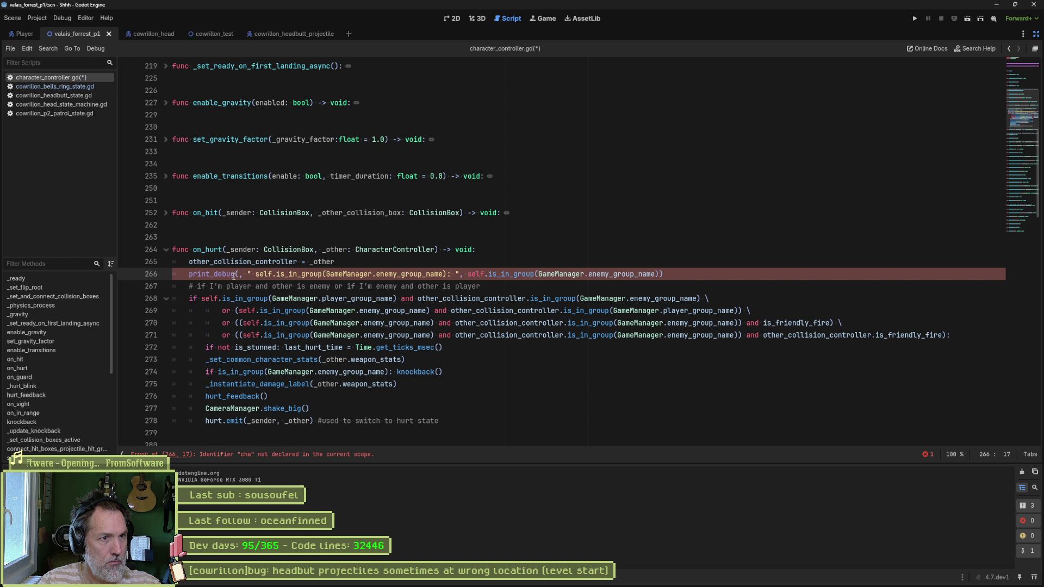
pyautogui.write('name')
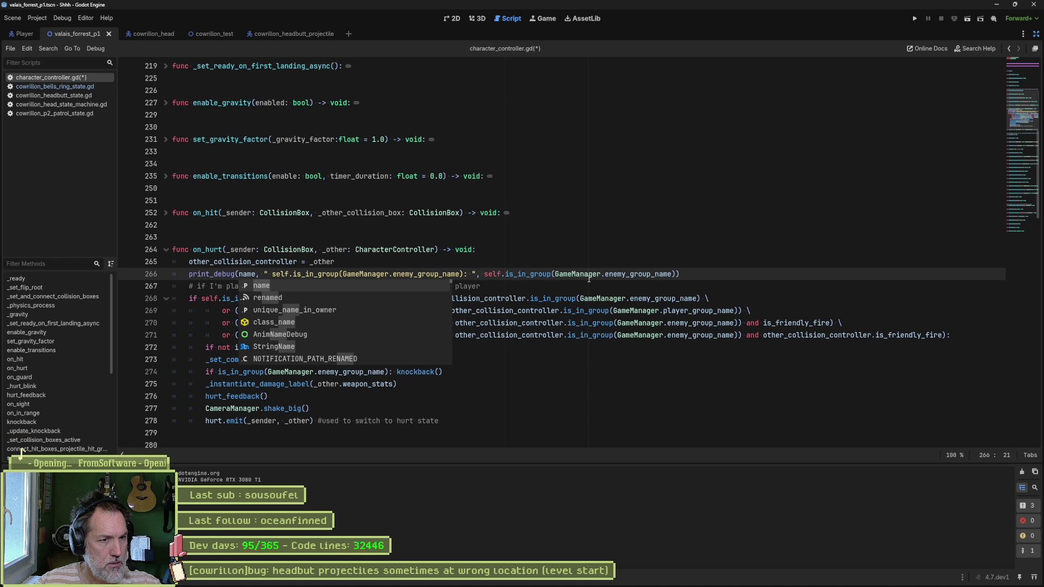
pyautogui.click(683, 274)
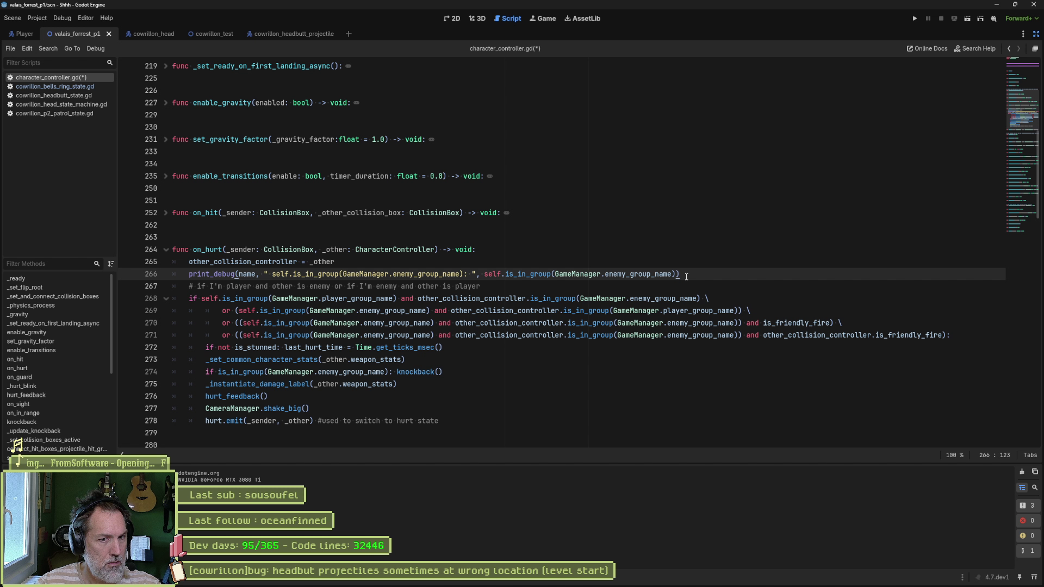
# Duplicate the print_debug line twice and make line 267 print is_friendly_fire.
pyautogui.hotkey('ctrl', 'shift', 'd')
pyautogui.hotkey('ctrl', 'shift', 'd')
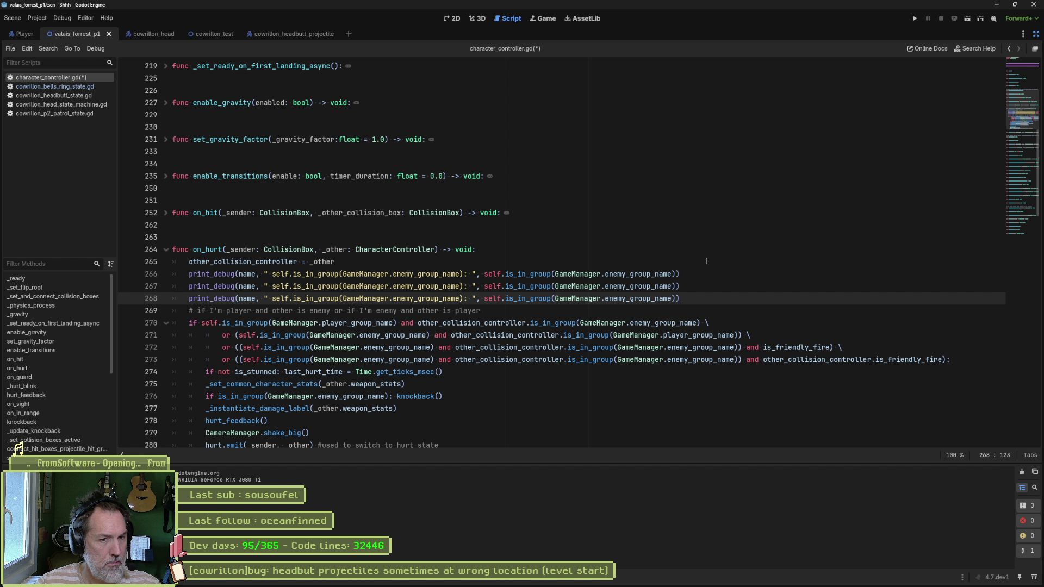
pyautogui.hotkey('ctrl', 'shift', 'd')
pyautogui.doubleClick(779, 359)
pyautogui.hotkey('ctrl', 'c')
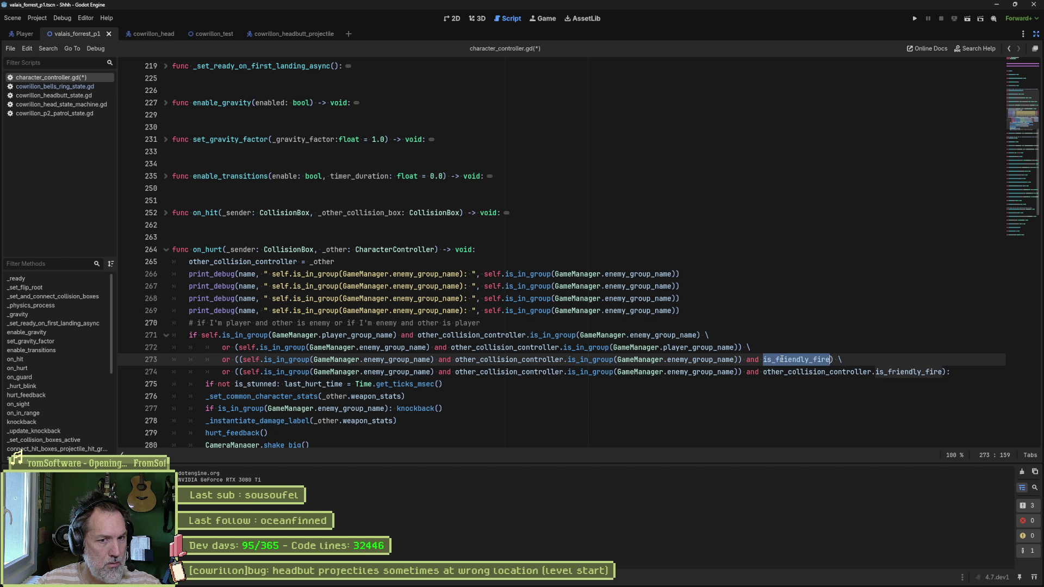
pyautogui.moveTo(272, 286); pyautogui.dragTo(462, 287)
pyautogui.hotkey('ctrl', 'v')
pyautogui.moveTo(363, 287); pyautogui.dragTo(555, 287)
pyautogui.hotkey('ctrl', 'v')
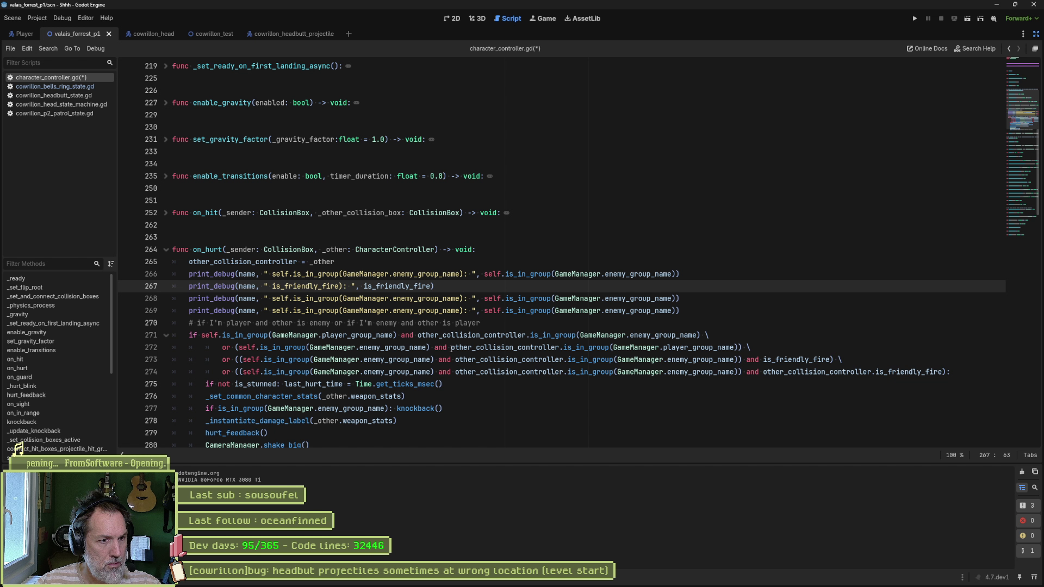
# Make lines 268–269 print the player-group check and other_collision_controller.is_friendly_fire.
pyautogui.moveTo(452, 348); pyautogui.dragTo(736, 348)
pyautogui.hotkey('ctrl', 'c')
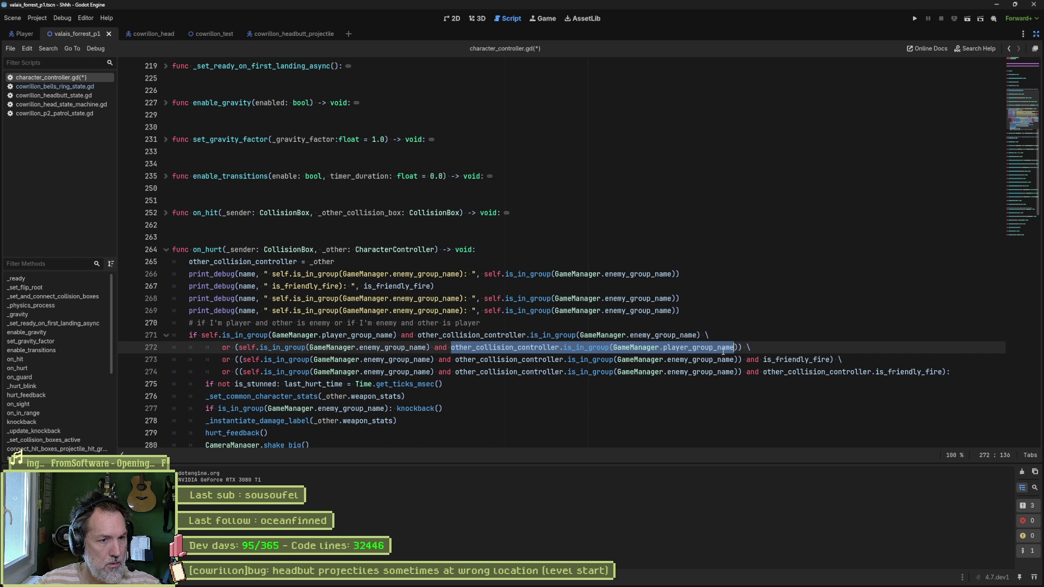
pyautogui.moveTo(272, 298); pyautogui.dragTo(463, 298)
pyautogui.hotkey('ctrl', 'v')
pyautogui.moveTo(763, 373); pyautogui.dragTo(943, 373)
pyautogui.hotkey('ctrl', 'c')
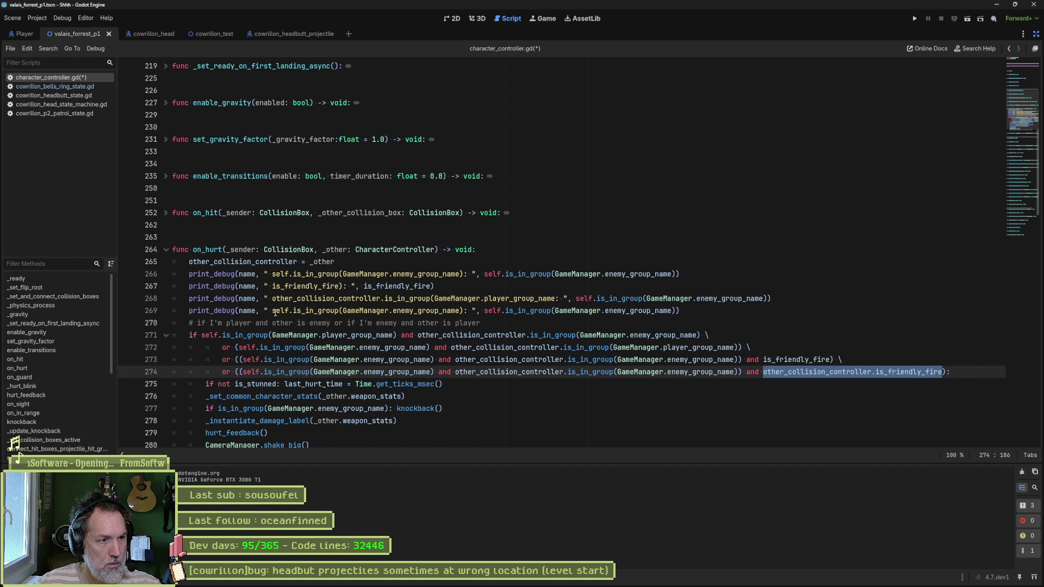
pyautogui.moveTo(272, 310); pyautogui.dragTo(655, 311)
pyautogui.hotkey('ctrl', 'v')
pyautogui.hotkey('ctrl', 'v')
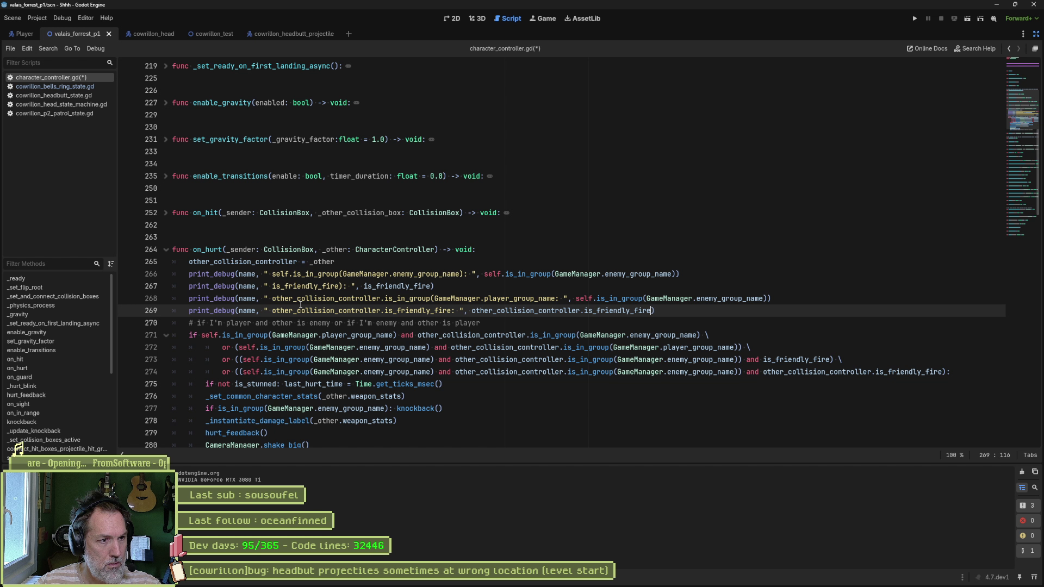
pyautogui.moveTo(275, 299); pyautogui.dragTo(766, 299)
pyautogui.hotkey('ctrl', 'c')
pyautogui.hotkey('ctrl', 'v')
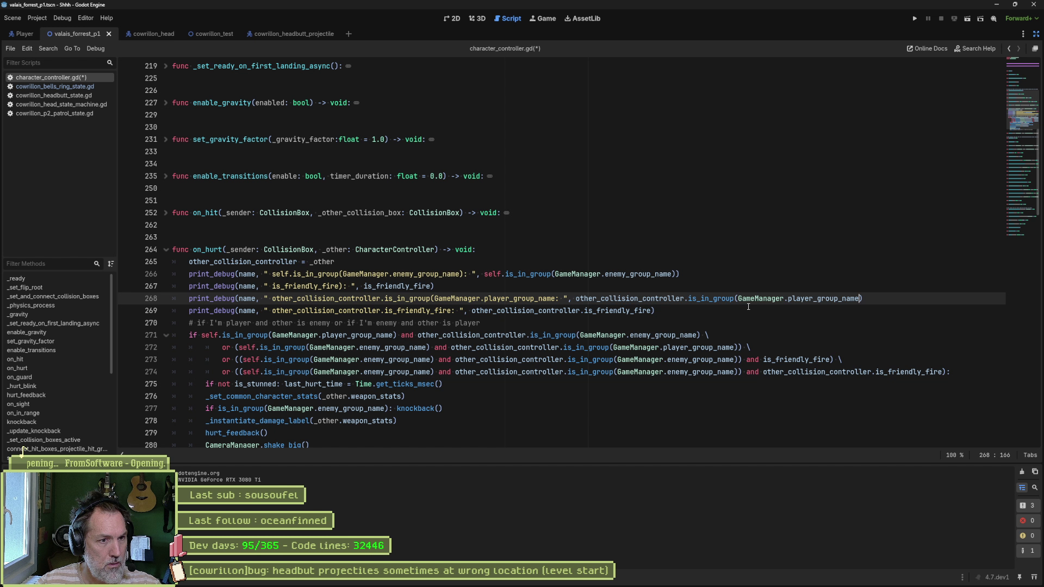
pyautogui.click(723, 314)
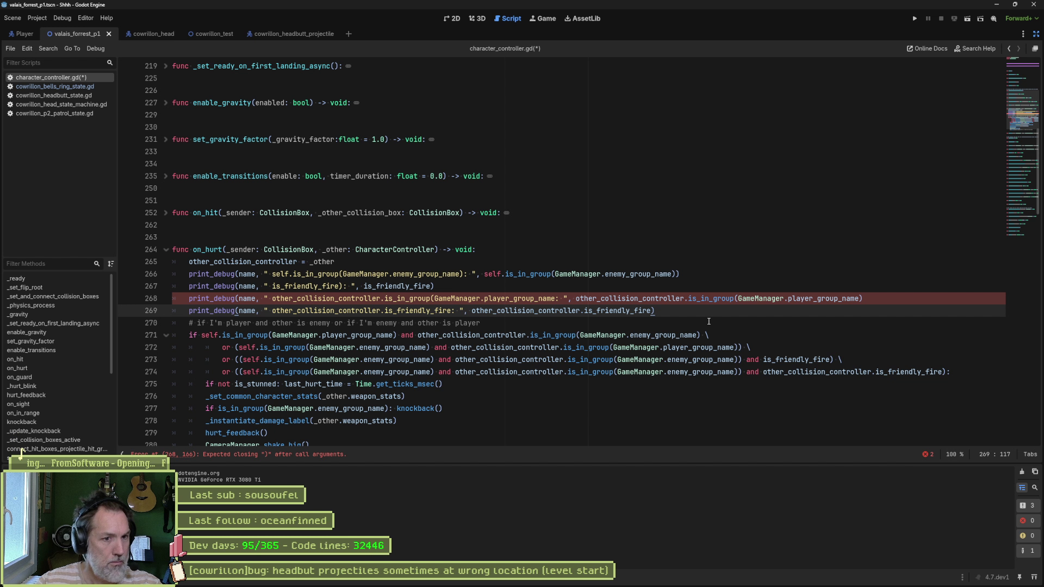
# Close line 268's parenthesis, add a dashed separator print_debug, save, and run the game.
pyautogui.tripleClick(872, 295)
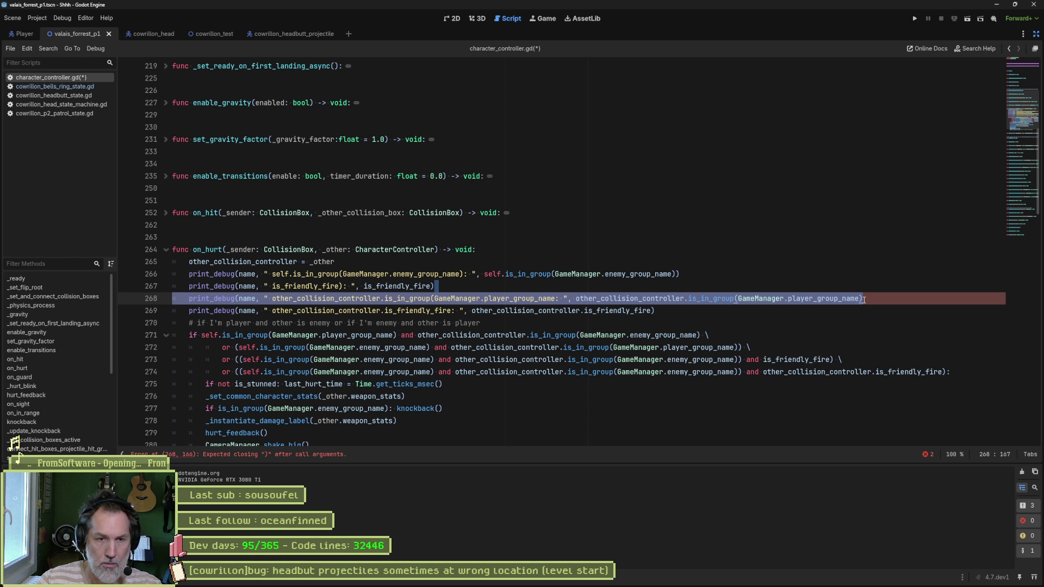
pyautogui.click(864, 299)
pyautogui.write(')')
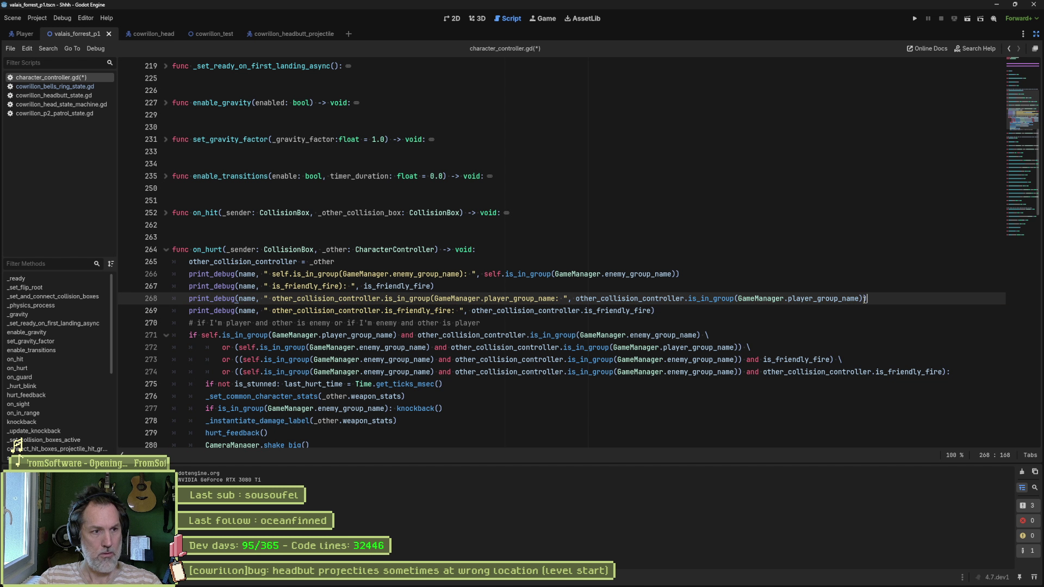
pyautogui.press('Down')
pyautogui.press('Return')
pyautogui.write('_de')
pyautogui.press('Return')
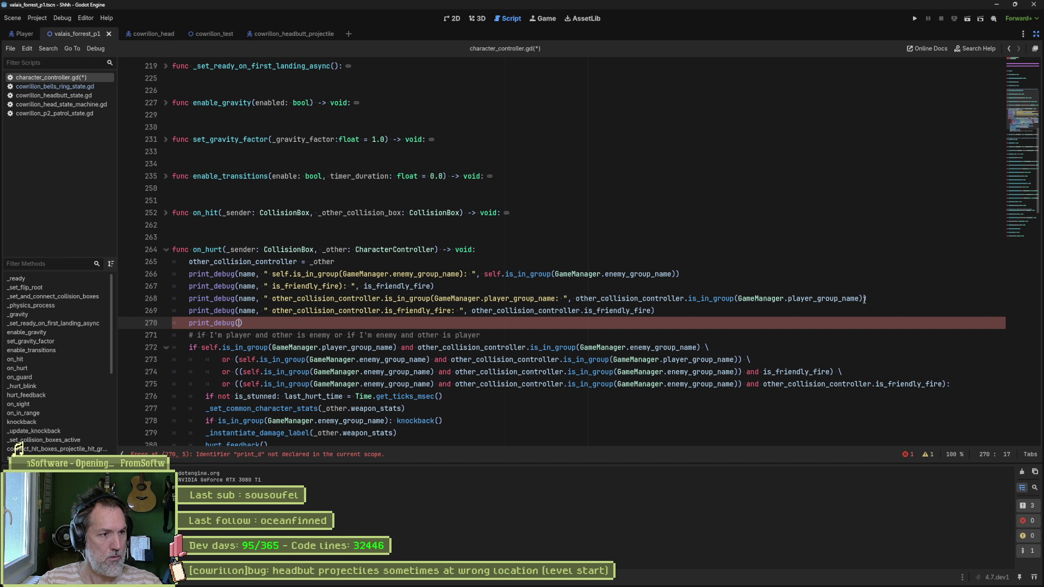
pyautogui.press('Left')
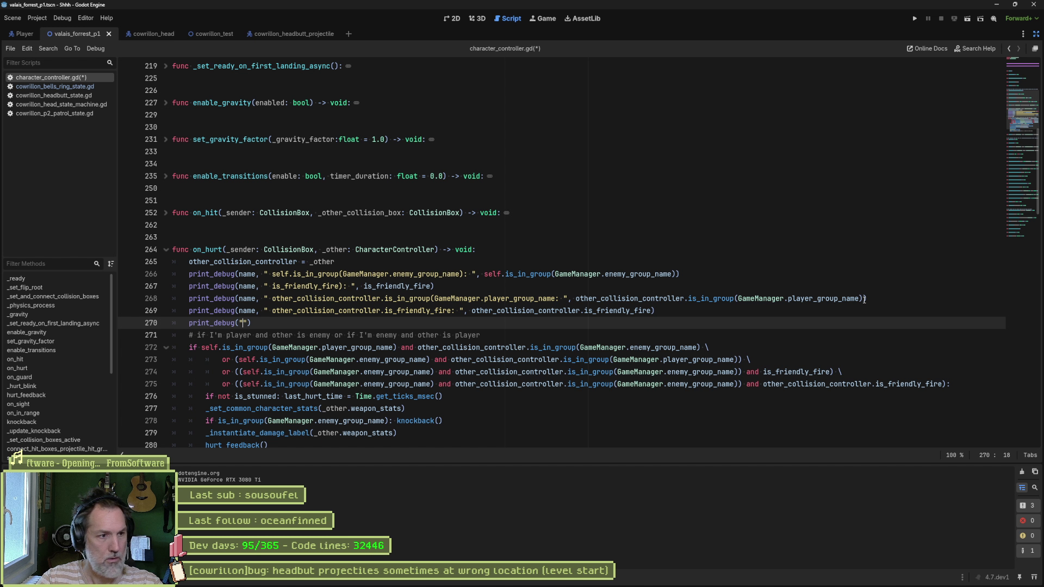
pyautogui.write('£££££££££££')
pyautogui.press('BackSpace')
pyautogui.press('BackSpace')
pyautogui.press('BackSpace')
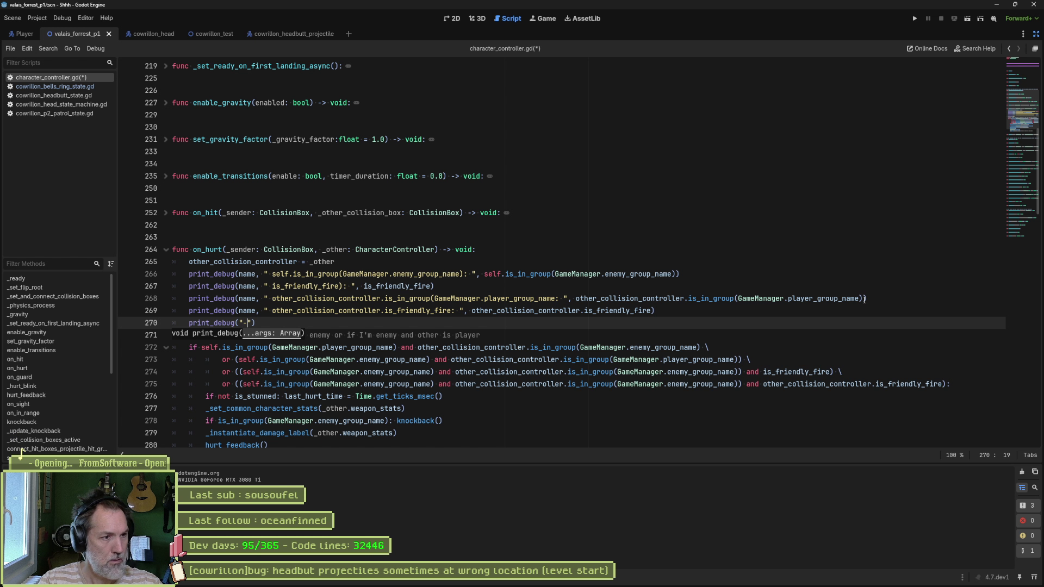
pyautogui.hotkey('ctrl', 's')
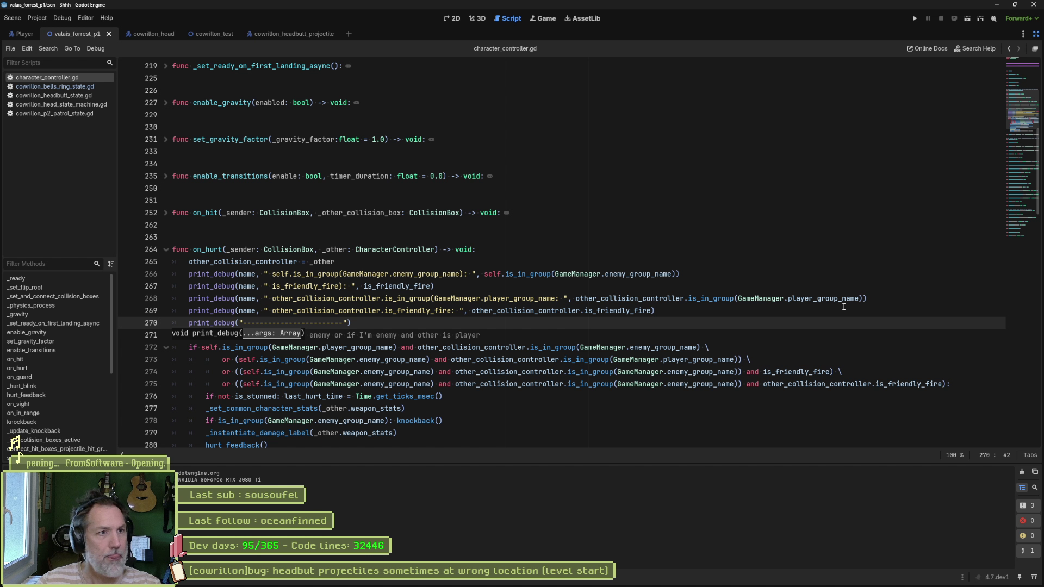
pyautogui.press('F5')
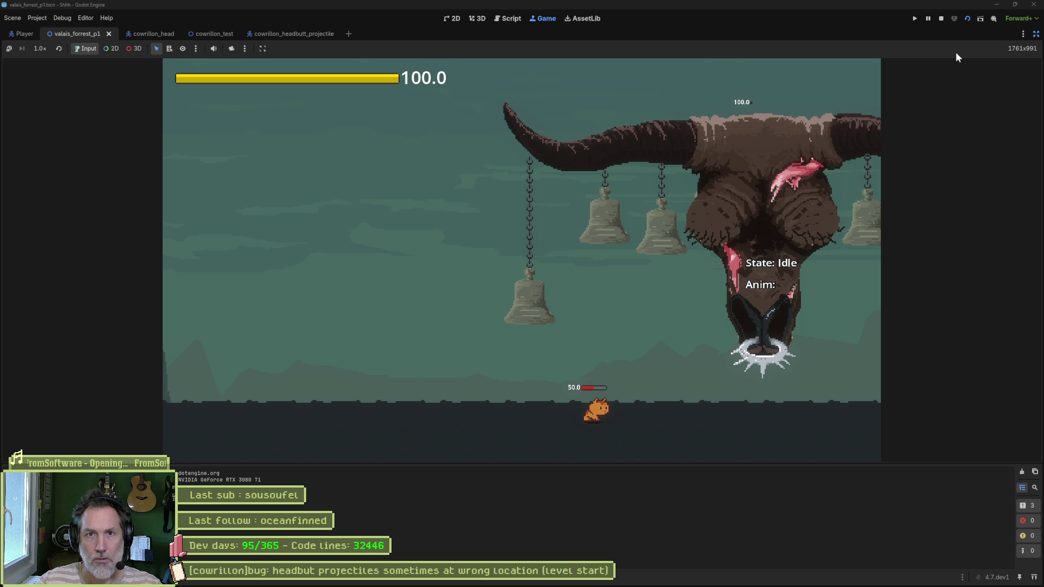
# Restore and raise the editor window, show the docks, and select ValaisForrestP1 in the Remote tree.
pyautogui.click(1014, 5)
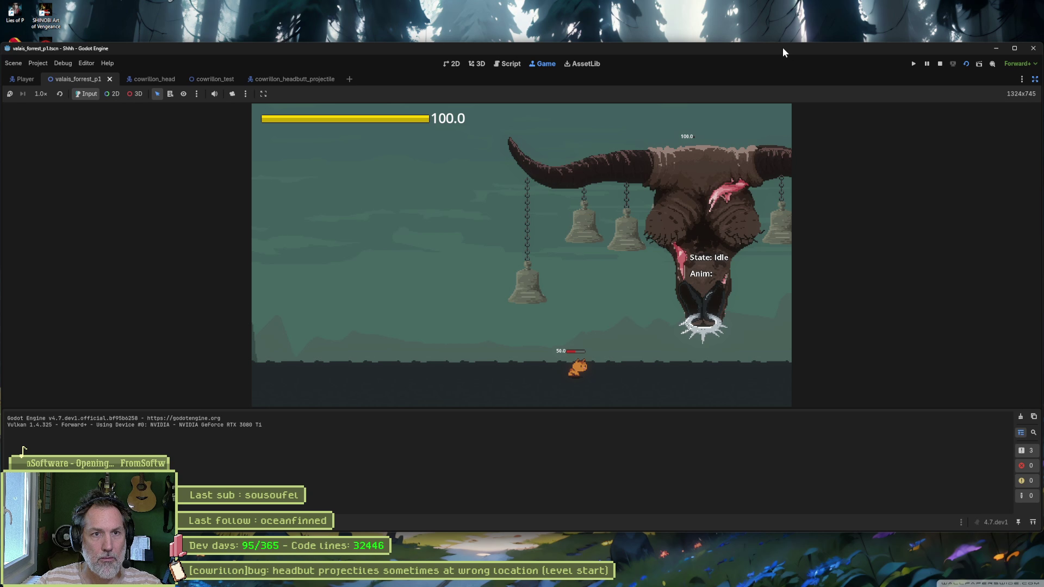
pyautogui.moveTo(782, 47); pyautogui.dragTo(787, 6)
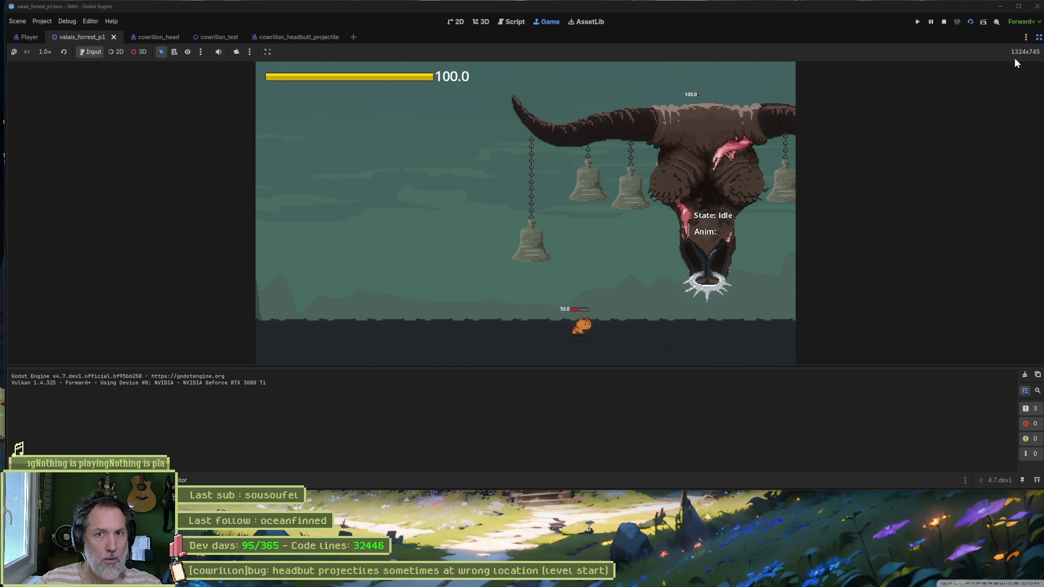
pyautogui.click(1039, 36)
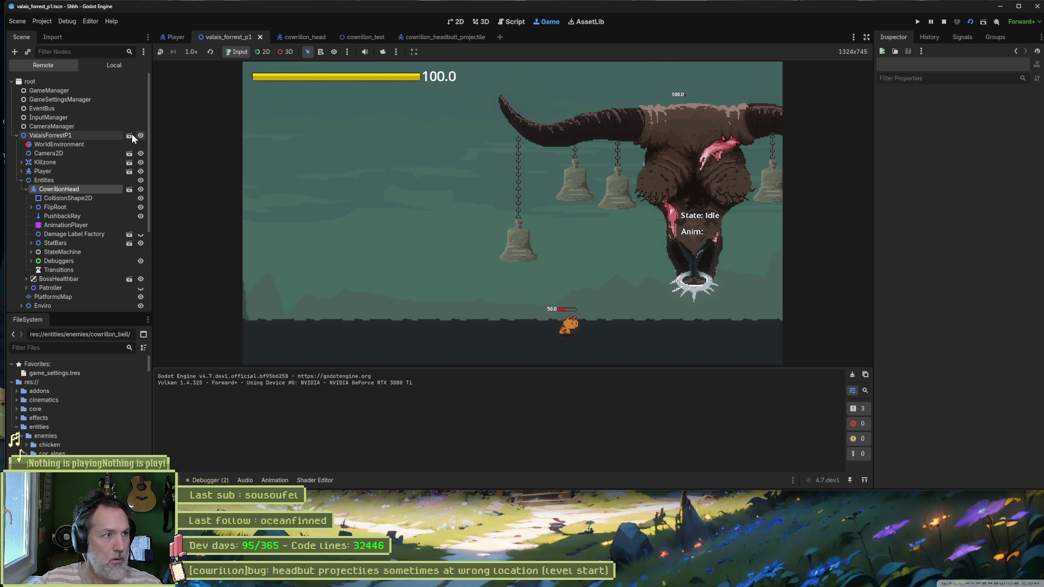
pyautogui.click(54, 134)
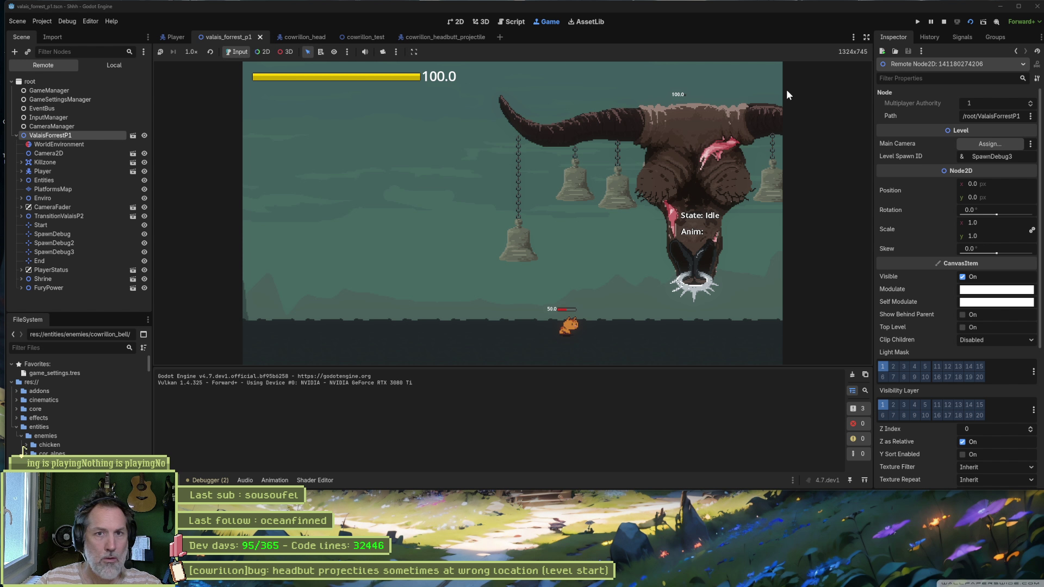
pyautogui.click(867, 37)
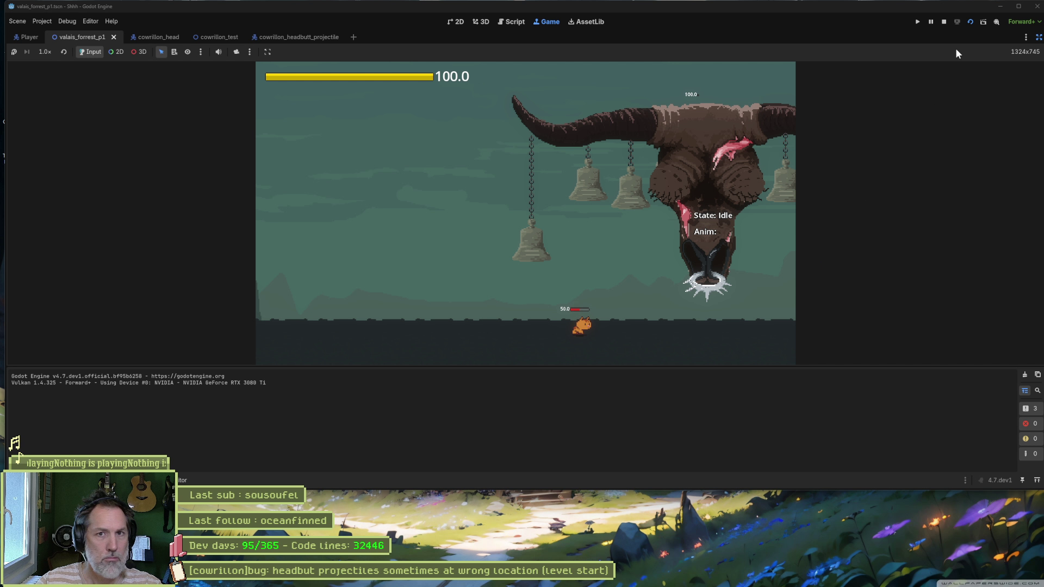
pyautogui.click(1039, 37)
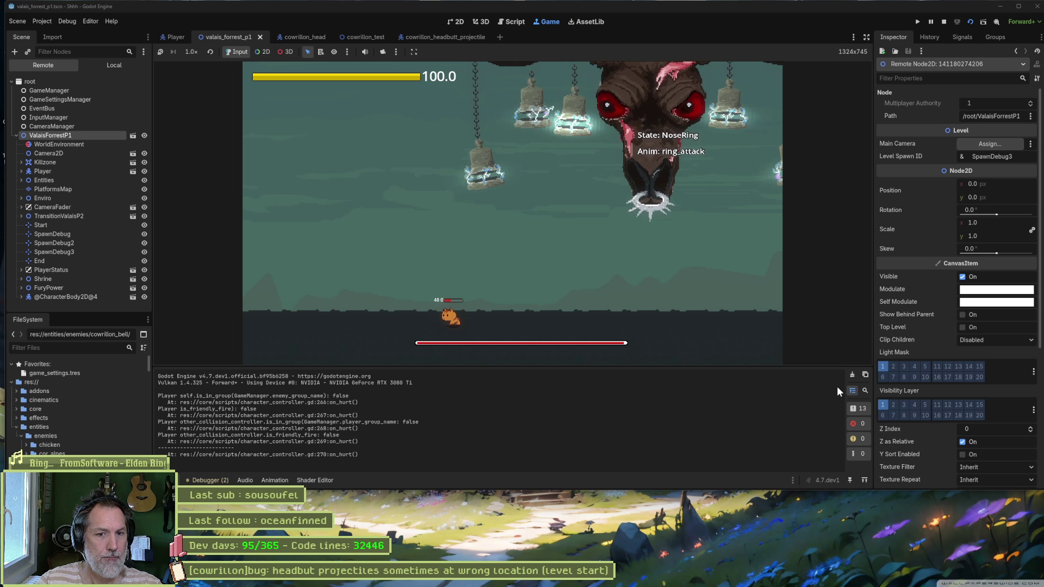
# Clear the Output log twice during the boss fight, then stop the game.
pyautogui.click(853, 375)
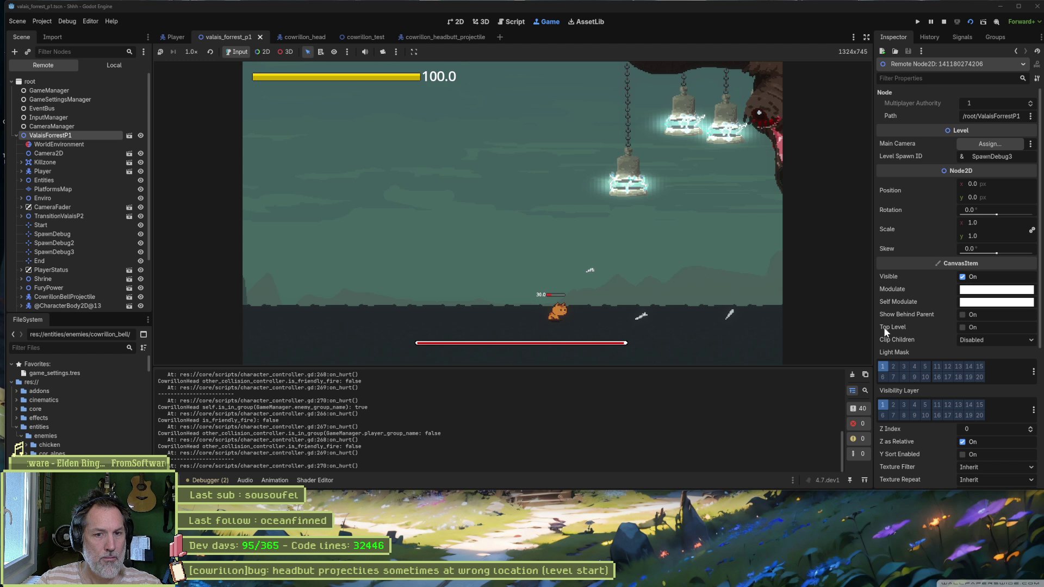
pyautogui.click(852, 376)
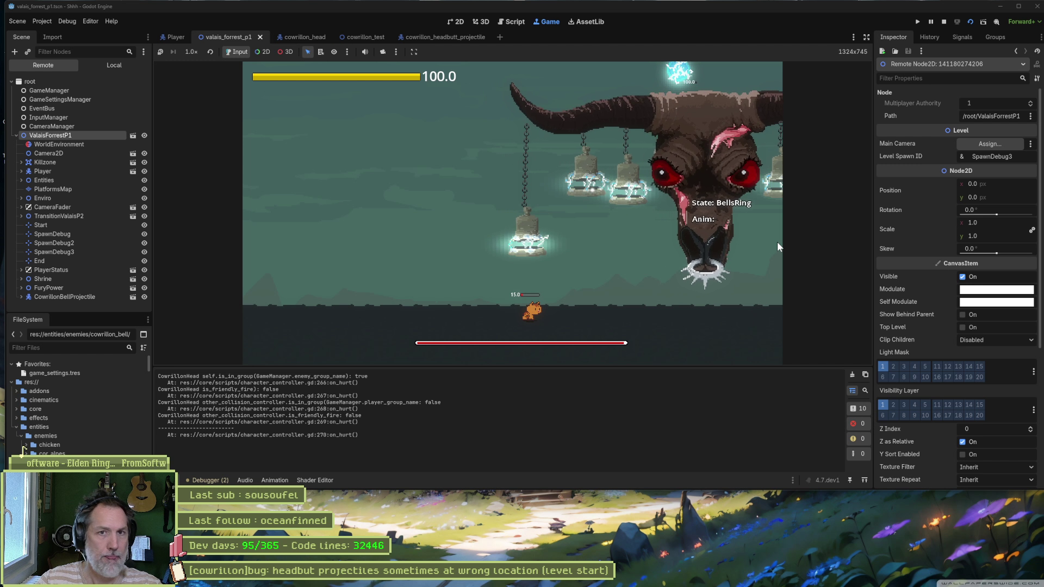
pyautogui.click(947, 24)
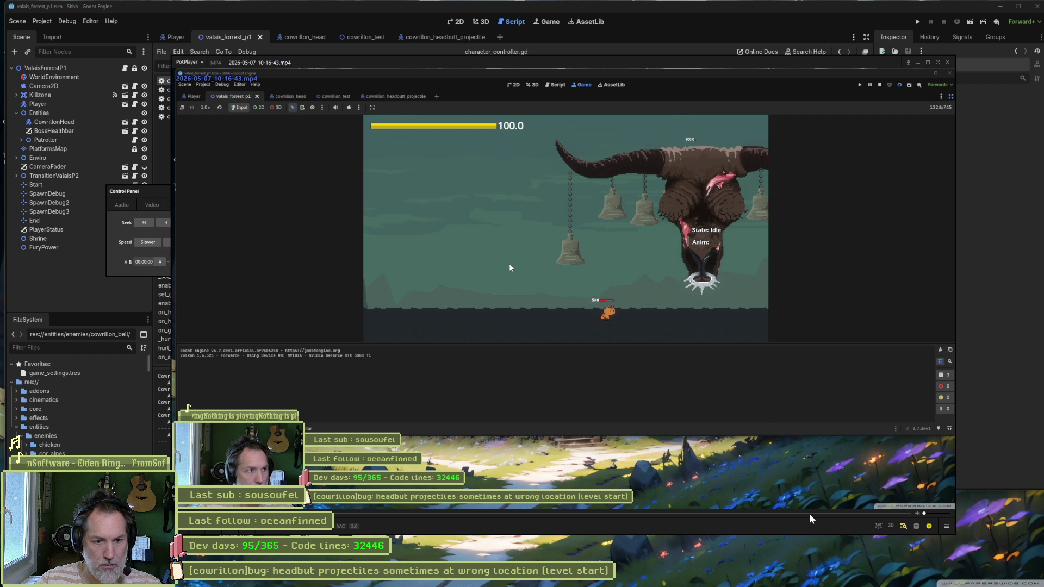
# Seek the PotPlayer recording to about 00:00:46, pause it, and return to Godot.
pyautogui.click(786, 512)
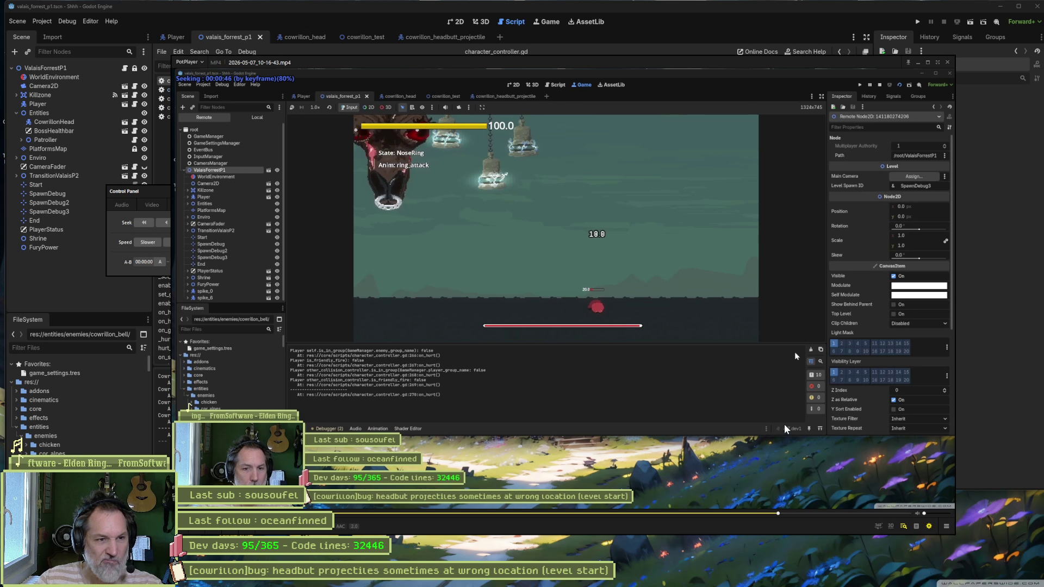
pyautogui.click(731, 308)
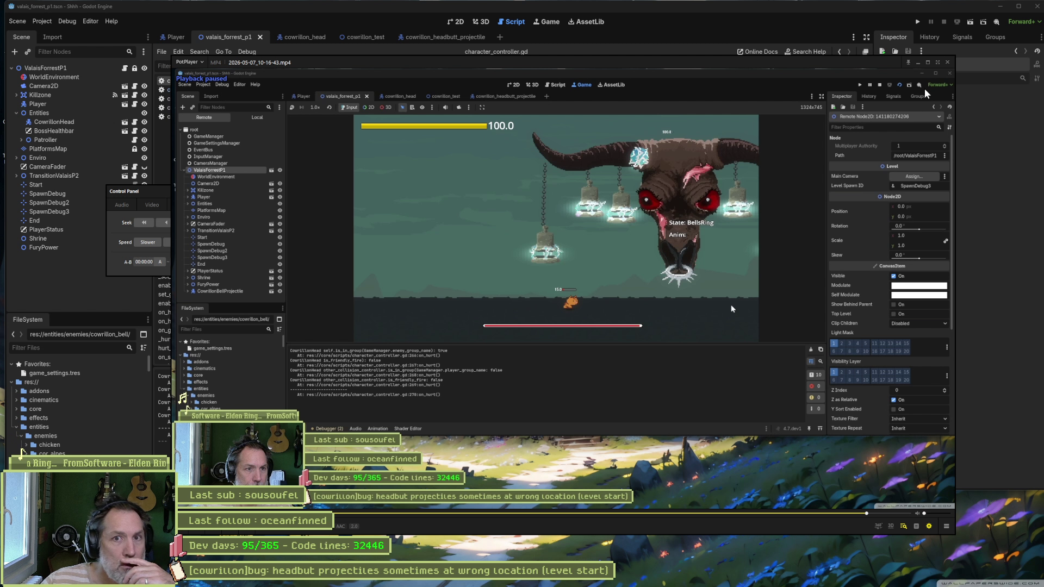
pyautogui.click(932, 65)
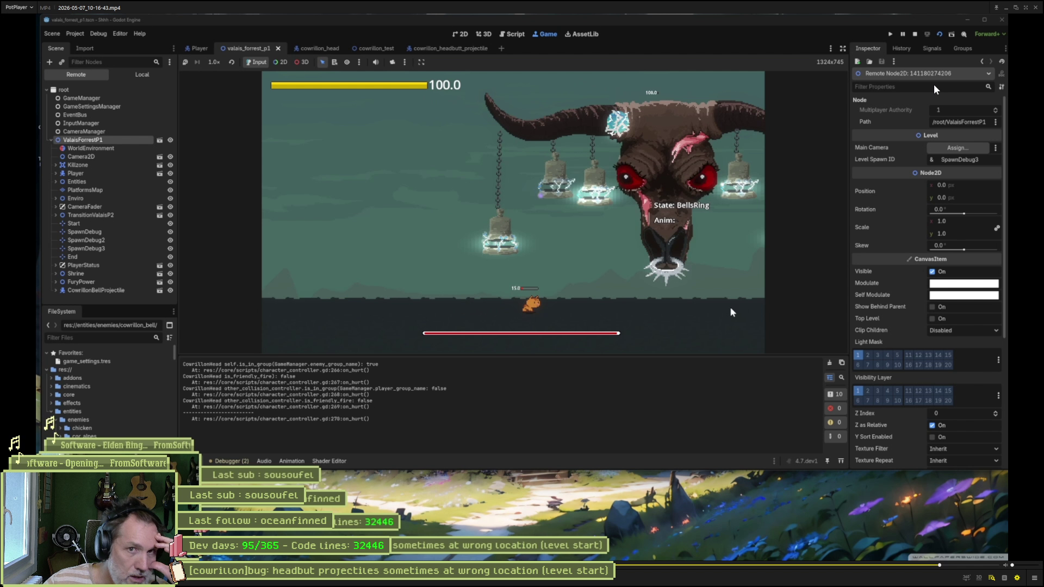
pyautogui.click(1015, 9)
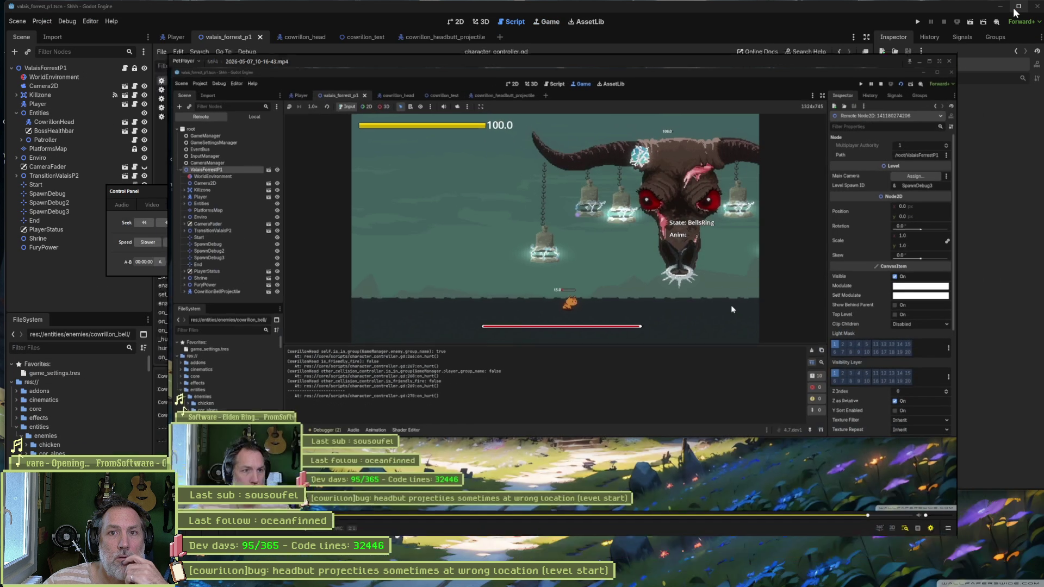
pyautogui.click(787, 35)
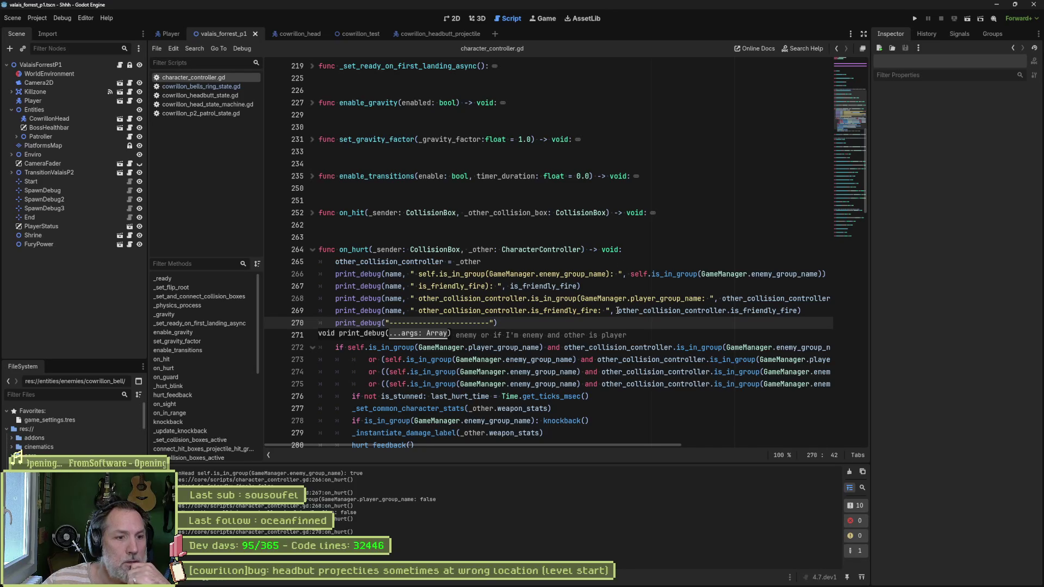
# Replace both player_group_name references on line 268 with enemy_group_name and save.
pyautogui.moveTo(633, 445); pyautogui.dragTo(758, 454)
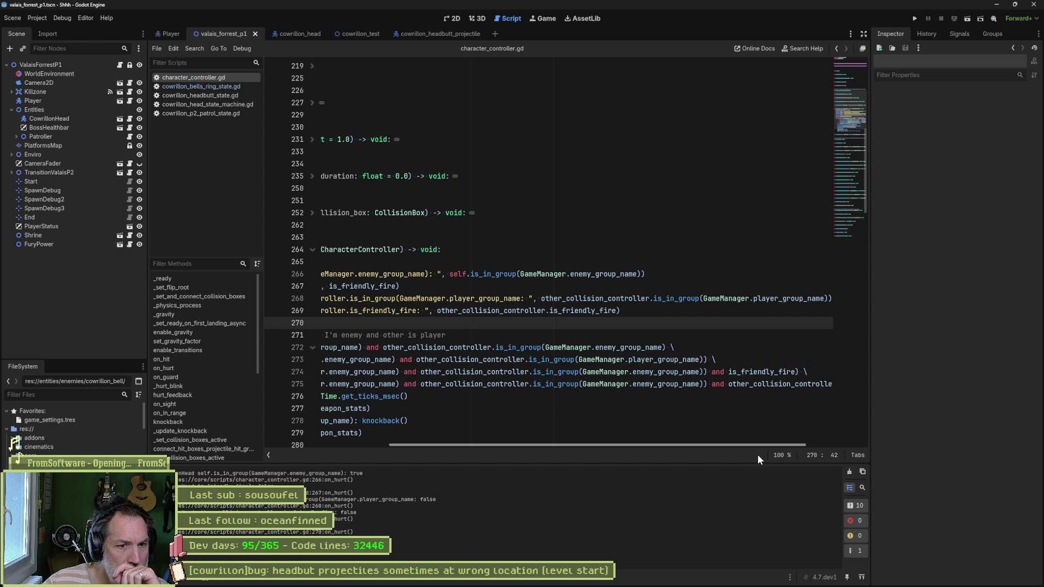
pyautogui.doubleClick(670, 373)
pyautogui.hotkey('ctrl', 'c')
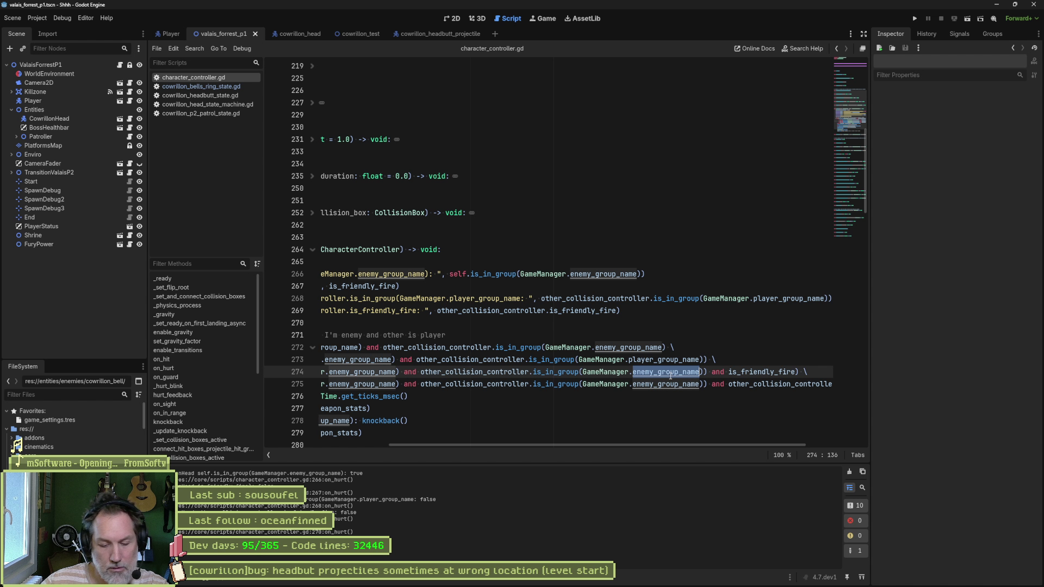
pyautogui.doubleClick(495, 300)
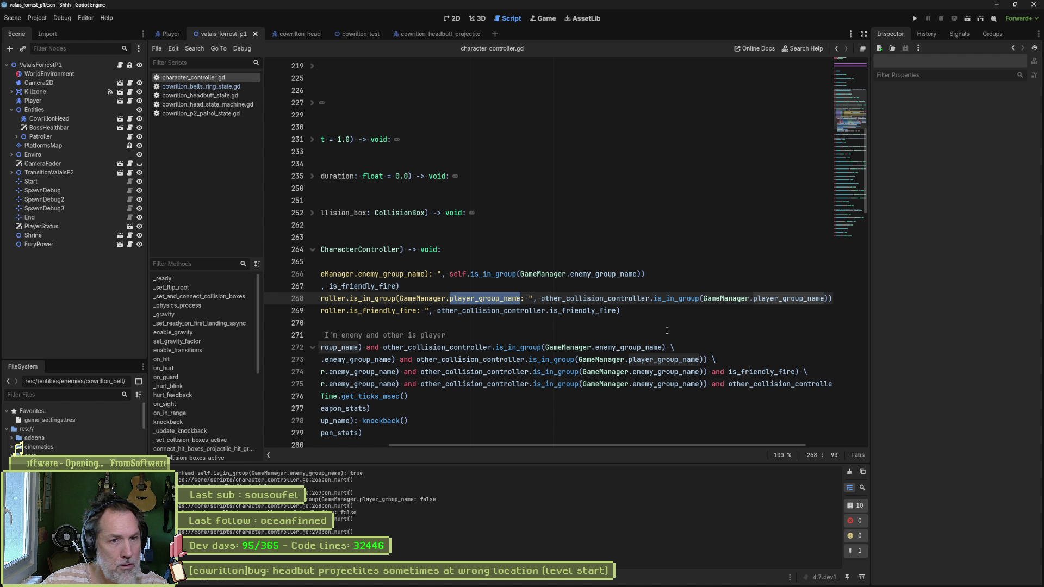
pyautogui.hotkey('ctrl', 'v')
pyautogui.doubleClick(797, 299)
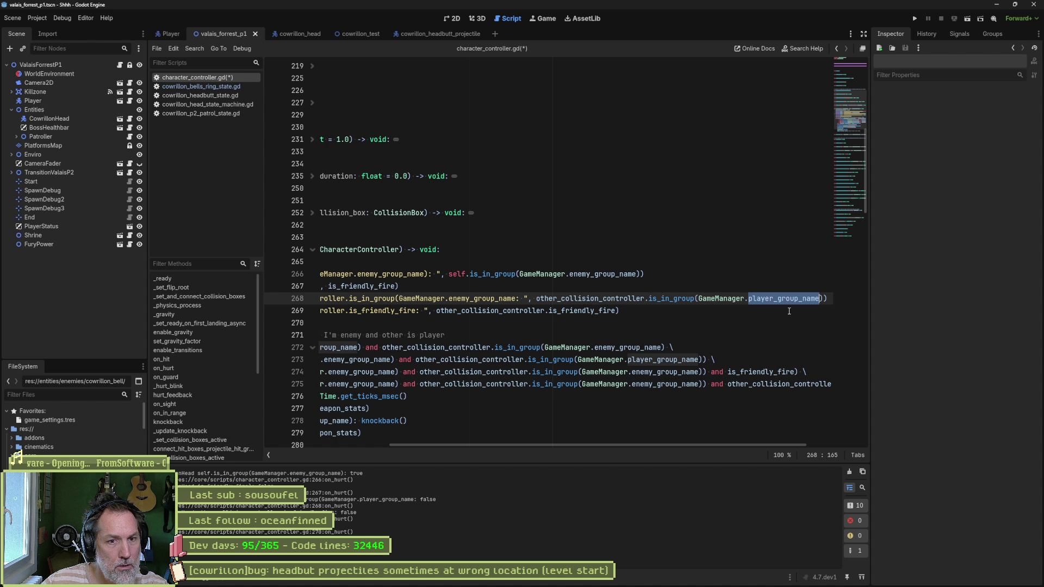
pyautogui.hotkey('ctrl', 'v')
pyautogui.hotkey('ctrl', 's')
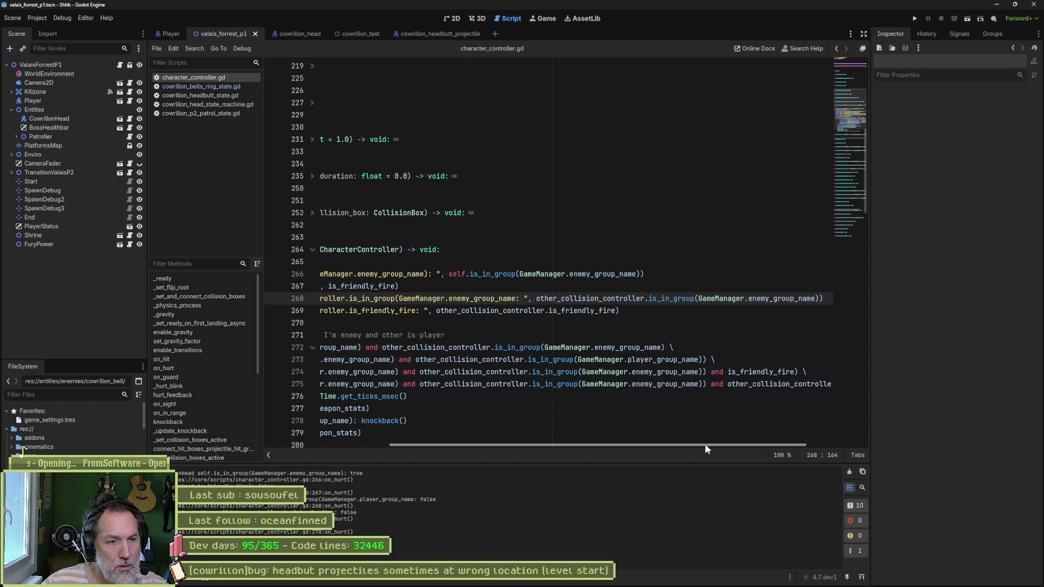
# Change name to other_collision_controller.name on lines 268 and 269, then save.
pyautogui.moveTo(704, 444); pyautogui.dragTo(571, 446)
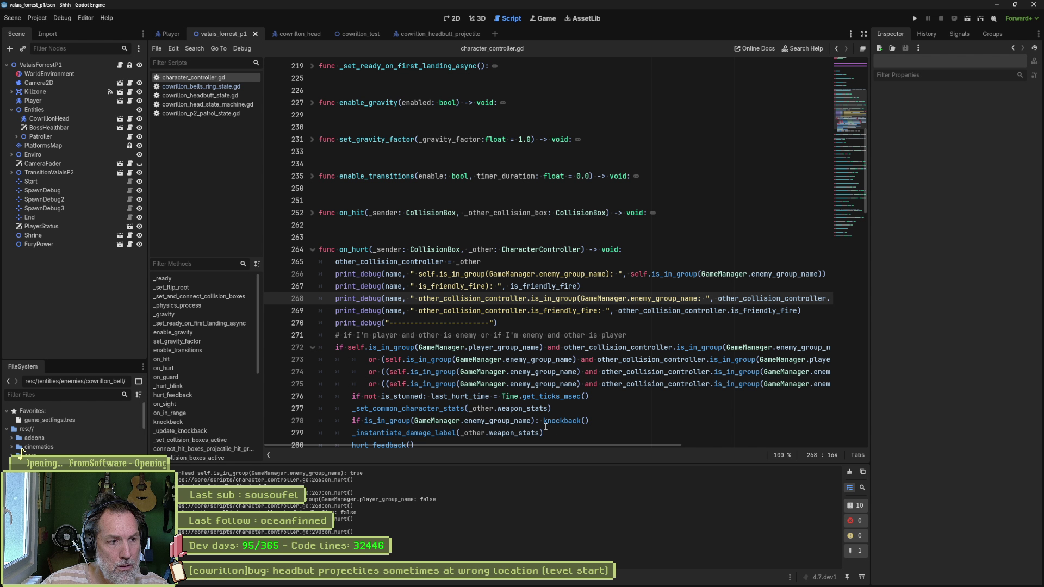
pyautogui.doubleClick(394, 298)
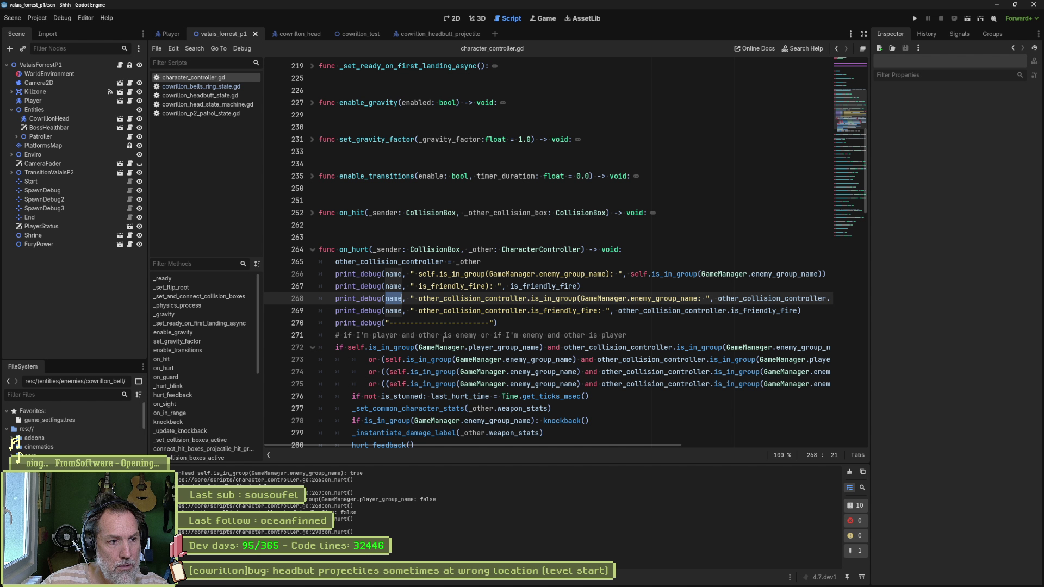
pyautogui.write('other')
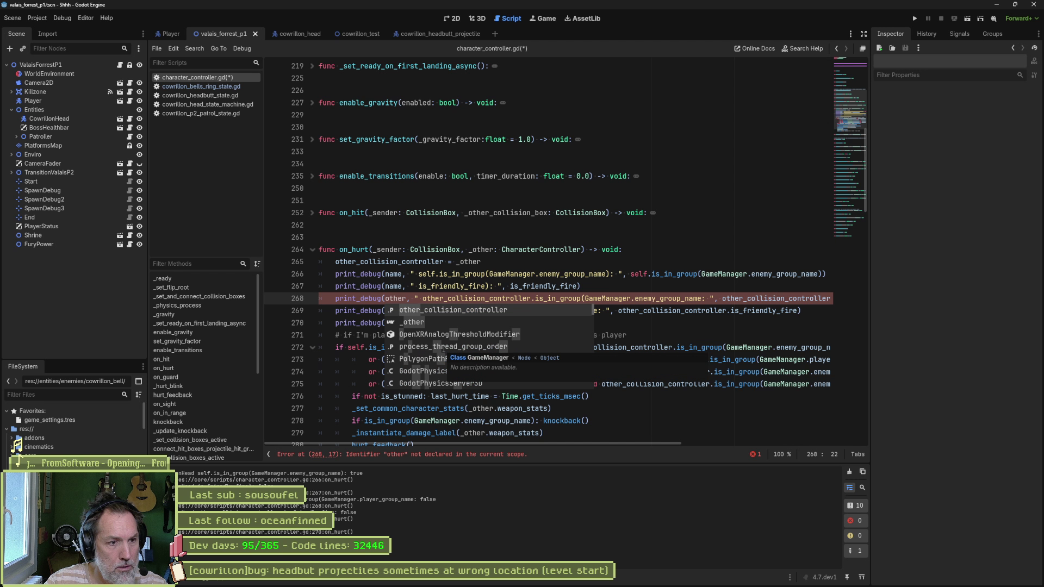
pyautogui.press('Return')
pyautogui.write('.name')
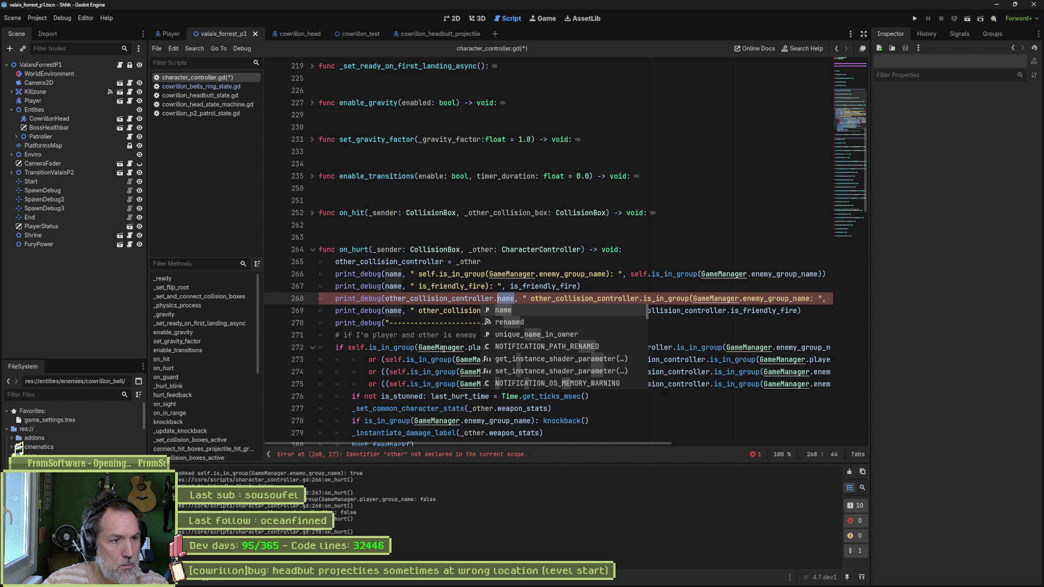
pyautogui.hotkey('ctrl', 'shift', 'Left')
pyautogui.hotkey('ctrl', 'shift', 'Left')
pyautogui.hotkey('ctrl', 'c')
pyautogui.click(486, 286)
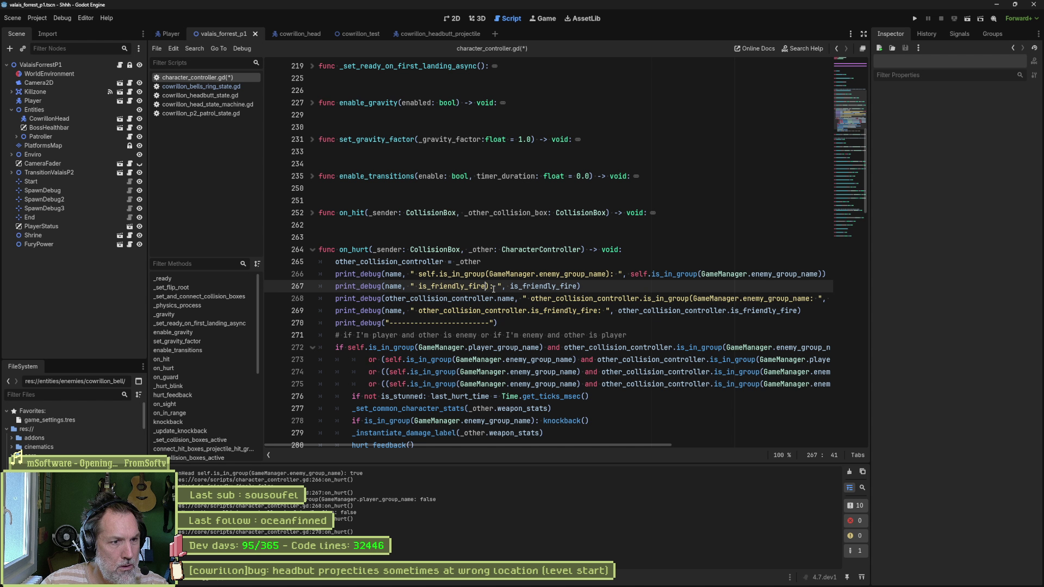
pyautogui.doubleClick(402, 311)
pyautogui.hotkey('ctrl', 'v')
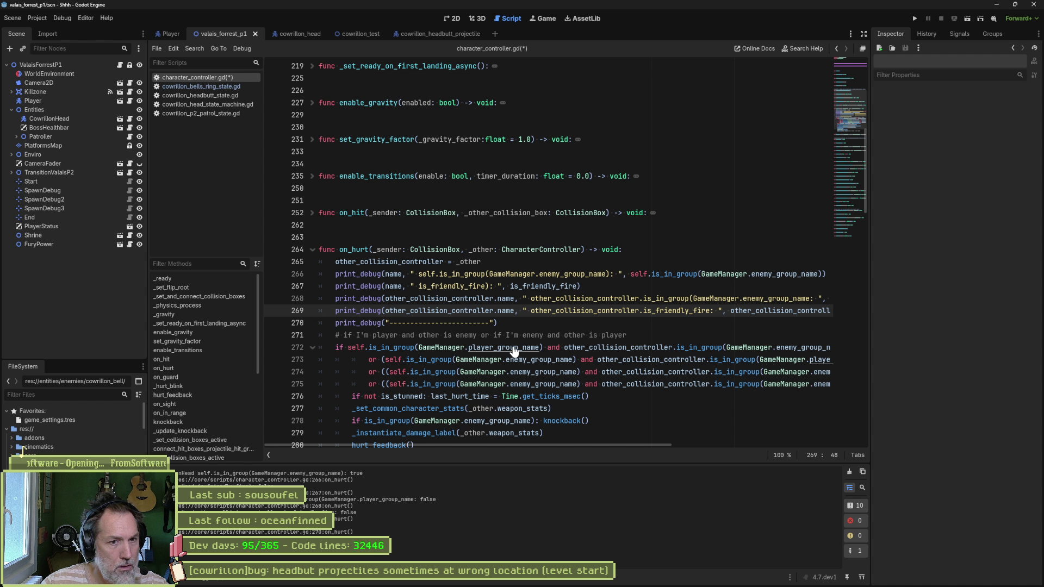
pyautogui.hotkey('ctrl', 's')
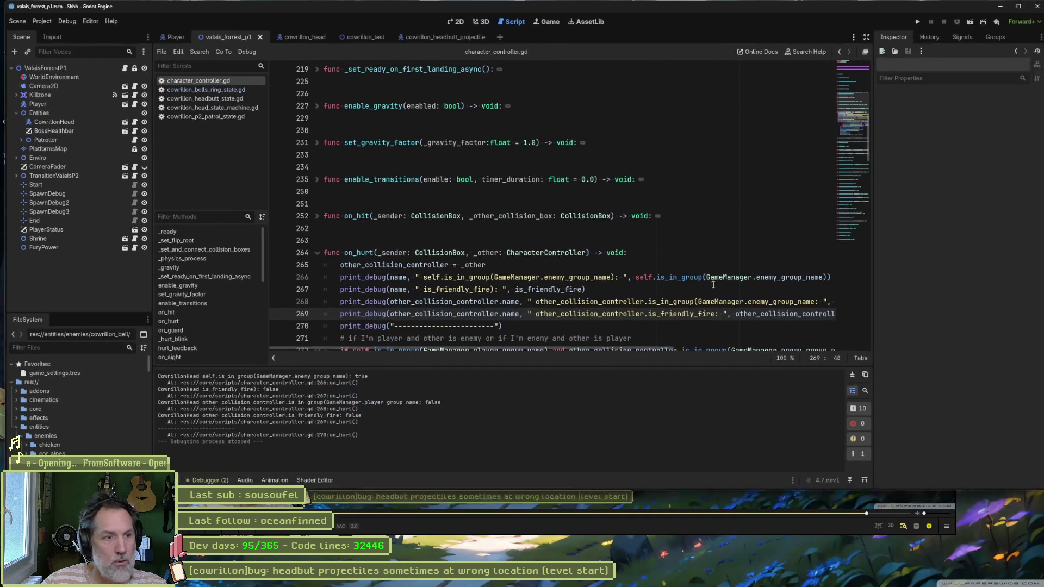
# Run the game, move the player left and right, then stop it.
pyautogui.press('F5')
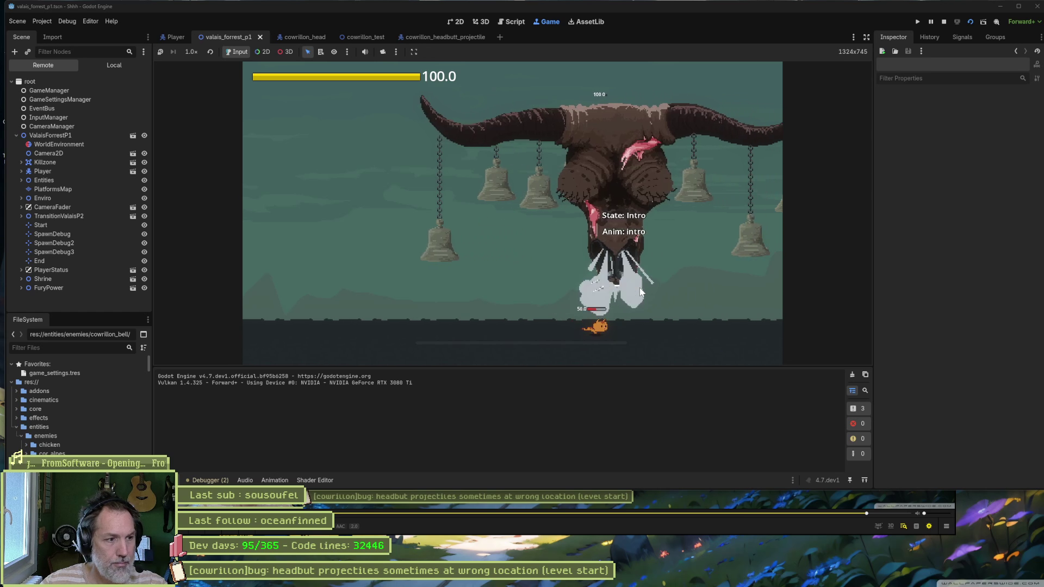
pyautogui.press('Left')
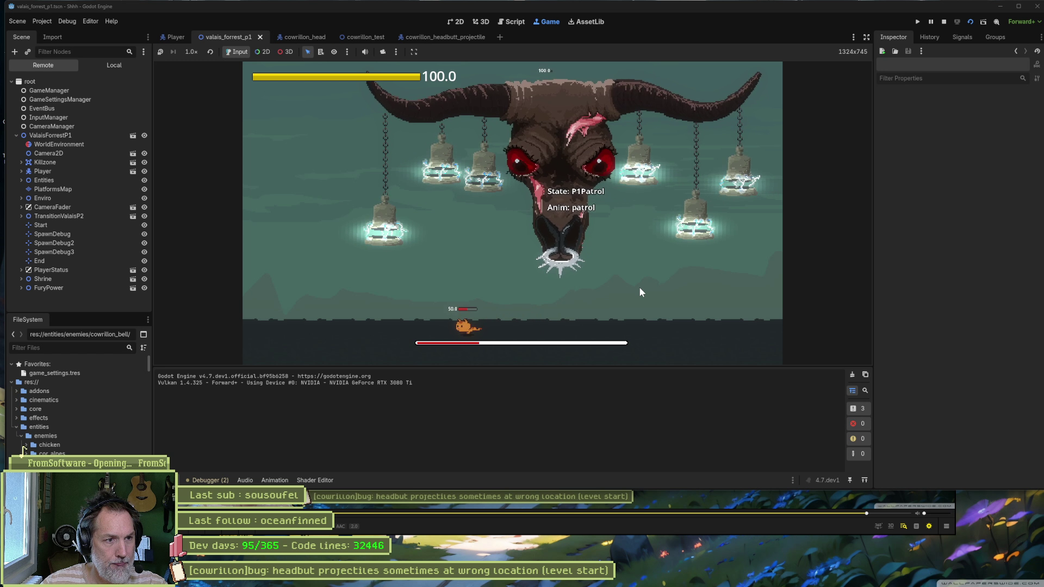
pyautogui.press('Right')
pyautogui.press('Right')
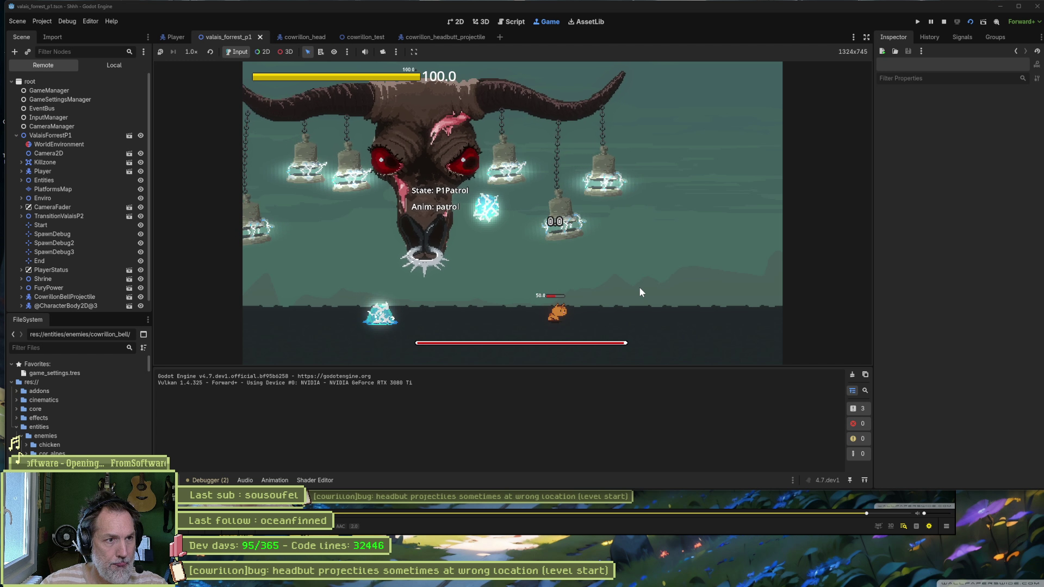
pyautogui.click(944, 21)
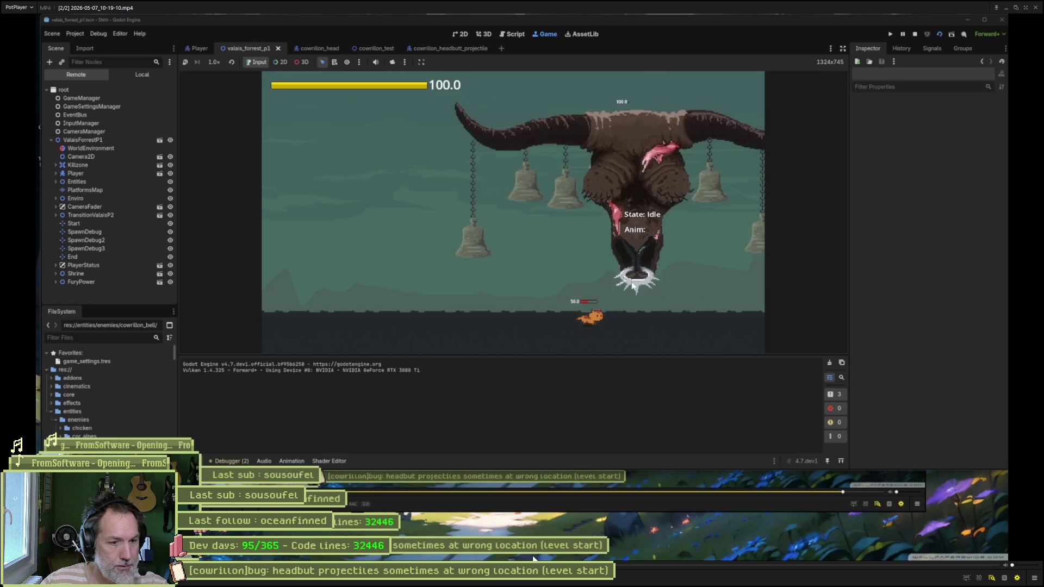
# Skip ahead and pause the boss-fight recording, then close PotPlayer.
pyautogui.press('Right')
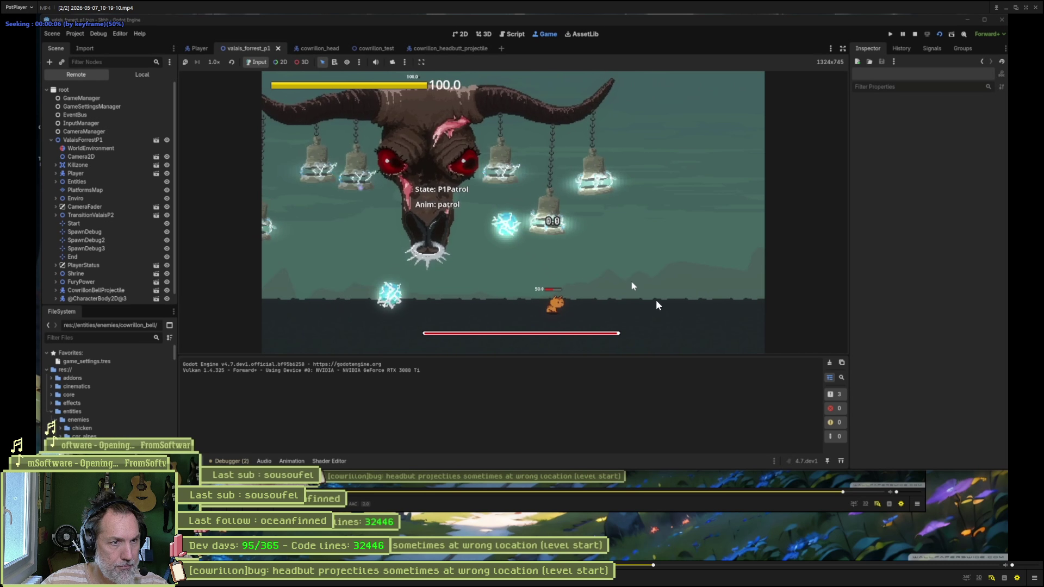
pyautogui.press('space')
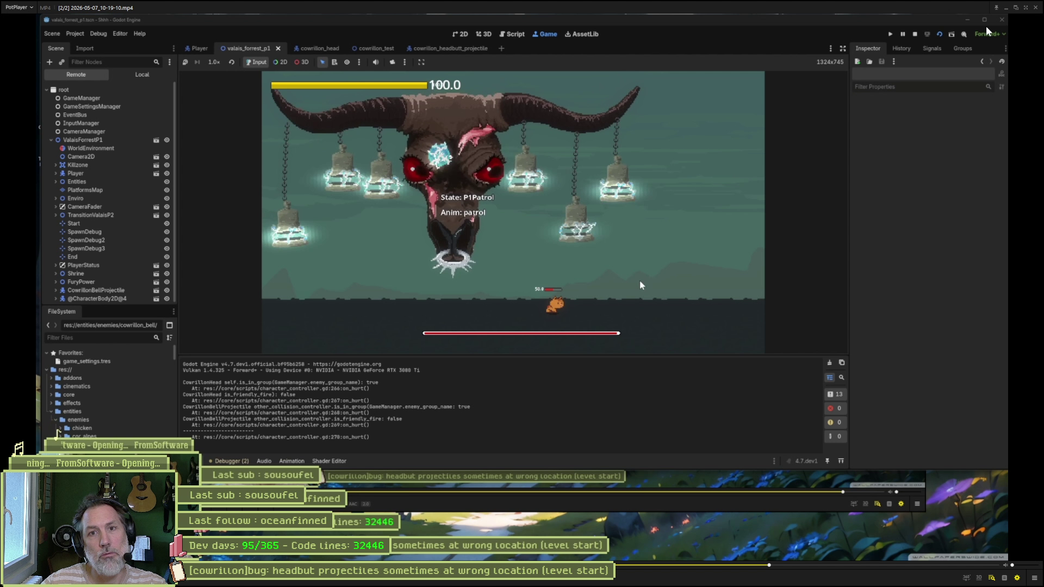
pyautogui.click(1014, 7)
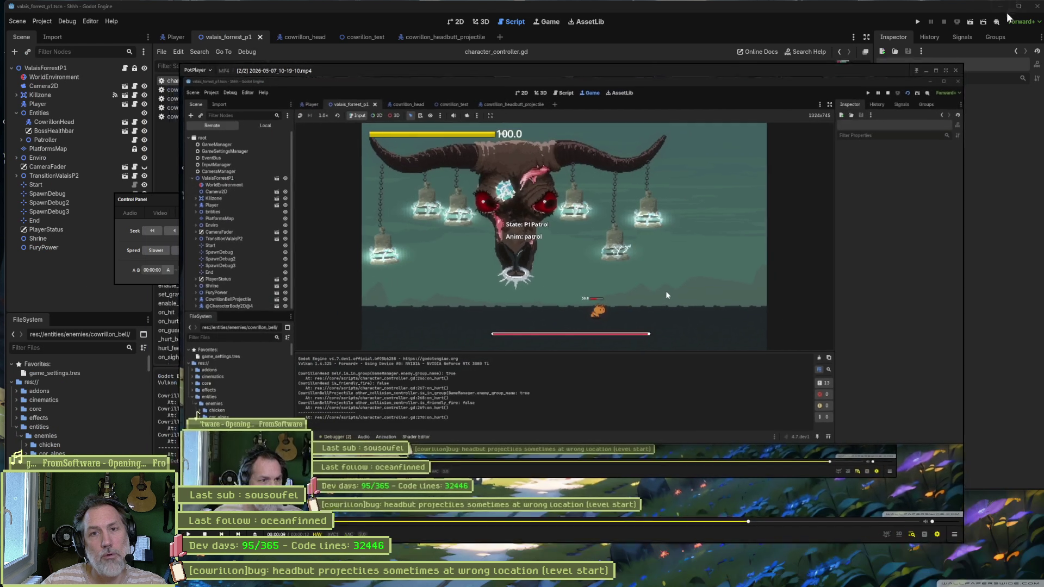
pyautogui.click(957, 71)
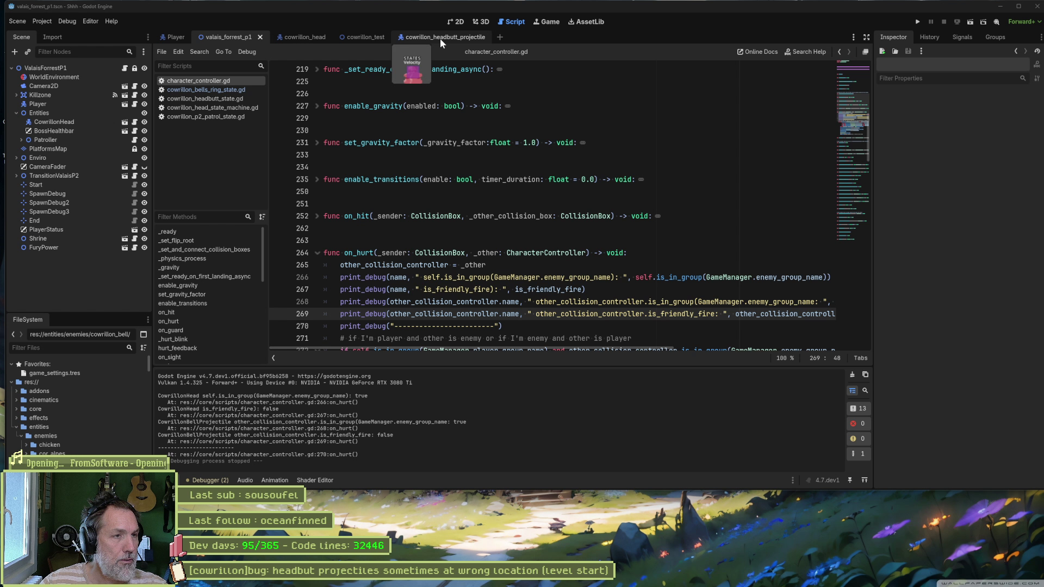
# Save CowrillonBellProjectile with friendly fire on, then rerun the valais_forrest_p1 scene with F6.
pyautogui.click(526, 246)
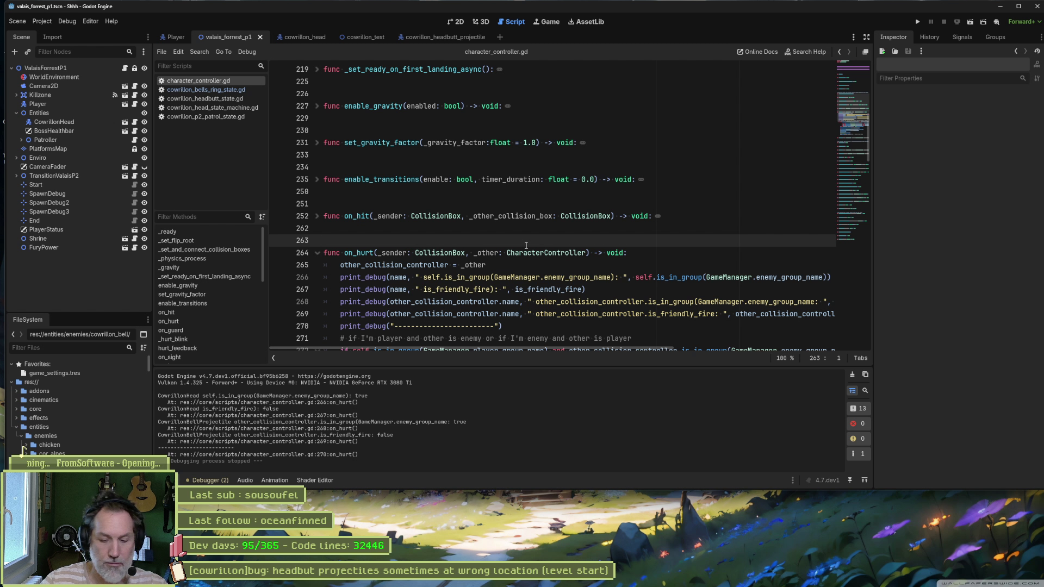
pyautogui.hotkey('alt', 'shift', 'o')
pyautogui.write('cowrillonbellpro')
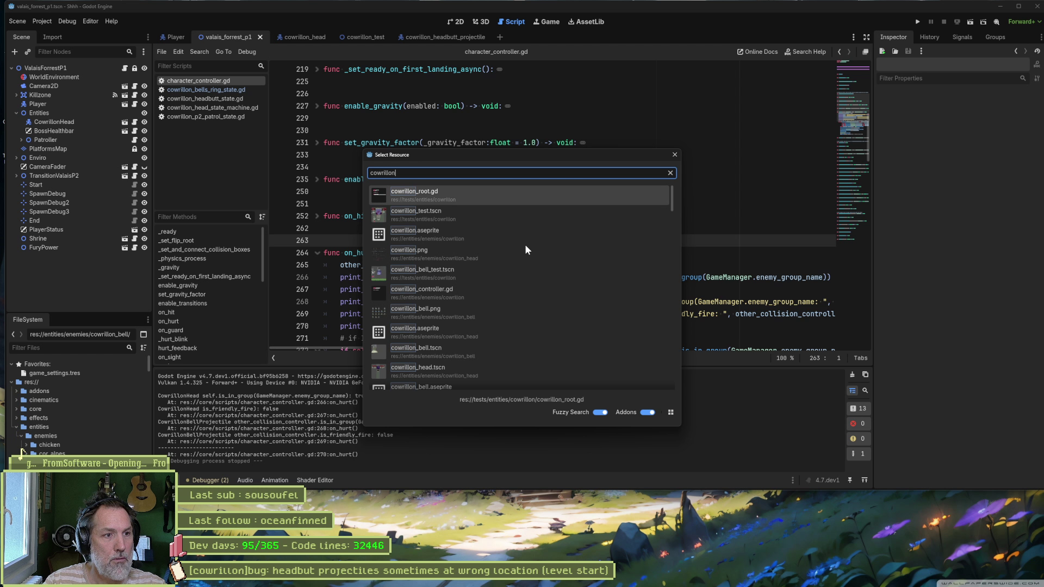
pyautogui.press('Return')
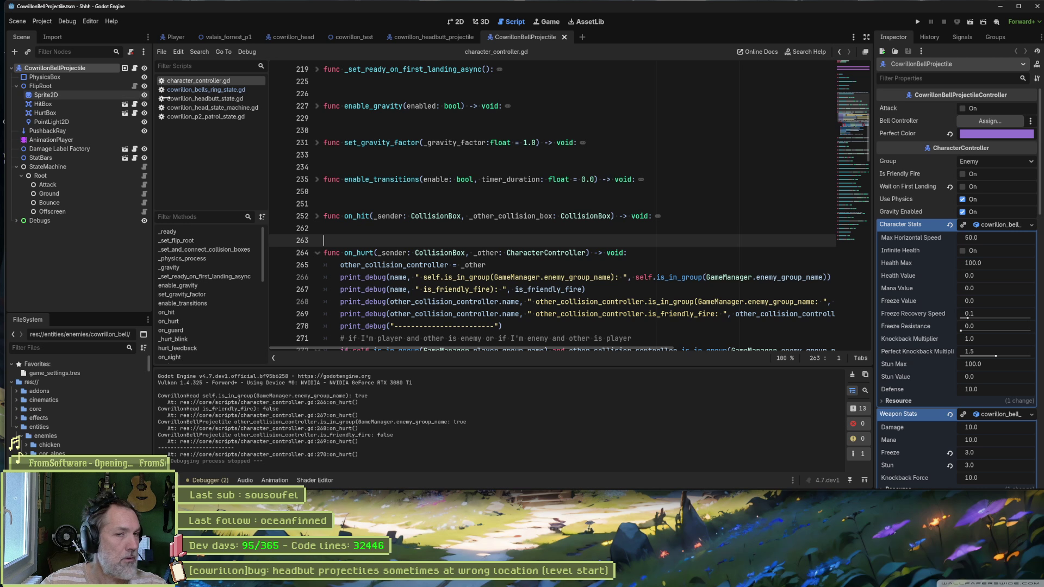
pyautogui.hotkey('ctrl', 's')
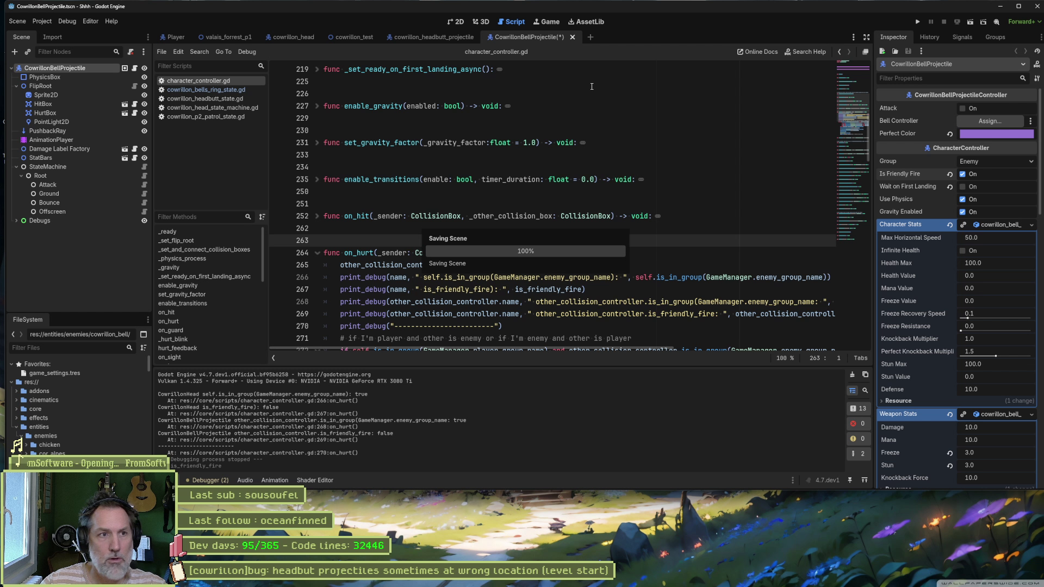
pyautogui.click(224, 37)
pyautogui.press('F6')
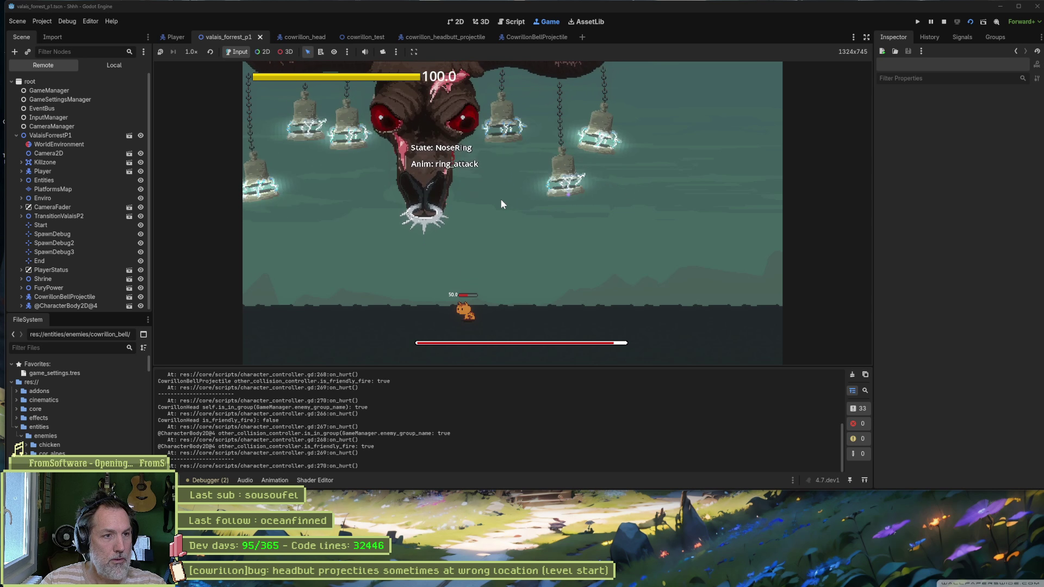
# Run the player left and right through the fight, then select CowrillonHead under Entities in the Remote tree.
pyautogui.press('Right')
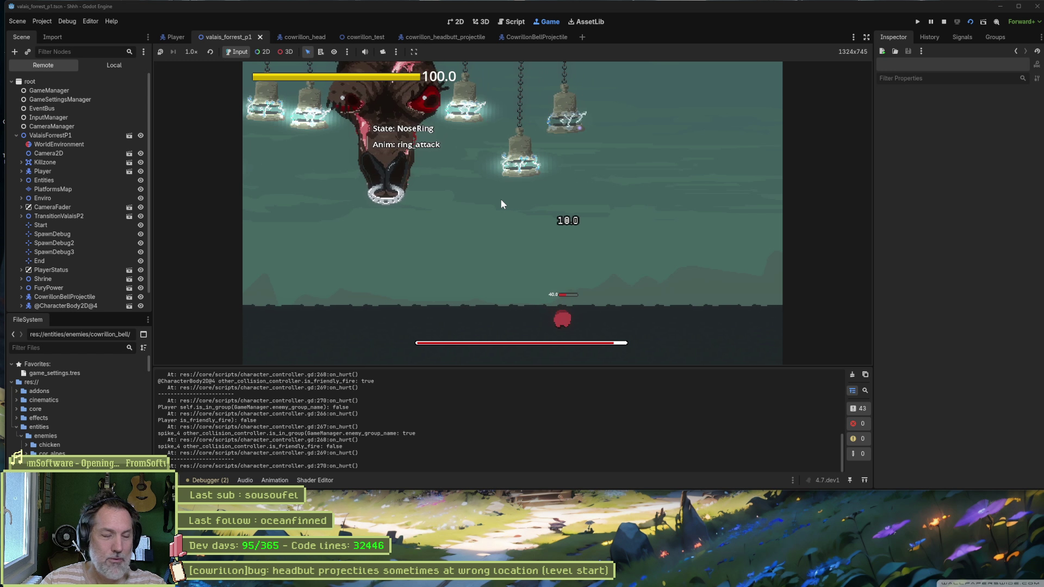
pyautogui.press('Left')
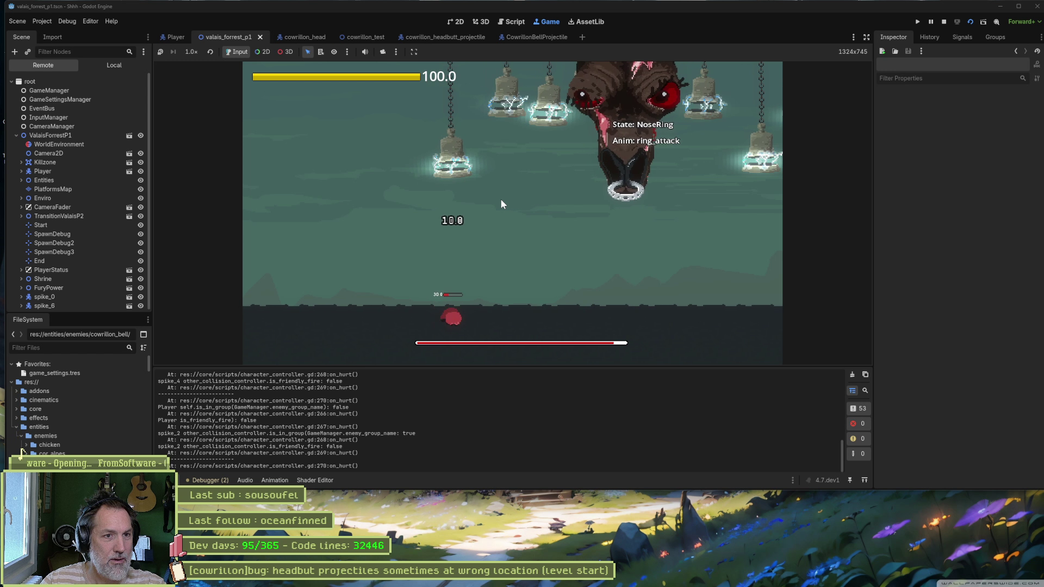
pyautogui.press('Right')
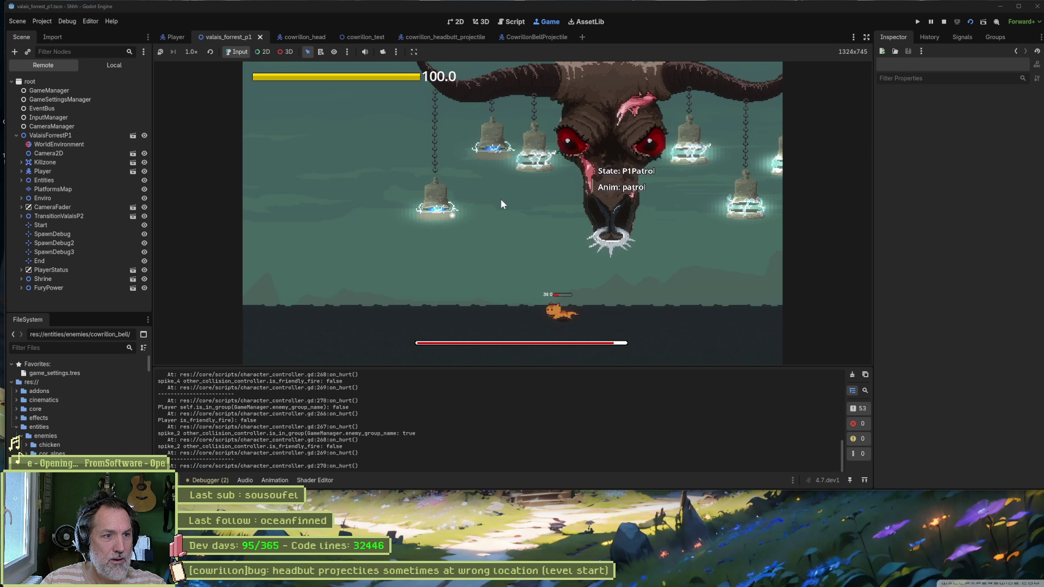
pyautogui.press('Left')
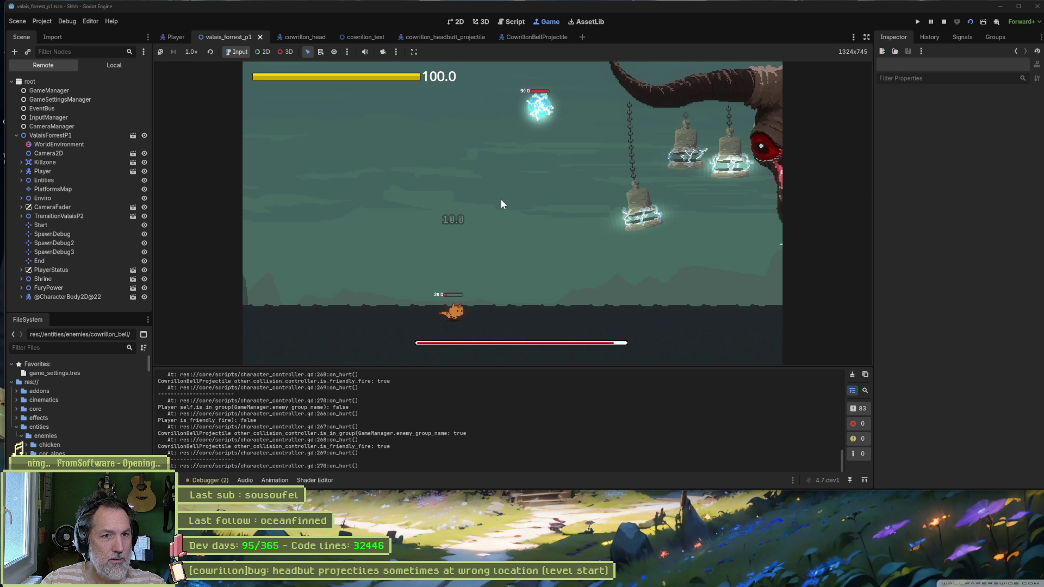
pyautogui.press('Right')
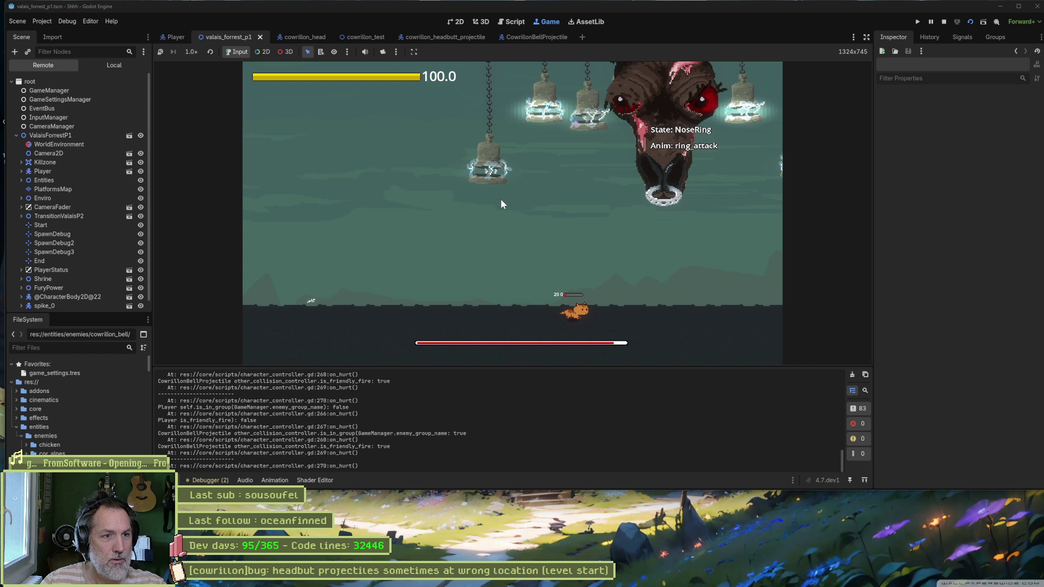
pyautogui.press('Right')
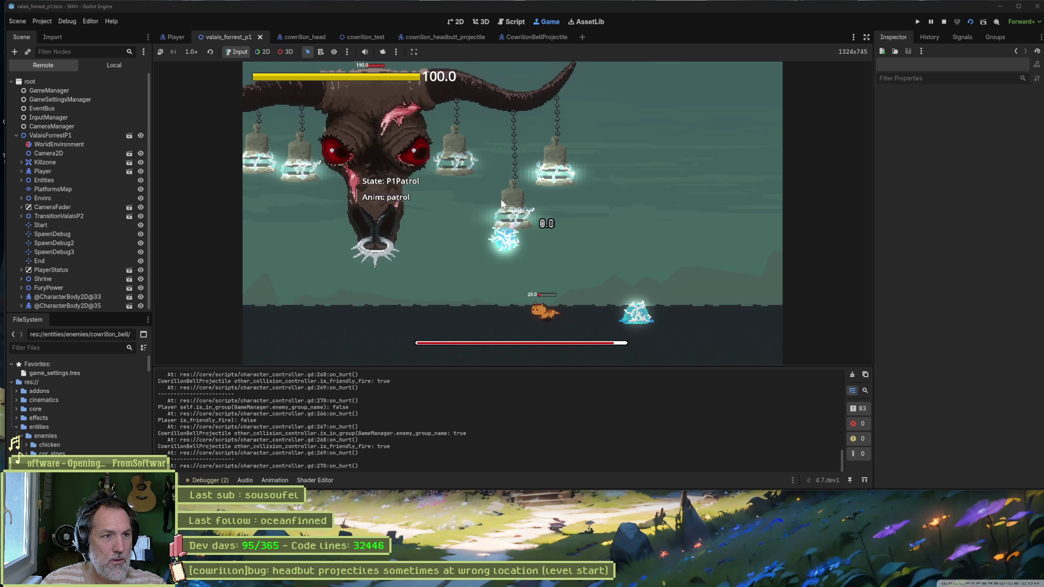
pyautogui.press('Left')
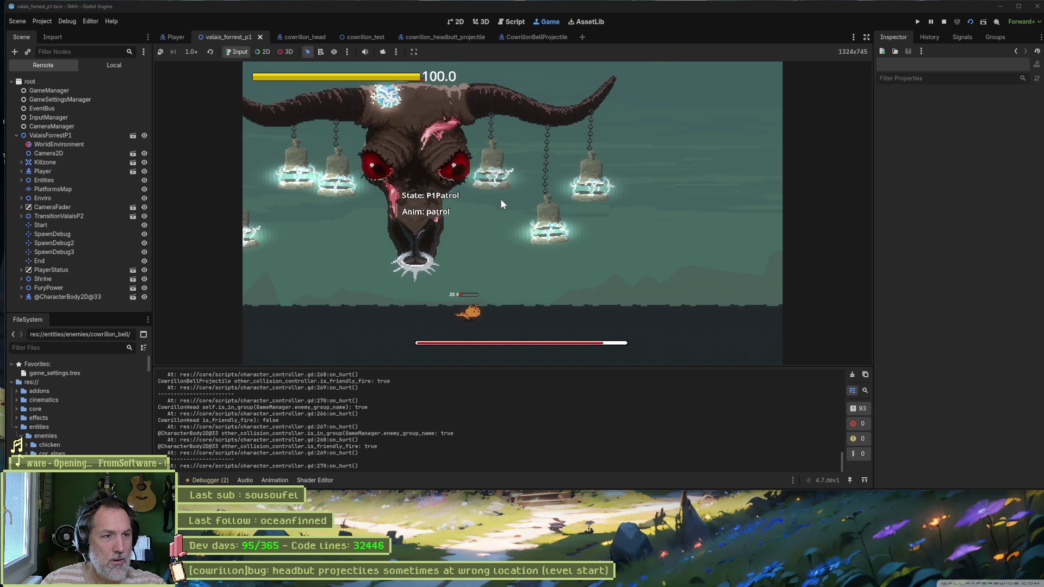
pyautogui.press('Right')
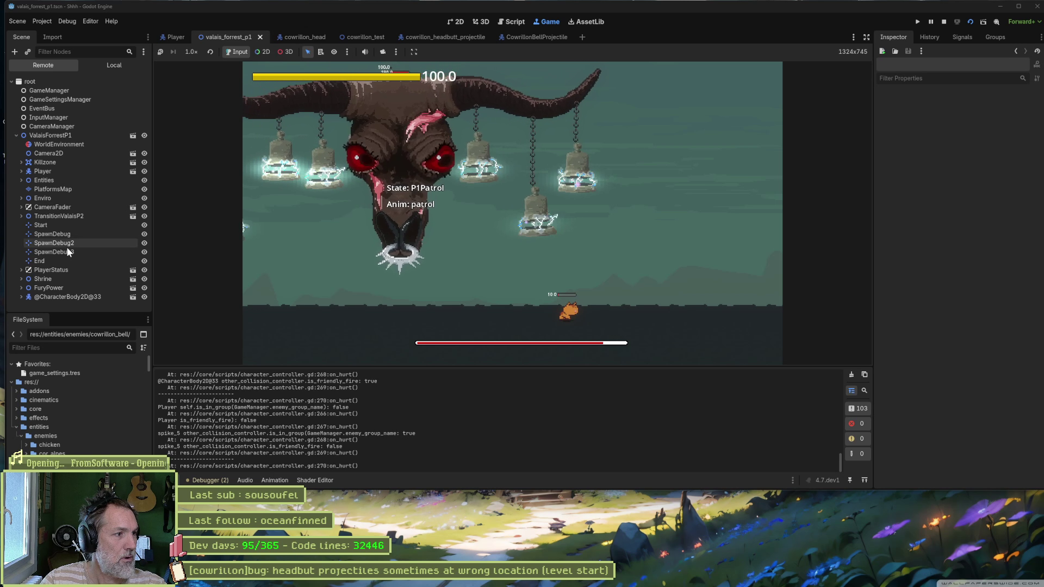
pyautogui.doubleClick(60, 180)
pyautogui.click(43, 189)
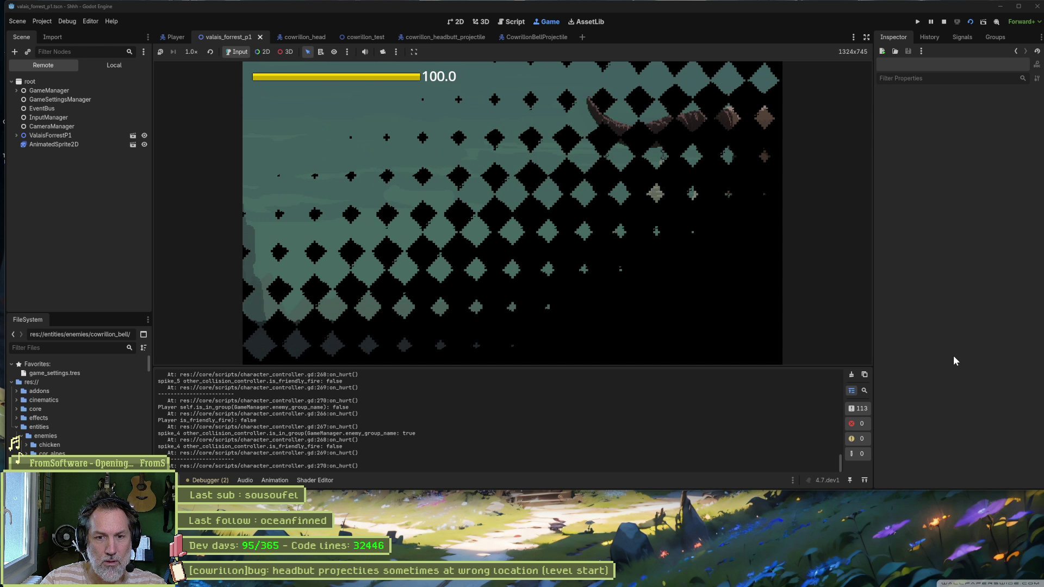
# Expand ValaisForrestP1 and Entities in the Remote tree and select CowrillonHead.
pyautogui.click(17, 136)
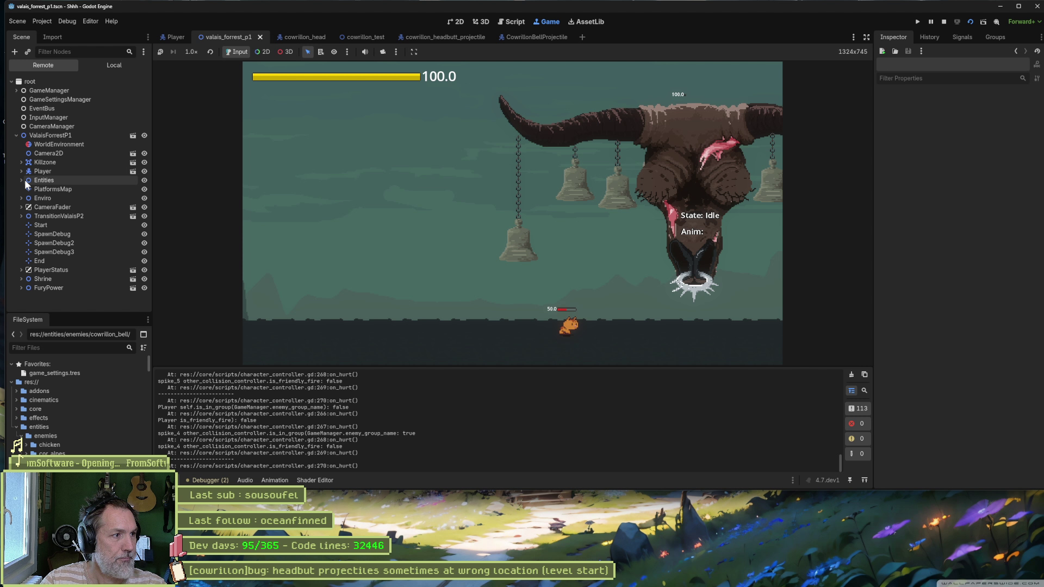
pyautogui.doubleClick(25, 180)
pyautogui.click(54, 189)
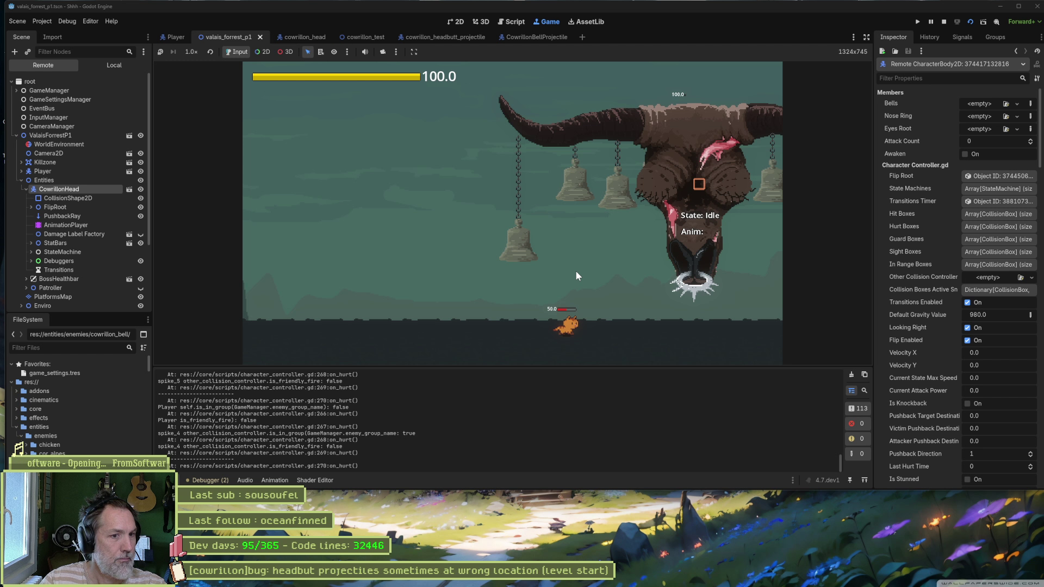
pyautogui.click(64, 188)
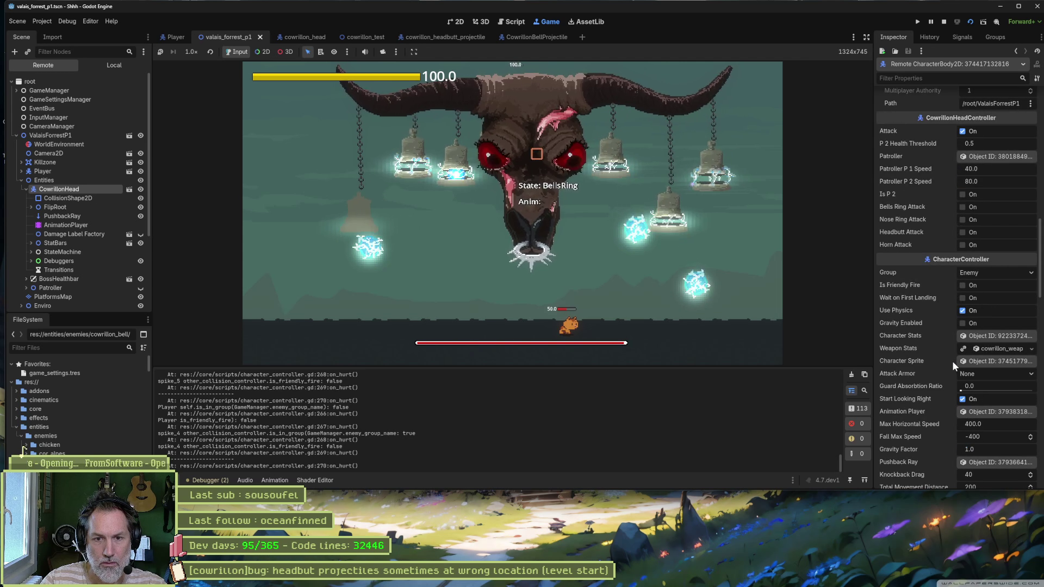
# Tick Headbutt Attack repeatedly to make the boss headbutt, then stop the game with F8.
pyautogui.click(965, 233)
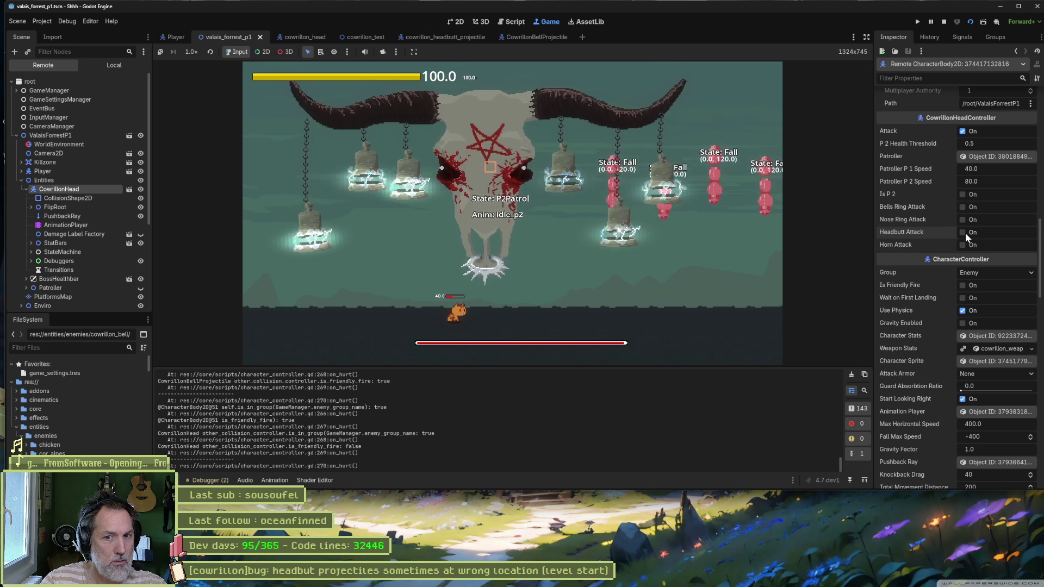
pyautogui.click(964, 233)
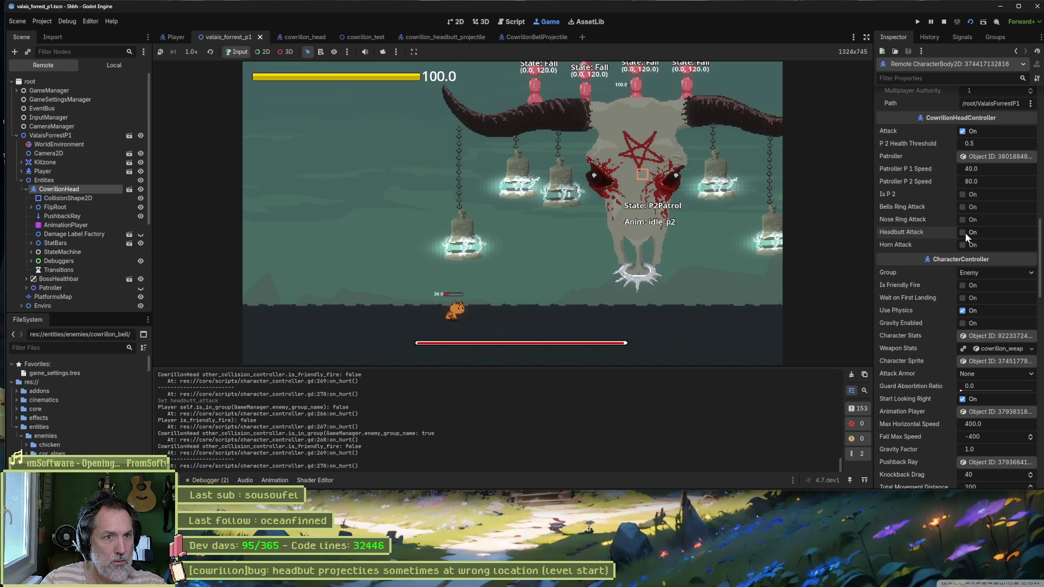
pyautogui.click(965, 233)
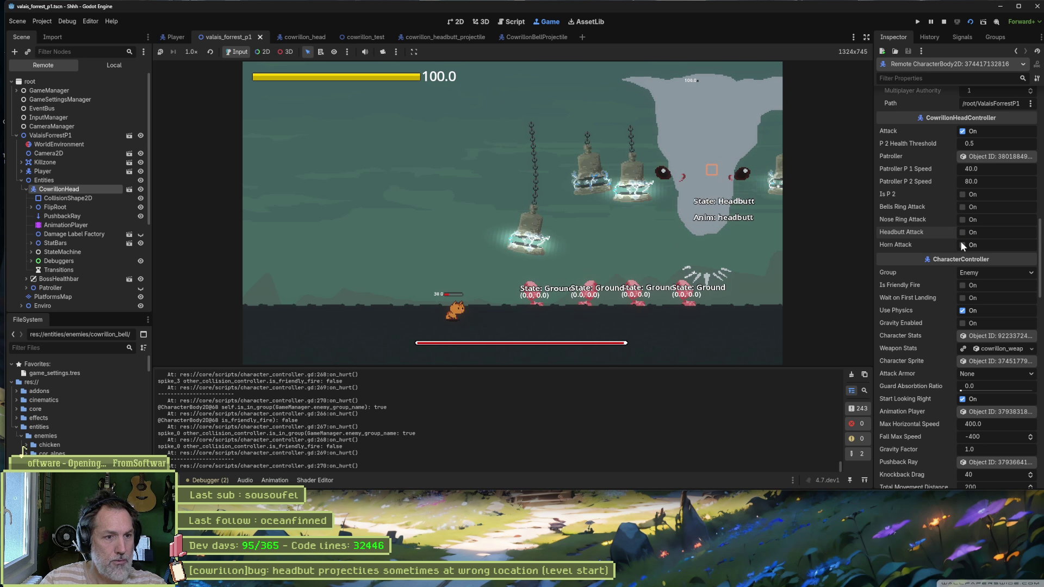
pyautogui.click(960, 238)
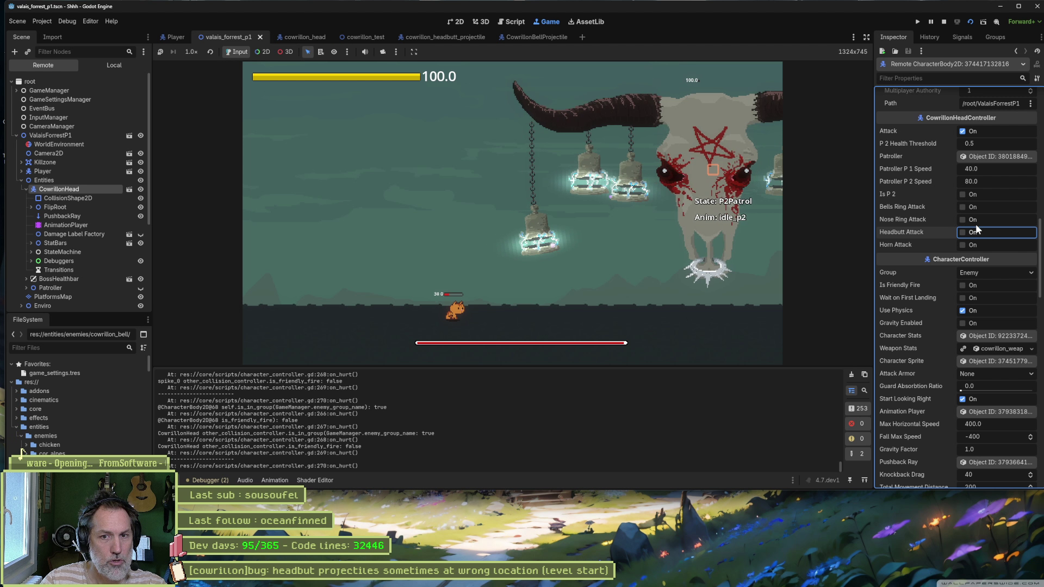
pyautogui.click(984, 231)
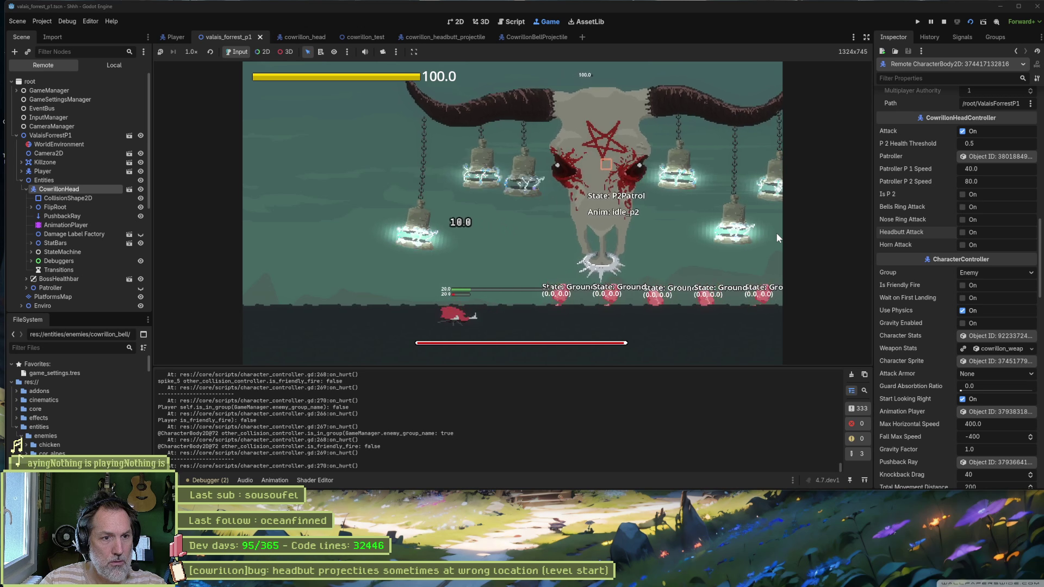
pyautogui.press('F8')
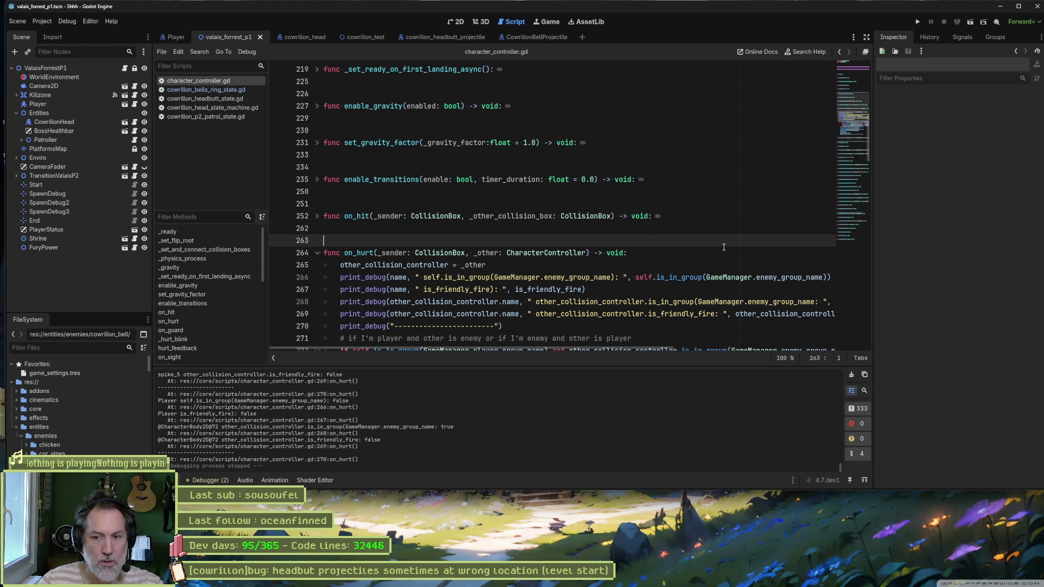
# Delete the print_debug lines from on_hurt and save character_controller.gd.
pyautogui.click(445, 278)
pyautogui.hotkey('ctrl', 'shift', 'k')
pyautogui.hotkey('ctrl', 'shift', 'k')
pyautogui.hotkey('ctrl', 'shift', 'k')
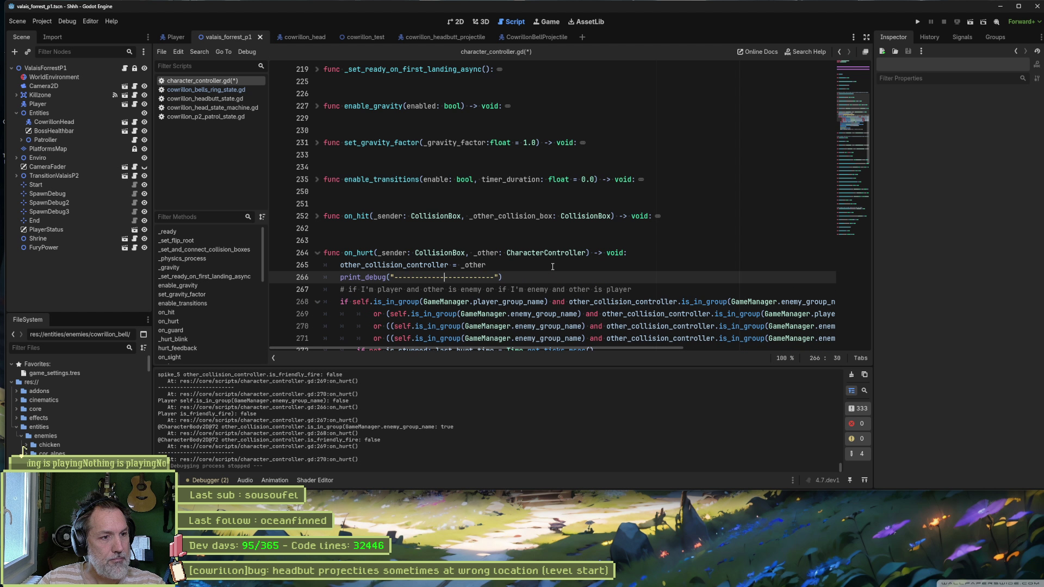
pyautogui.click(522, 266)
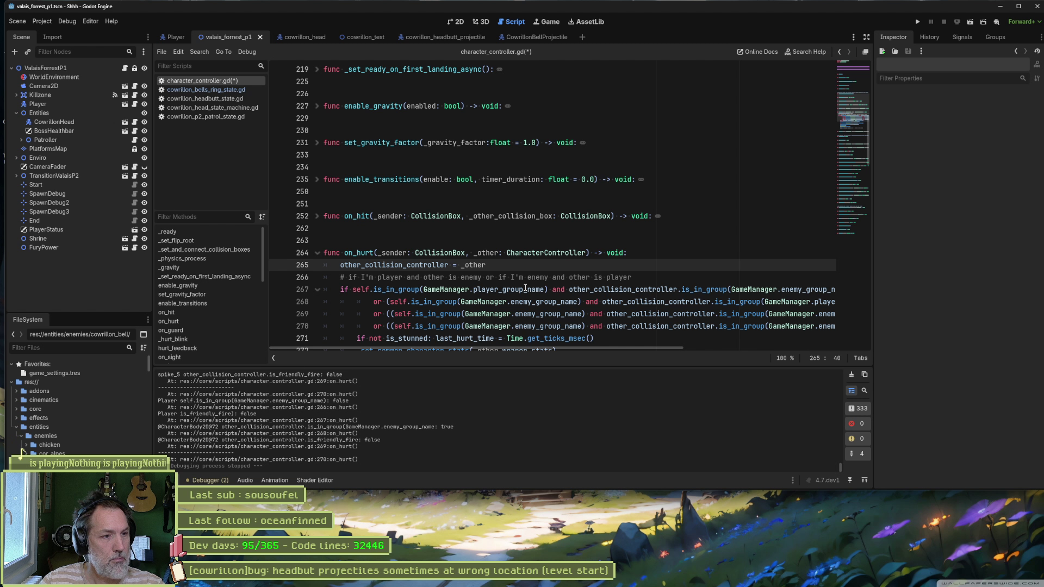
pyautogui.press('Return')
pyautogui.hotkey('ctrl', 's')
# Comment out the is_friendly_fire condition on line 271, save, and run the boss scene.
pyautogui.scroll(-1, 516, 286)
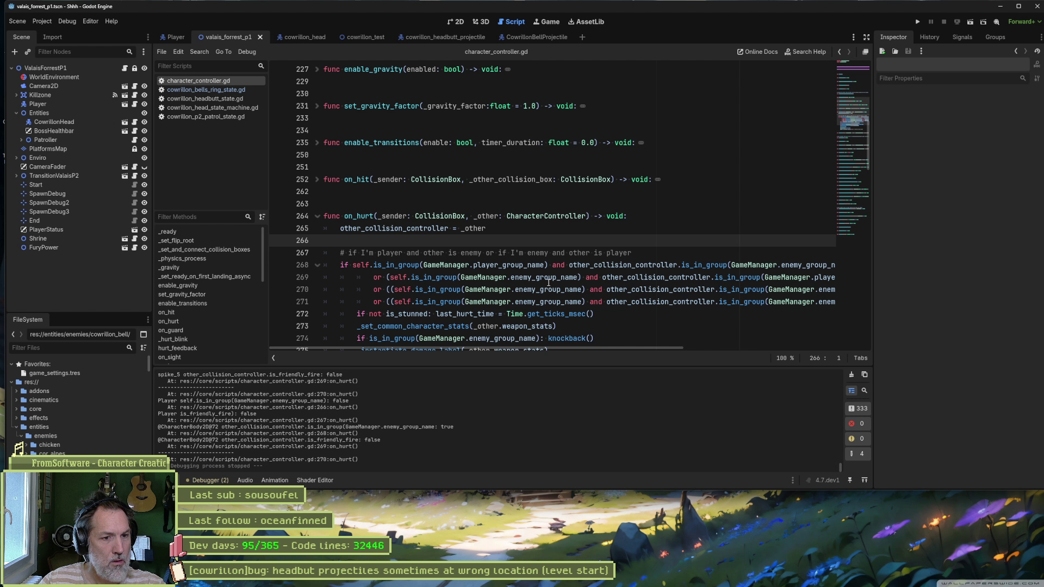
pyautogui.moveTo(557, 349); pyautogui.dragTo(763, 347)
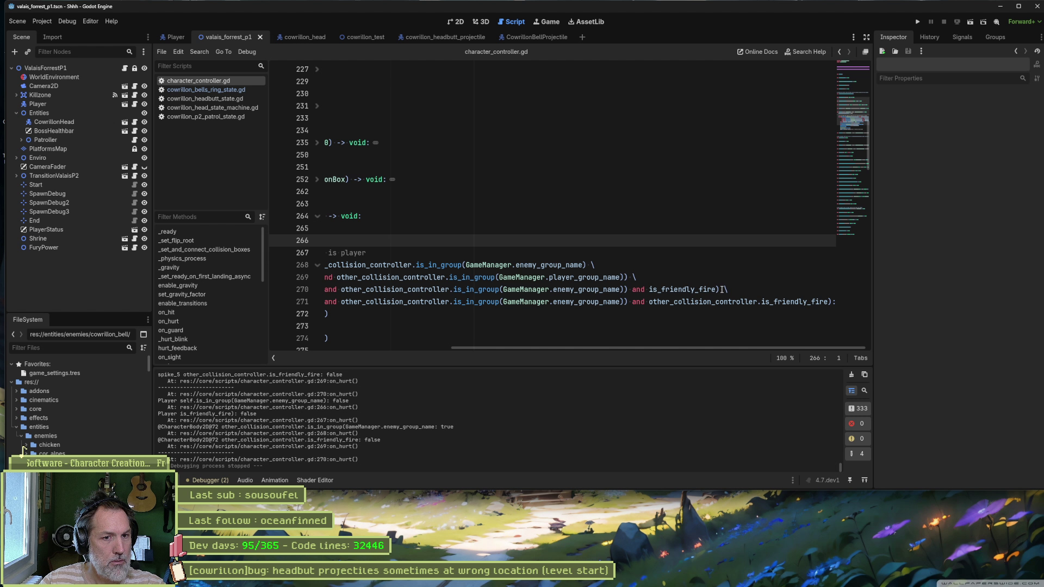
pyautogui.click(721, 290)
pyautogui.write(':#')
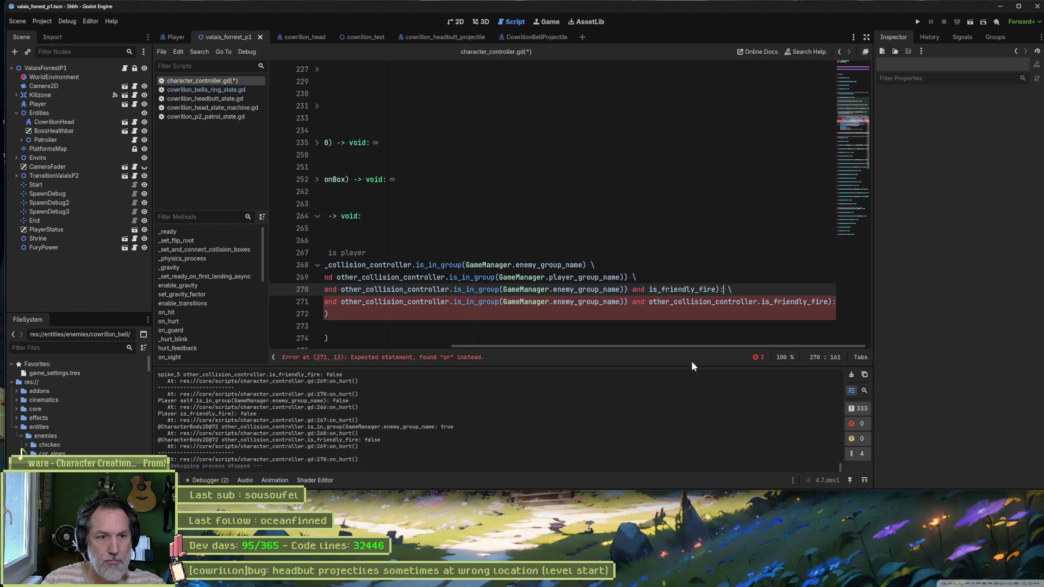
pyautogui.hscroll(-5, 692, 352)
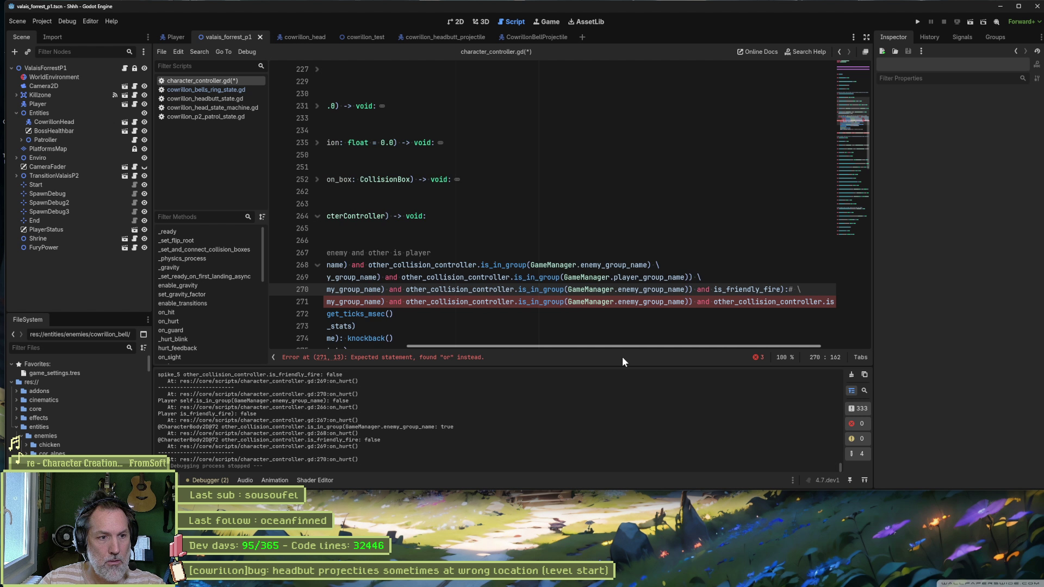
pyautogui.click(373, 302)
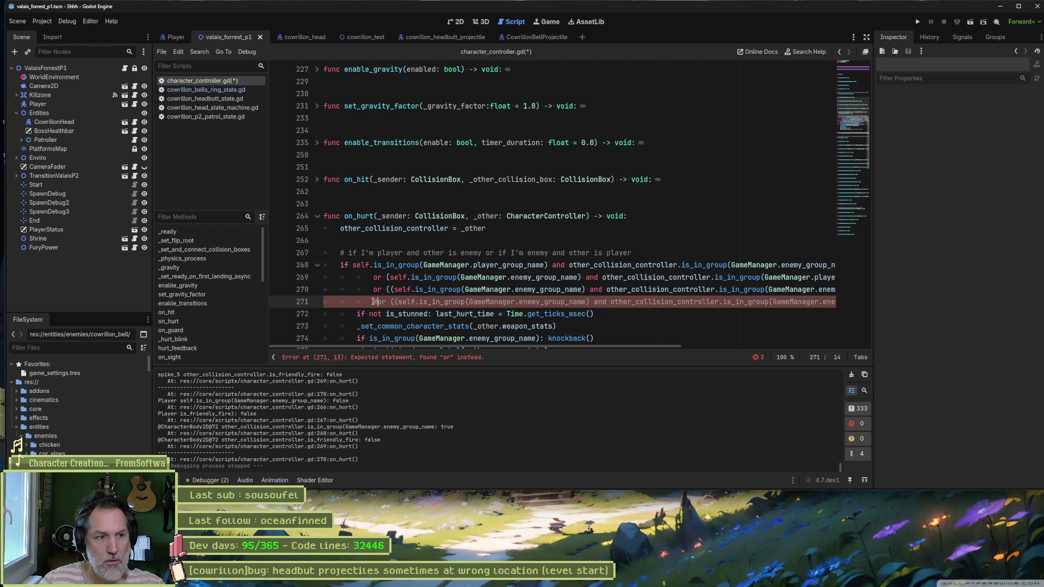
pyautogui.hotkey('ctrl', 's')
pyautogui.press('F6')
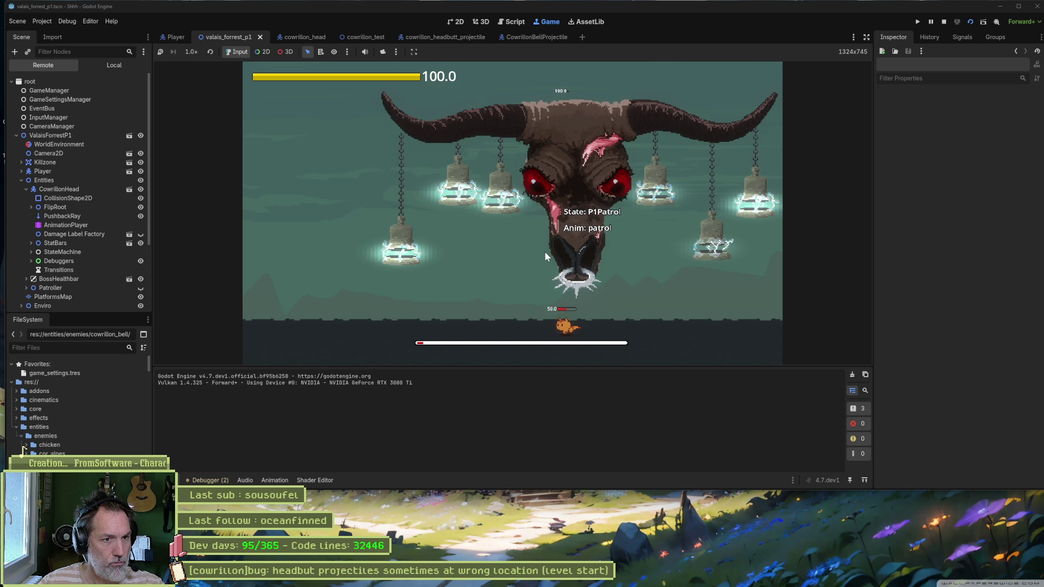
# Walk the cat right and left across the arena, then stop the game.
pyautogui.press('d')
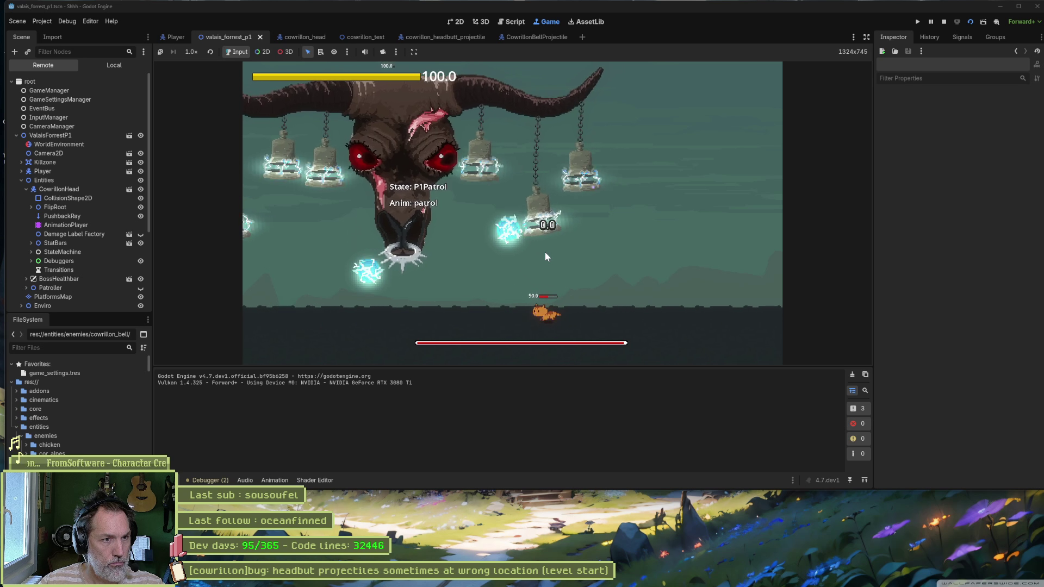
pyautogui.press('a')
pyautogui.press('F8')
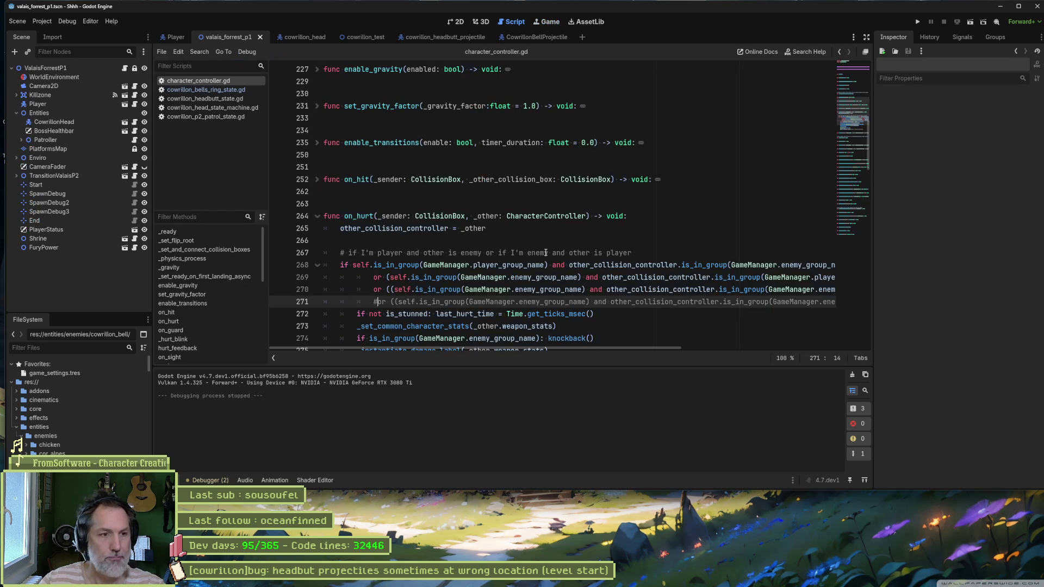
# Uncomment line 271, restore the trailing backslash on line 270, and save the script.
pyautogui.hotkey('ctrl', 'k')
pyautogui.press('Up')
pyautogui.press('End')
pyautogui.write('\\')
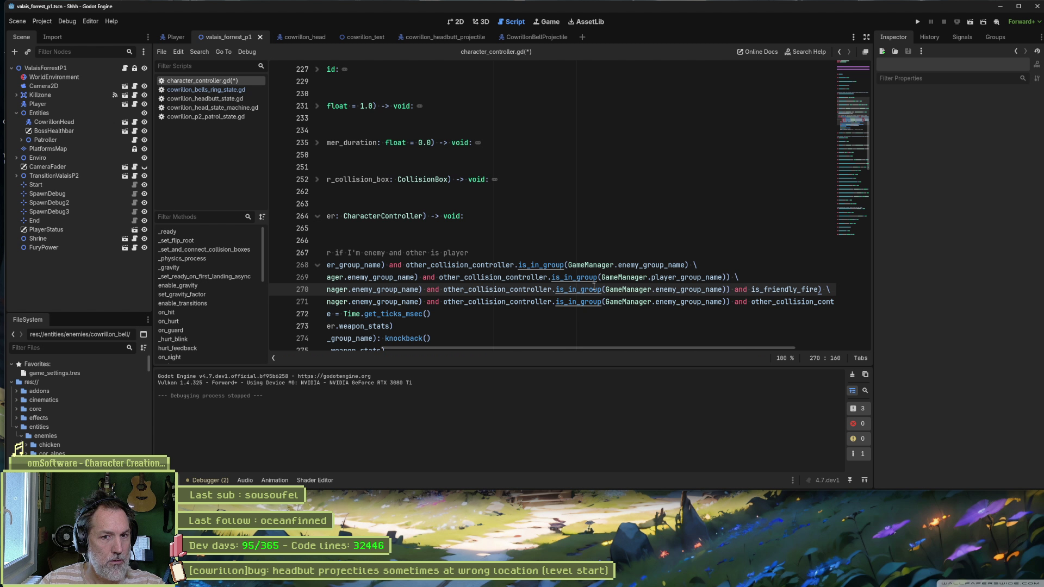
pyautogui.hotkey('ctrl', 's')
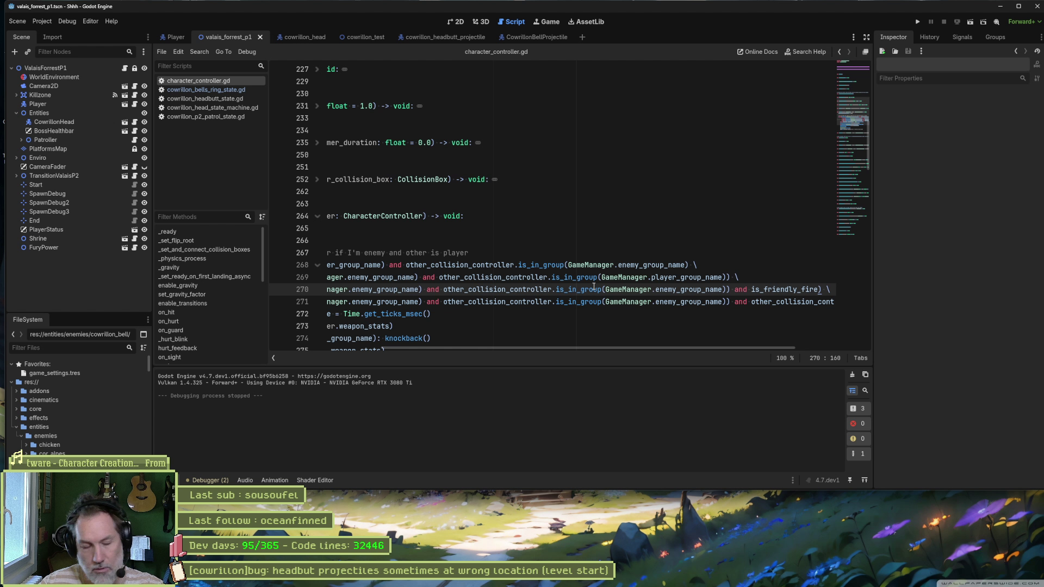
# Open the CowrillonBellProjectile scene's bounce state script, then its attack state script.
pyautogui.click(546, 41)
pyautogui.click(145, 203)
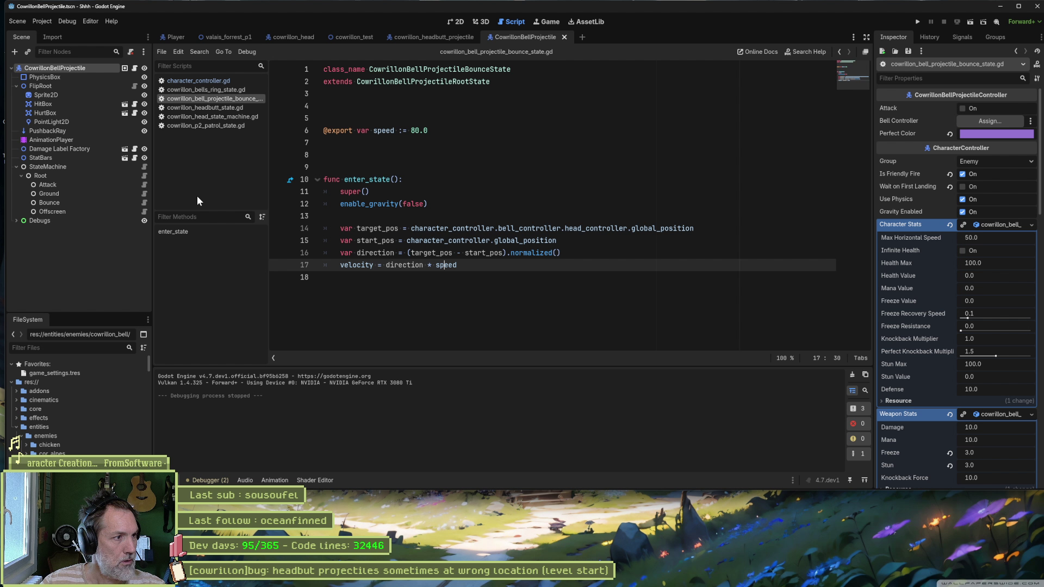
pyautogui.click(145, 185)
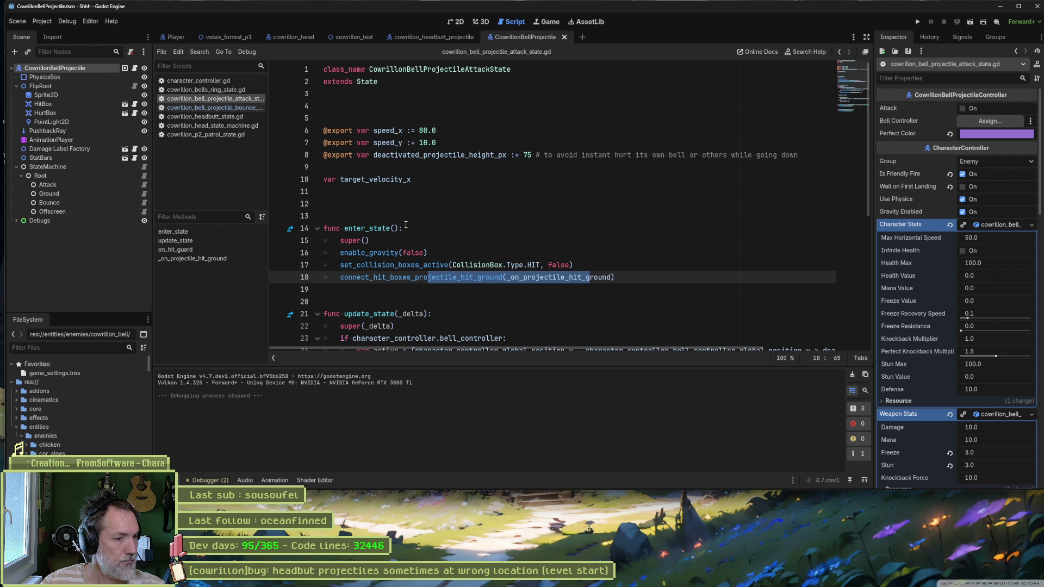
# Review the _on_projectile_hit_ground and on_hit_guard handlers, briefly comparing with the headbutt projectile scene.
pyautogui.scroll(-6, 489, 251)
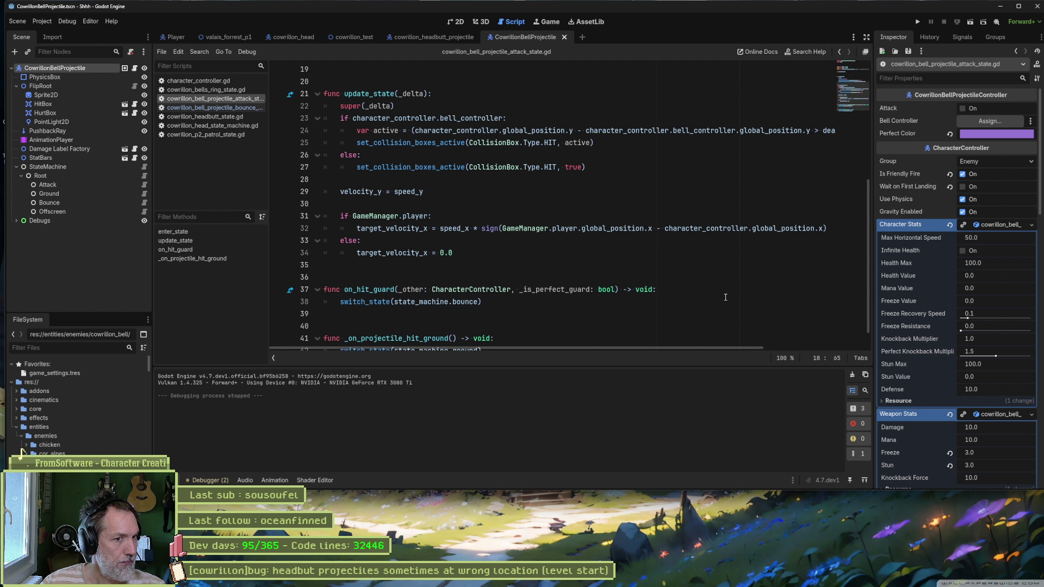
pyautogui.scroll(-1, 723, 298)
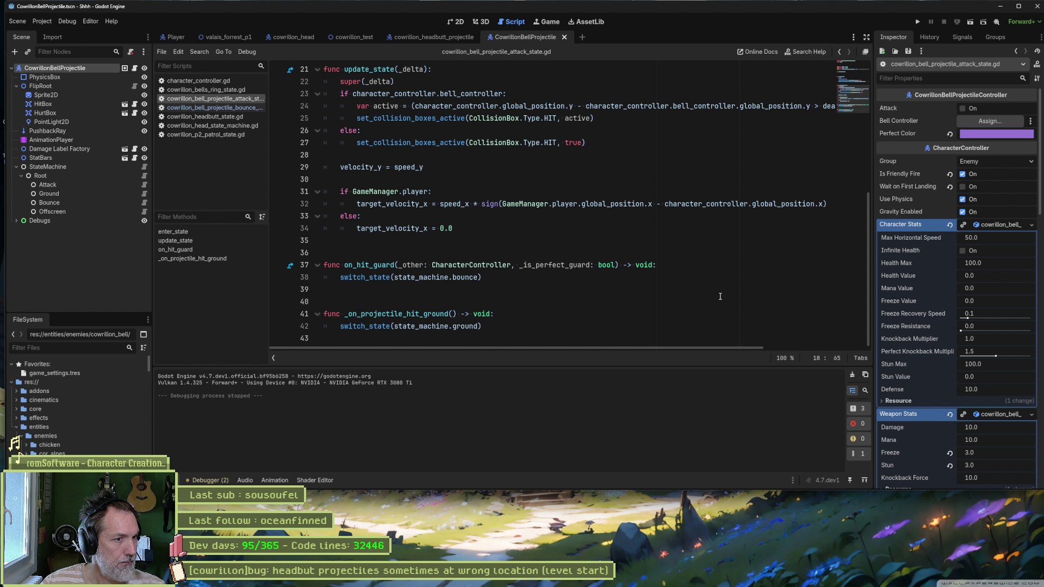
pyautogui.click(381, 314)
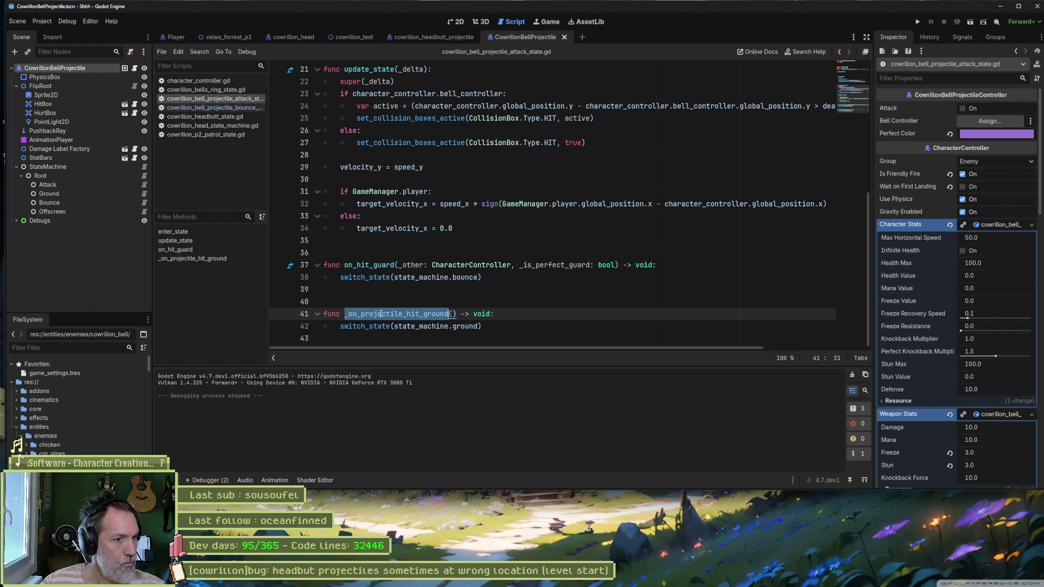
pyautogui.click(378, 266)
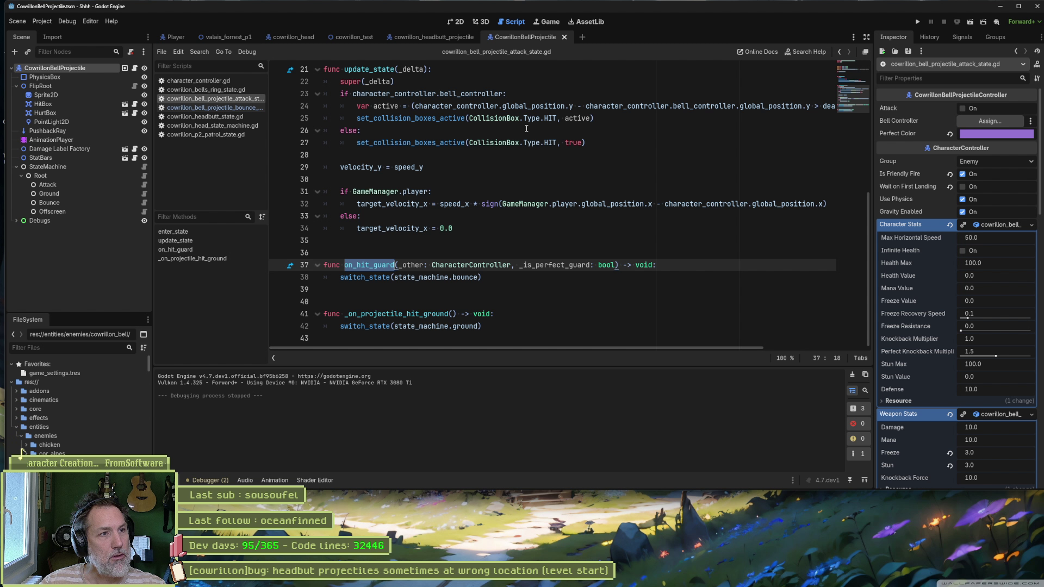
pyautogui.click(400, 36)
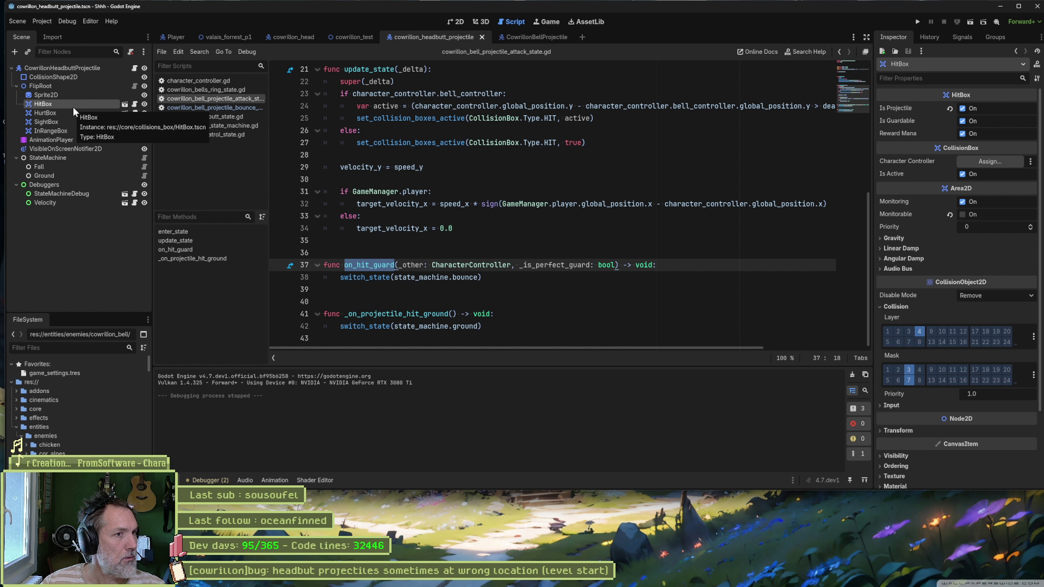
pyautogui.click(532, 37)
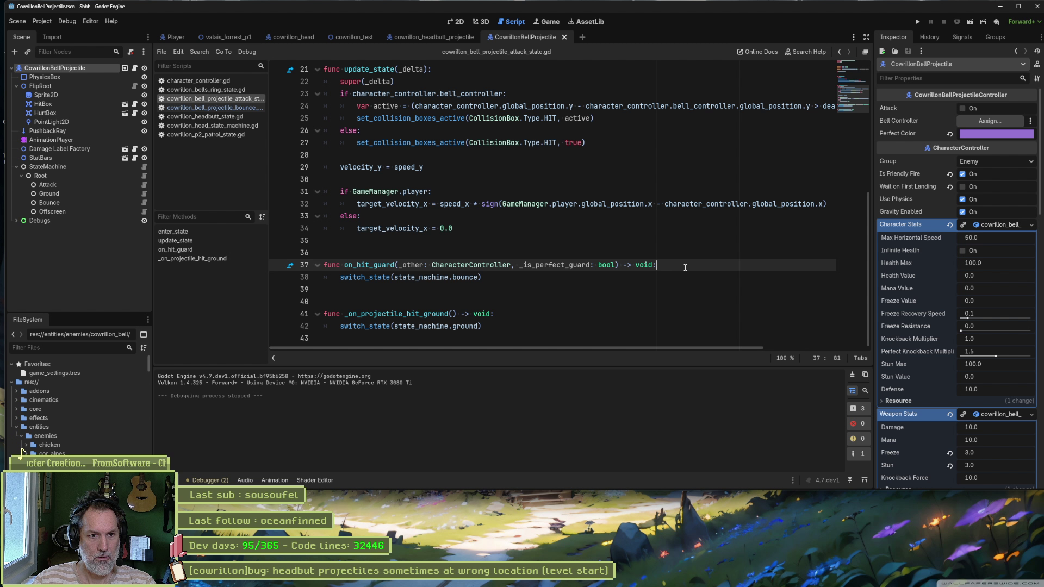
# Add print_debug(self, " bounce") to on_hit_guard, save, and switch to valais_forrest_p1.
pyautogui.press('Return')
pyautogui.write('print_d')
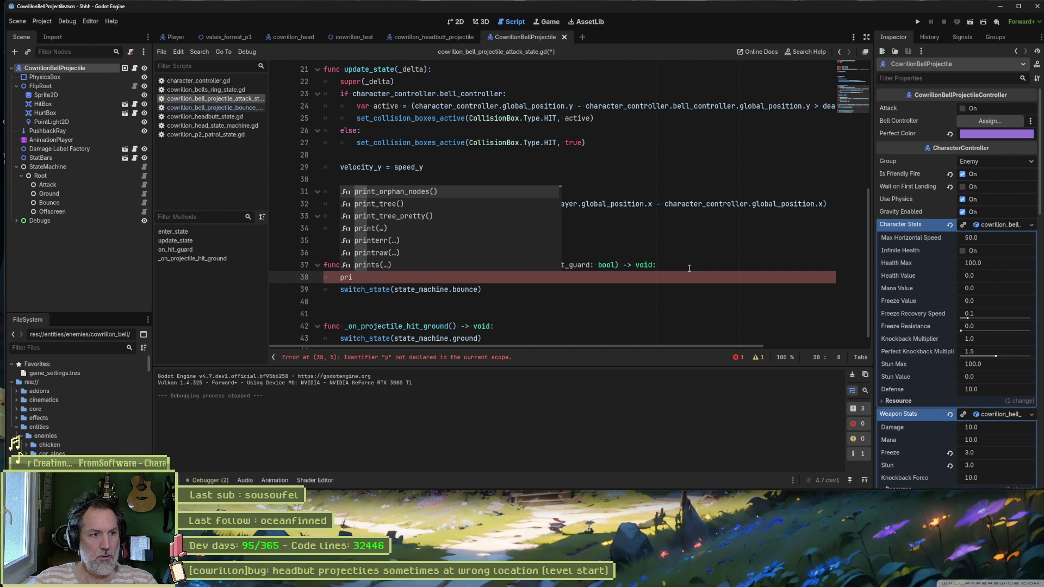
pyautogui.press('Return')
pyautogui.write('sefl')
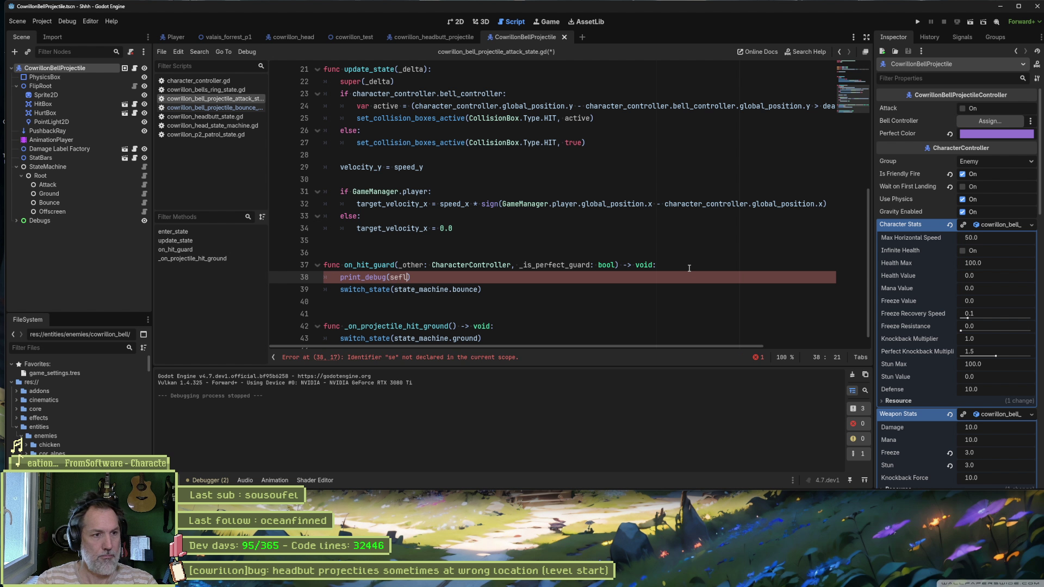
pyautogui.press('BackSpace')
pyautogui.press('BackSpace')
pyautogui.press('BackSpace')
pyautogui.write('elf, " bounce')
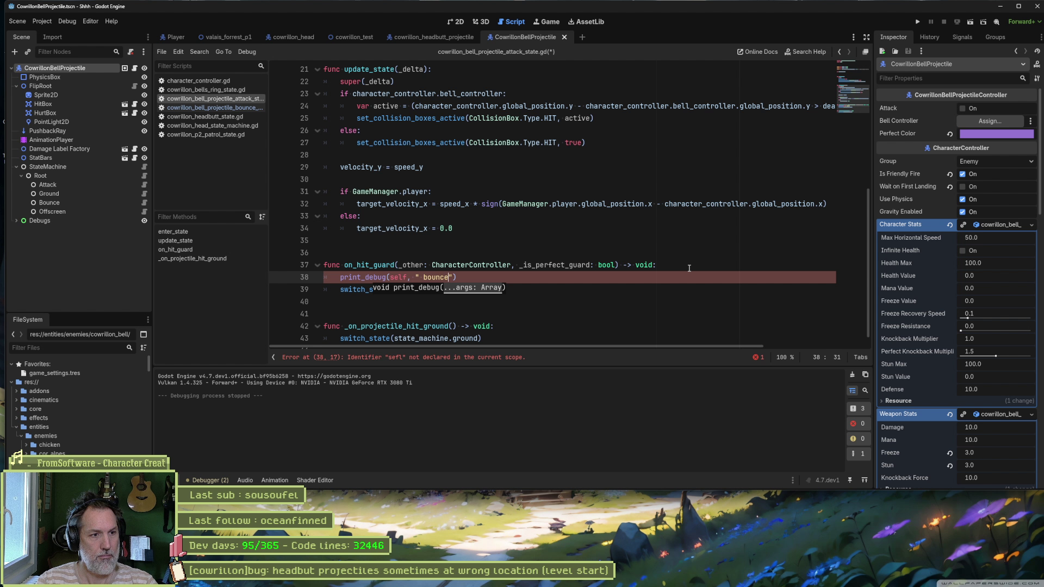
pyautogui.hotkey('ctrl', 's')
pyautogui.click(226, 38)
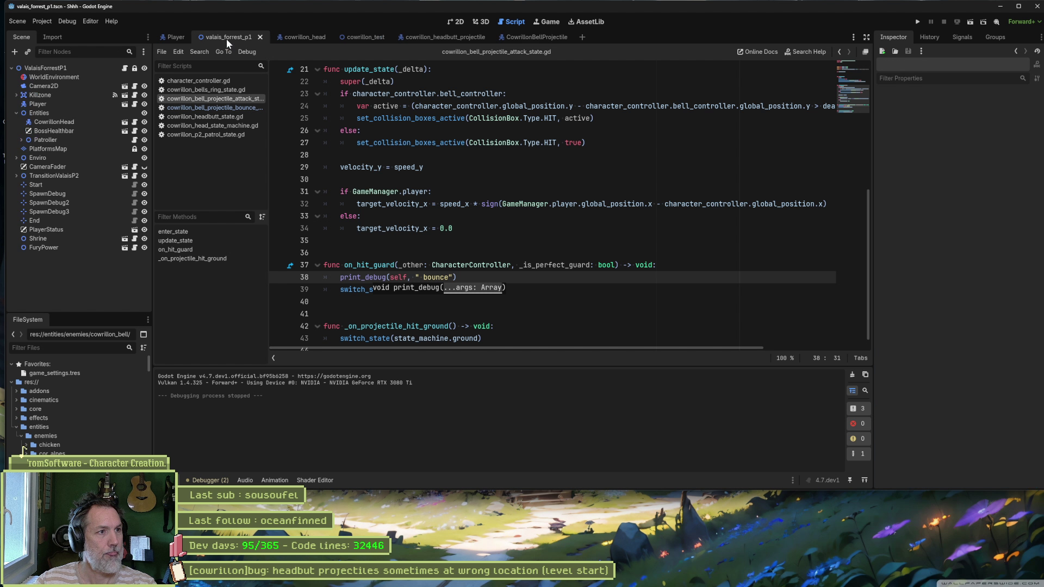
# Run the boss level to watch the bounce messages, then delete the print_debug line.
pyautogui.press('F6')
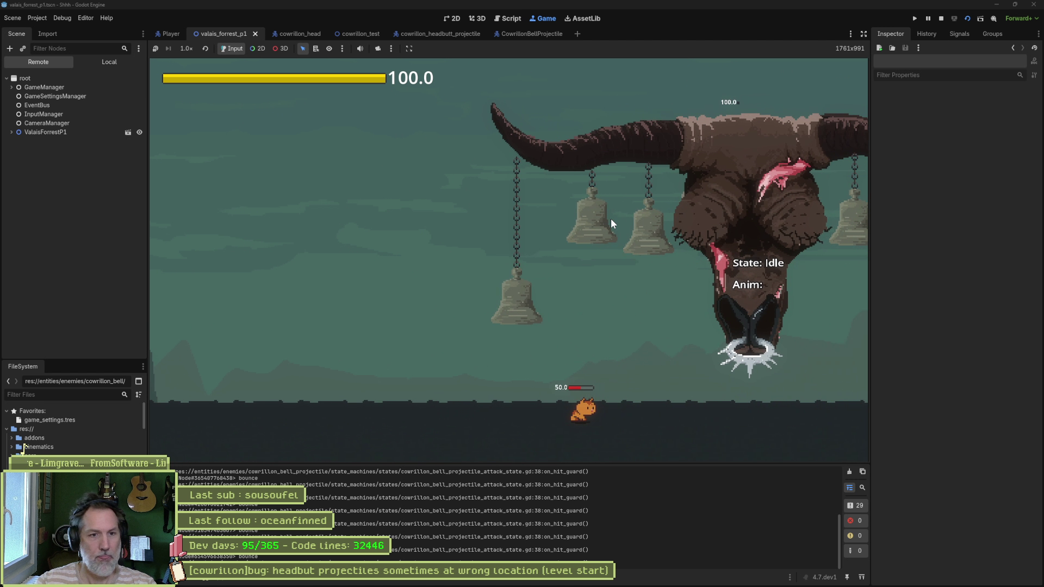
pyautogui.press('F8')
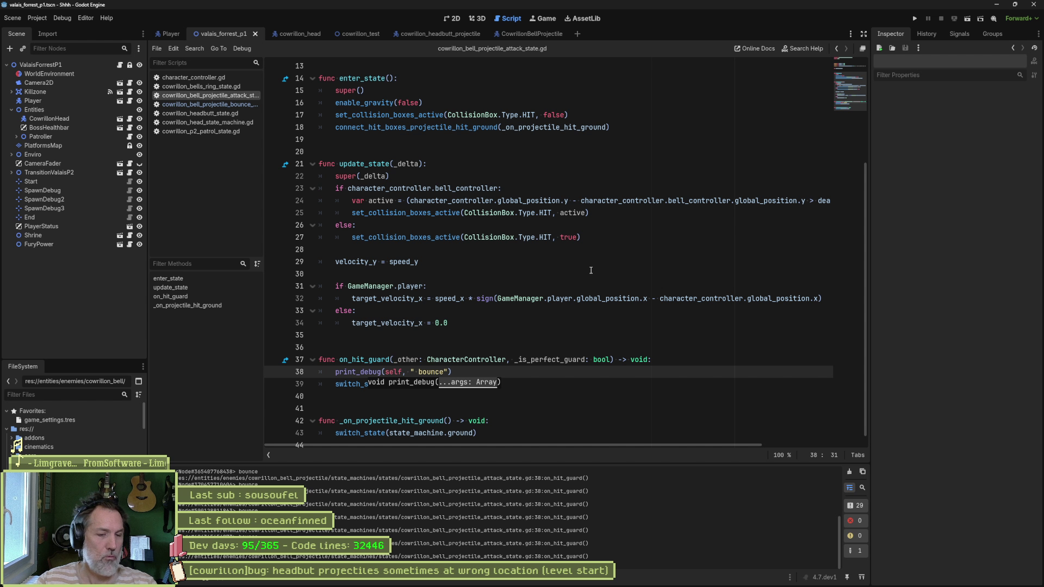
pyautogui.hotkey('ctrl', 'shift', 'k')
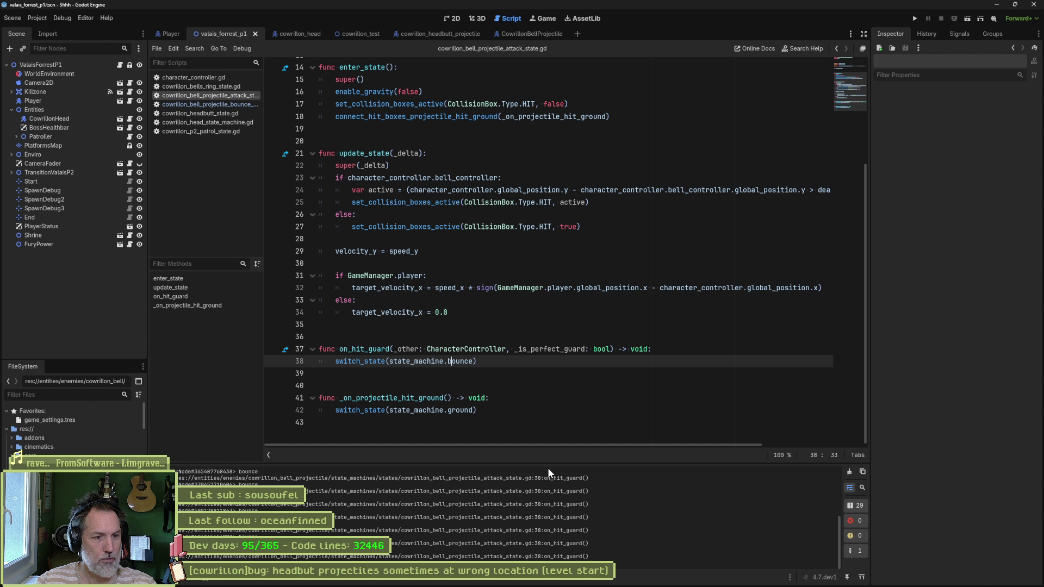
# Switch to the Asana task board from the taskbar.
pyautogui.moveTo(523, 585)
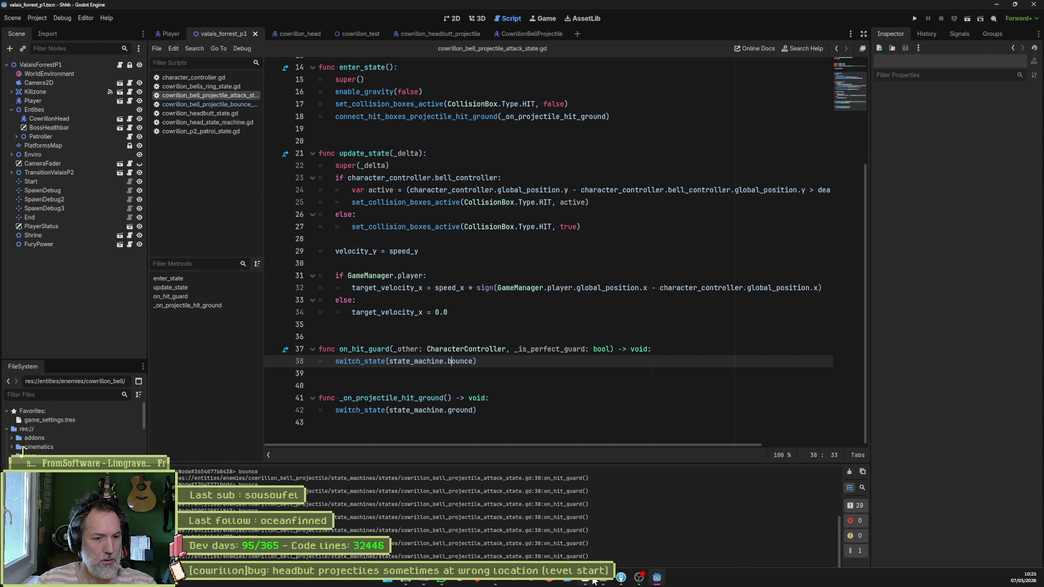
pyautogui.moveTo(594, 581)
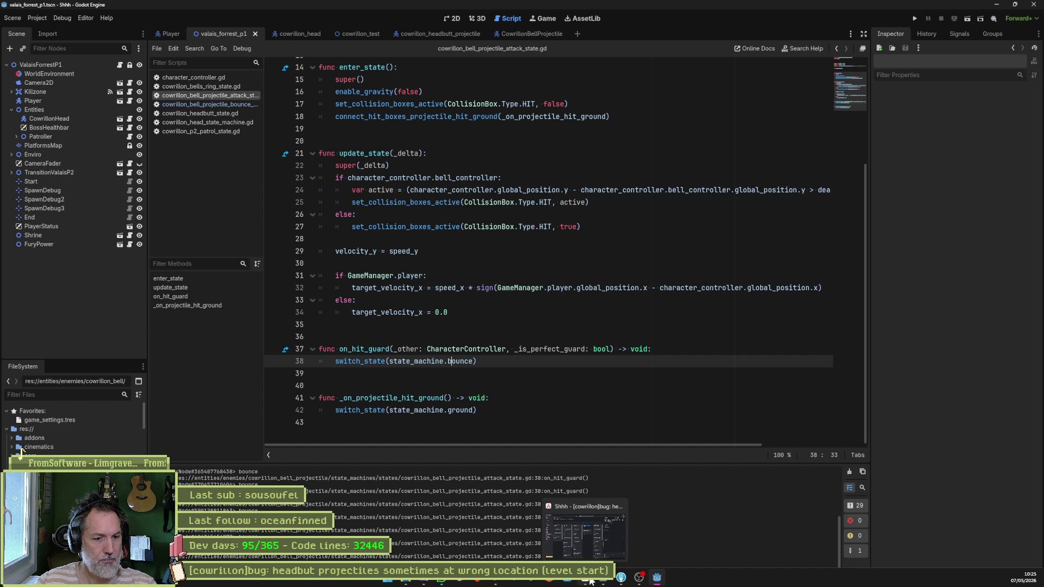
pyautogui.click(591, 581)
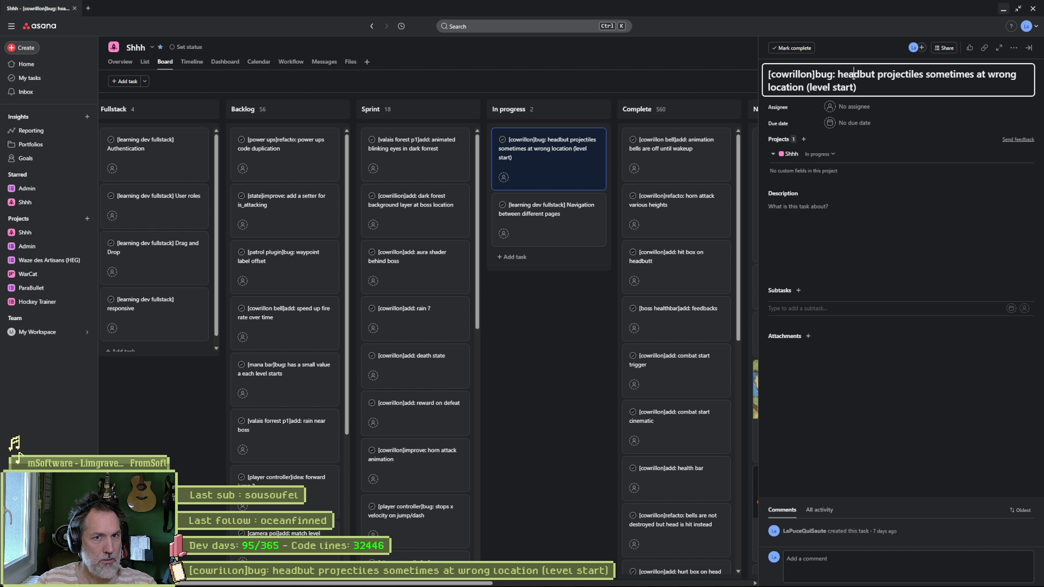
# Select the headbutt-projectiles bug task title, close its detail pane, and switch to Fork.
pyautogui.tripleClick(854, 74)
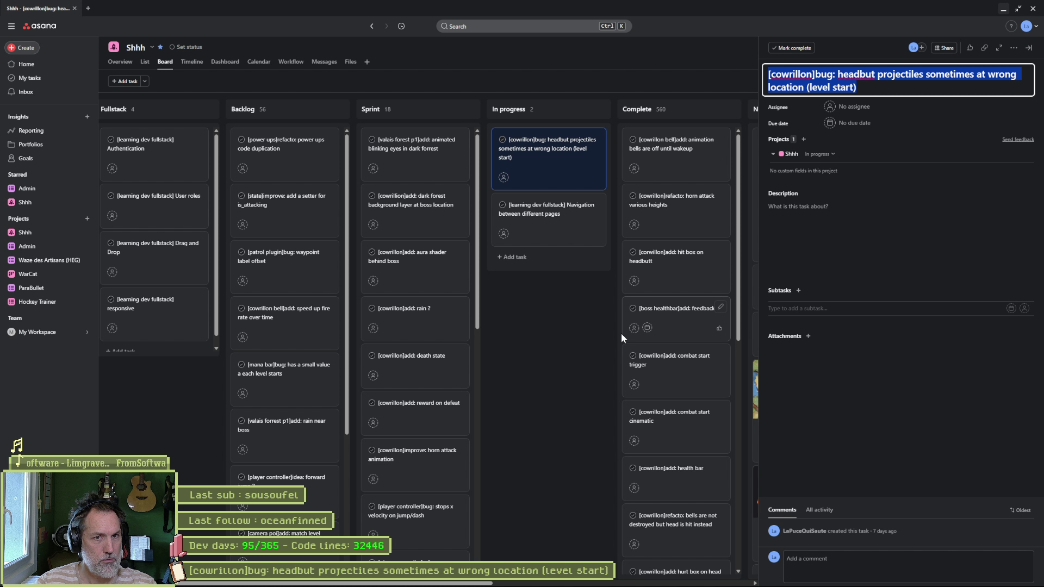
pyautogui.click(570, 328)
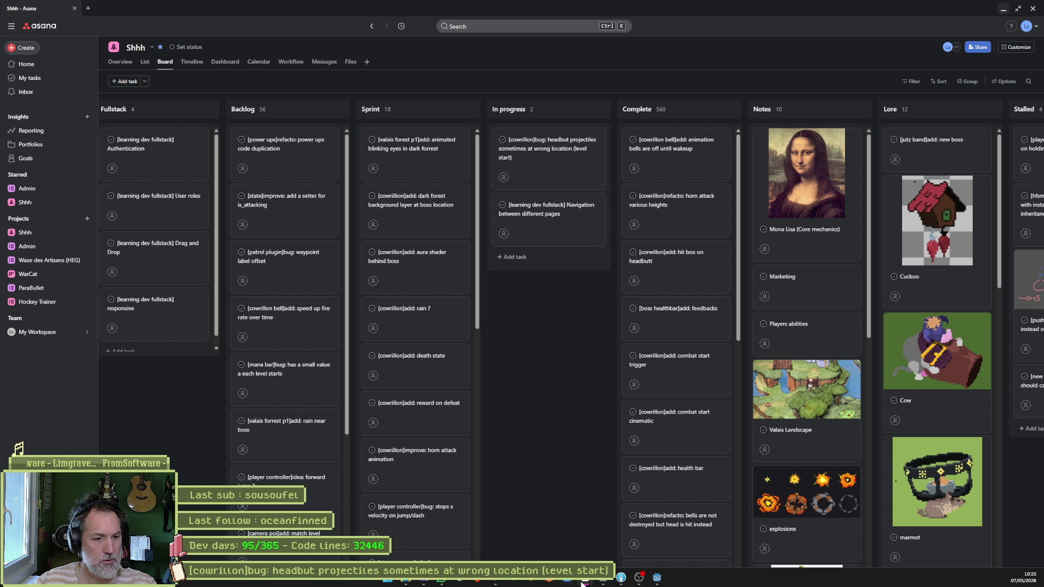
pyautogui.click(620, 580)
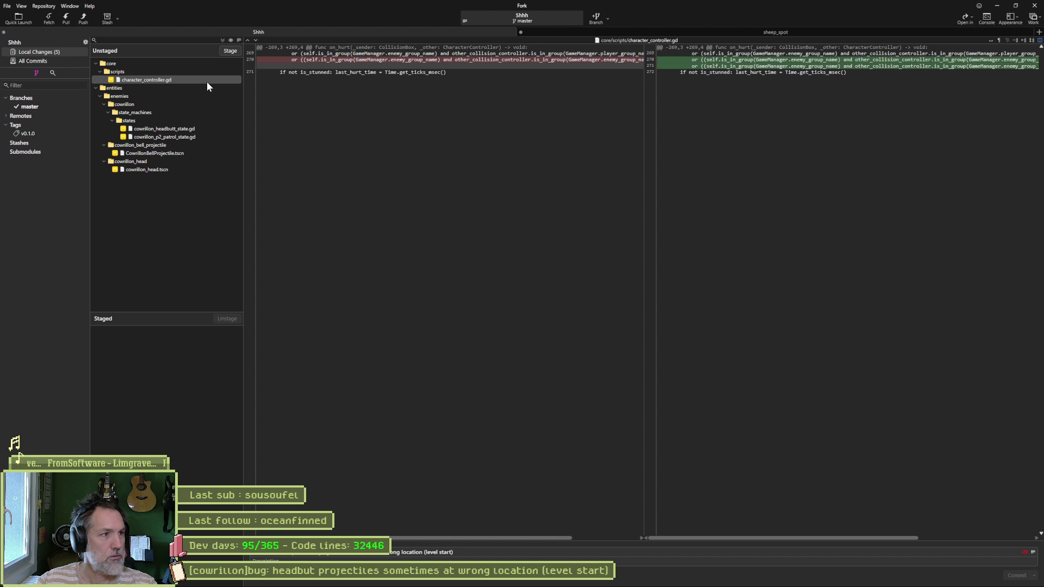
# Review the headbutt and patrol state diffs, then stage, commit and push all five files to origin.
pyautogui.click(172, 130)
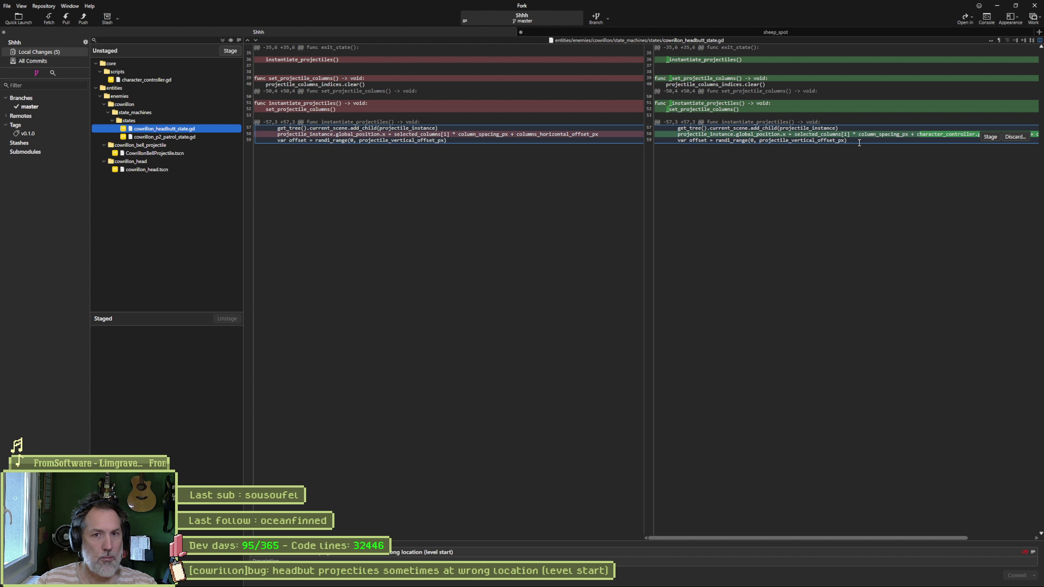
pyautogui.click(232, 137)
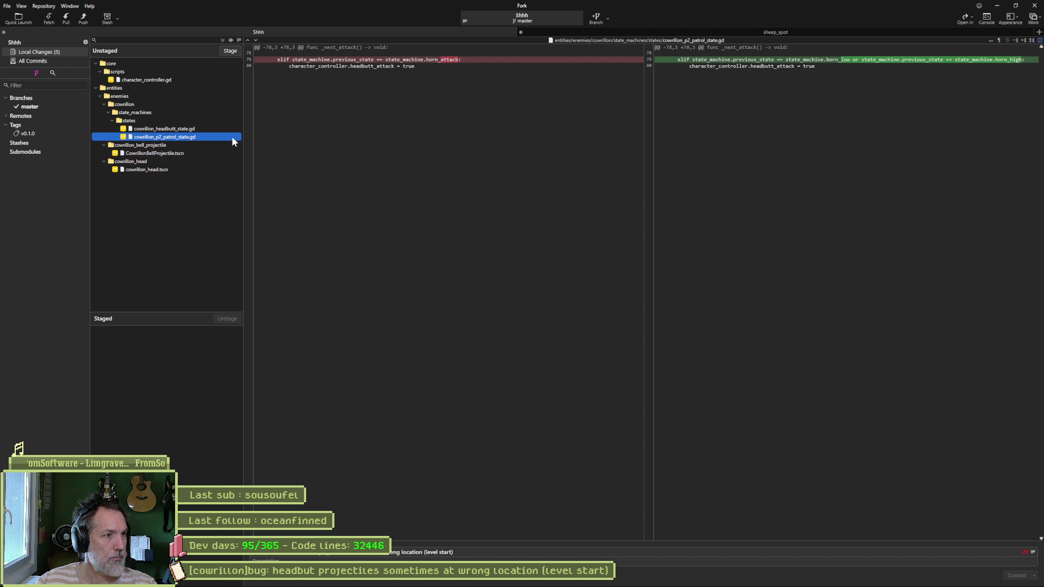
pyautogui.moveTo(558, 66)
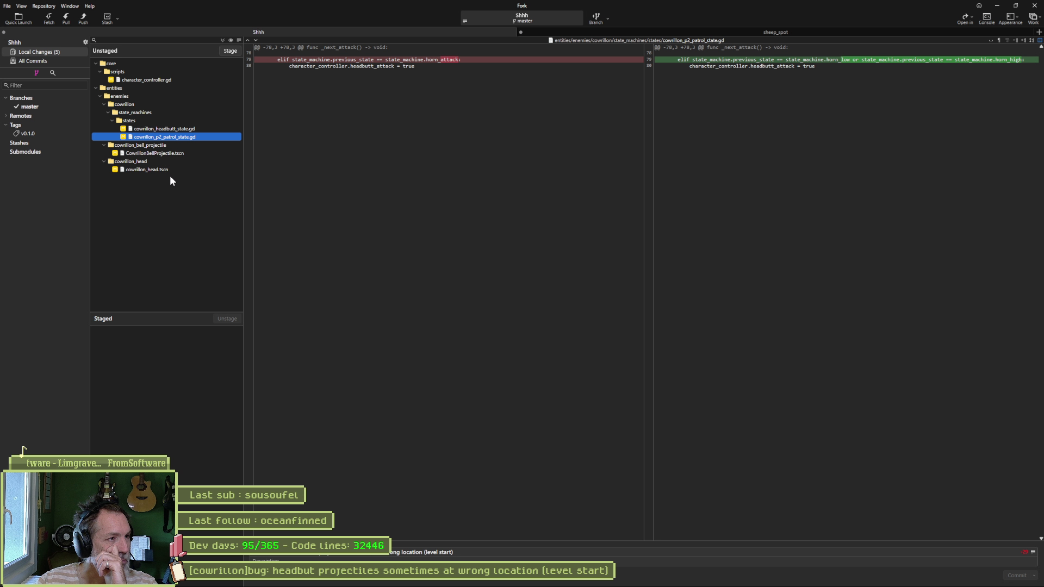
pyautogui.click(220, 48)
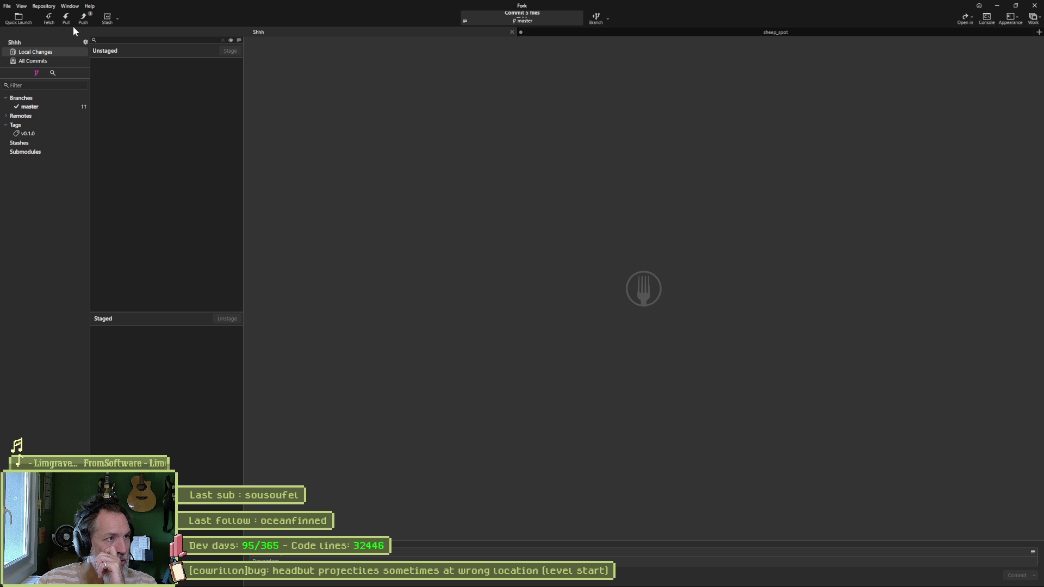
pyautogui.click(83, 18)
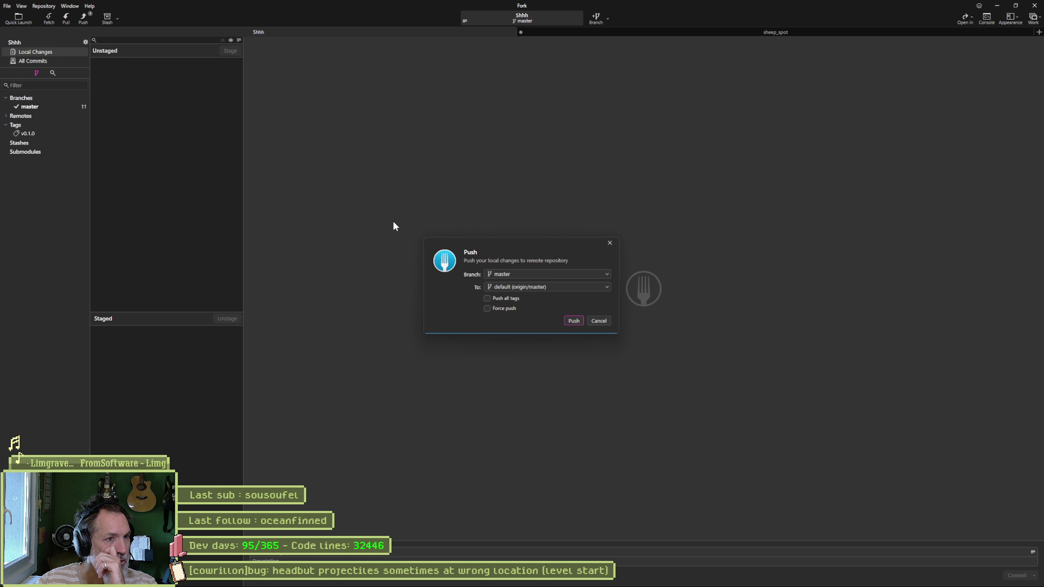
pyautogui.click(578, 324)
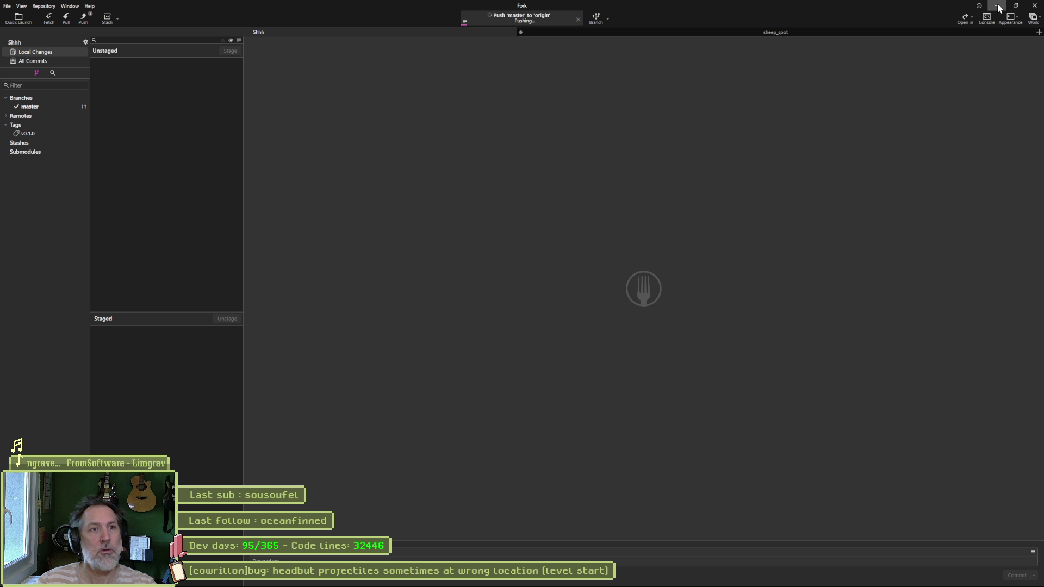
# In Asana, move the headbutt projectiles bug to Complete and the dark forest background card to In progress.
pyautogui.click(998, 8)
pyautogui.moveTo(531, 164); pyautogui.dragTo(673, 158)
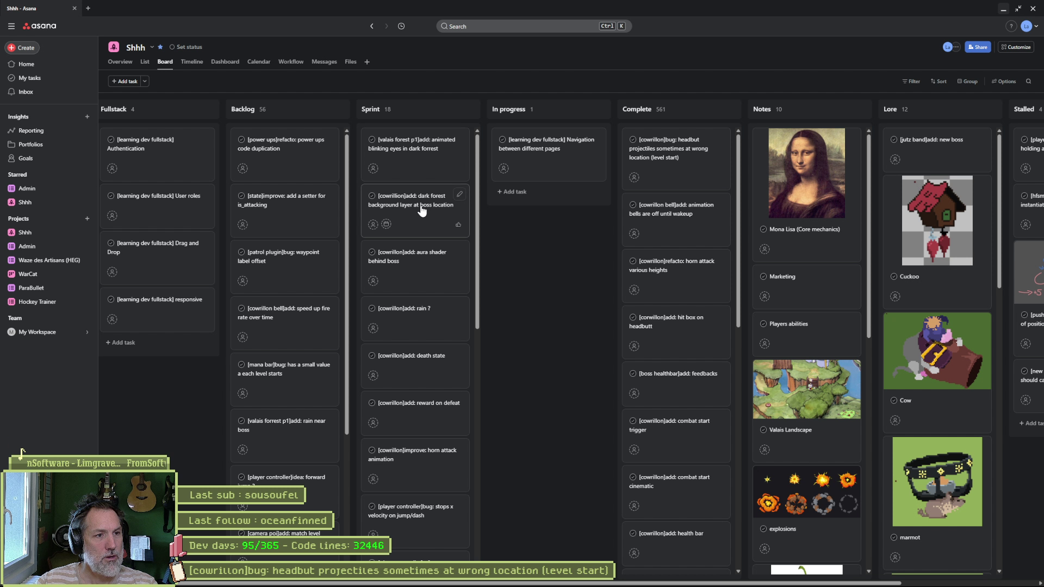
pyautogui.moveTo(422, 210); pyautogui.dragTo(566, 140)
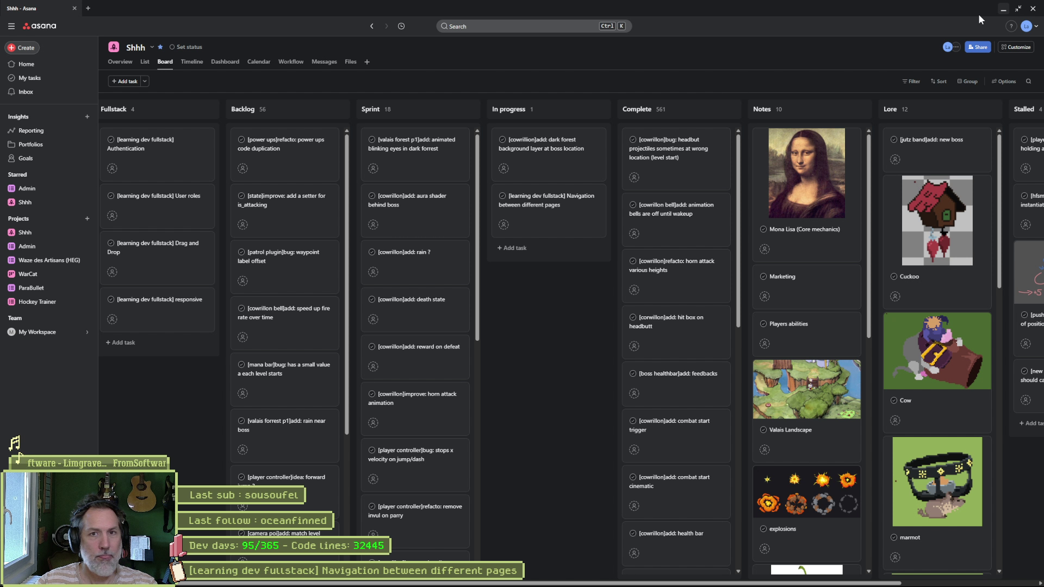
pyautogui.click(1004, 10)
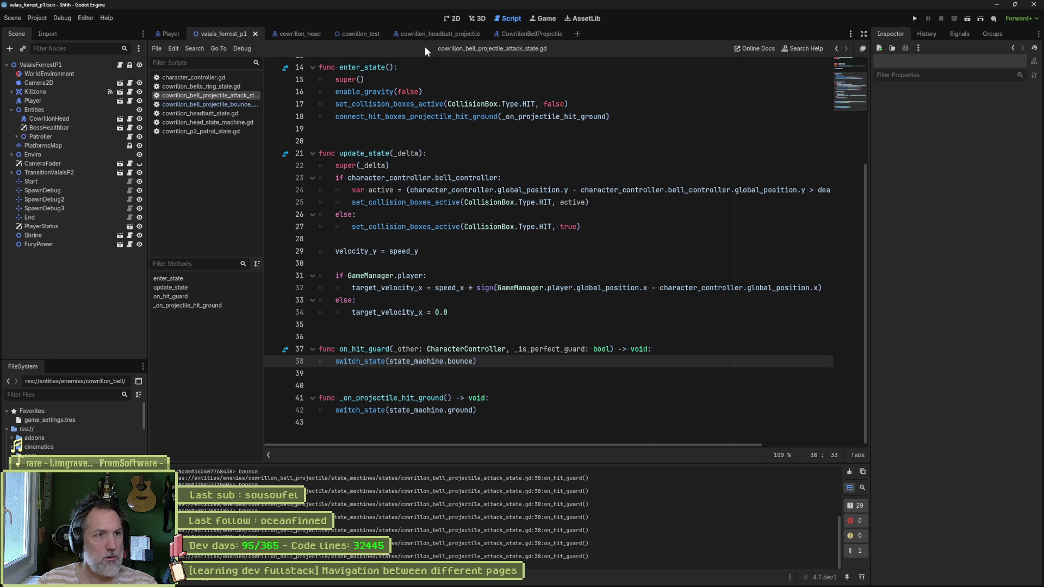
# In the 2D view, enable Accurate Parallax2D Preview on ValaisForrestP1, frame the boss area and save.
pyautogui.click(451, 18)
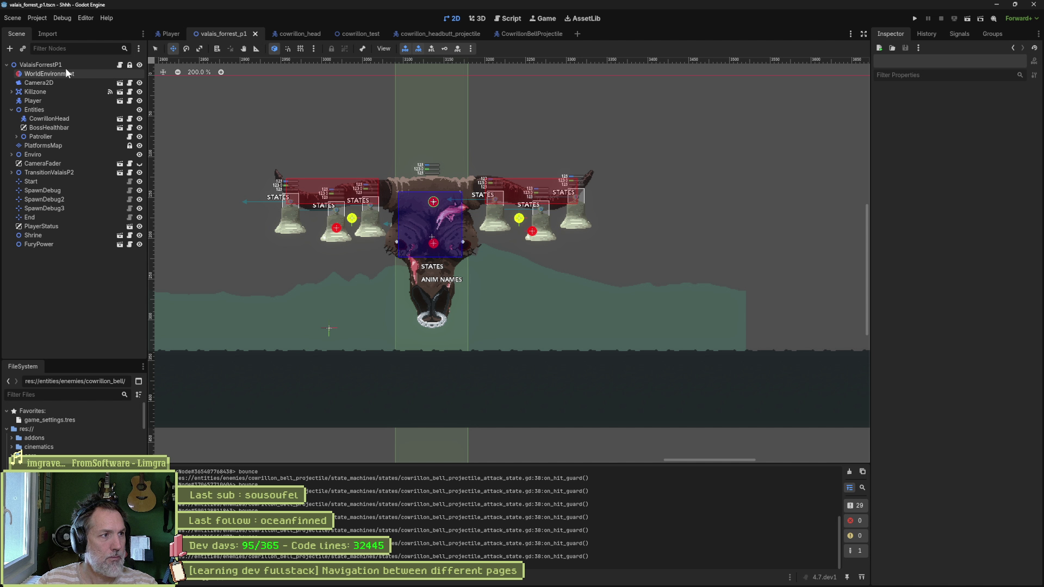
pyautogui.click(41, 65)
pyautogui.click(522, 50)
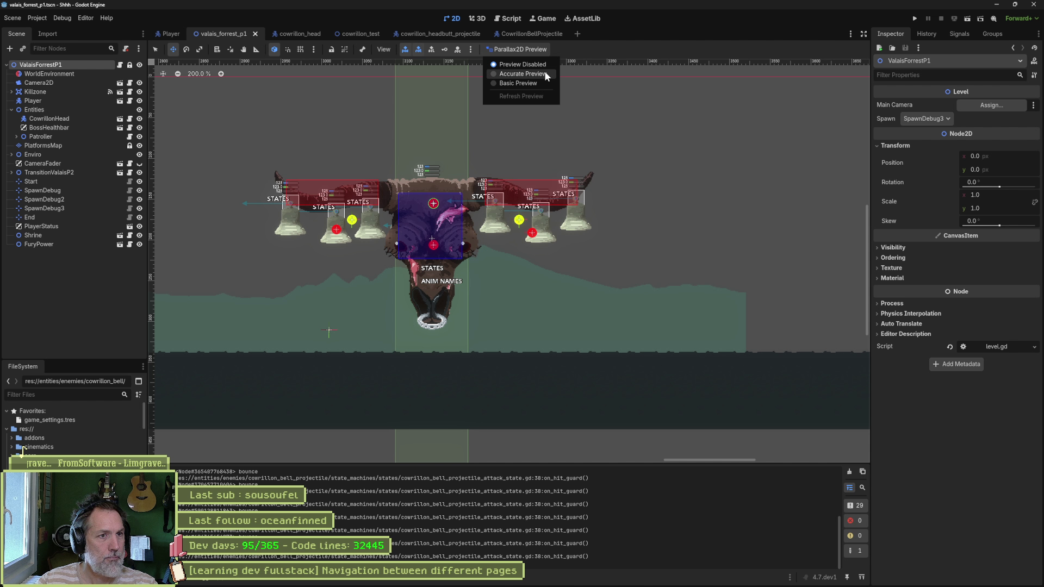
pyautogui.click(546, 74)
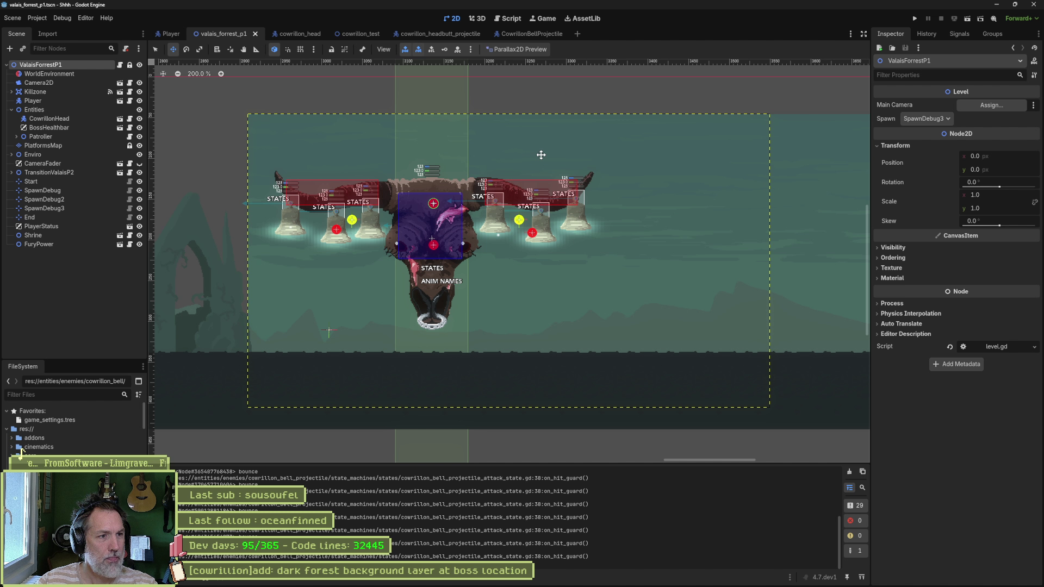
pyautogui.scroll(2, 542, 155)
pyautogui.moveTo(539, 158); pyautogui.dragTo(653, 139)
pyautogui.hotkey('ctrl', 's')
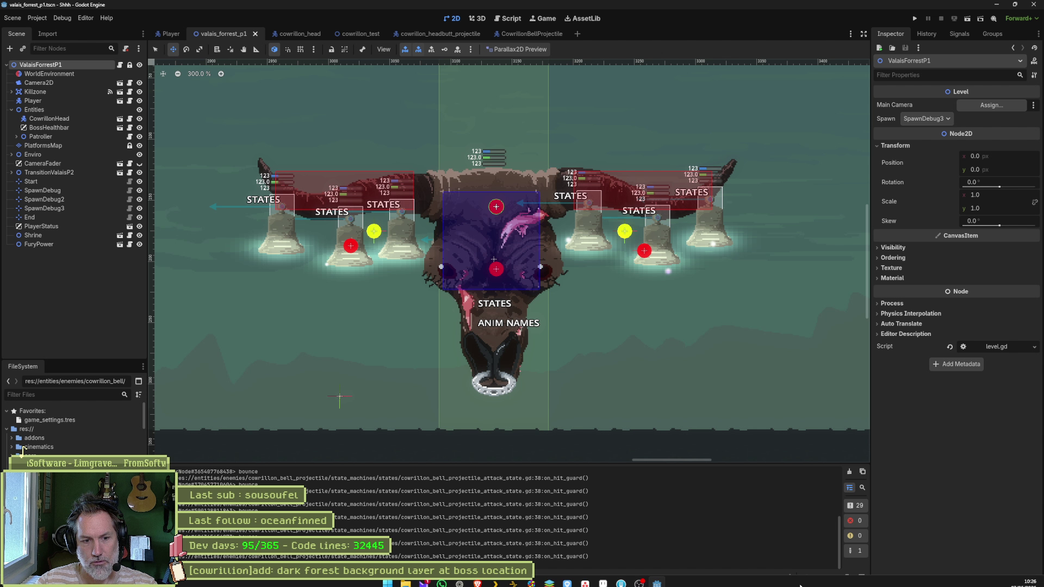
# In the Sprite-0001 boss screenshot, rename Layer 2 to 'aura' and hide the ring and aura layers.
pyautogui.click(609, 579)
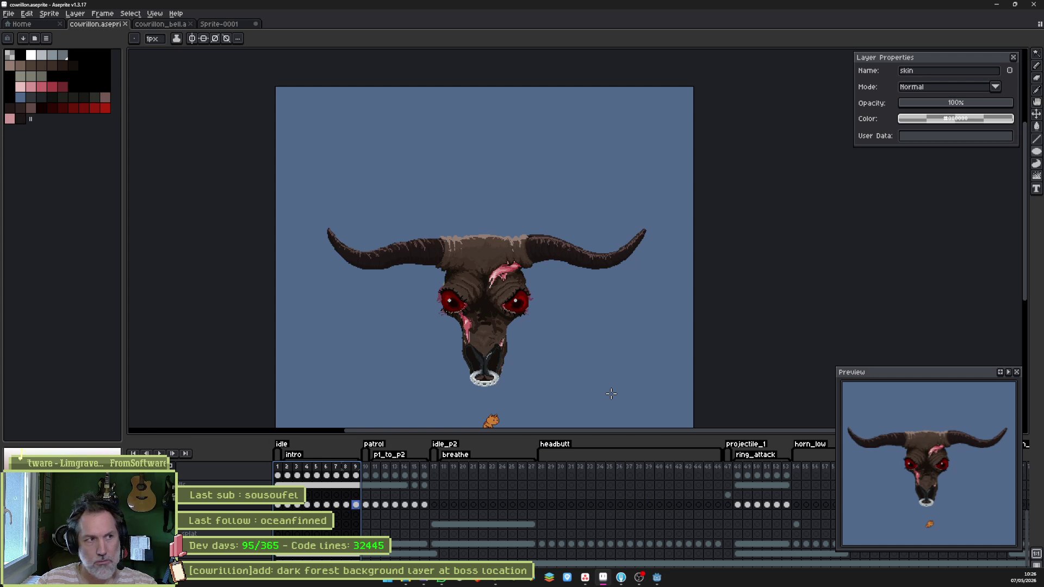
pyautogui.click(226, 24)
pyautogui.moveTo(569, 198); pyautogui.dragTo(542, 140)
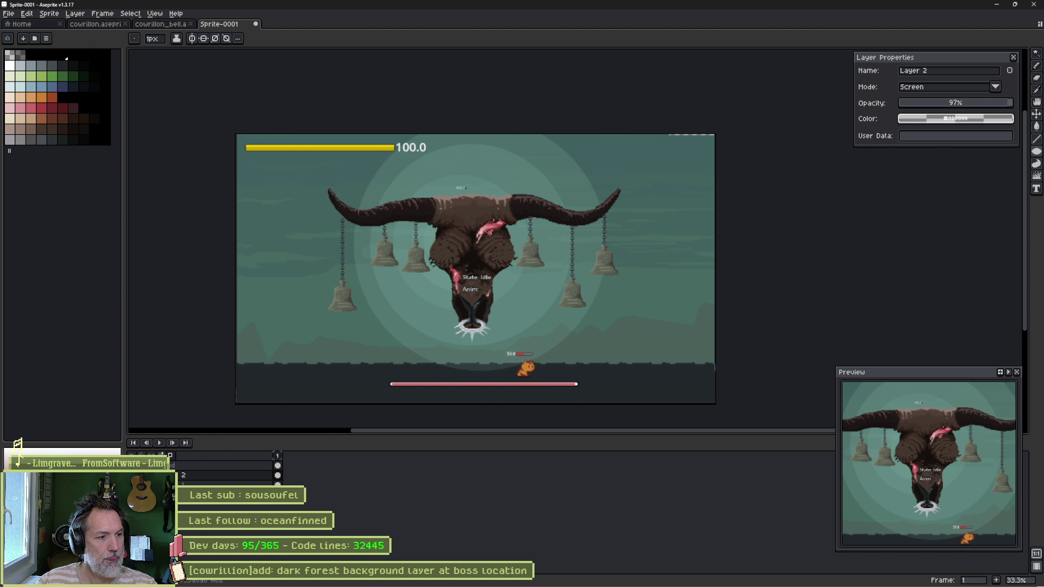
pyautogui.doubleClick(187, 475)
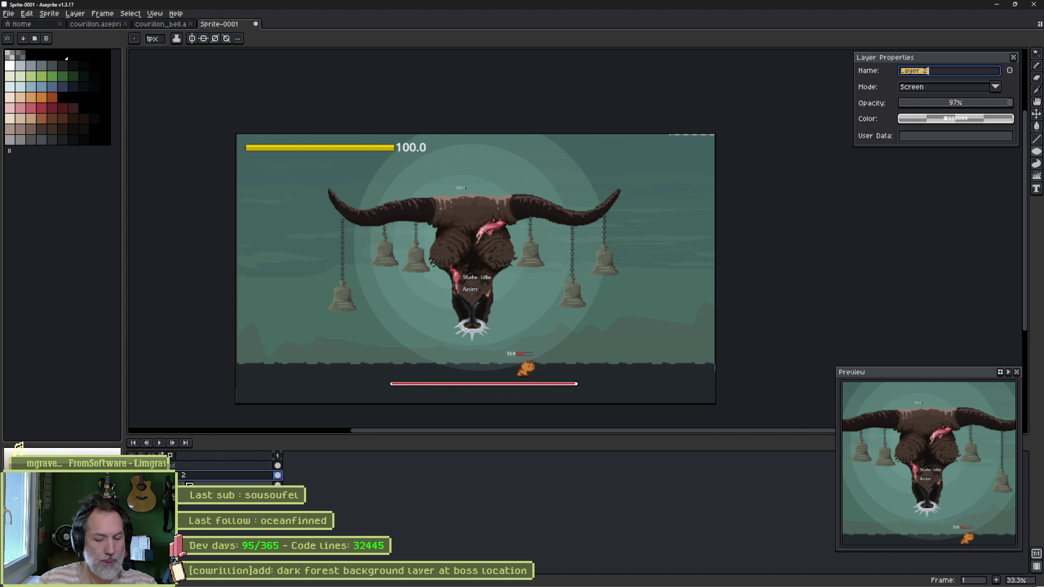
pyautogui.write('aura')
pyautogui.press('Return')
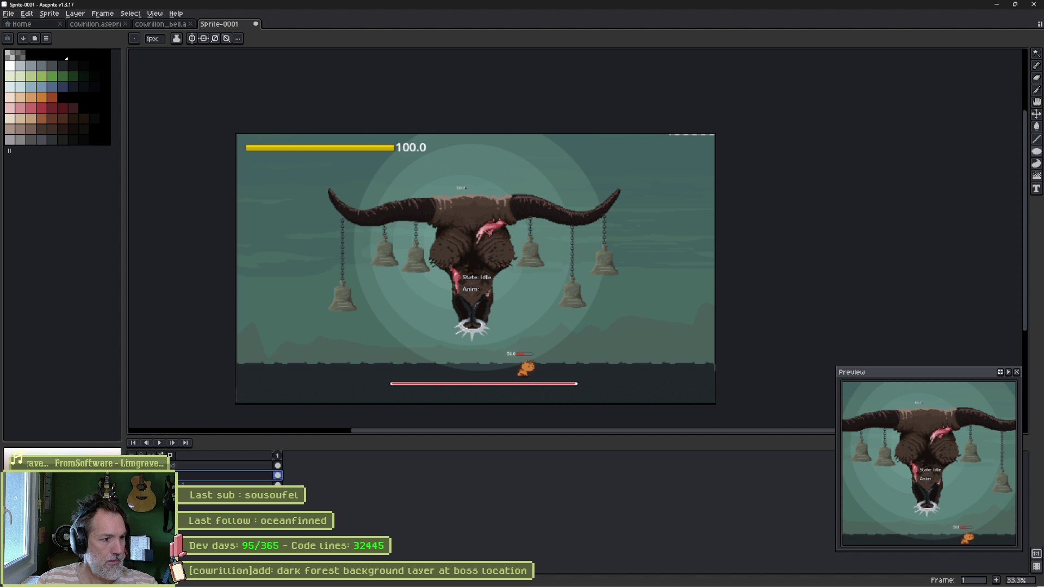
pyautogui.hotkey('ctrl', 'v')
pyautogui.hotkey('ctrl', 'z')
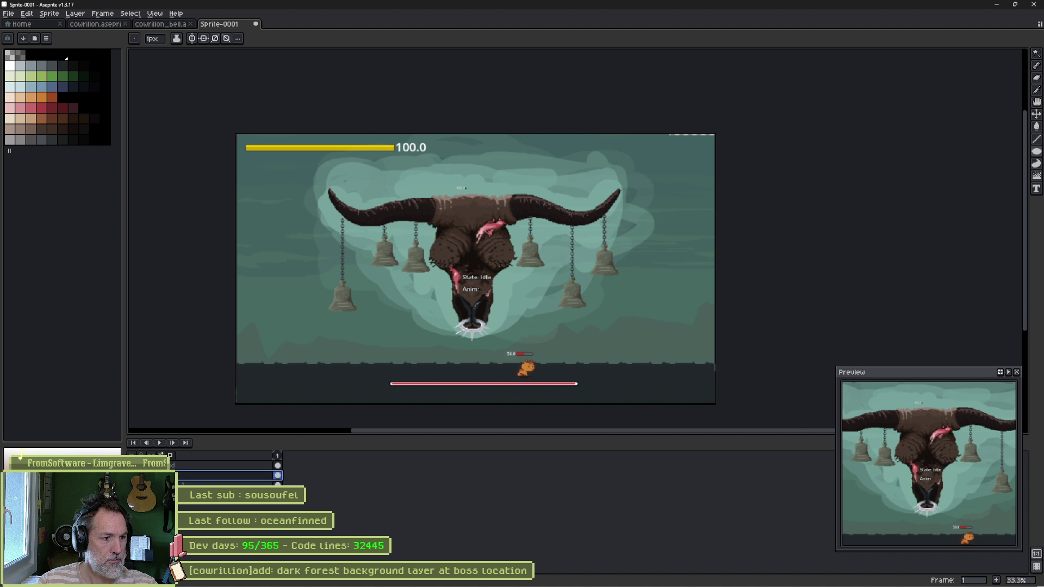
pyautogui.hotkey('shift', 'p')
pyautogui.write('aura')
pyautogui.press('Return')
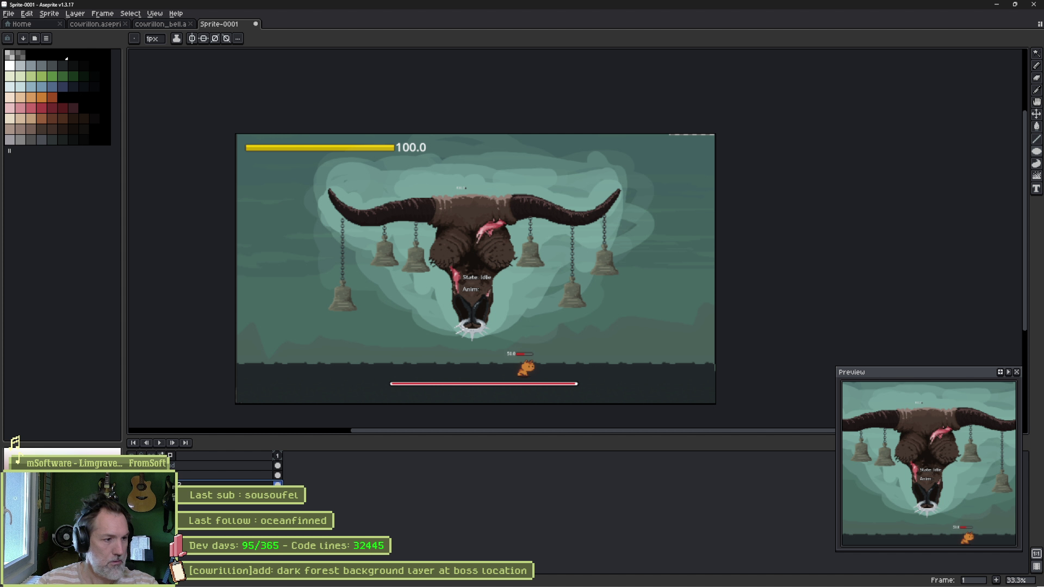
pyautogui.hotkey('ctrl', 'z')
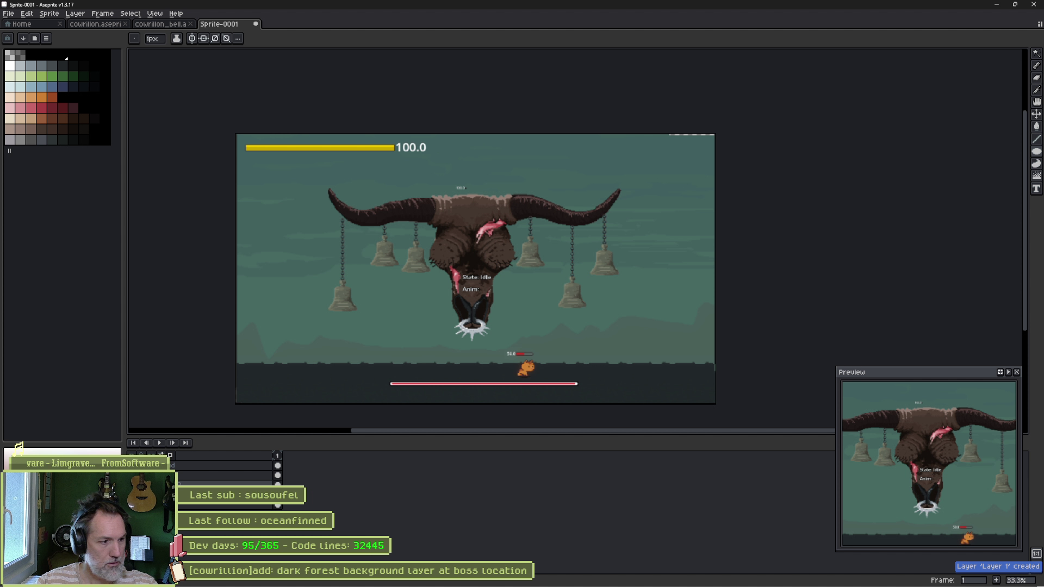
# Paint black tree trunks, branches and treetops across the boss scene with a round brush.
pyautogui.press('e')
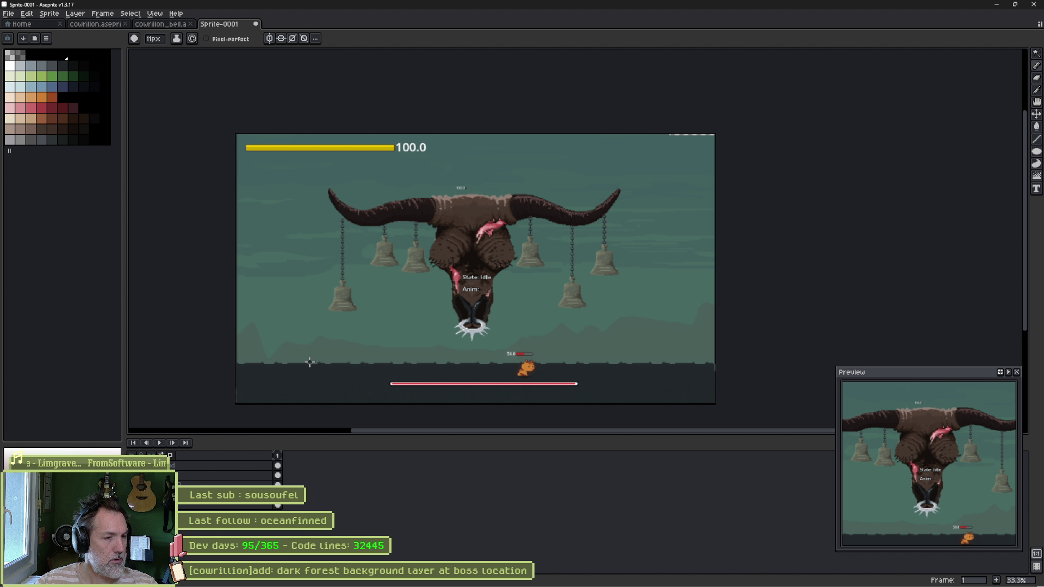
pyautogui.scroll(1, 306, 372)
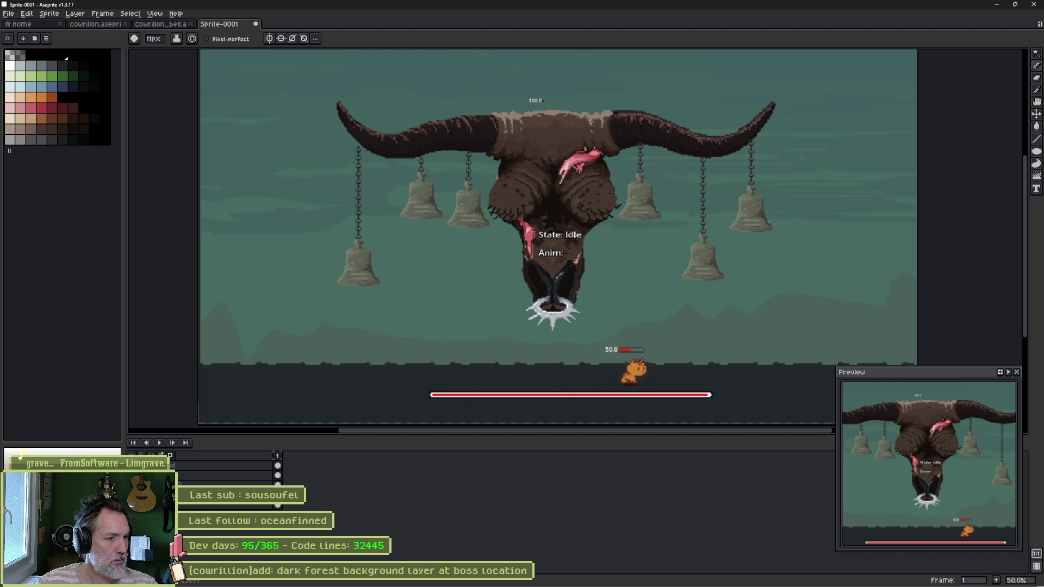
pyautogui.scroll(6, 276, 344)
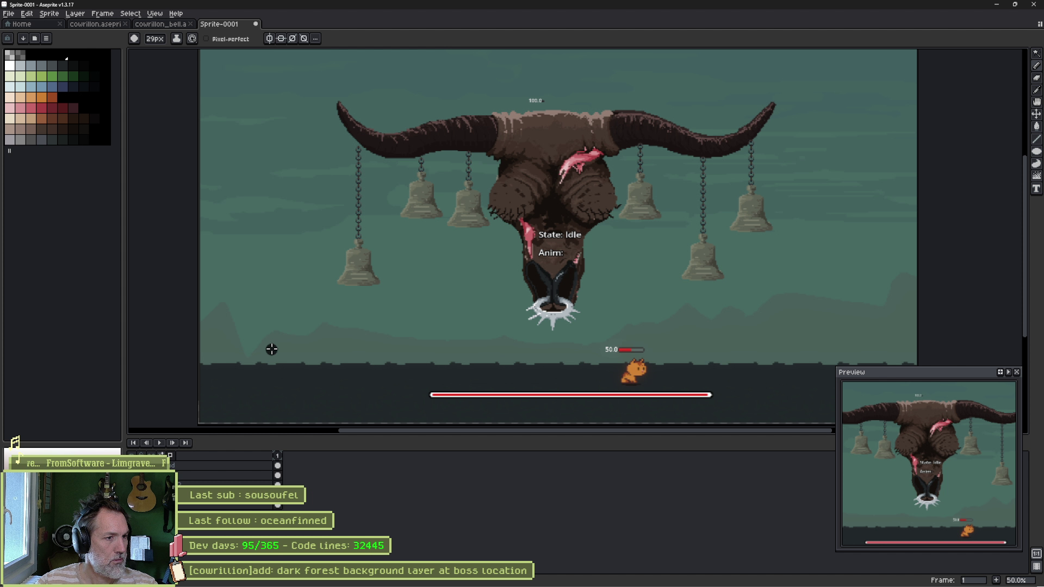
pyautogui.moveTo(212, 317)
pyautogui.mouseDown()
pyautogui.moveTo(205, 305)
pyautogui.moveTo(232, 248)
pyautogui.moveTo(252, 289)
pyautogui.moveTo(236, 335)
pyautogui.mouseUp()
pyautogui.moveTo(228, 255)
pyautogui.mouseDown()
pyautogui.moveTo(240, 163)
pyautogui.moveTo(228, 180)
pyautogui.moveTo(224, 142)
pyautogui.moveTo(255, 177)
pyautogui.moveTo(256, 240)
pyautogui.moveTo(212, 207)
pyautogui.moveTo(205, 280)
pyautogui.mouseUp()
pyautogui.moveTo(325, 90)
pyautogui.mouseDown()
pyautogui.moveTo(342, 77)
pyautogui.moveTo(310, 131)
pyautogui.moveTo(324, 150)
pyautogui.moveTo(304, 159)
pyautogui.moveTo(318, 182)
pyautogui.moveTo(321, 234)
pyautogui.moveTo(301, 250)
pyautogui.moveTo(291, 304)
pyautogui.moveTo(347, 203)
pyautogui.moveTo(305, 309)
pyautogui.moveTo(370, 363)
pyautogui.moveTo(316, 230)
pyautogui.mouseUp()
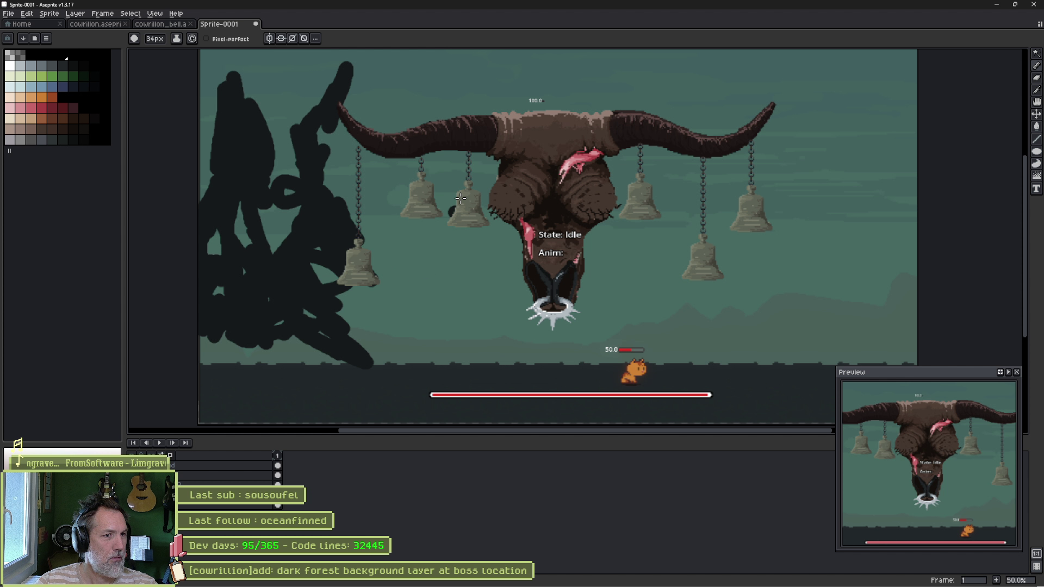
pyautogui.moveTo(473, 75)
pyautogui.mouseDown()
pyautogui.moveTo(470, 61)
pyautogui.moveTo(459, 104)
pyautogui.moveTo(470, 242)
pyautogui.moveTo(498, 293)
pyautogui.moveTo(443, 274)
pyautogui.moveTo(403, 231)
pyautogui.moveTo(465, 313)
pyautogui.moveTo(417, 340)
pyautogui.moveTo(379, 283)
pyautogui.moveTo(387, 240)
pyautogui.moveTo(419, 313)
pyautogui.moveTo(374, 346)
pyautogui.moveTo(429, 354)
pyautogui.moveTo(467, 321)
pyautogui.moveTo(457, 361)
pyautogui.moveTo(210, 359)
pyautogui.moveTo(545, 364)
pyautogui.moveTo(704, 354)
pyautogui.moveTo(767, 323)
pyautogui.moveTo(717, 349)
pyautogui.moveTo(865, 356)
pyautogui.moveTo(894, 237)
pyautogui.moveTo(890, 329)
pyautogui.moveTo(848, 284)
pyautogui.moveTo(888, 180)
pyautogui.moveTo(900, 299)
pyautogui.moveTo(790, 293)
pyautogui.moveTo(772, 274)
pyautogui.moveTo(791, 112)
pyautogui.moveTo(830, 143)
pyautogui.moveTo(799, 234)
pyautogui.moveTo(810, 282)
pyautogui.moveTo(805, 157)
pyautogui.moveTo(824, 304)
pyautogui.moveTo(759, 283)
pyautogui.moveTo(784, 106)
pyautogui.mouseUp()
pyautogui.moveTo(478, 288)
pyautogui.mouseDown()
pyautogui.moveTo(492, 307)
pyautogui.moveTo(506, 296)
pyautogui.moveTo(478, 162)
pyautogui.moveTo(484, 101)
pyautogui.moveTo(459, 81)
pyautogui.moveTo(443, 117)
pyautogui.moveTo(452, 244)
pyautogui.moveTo(415, 244)
pyautogui.moveTo(422, 320)
pyautogui.mouseUp()
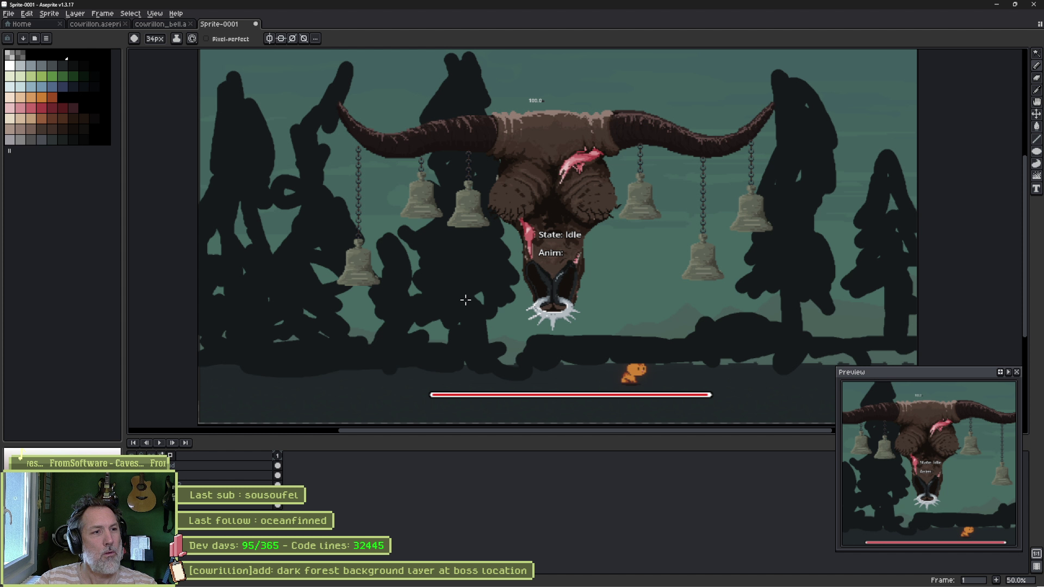
pyautogui.moveTo(324, 123)
pyautogui.mouseDown()
pyautogui.moveTo(334, 160)
pyautogui.moveTo(326, 190)
pyautogui.mouseUp()
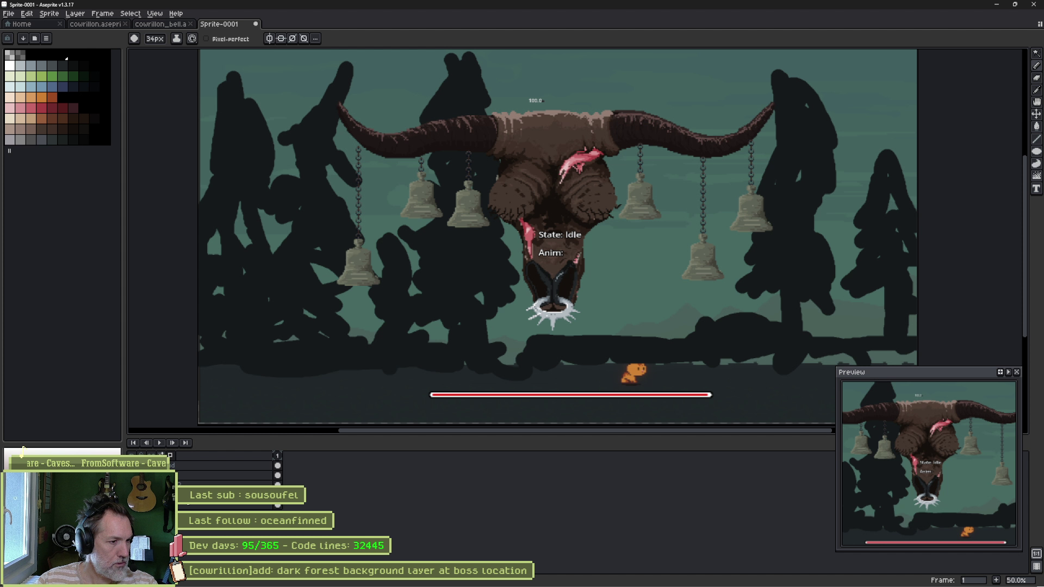
# Rename the painted layer to bg_dark_forrest.
pyautogui.hotkey('shift', 'p')
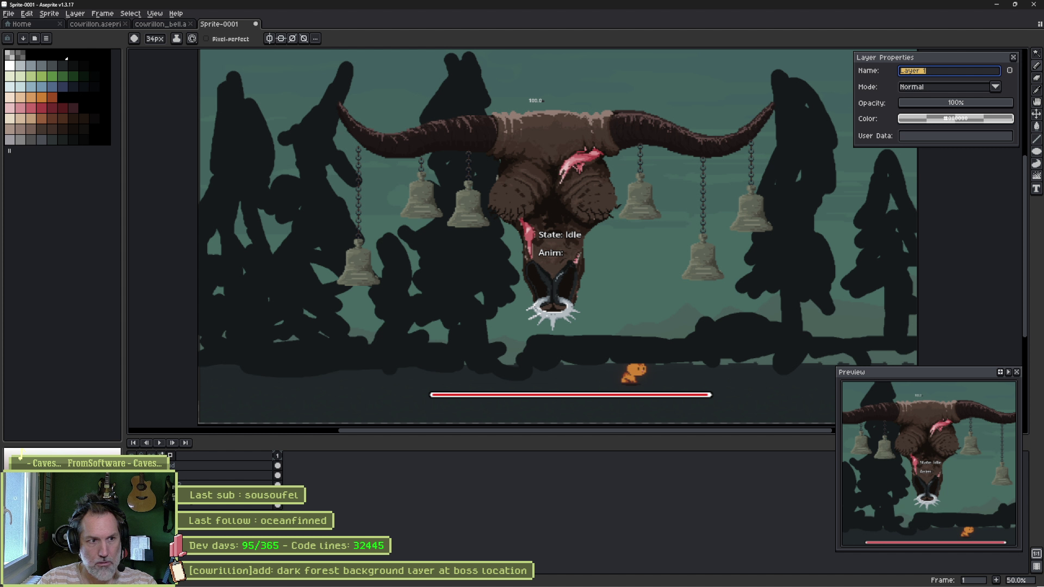
pyautogui.write('_dar')
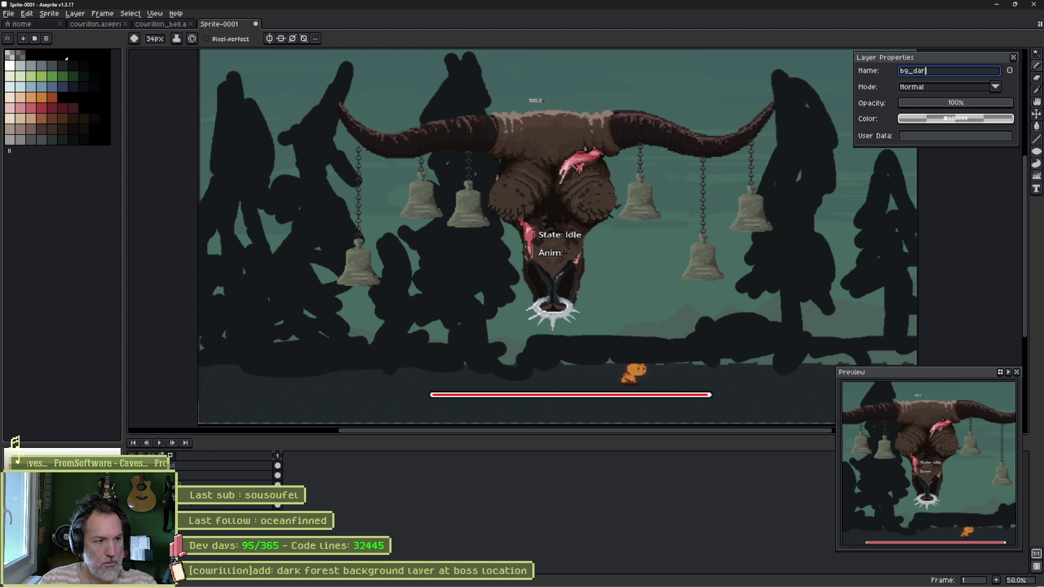
pyautogui.write('t')
pyautogui.press('Return')
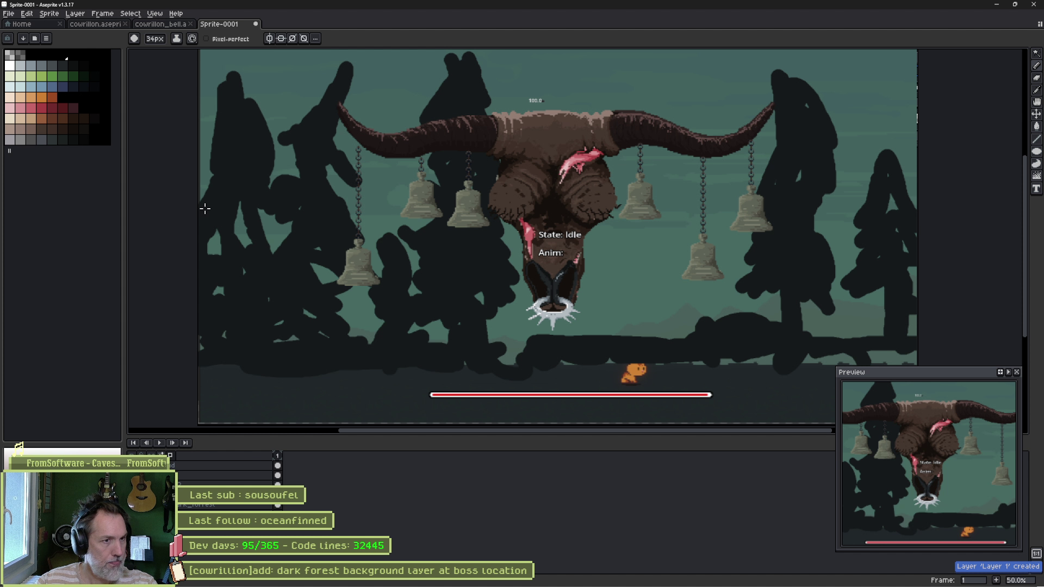
# Paint two light grey eye shapes in the dark forest with the pencil, flattening the right eye's top.
pyautogui.click(19, 67)
pyautogui.scroll(3, 293, 223)
pyautogui.press('v')
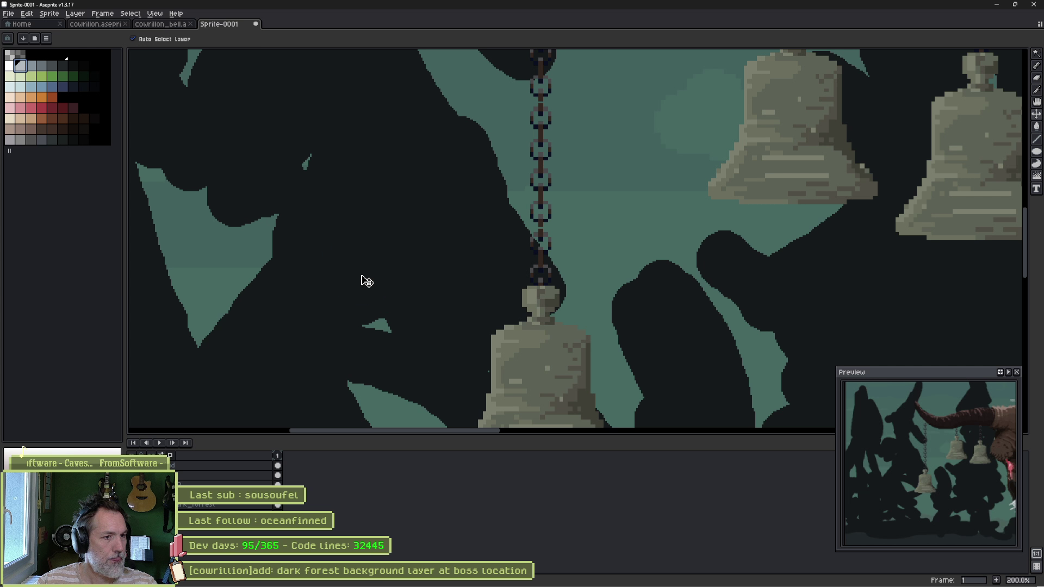
pyautogui.press('b')
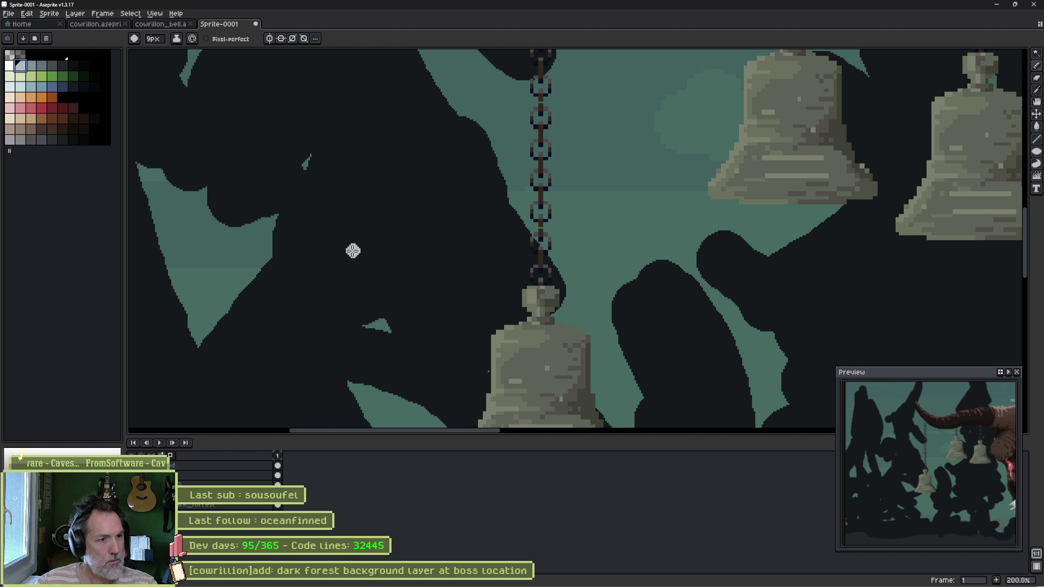
pyautogui.moveTo(326, 246)
pyautogui.mouseDown()
pyautogui.moveTo(424, 249)
pyautogui.moveTo(405, 251)
pyautogui.mouseUp()
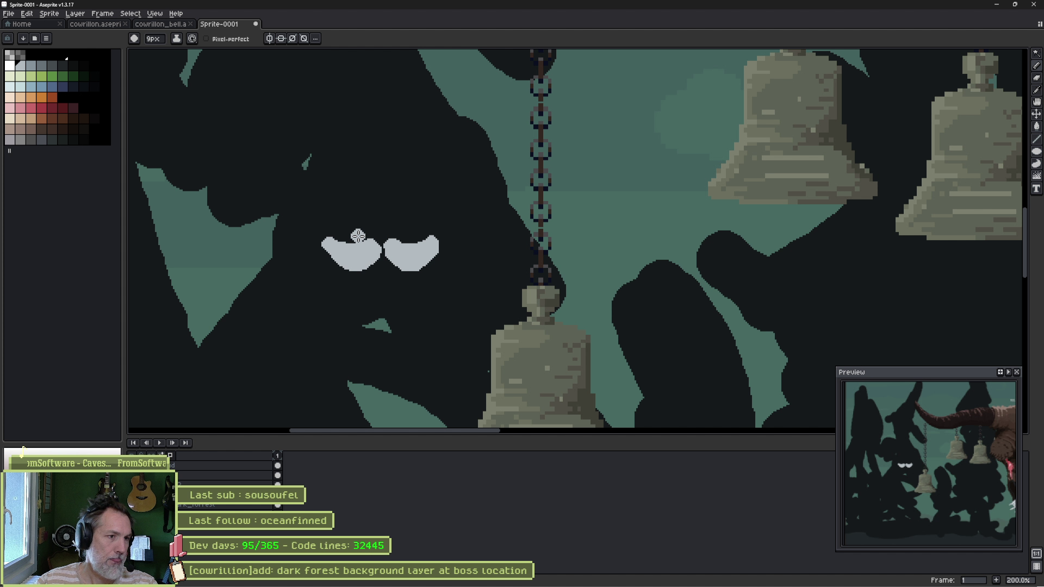
pyautogui.scroll(3, 367, 247)
pyautogui.moveTo(365, 245); pyautogui.dragTo(298, 210)
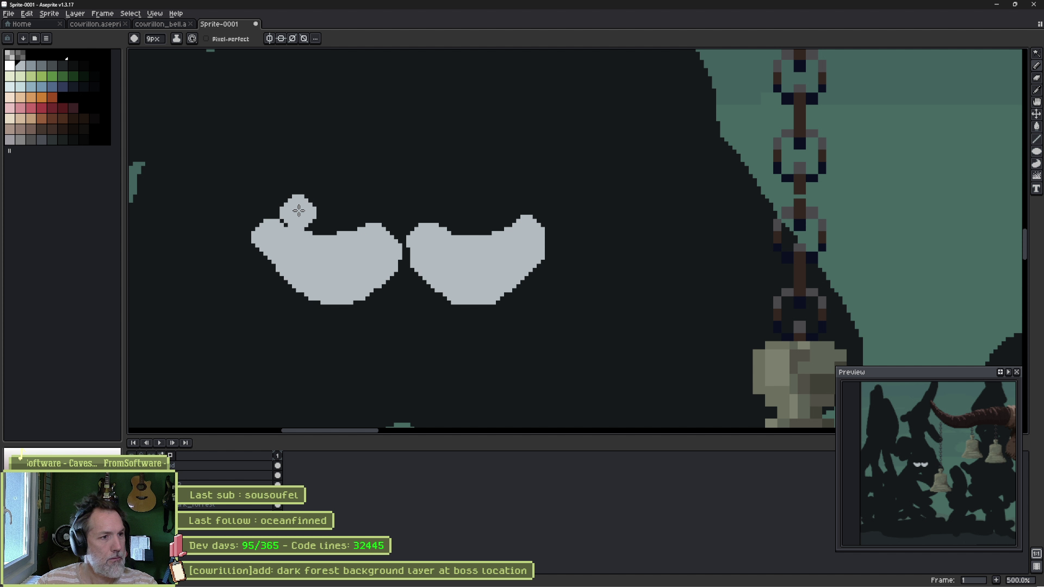
pyautogui.hotkey('ctrl', 'z')
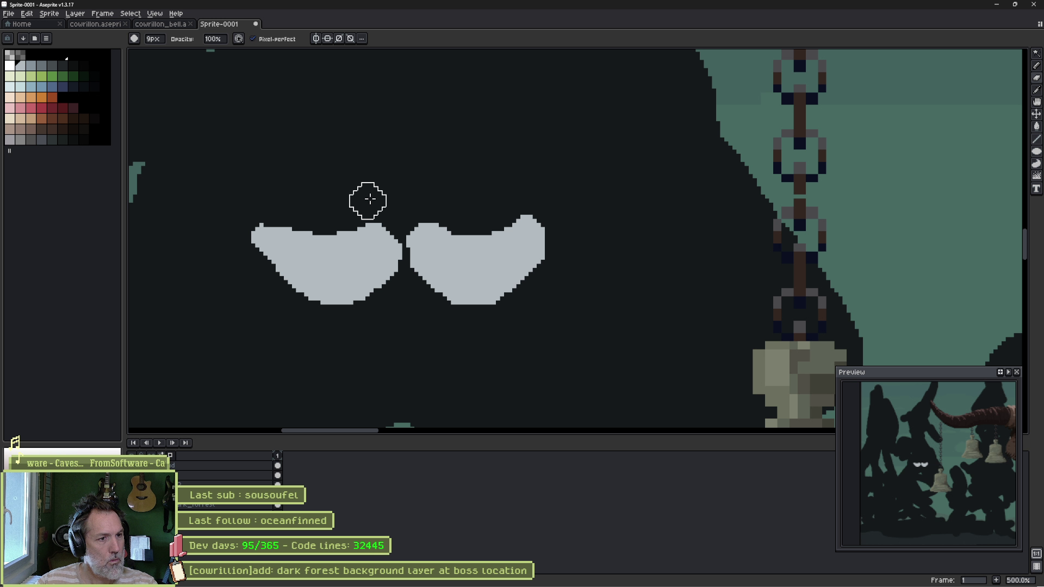
pyautogui.moveTo(424, 207)
pyautogui.mouseDown()
pyautogui.moveTo(471, 215)
pyautogui.moveTo(555, 181)
pyautogui.mouseUp()
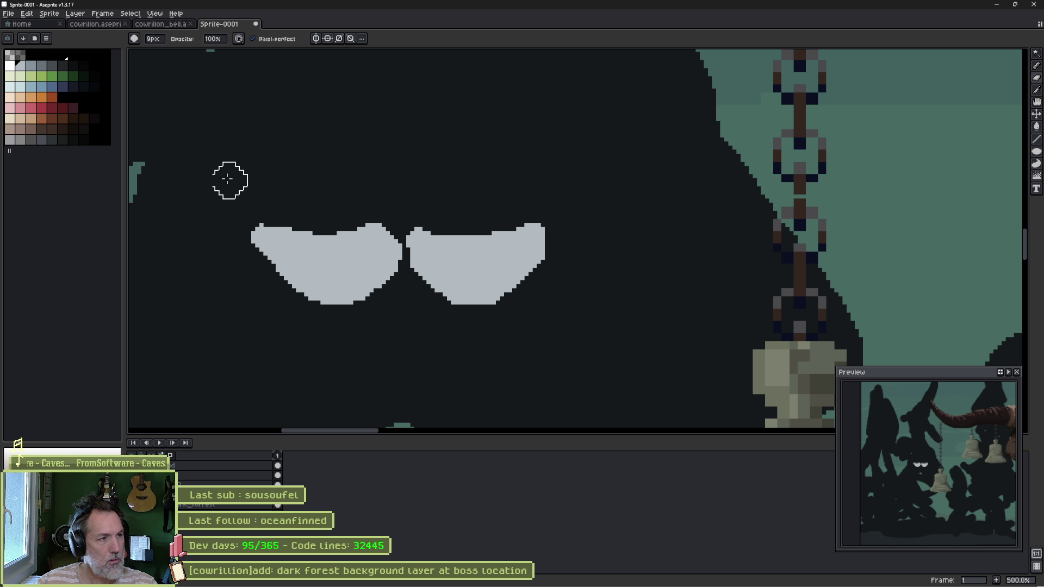
# Add a round black pupil to each eye with an enlarged brush.
pyautogui.click(73, 65)
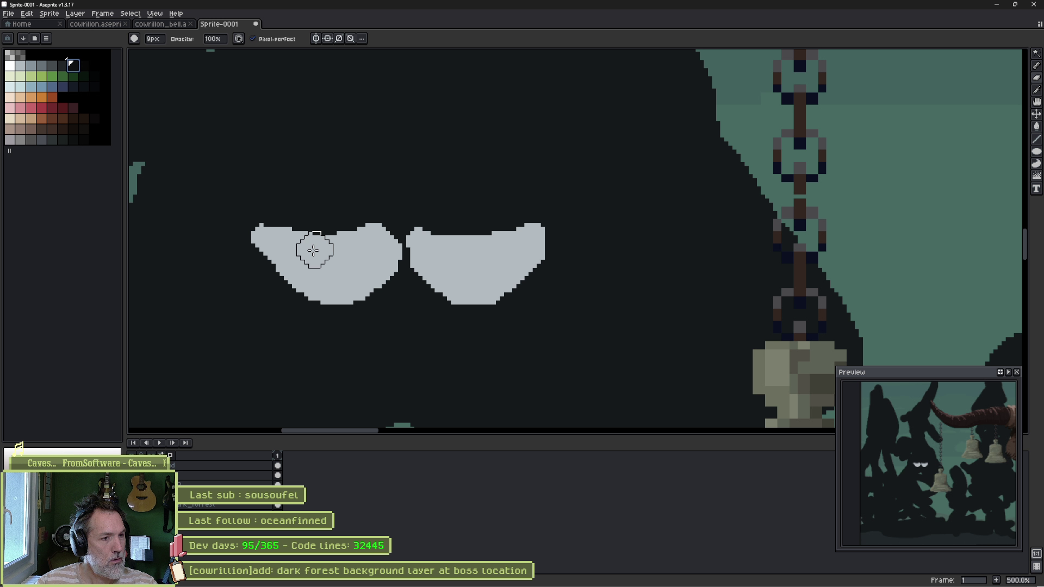
pyautogui.click(338, 259)
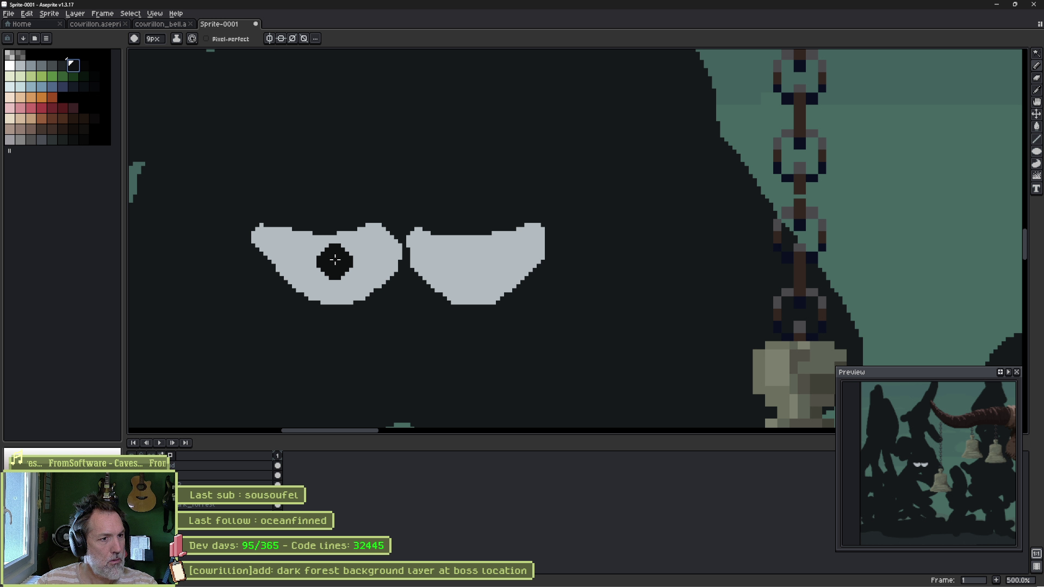
pyautogui.press('+')
pyautogui.press('+')
pyautogui.press('+')
pyautogui.click(333, 259)
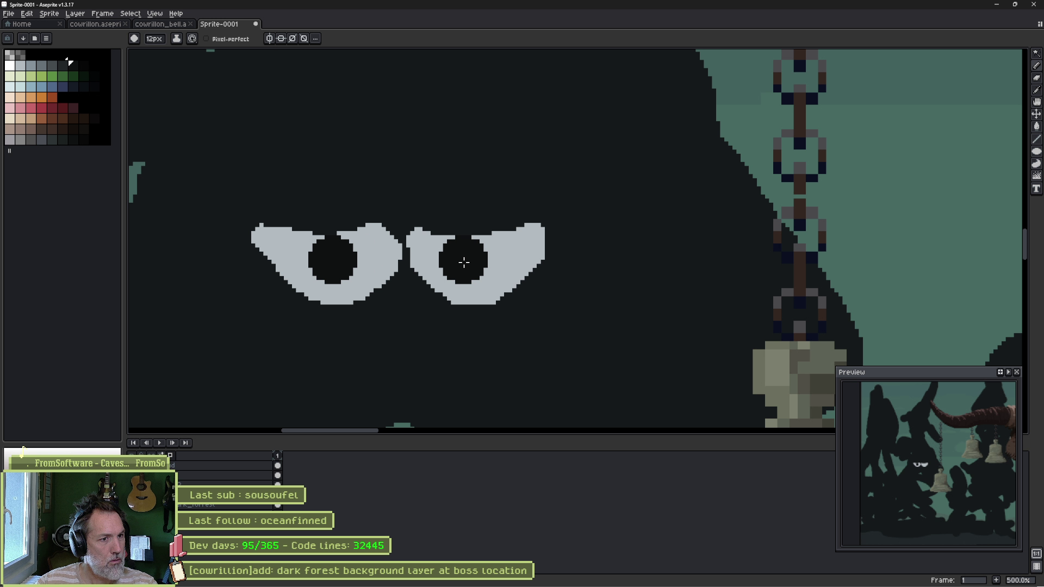
pyautogui.click(474, 262)
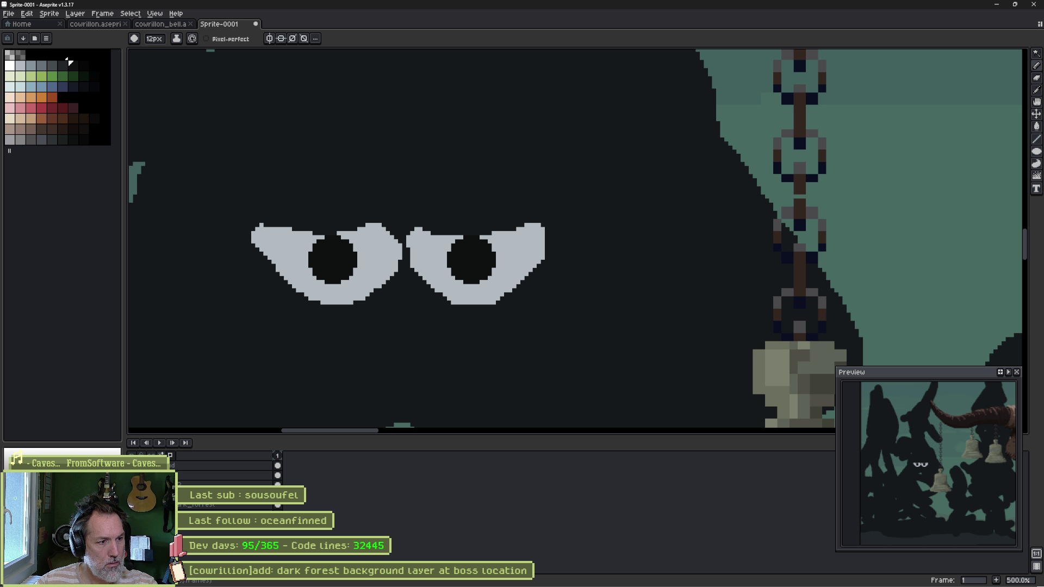
# Add a bg prefix to the layer name and create frame 2 with the eye tops darkened.
pyautogui.hotkey('shift', 'p')
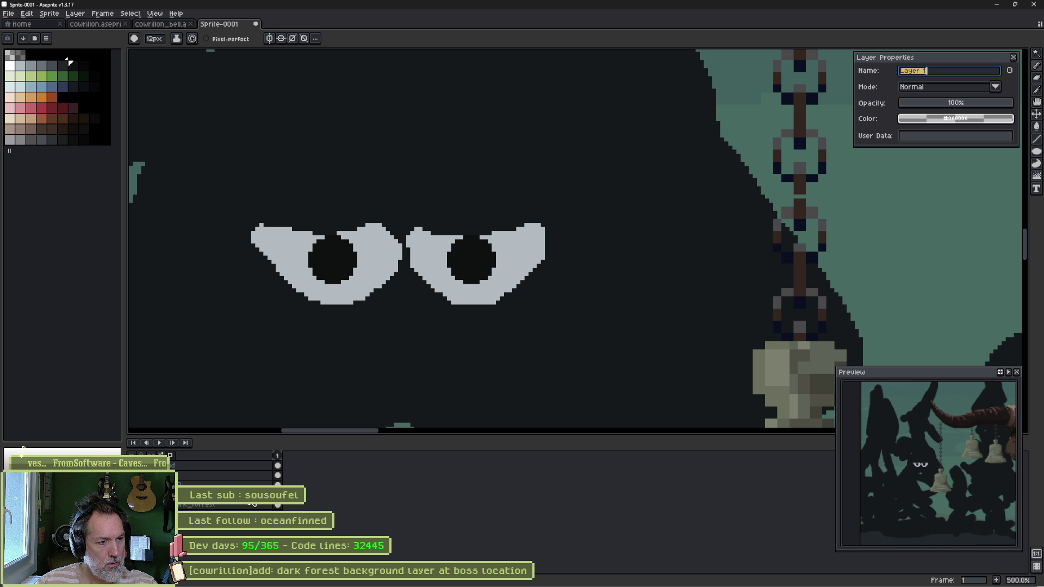
pyautogui.write('bg')
pyautogui.press('Return')
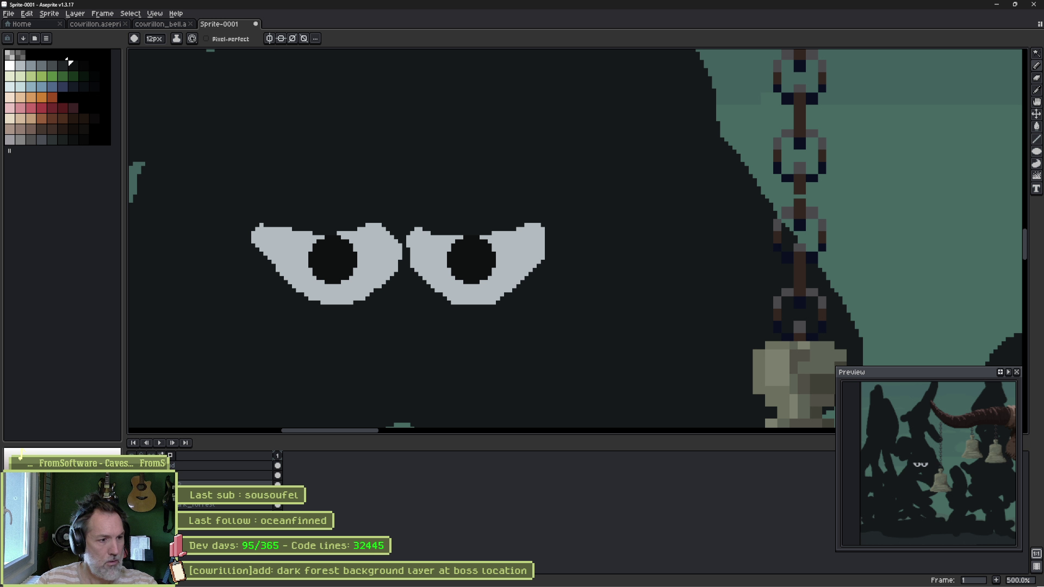
pyautogui.hotkey('alt', 'n')
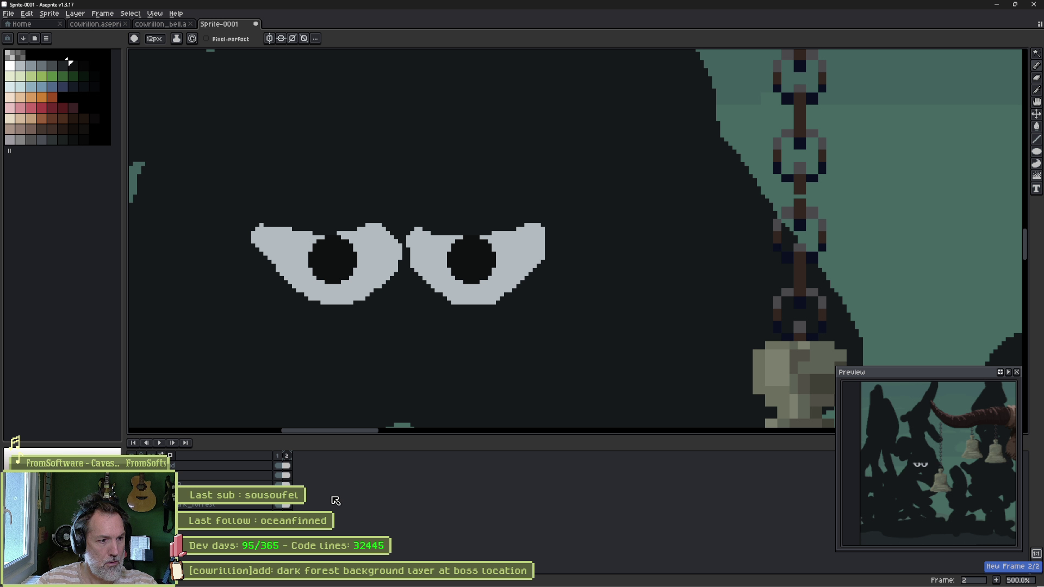
pyautogui.press('e')
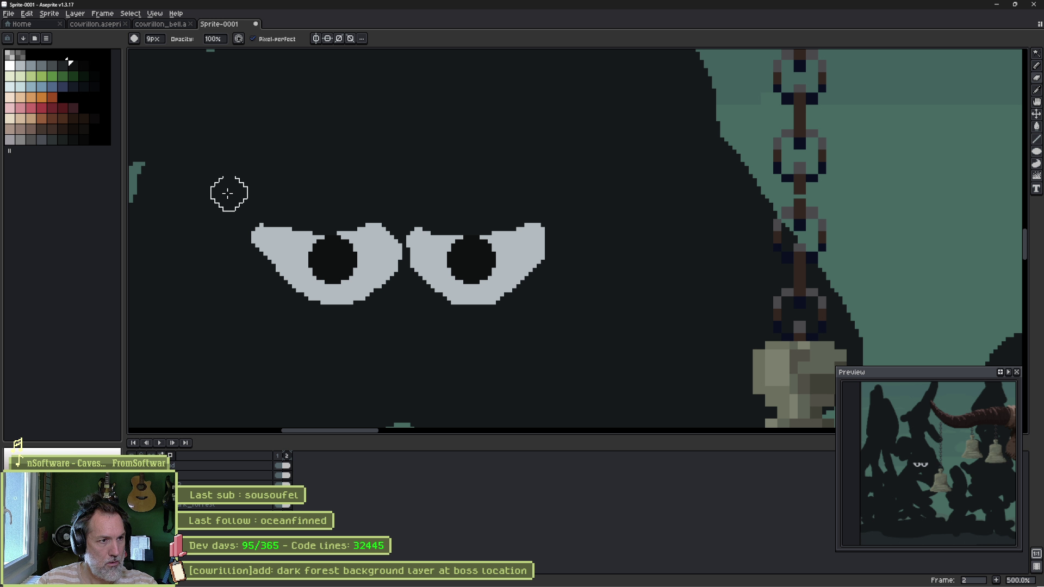
pyautogui.moveTo(247, 209)
pyautogui.mouseDown()
pyautogui.moveTo(370, 225)
pyautogui.moveTo(398, 210)
pyautogui.moveTo(373, 226)
pyautogui.moveTo(346, 223)
pyautogui.moveTo(420, 231)
pyautogui.moveTo(544, 223)
pyautogui.mouseUp()
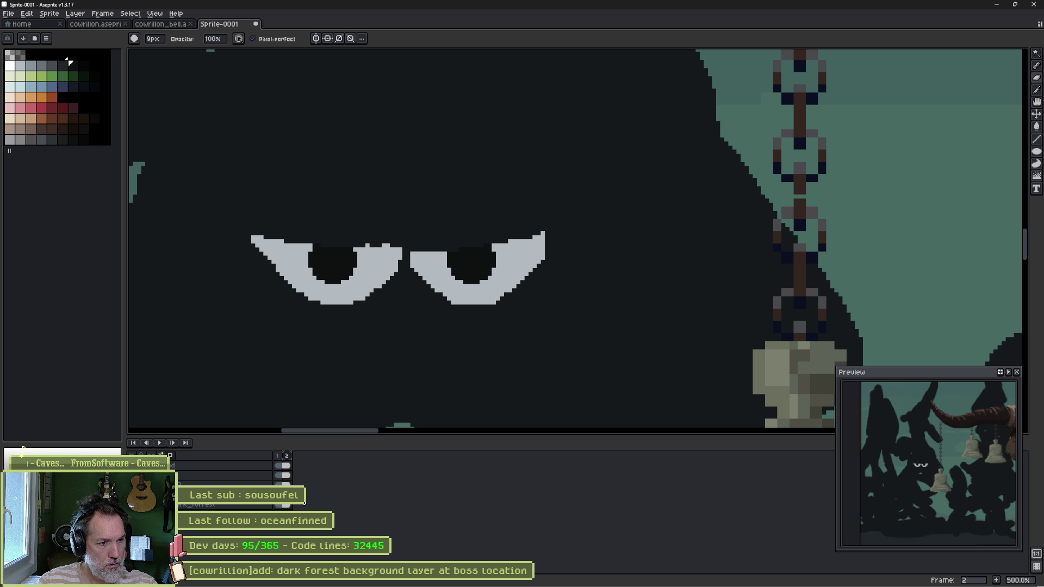
# Add frames narrowing the eyes to slits and reopening them, then play the six-frame blink.
pyautogui.hotkey('alt', 'n')
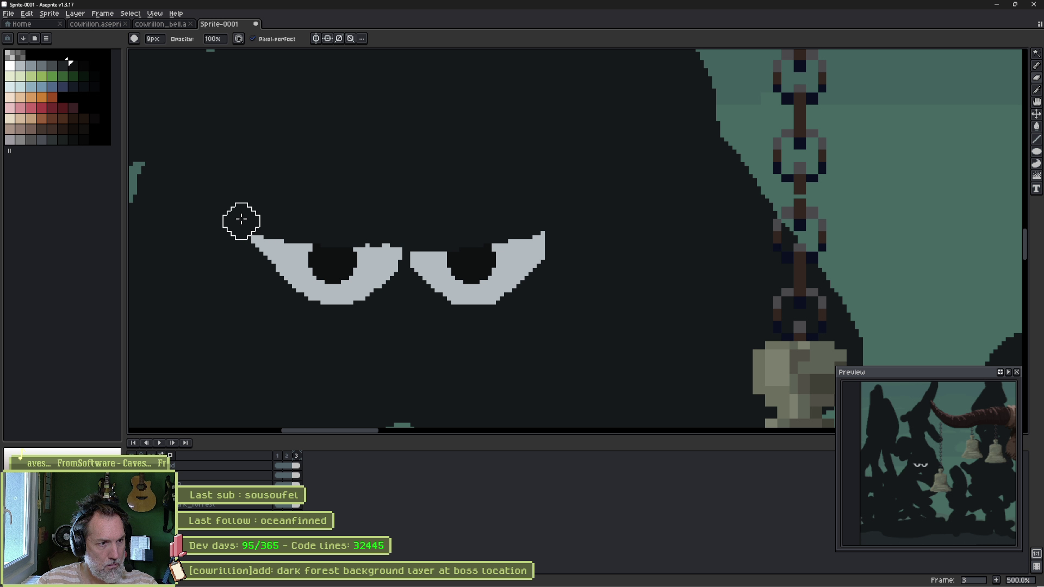
pyautogui.moveTo(240, 222)
pyautogui.mouseDown()
pyautogui.moveTo(288, 240)
pyautogui.moveTo(445, 238)
pyautogui.mouseUp()
pyautogui.moveTo(554, 240)
pyautogui.mouseDown()
pyautogui.moveTo(520, 283)
pyautogui.moveTo(429, 310)
pyautogui.moveTo(273, 286)
pyautogui.mouseUp()
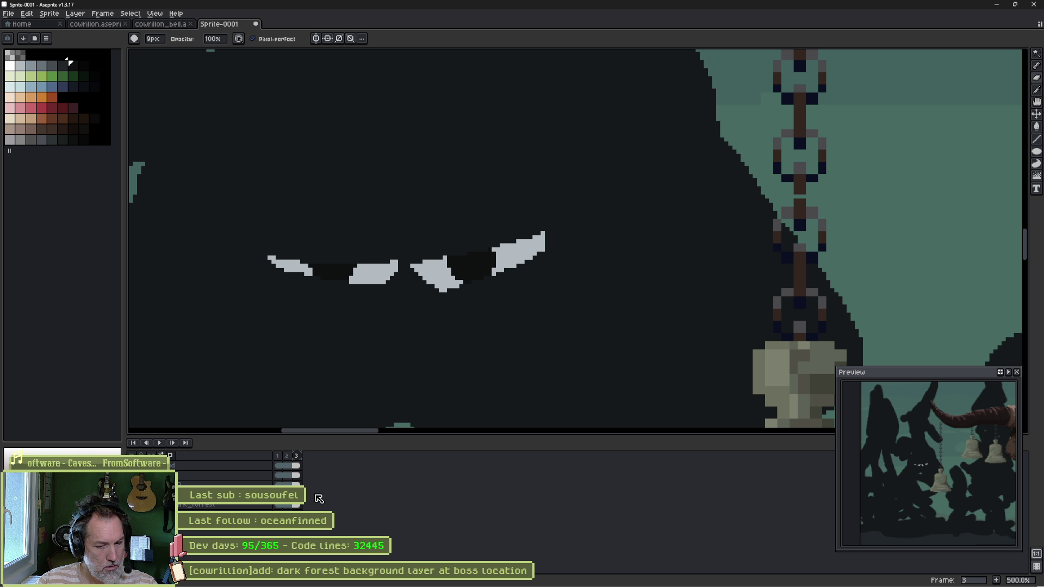
pyautogui.hotkey('alt', 'n')
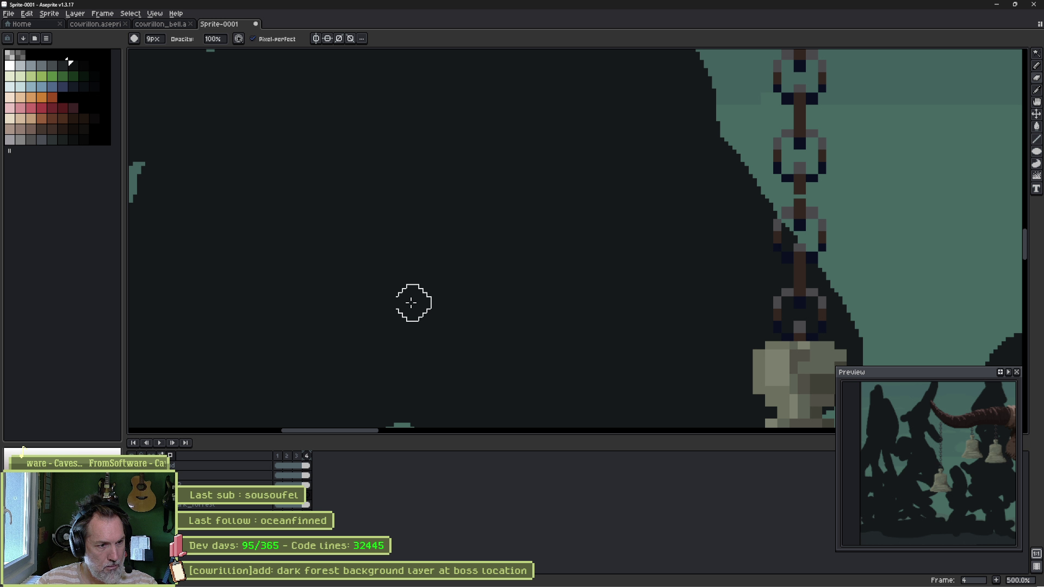
pyautogui.press('Left')
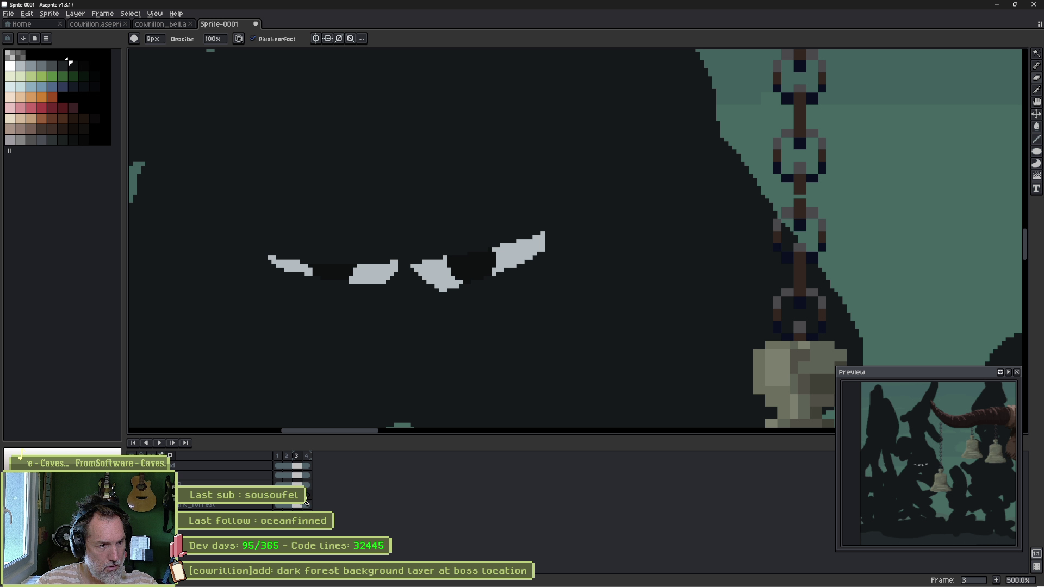
pyautogui.press('Left')
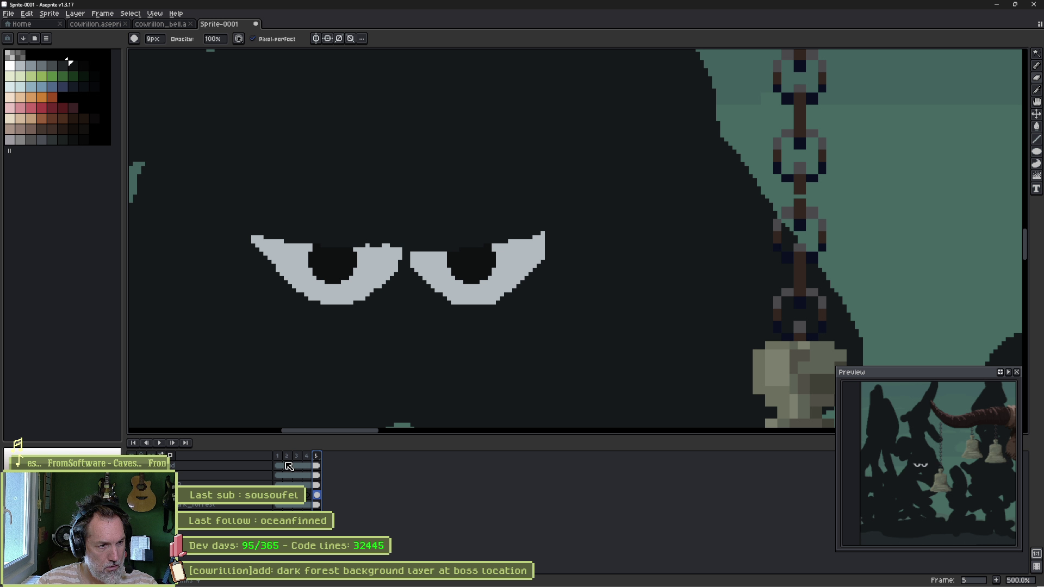
pyautogui.press('Left')
pyautogui.hotkey('alt', 'n')
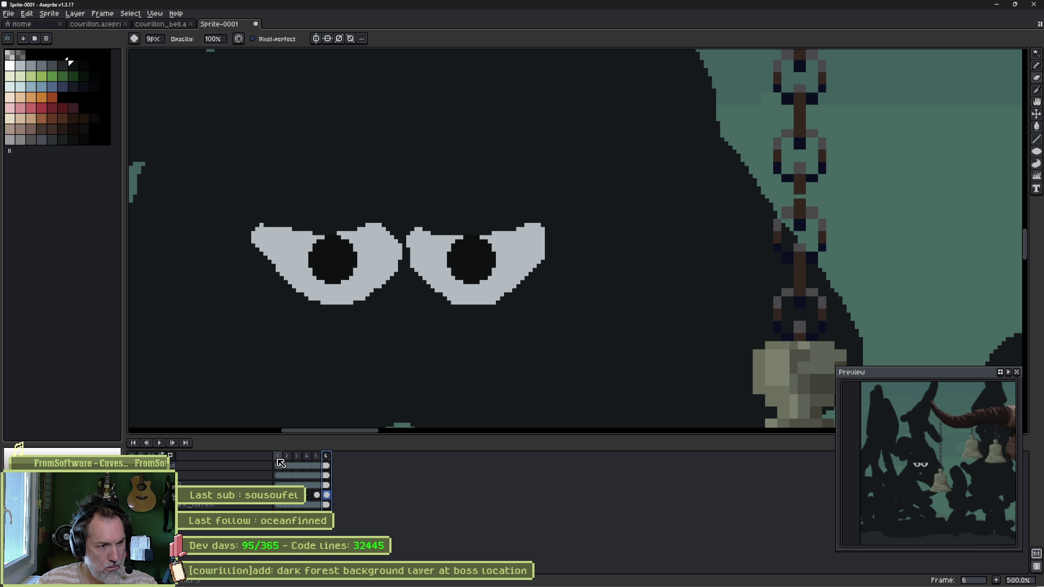
pyautogui.press('Return')
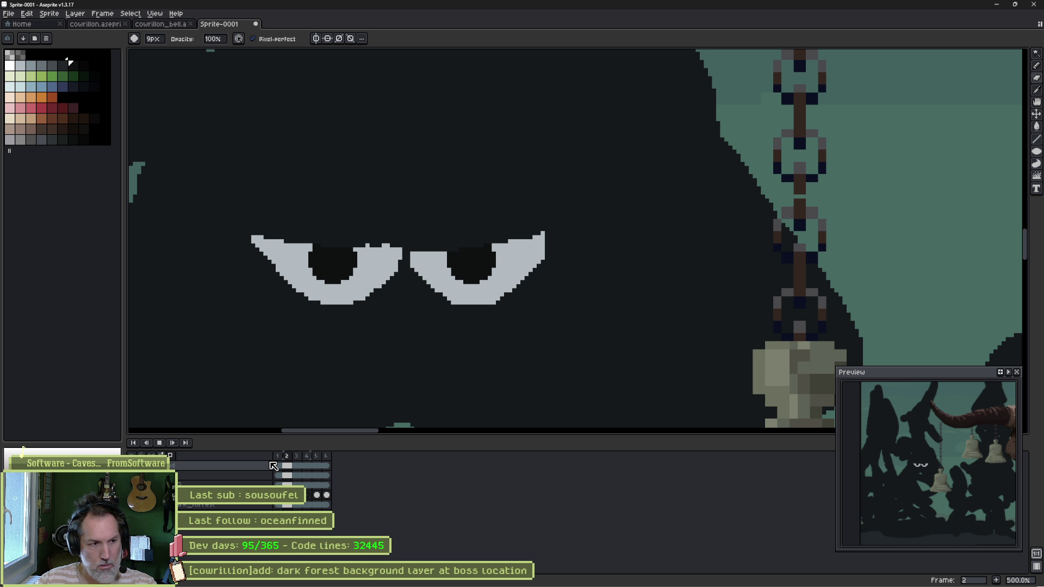
pyautogui.press('Return')
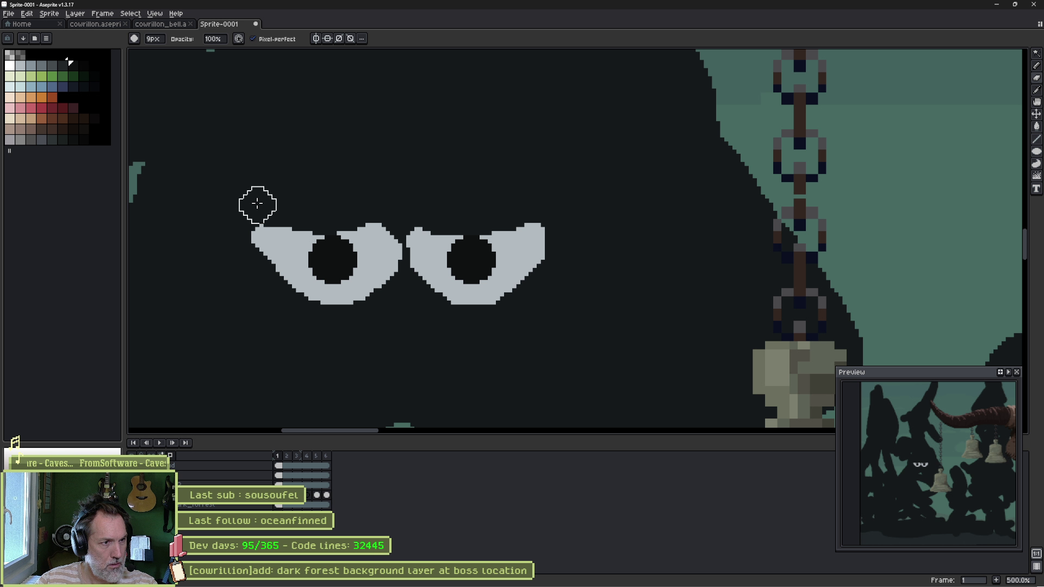
# Give the eyes an angry shape by trimming their tops, tips and bottom edges on frames 1 and 2.
pyautogui.moveTo(272, 209)
pyautogui.mouseDown()
pyautogui.moveTo(389, 235)
pyautogui.moveTo(551, 205)
pyautogui.mouseUp()
pyautogui.moveTo(419, 235); pyautogui.dragTo(401, 251)
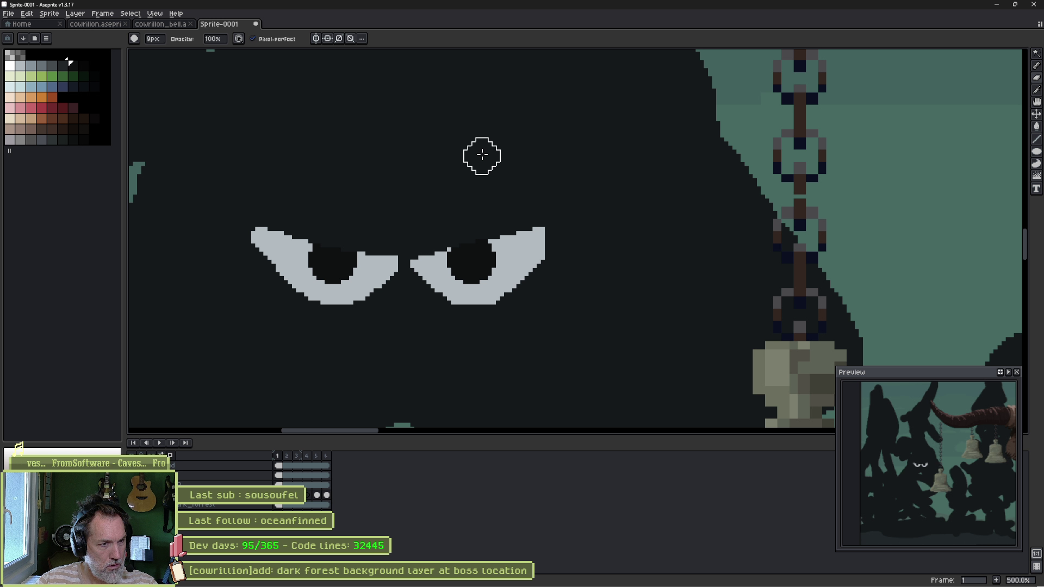
pyautogui.moveTo(231, 246); pyautogui.dragTo(230, 233)
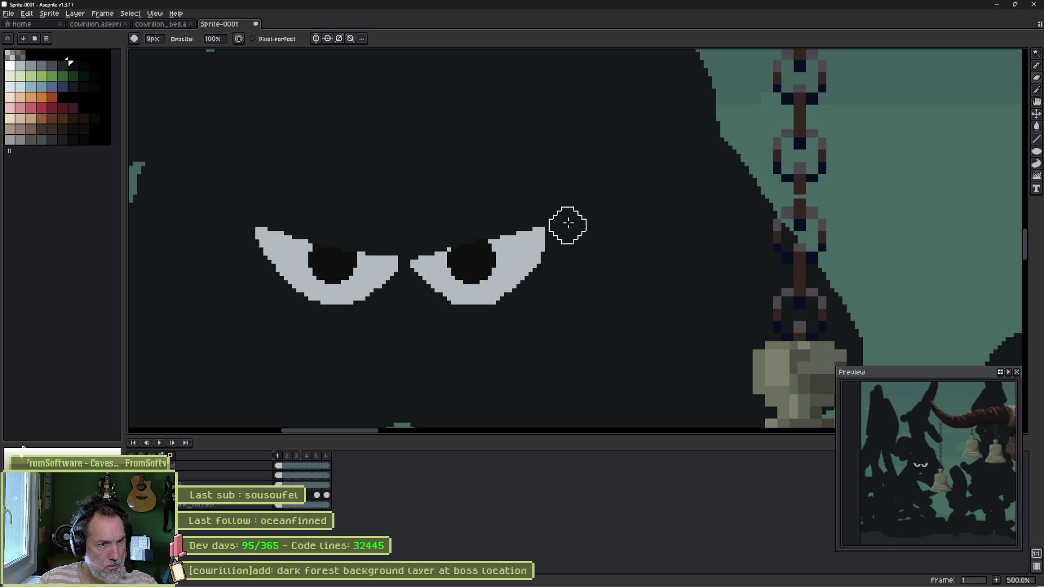
pyautogui.moveTo(566, 224); pyautogui.dragTo(543, 270)
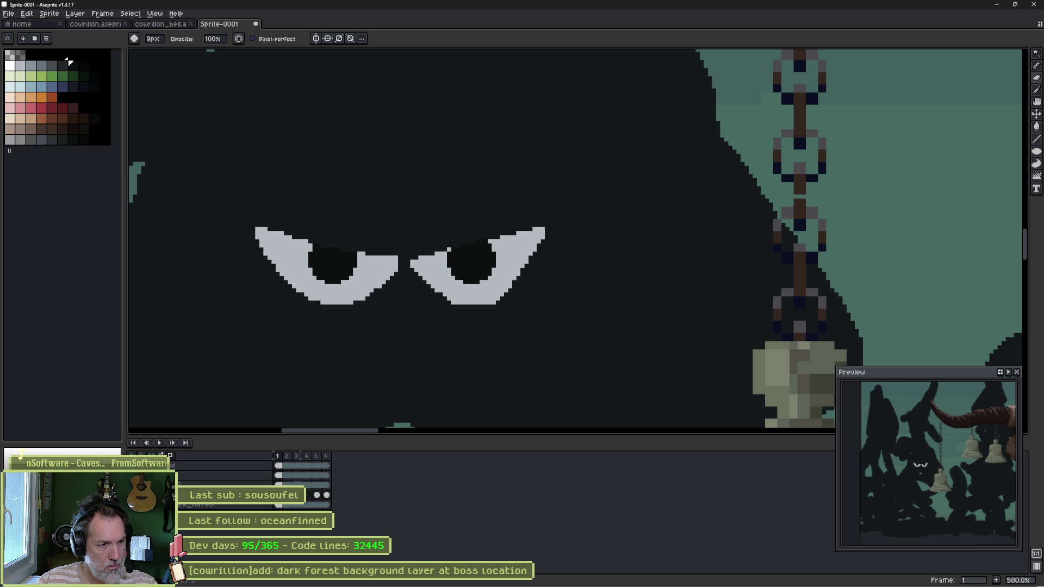
pyautogui.press('Right')
pyautogui.moveTo(231, 245); pyautogui.dragTo(240, 229)
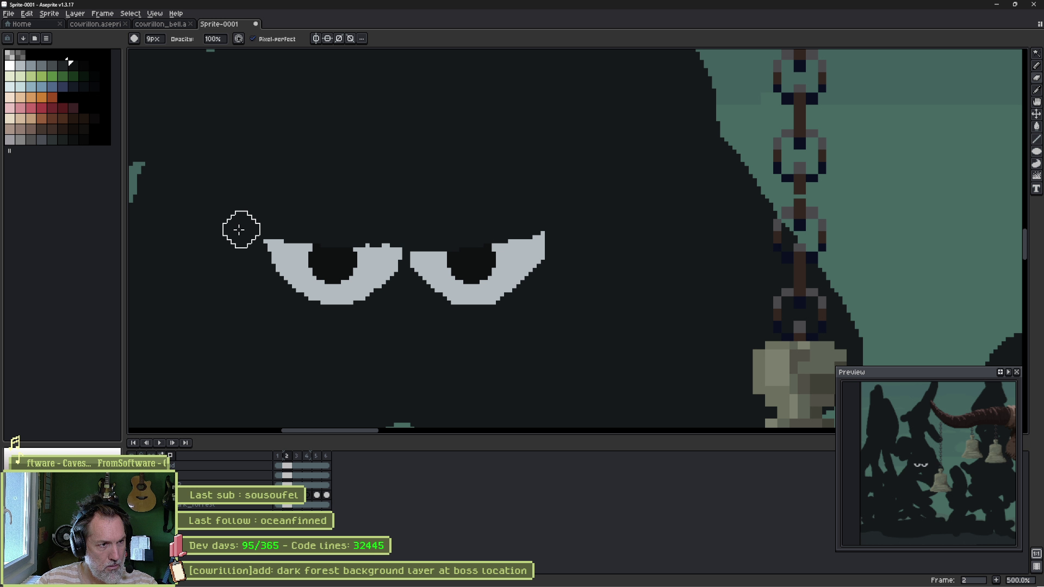
pyautogui.moveTo(567, 246)
pyautogui.mouseDown()
pyautogui.moveTo(540, 285)
pyautogui.moveTo(578, 221)
pyautogui.mouseUp()
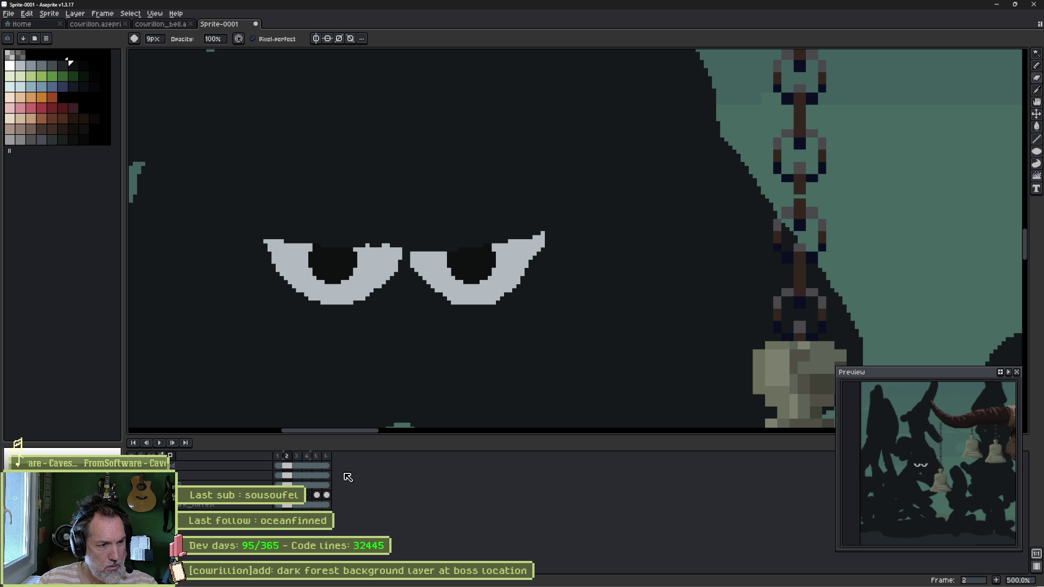
pyautogui.moveTo(291, 322); pyautogui.dragTo(523, 311)
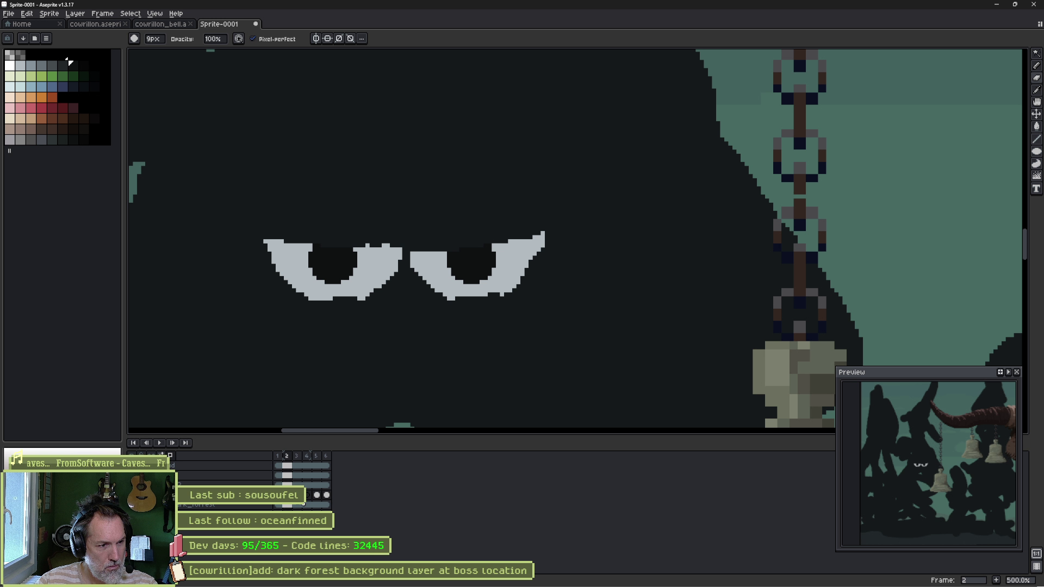
# Thin the right eye on the half-closed frame, delete the extra frame, and preview the blink.
pyautogui.press('Right')
pyautogui.moveTo(427, 310)
pyautogui.mouseDown()
pyautogui.moveTo(431, 301)
pyautogui.moveTo(503, 299)
pyautogui.mouseUp()
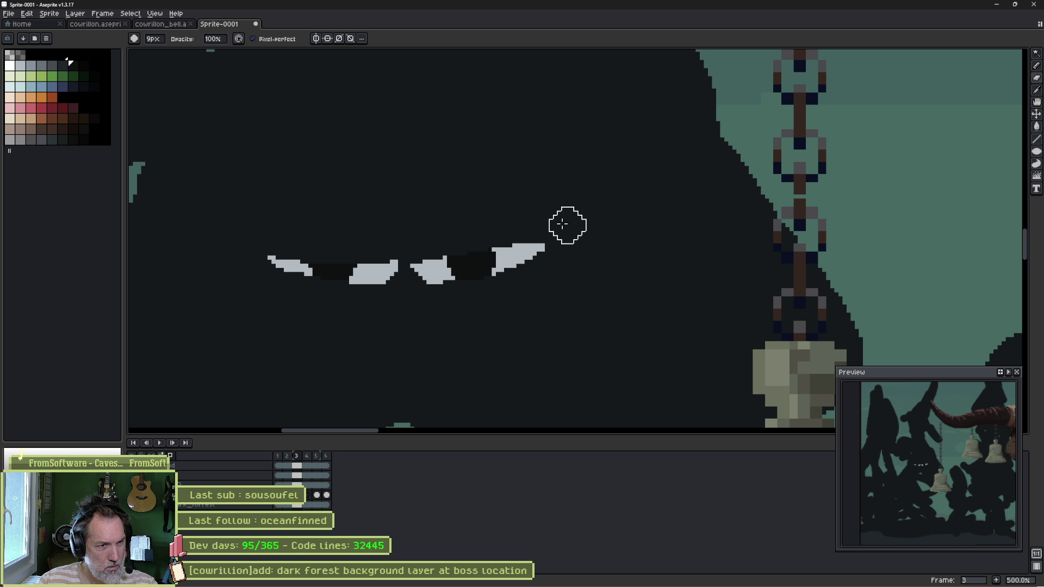
pyautogui.moveTo(566, 223)
pyautogui.mouseDown()
pyautogui.moveTo(420, 243)
pyautogui.moveTo(421, 253)
pyautogui.mouseUp()
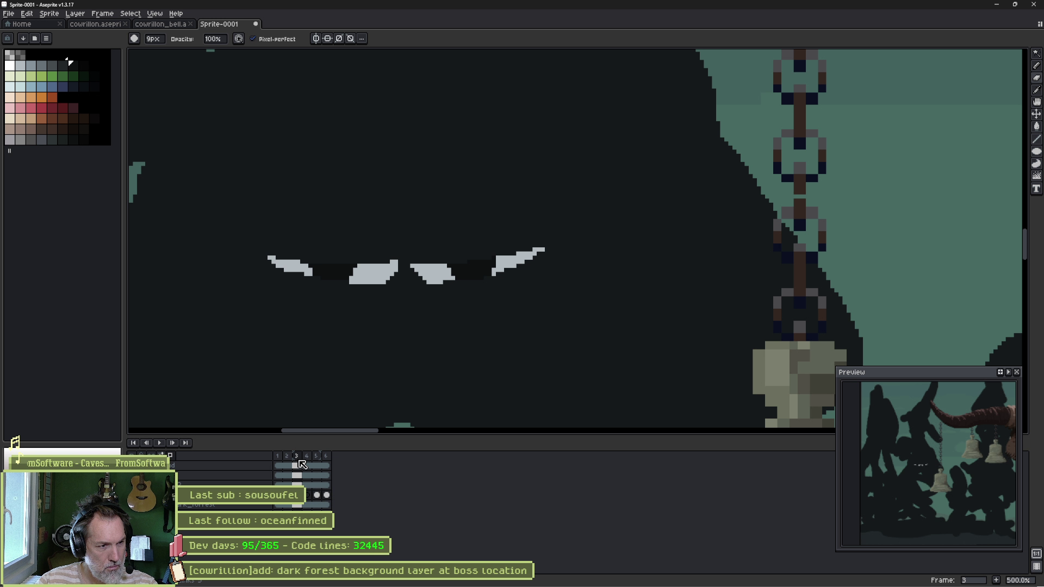
pyautogui.click(282, 458)
pyautogui.click(298, 460)
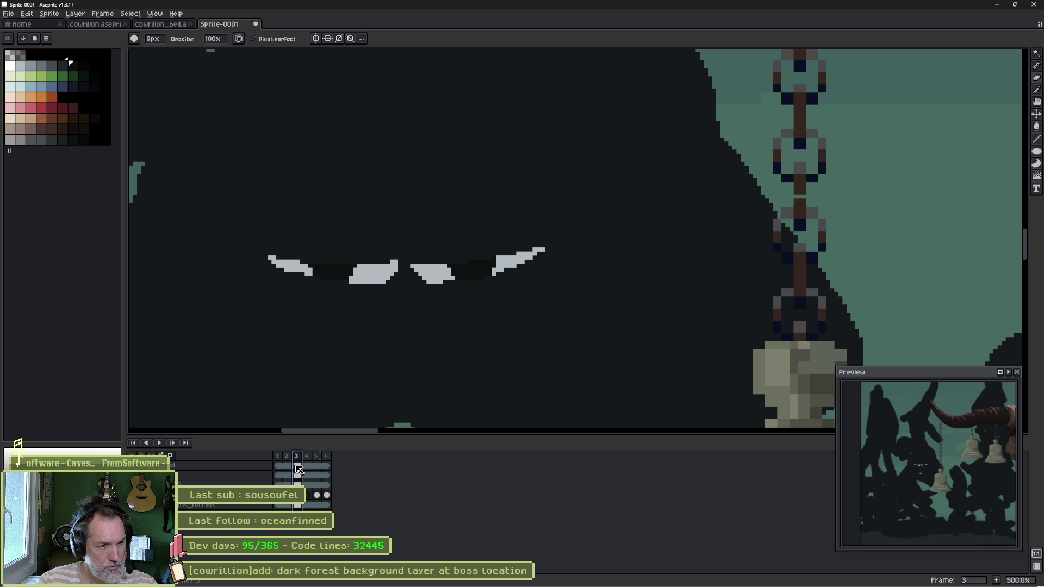
pyautogui.hotkey('alt', 'c')
pyautogui.click(280, 458)
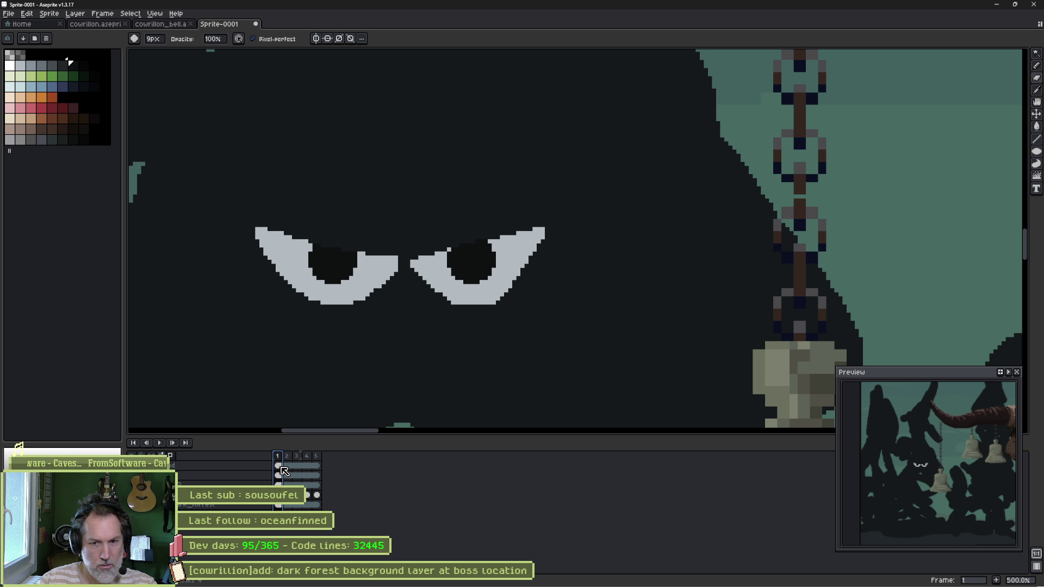
pyautogui.press('Return')
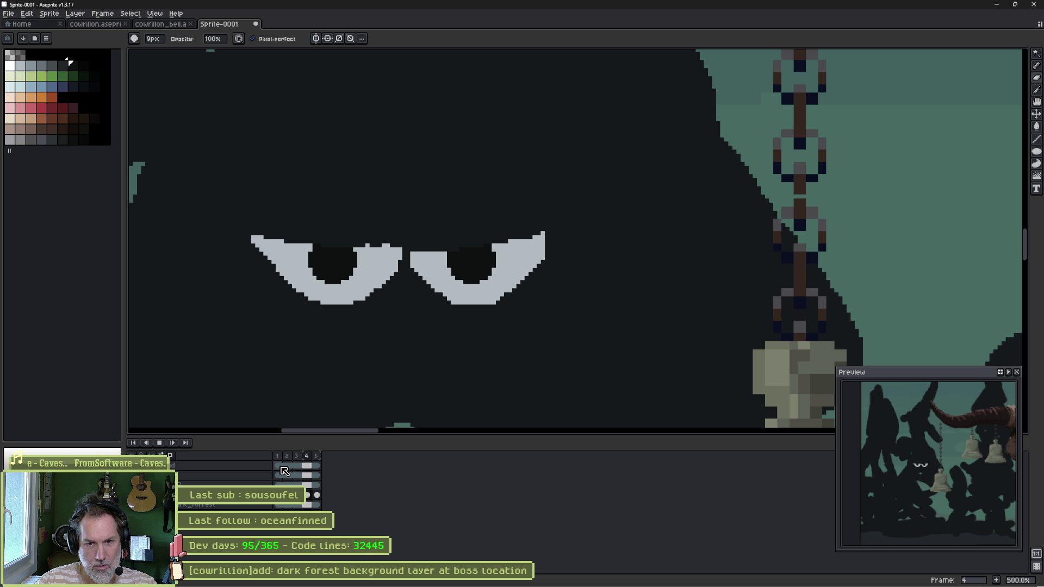
pyautogui.press('Return')
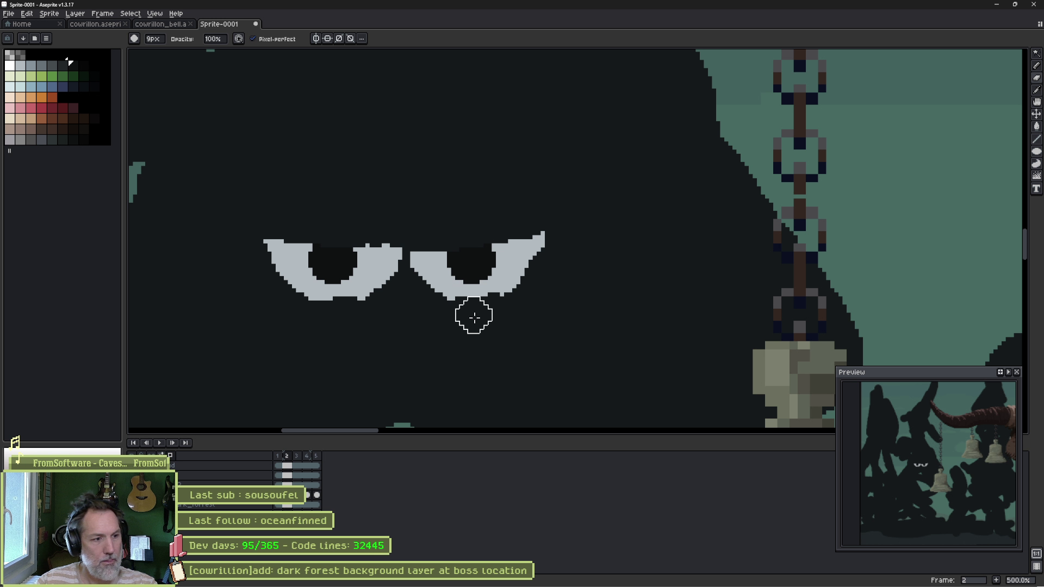
pyautogui.moveTo(474, 317)
pyautogui.mouseDown()
pyautogui.moveTo(342, 243)
pyautogui.moveTo(285, 233)
pyautogui.moveTo(725, 205)
pyautogui.moveTo(716, 174)
pyautogui.moveTo(517, 296)
pyautogui.moveTo(542, 282)
pyautogui.mouseUp()
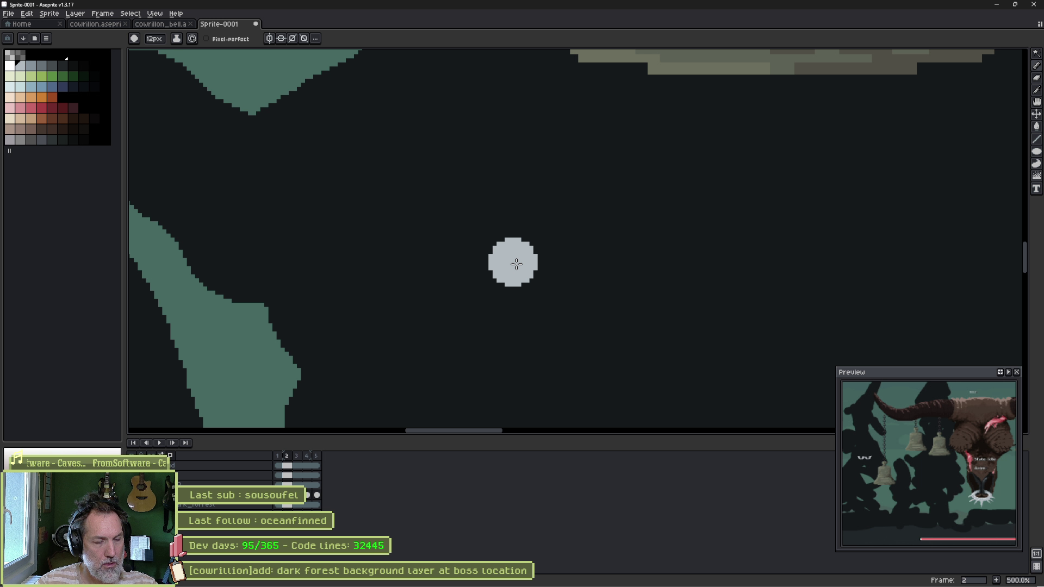
# Paint two round grey eyes and copy them into frame 3.
pyautogui.click(514, 265)
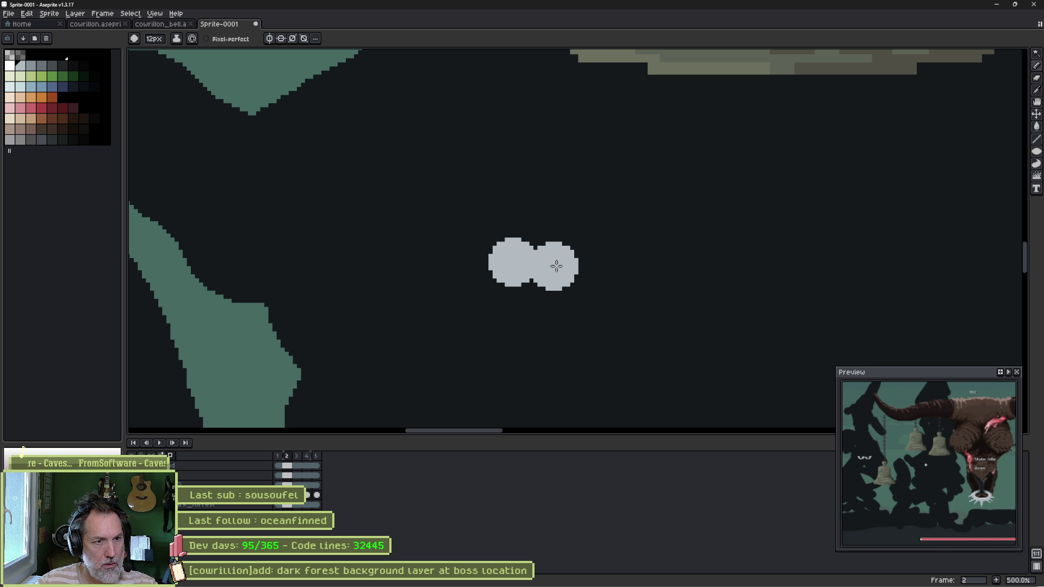
pyautogui.click(560, 263)
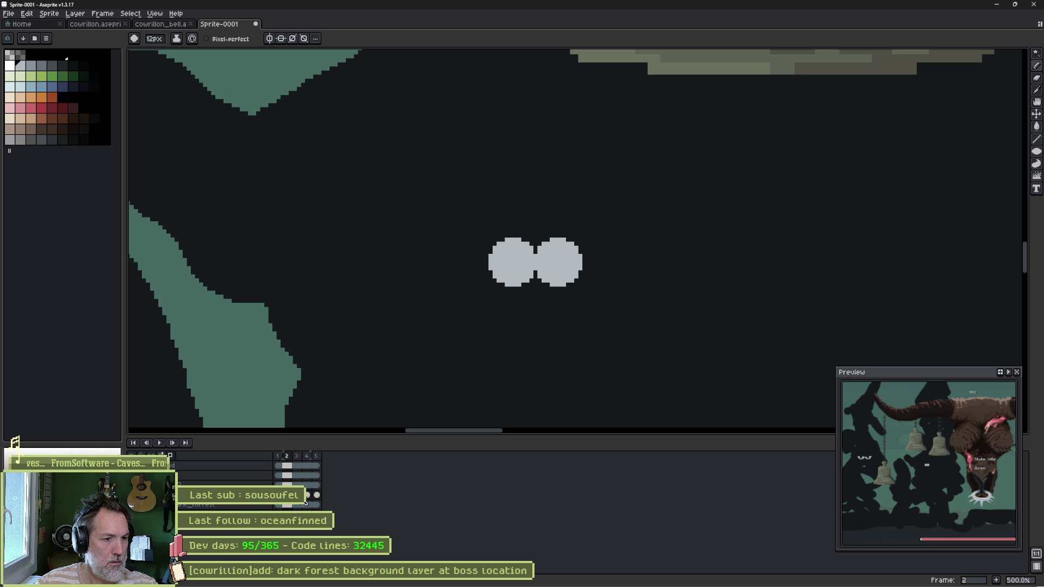
pyautogui.press('Right')
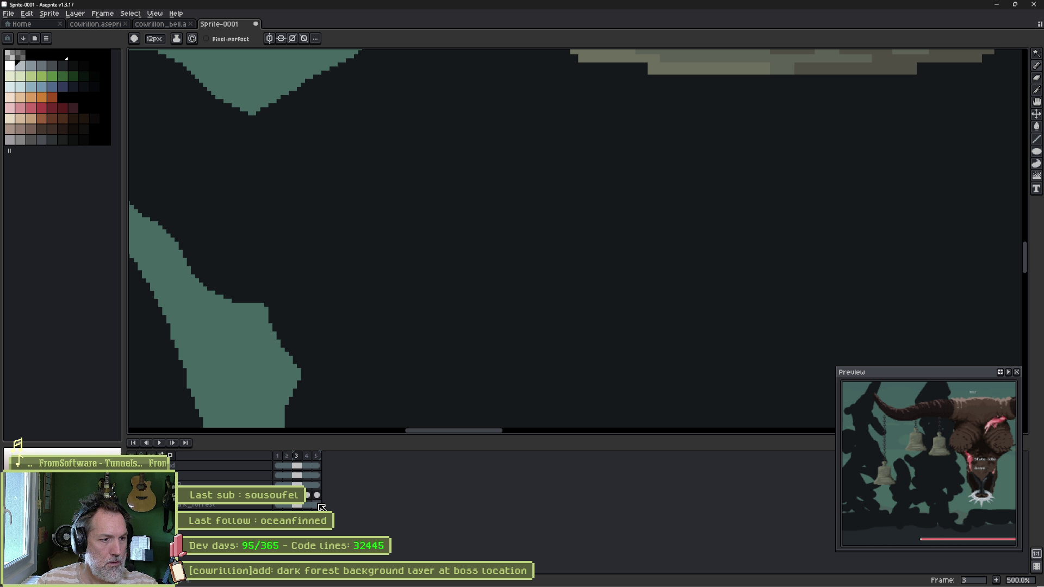
pyautogui.press('Left')
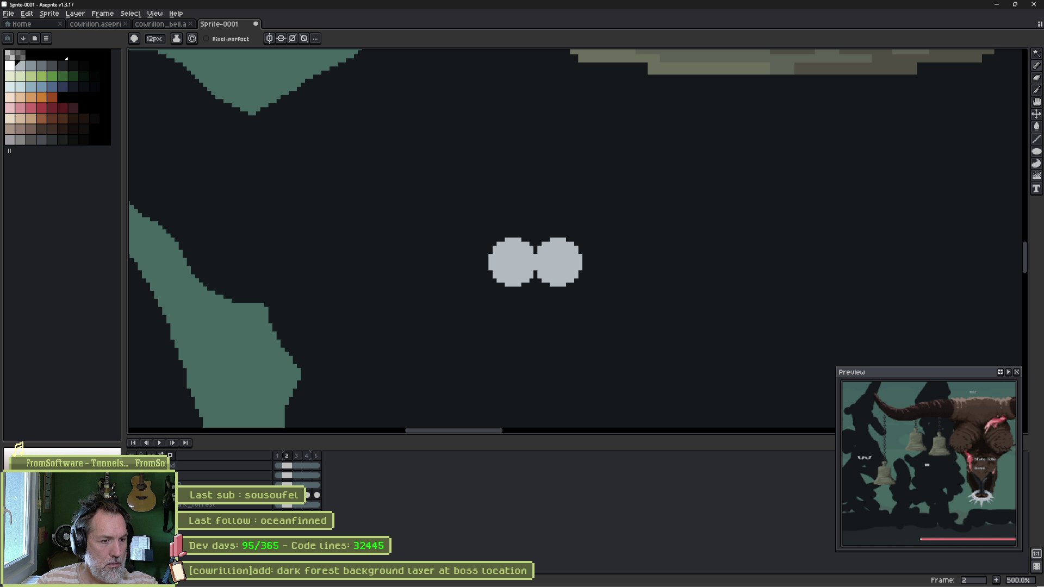
pyautogui.press('q')
pyautogui.moveTo(568, 207)
pyautogui.mouseDown()
pyautogui.moveTo(505, 331)
pyautogui.moveTo(484, 207)
pyautogui.mouseUp()
pyautogui.hotkey('ctrl', 'd')
pyautogui.press('Right')
pyautogui.hotkey('ctrl', 'v')
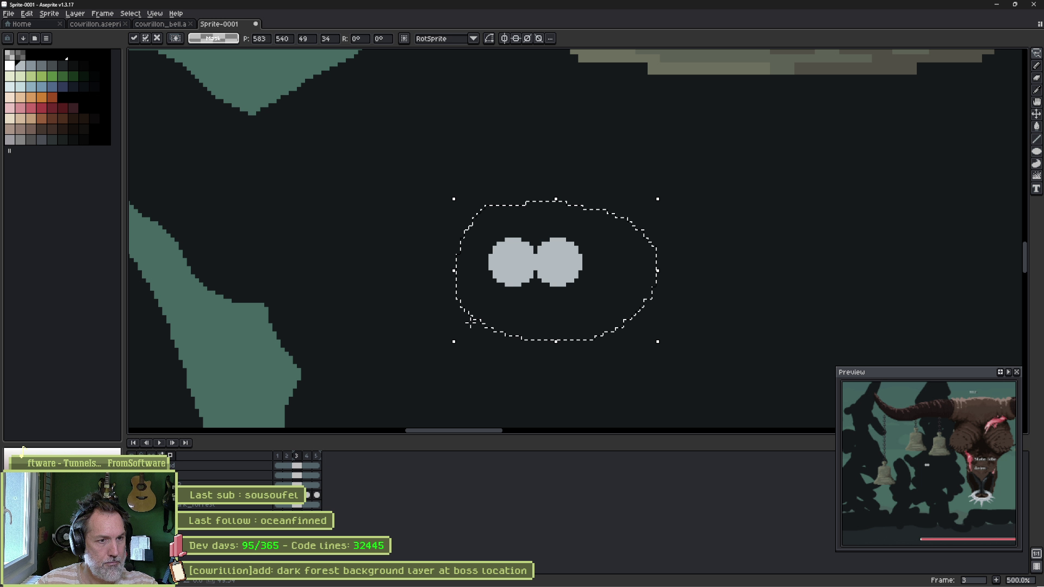
pyautogui.hotkey('ctrl', 'd')
# Squash frame 3's grey eyes into a thin bar, paste the round eyes into frame 5, and play.
pyautogui.press('b')
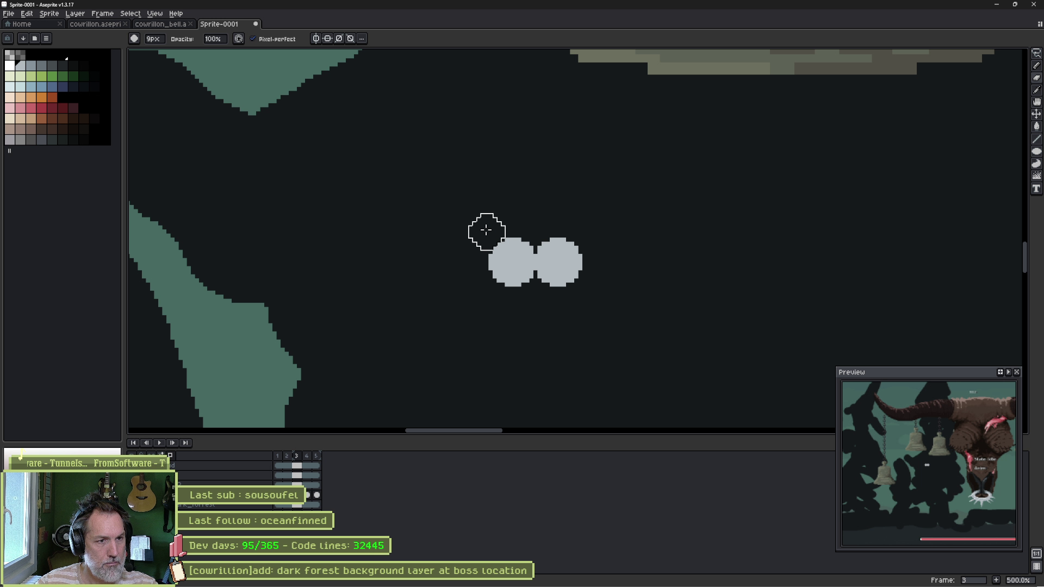
pyautogui.moveTo(524, 237); pyautogui.dragTo(560, 238)
pyautogui.moveTo(531, 302)
pyautogui.mouseDown()
pyautogui.moveTo(493, 296)
pyautogui.moveTo(592, 296)
pyautogui.mouseUp()
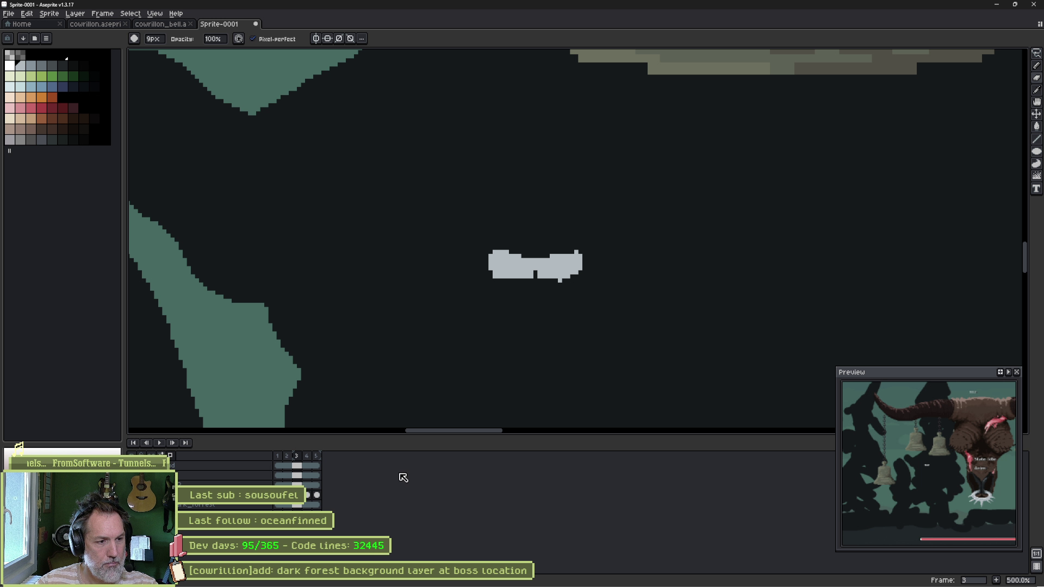
pyautogui.press('q')
pyautogui.moveTo(568, 218)
pyautogui.mouseDown()
pyautogui.moveTo(612, 268)
pyautogui.moveTo(538, 220)
pyautogui.mouseUp()
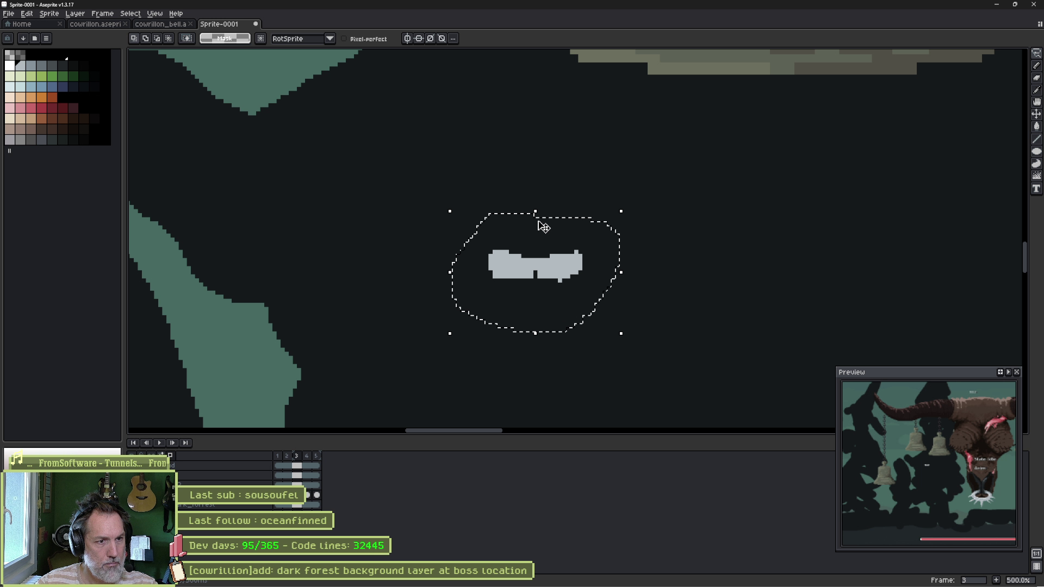
pyautogui.click(307, 496)
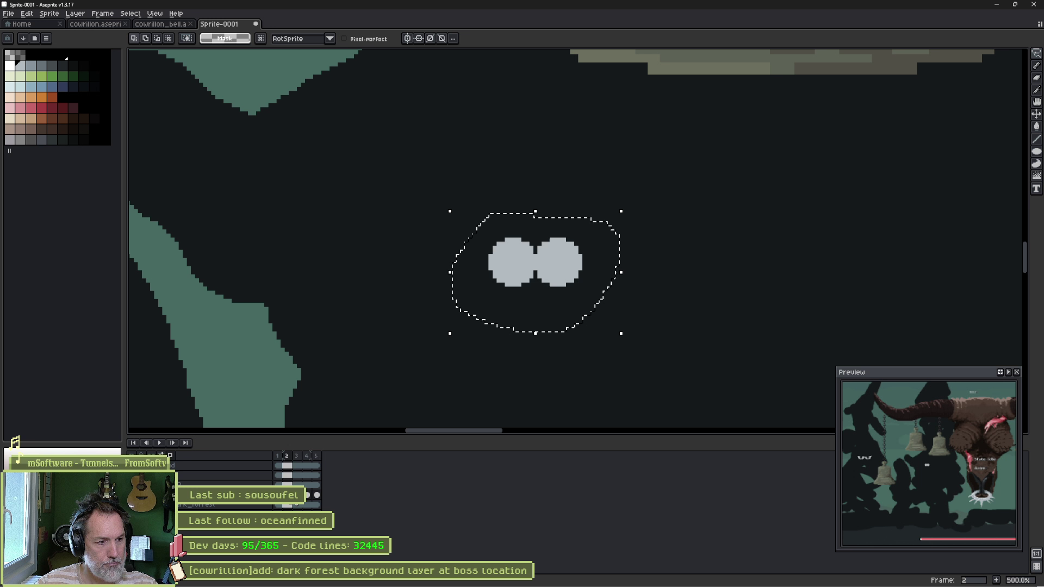
pyautogui.click(316, 496)
pyautogui.hotkey('ctrl', 'd')
pyautogui.hotkey('ctrl', 'v')
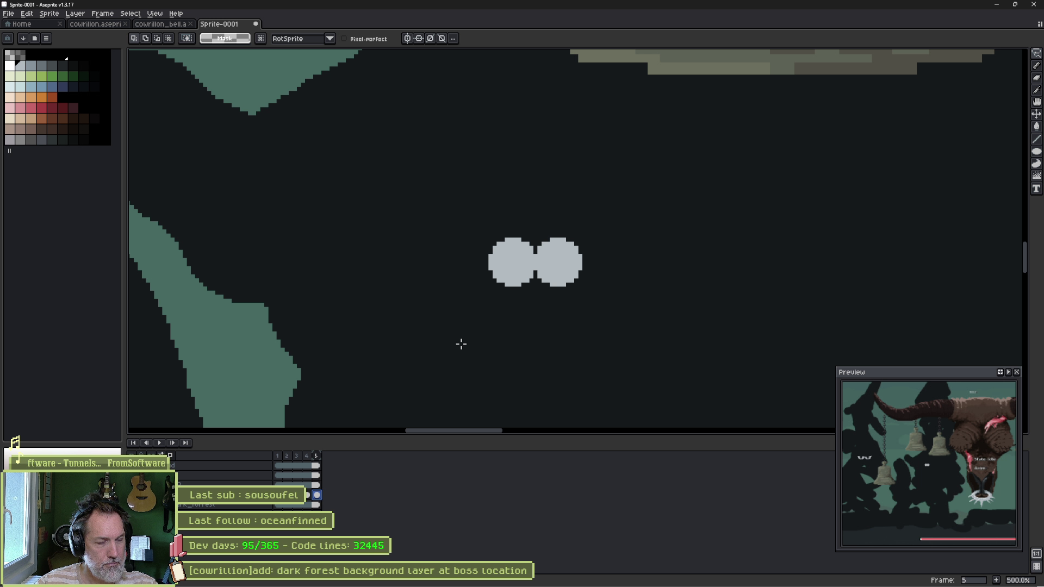
pyautogui.press('Return')
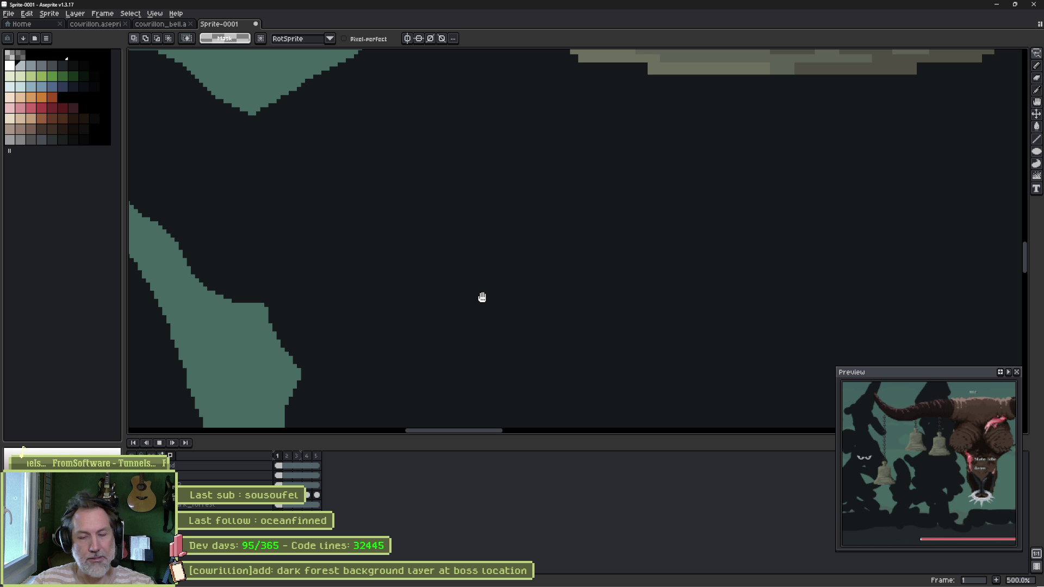
pyautogui.press('Return')
# Zoom out to 33.3% to see the whole boss scene, then go to the Home page.
pyautogui.scroll(-6, 493, 301)
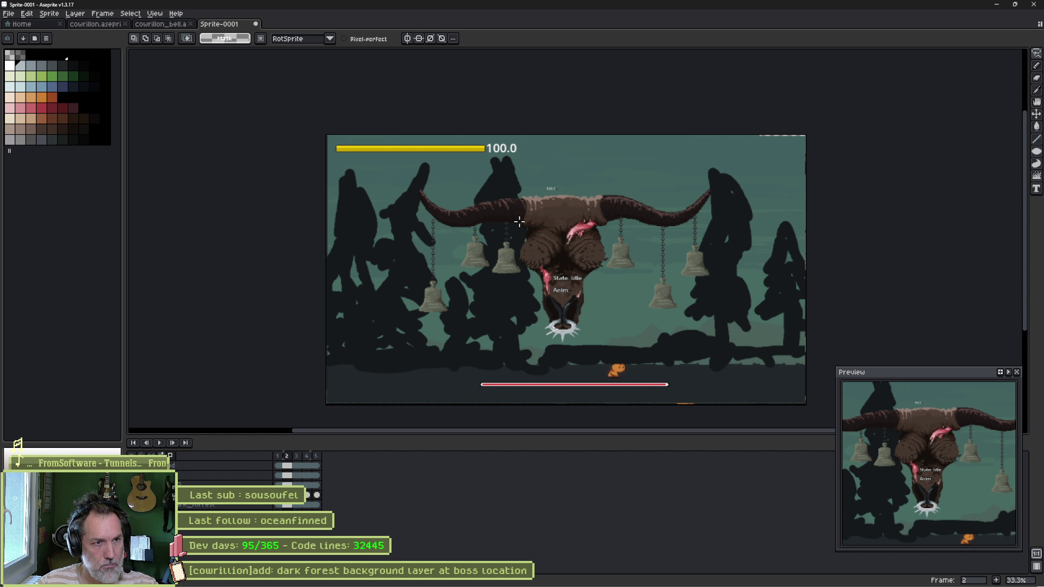
pyautogui.click(21, 24)
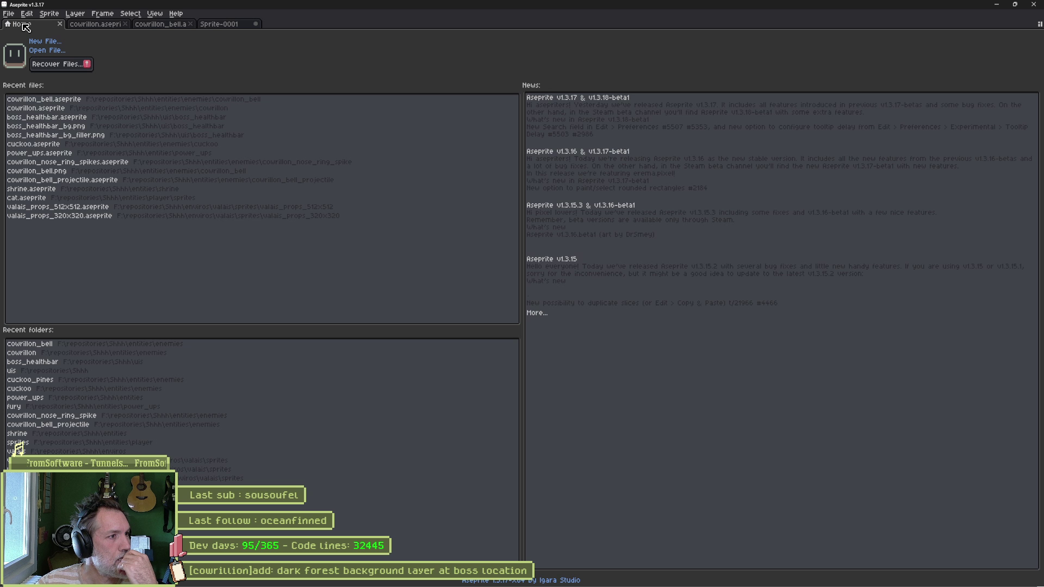
# Open valais_forrest_panoramas.aseprite from the enviros/valais/sprites folder, then return to Godot.
pyautogui.click(47, 51)
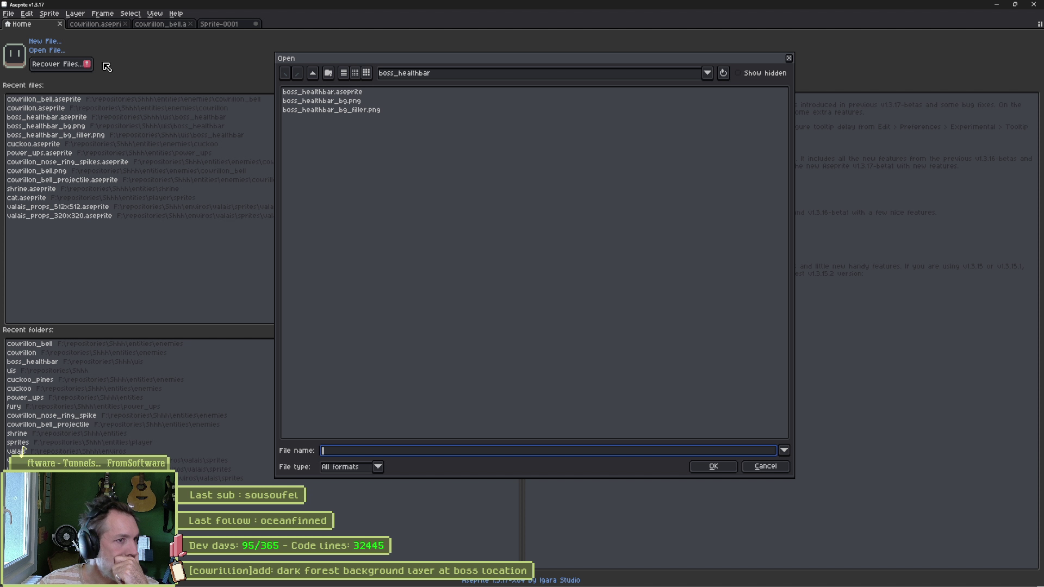
pyautogui.click(313, 73)
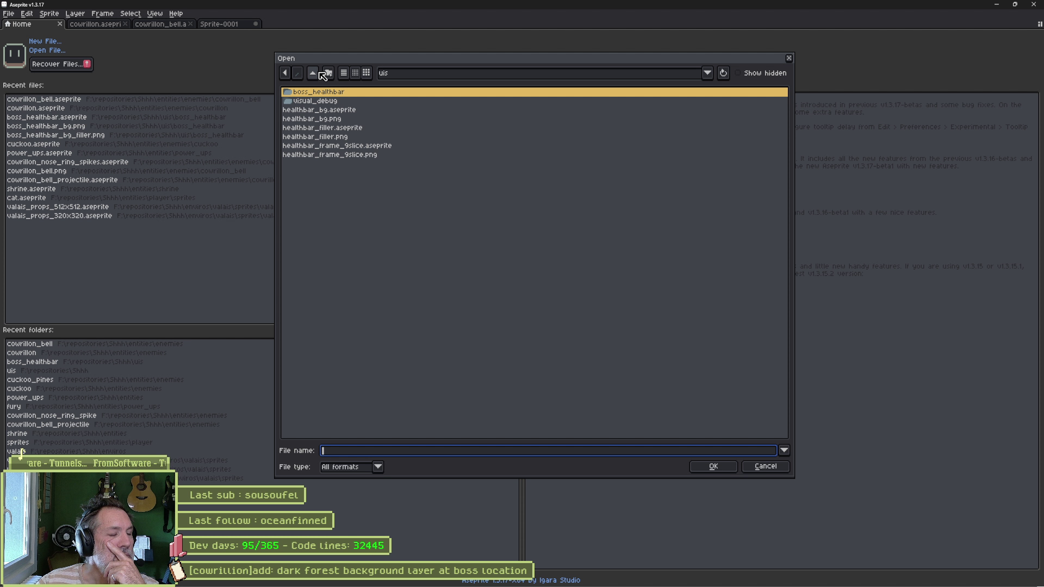
pyautogui.click(313, 73)
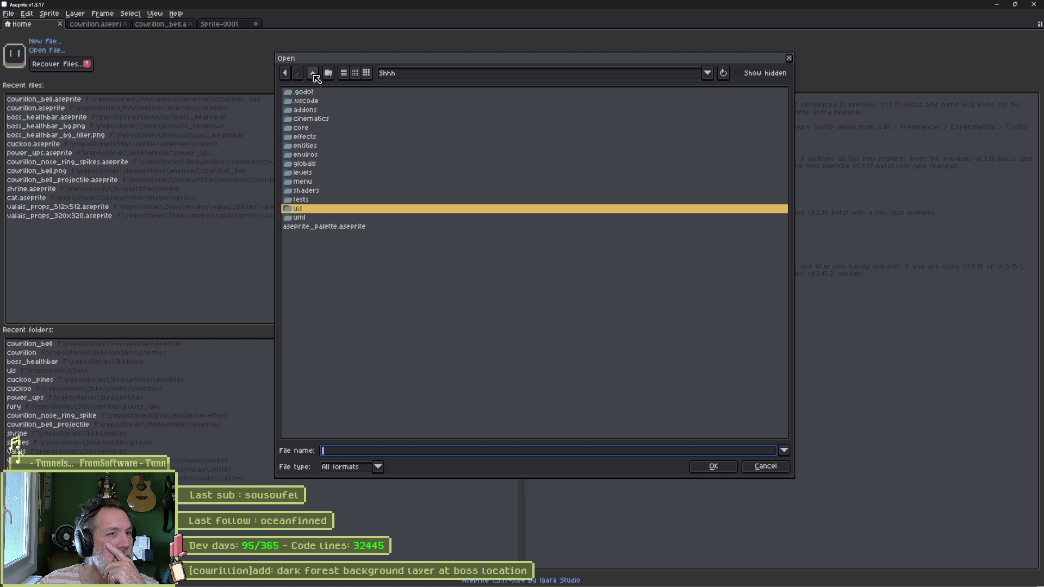
pyautogui.doubleClick(302, 154)
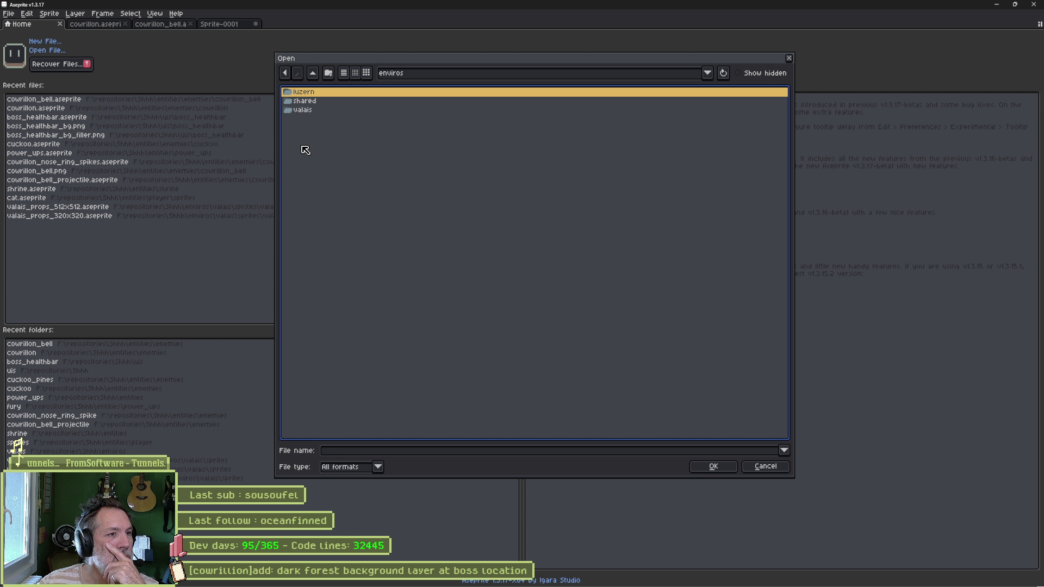
pyautogui.doubleClick(305, 110)
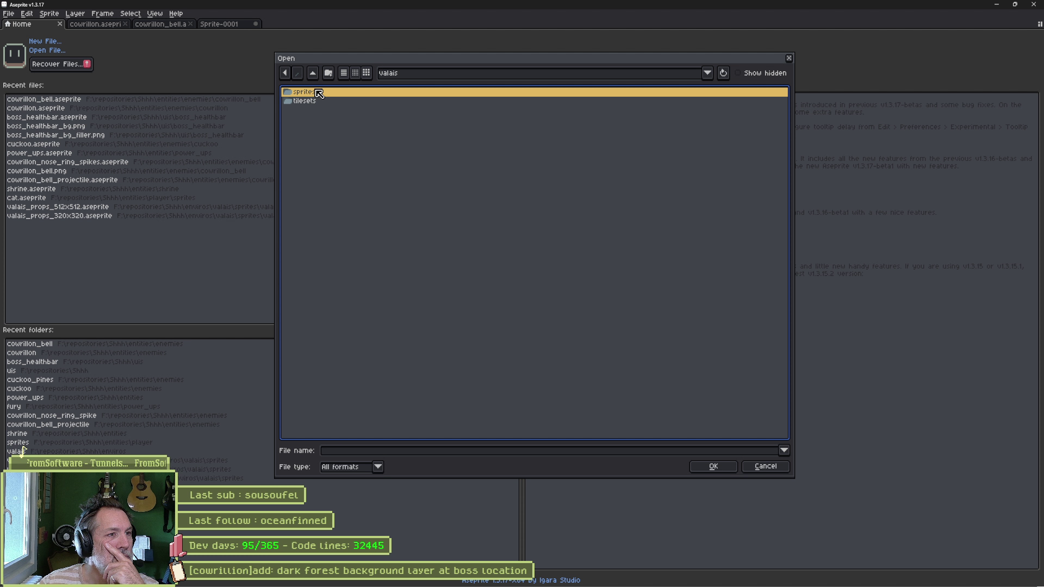
pyautogui.doubleClick(317, 93)
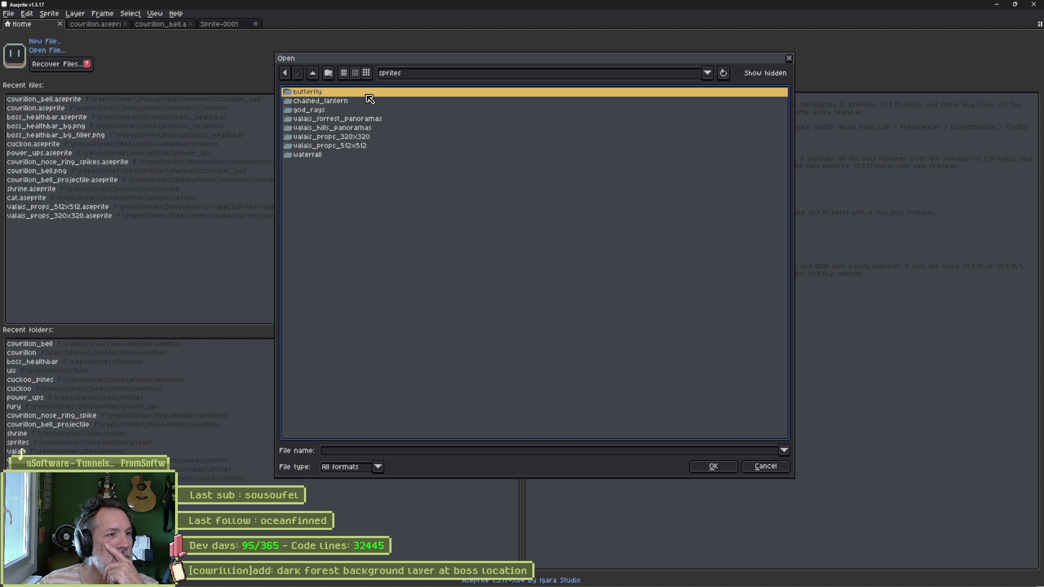
pyautogui.doubleClick(382, 121)
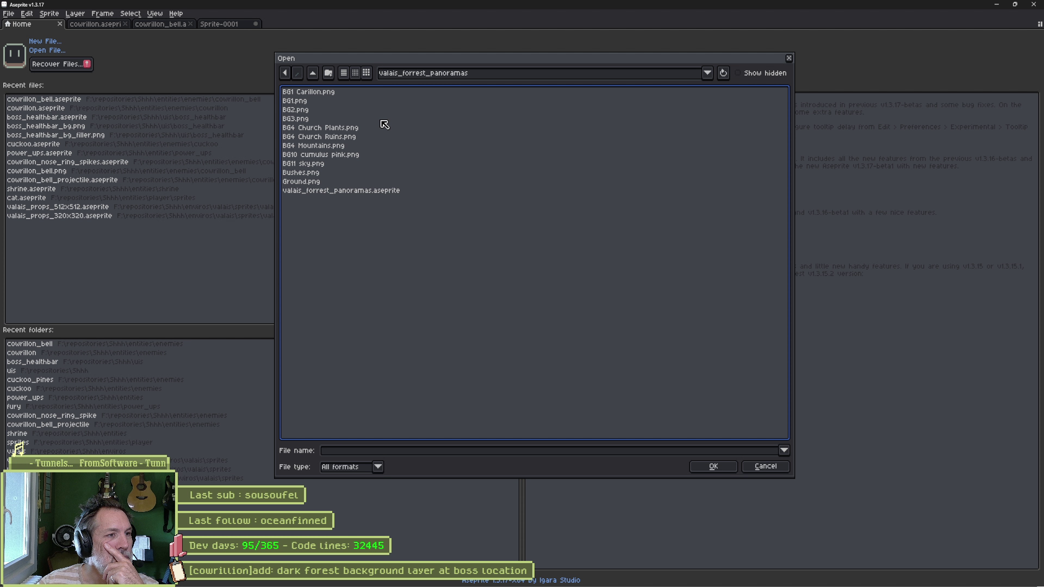
pyautogui.click(349, 123)
pyautogui.click(344, 128)
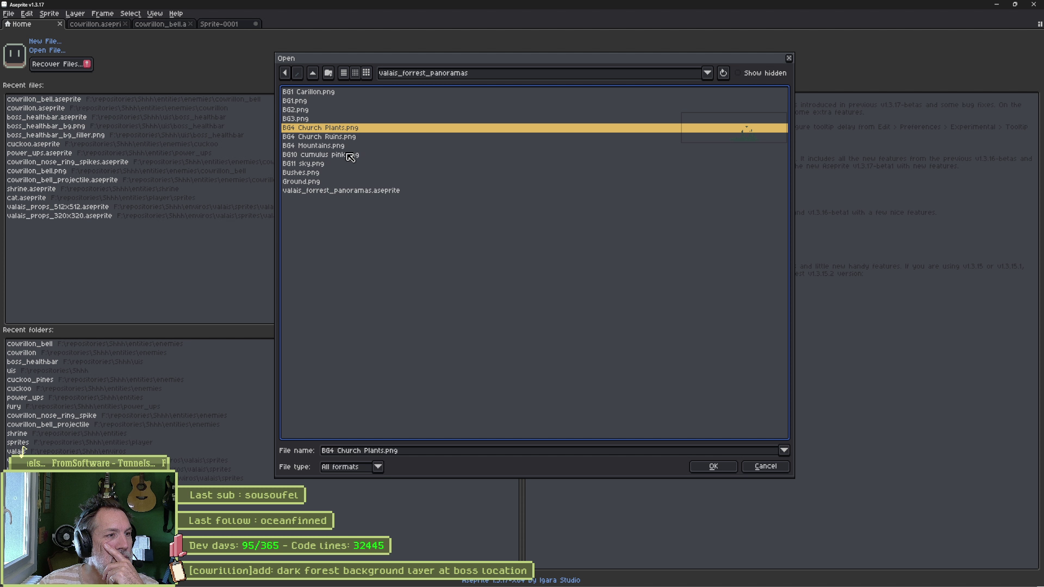
pyautogui.click(358, 192)
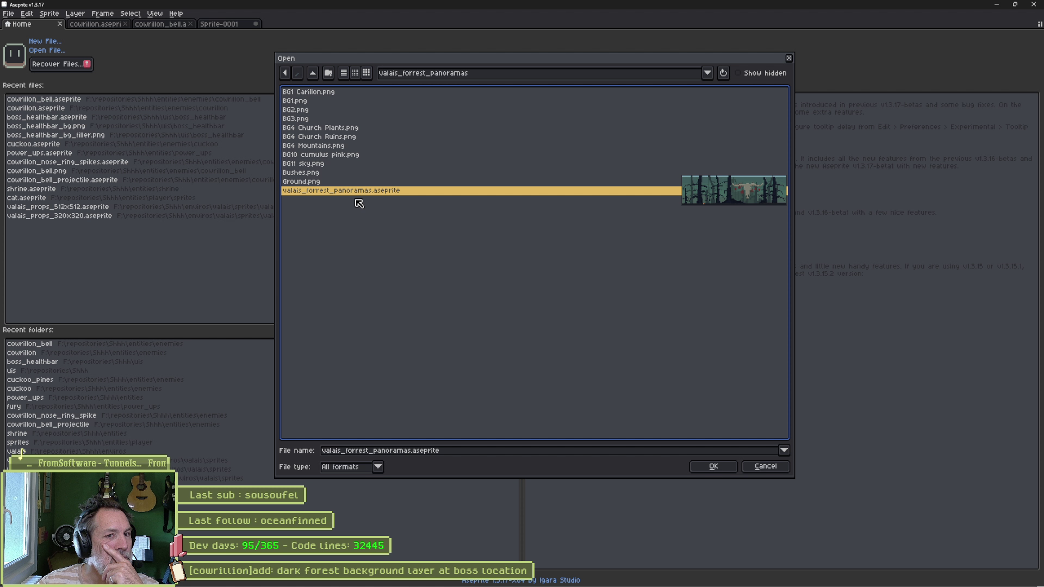
pyautogui.click(723, 469)
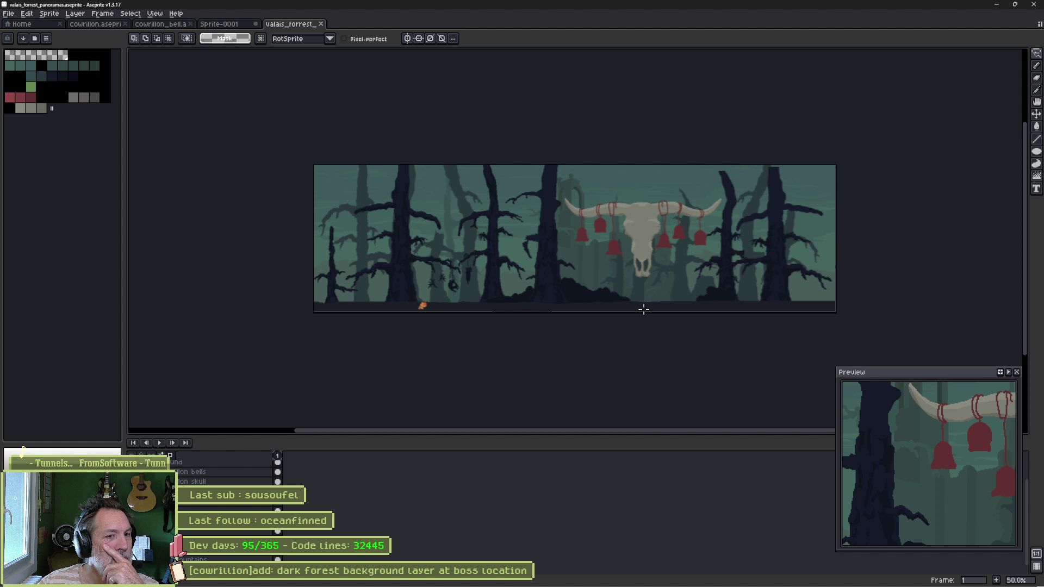
pyautogui.moveTo(584, 585)
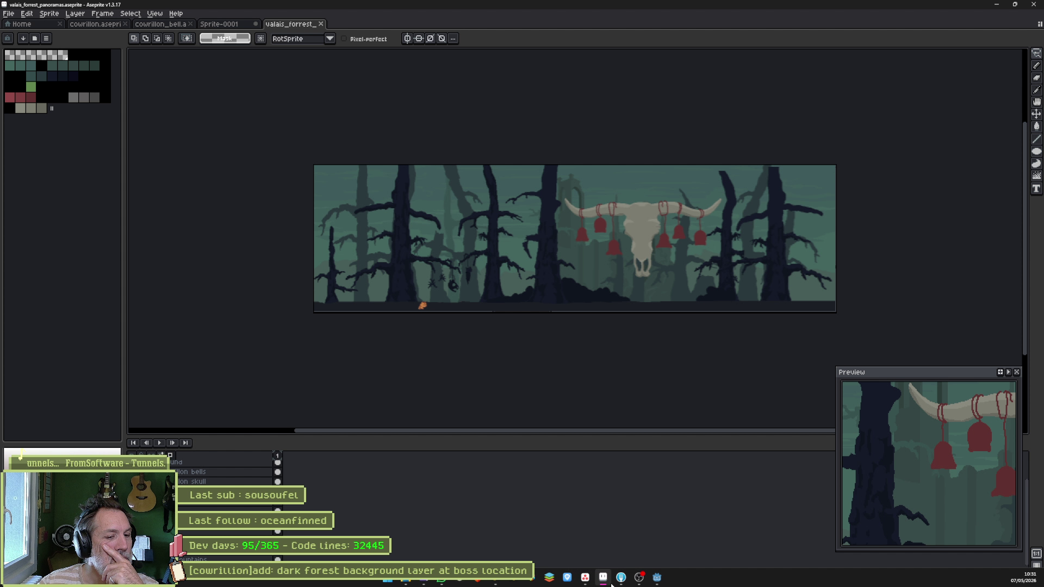
pyautogui.click(657, 577)
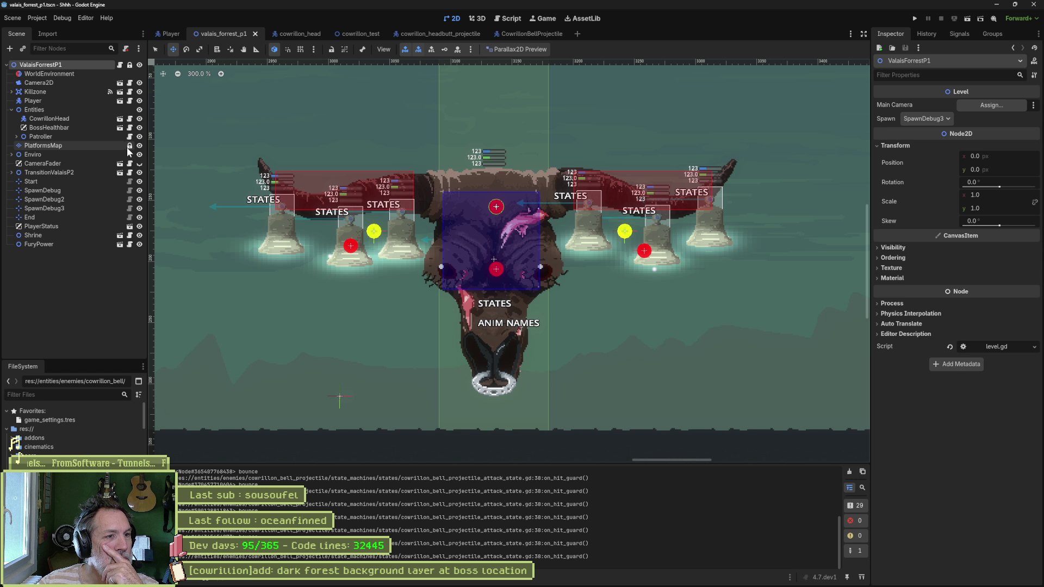
# Duplicate the BG1 forest sprite and position the copy just right of the original.
pyautogui.click(12, 155)
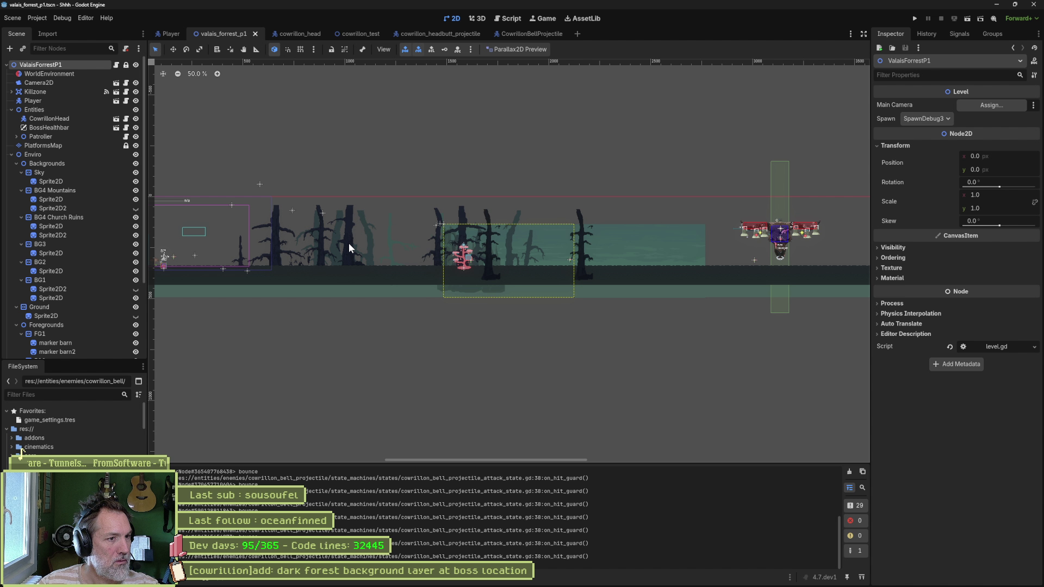
pyautogui.click(348, 243)
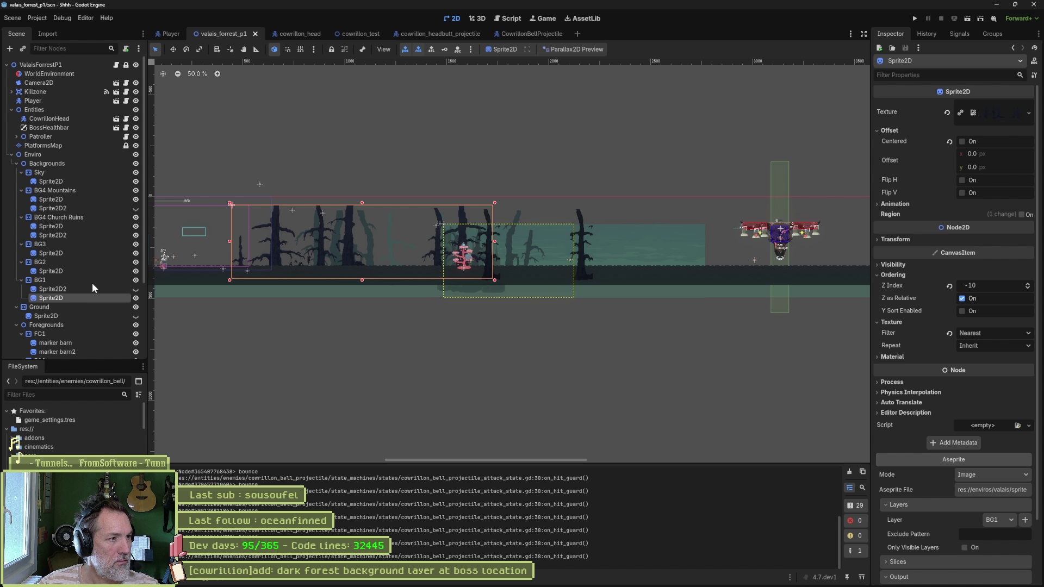
pyautogui.hotkey('ctrl', 'd')
pyautogui.press('w')
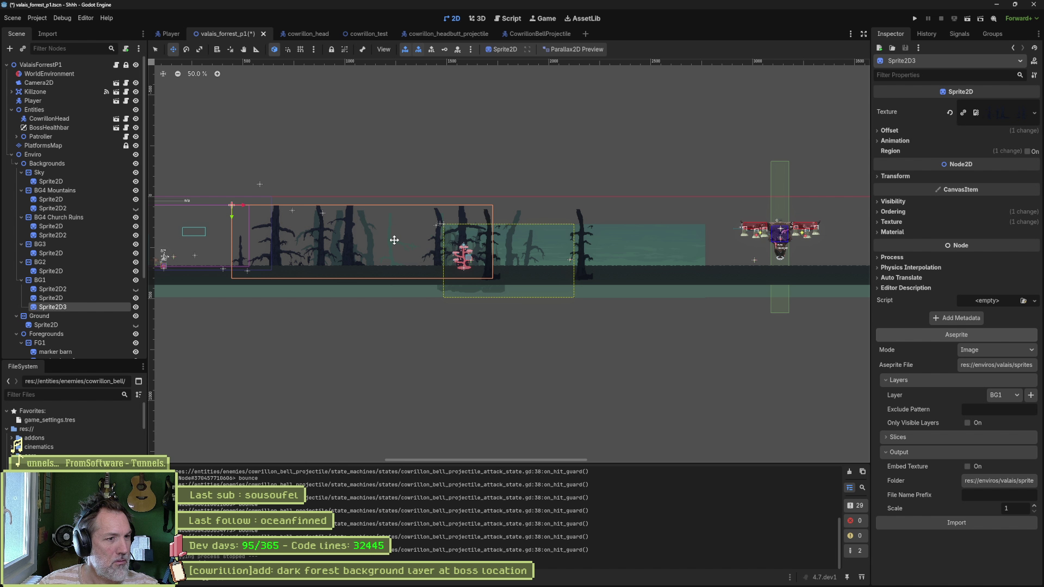
pyautogui.moveTo(243, 204); pyautogui.dragTo(645, 205)
pyautogui.hscroll(5, 716, 253)
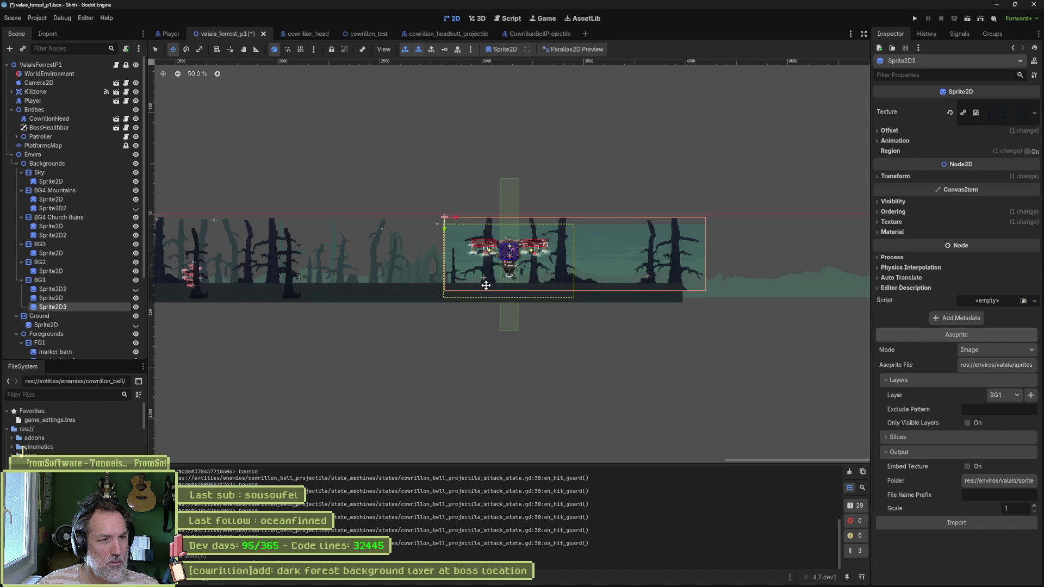
pyautogui.click(87, 298)
pyautogui.click(91, 306)
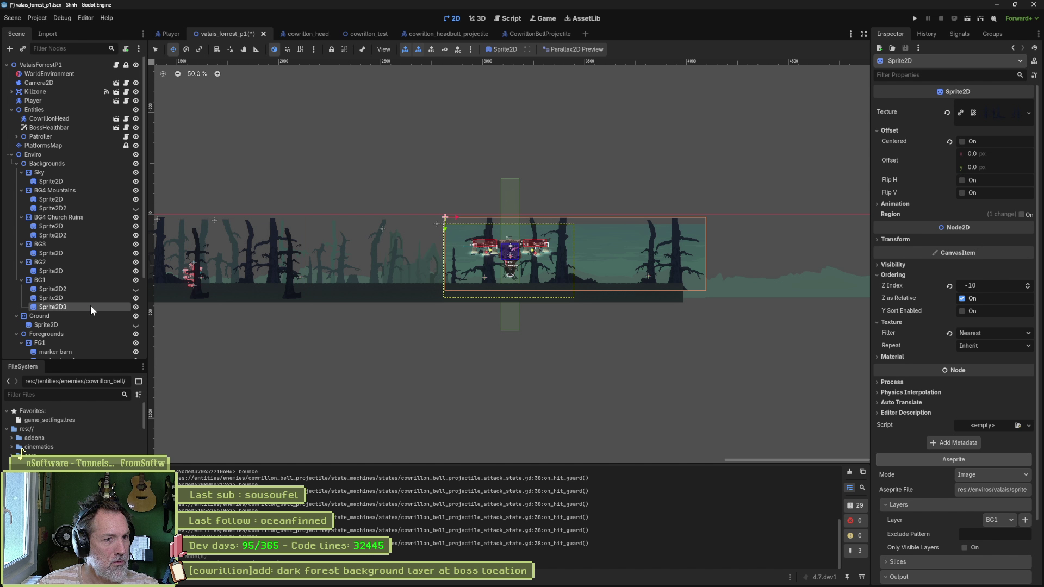
pyautogui.moveTo(456, 217); pyautogui.dragTo(364, 217)
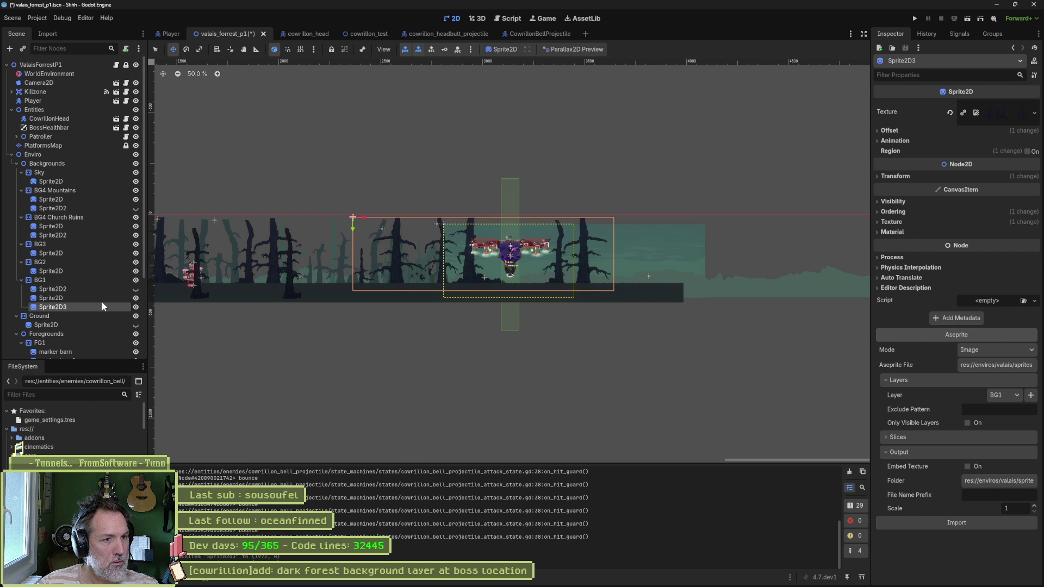
# Add another BG1 copy flipped horizontally, place it further right, and run the scene.
pyautogui.hotkey('ctrl', 'd')
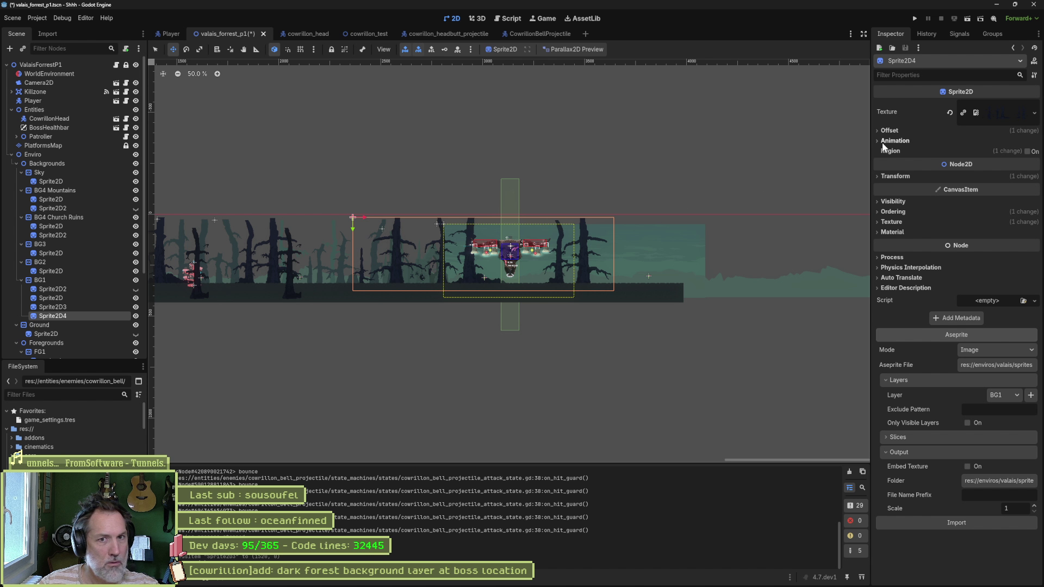
pyautogui.click(900, 131)
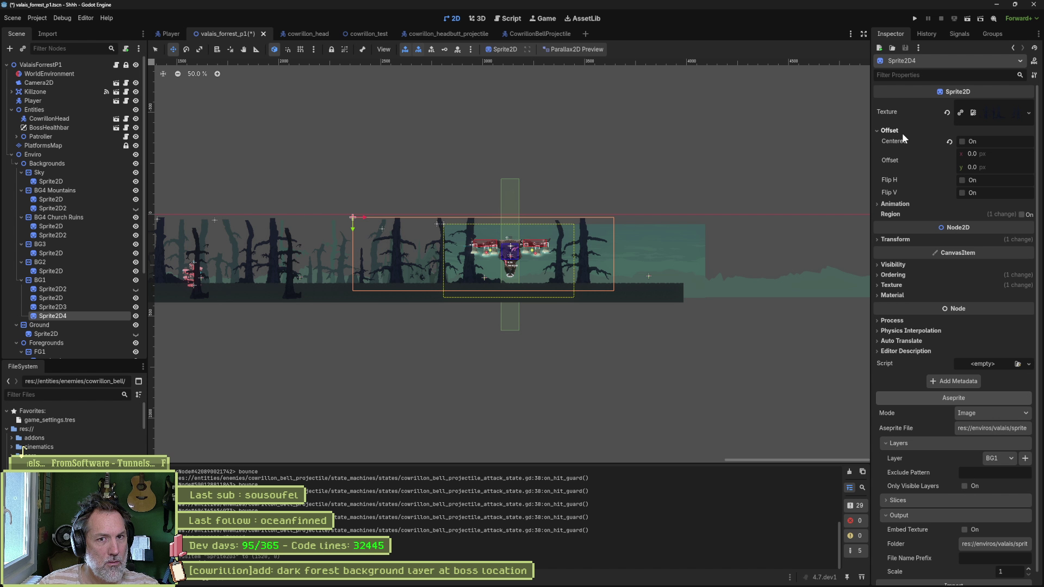
pyautogui.click(963, 180)
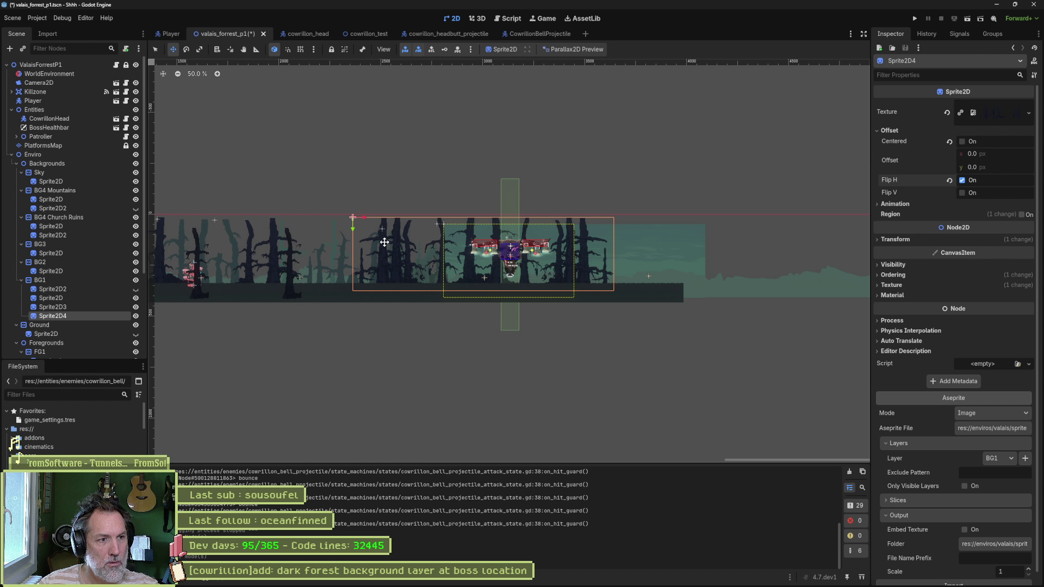
pyautogui.moveTo(384, 243); pyautogui.dragTo(407, 250)
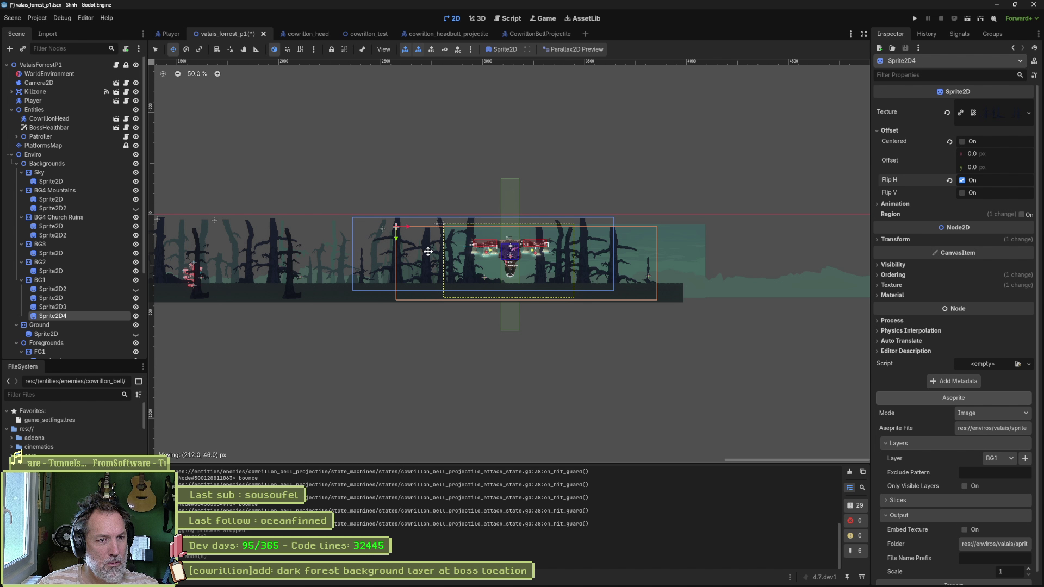
pyautogui.moveTo(428, 252); pyautogui.dragTo(428, 251)
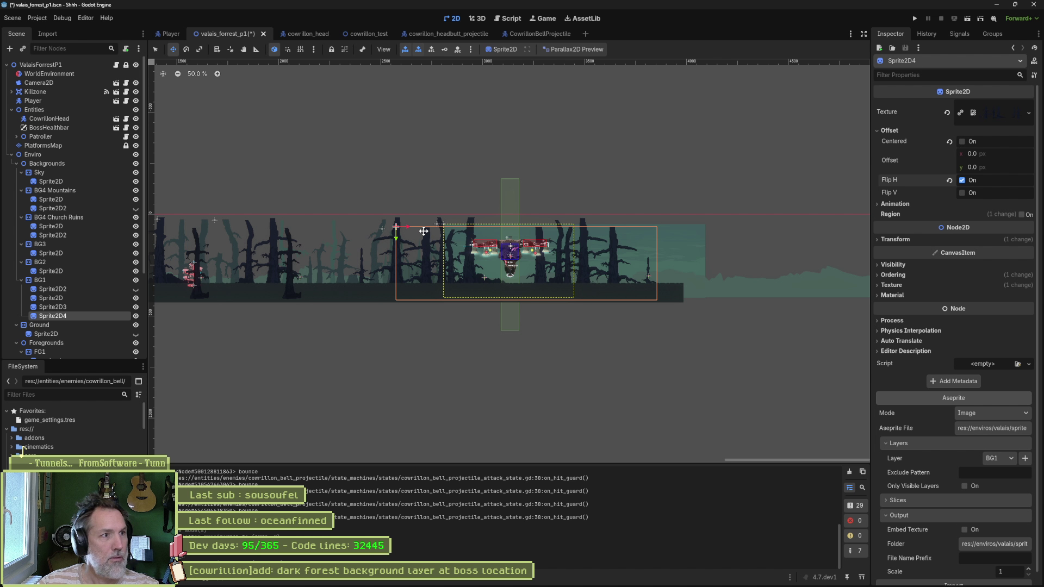
pyautogui.press('F6')
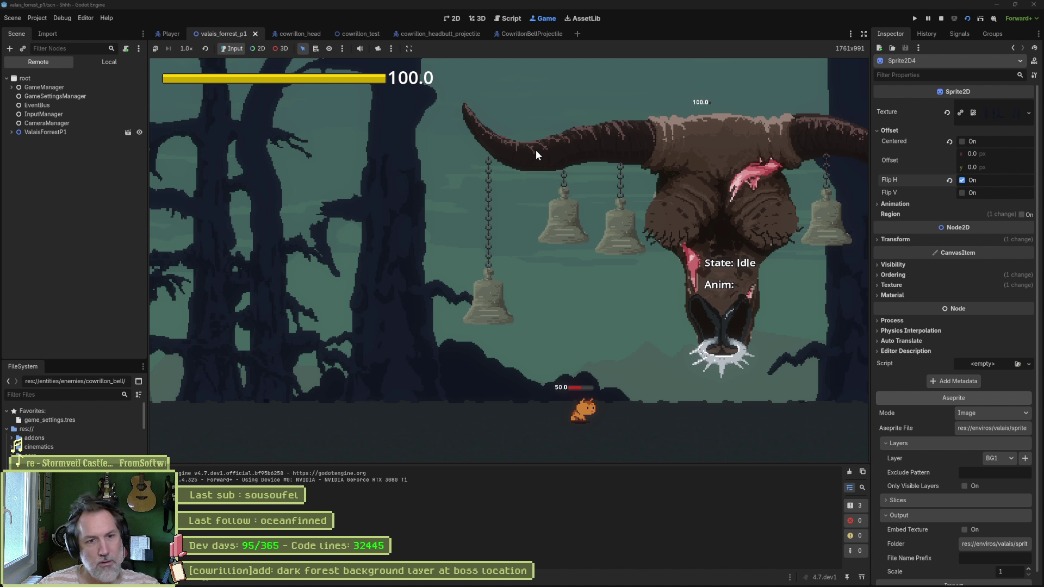
# Stop the boss-fight playtest with F8 after viewing the forest background.
pyautogui.press('F8')
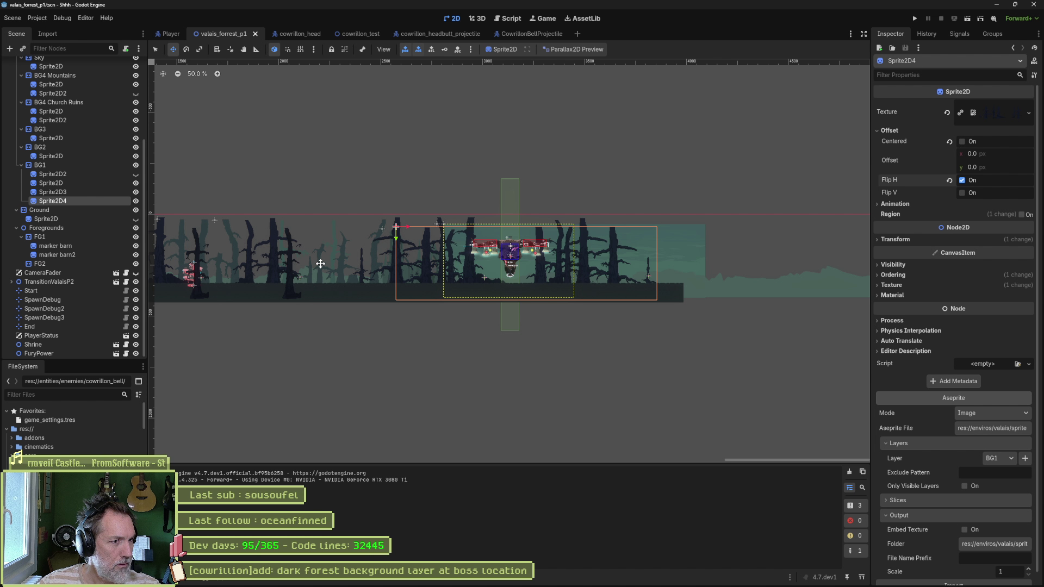
# Duplicate the BG2 forest sprite, set the copy's position x to 1020.03, then save and run.
pyautogui.click(339, 278)
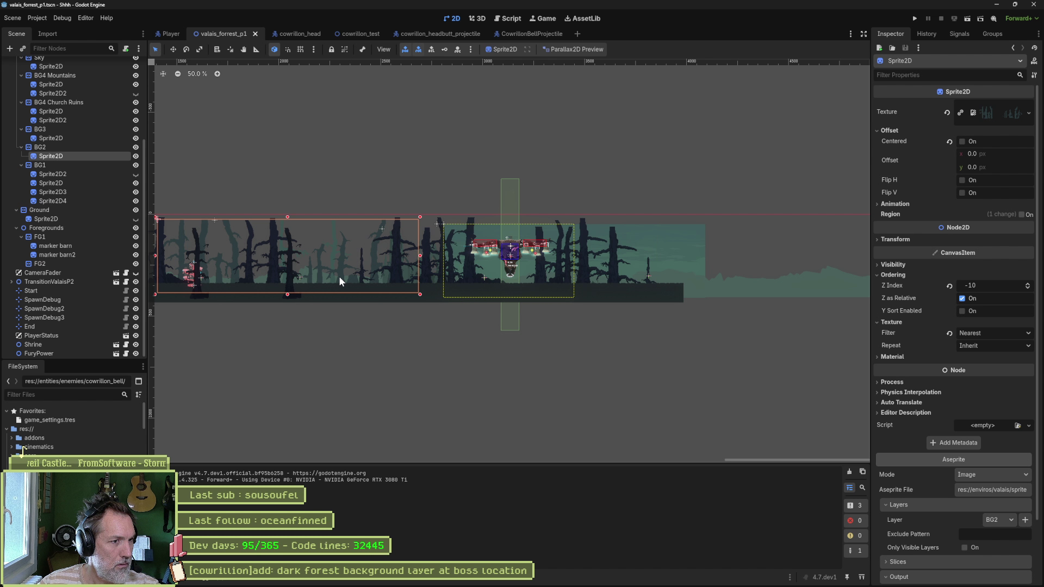
pyautogui.hotkey('ctrl', 'd')
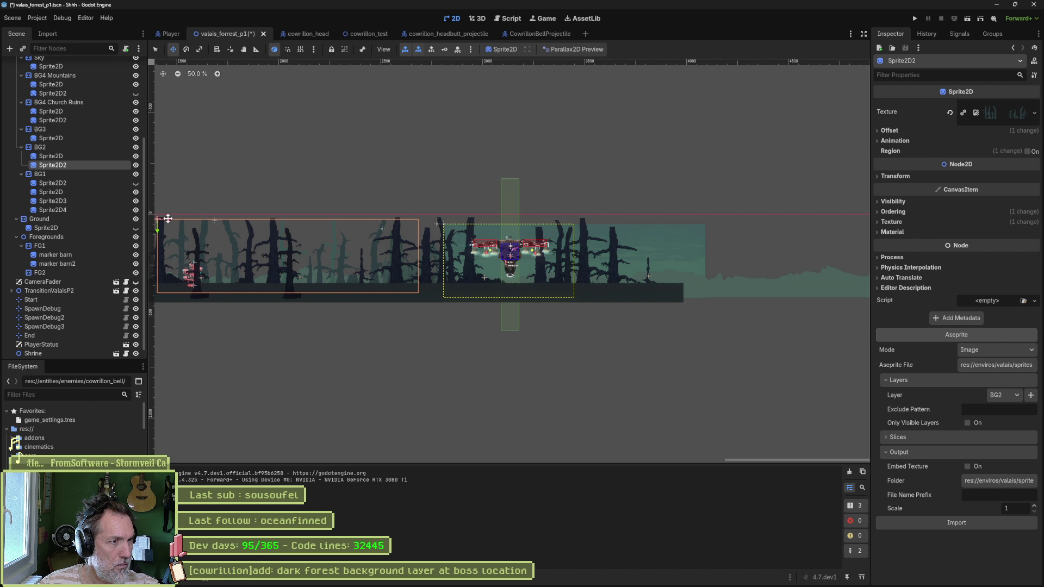
pyautogui.moveTo(214, 218); pyautogui.dragTo(318, 221)
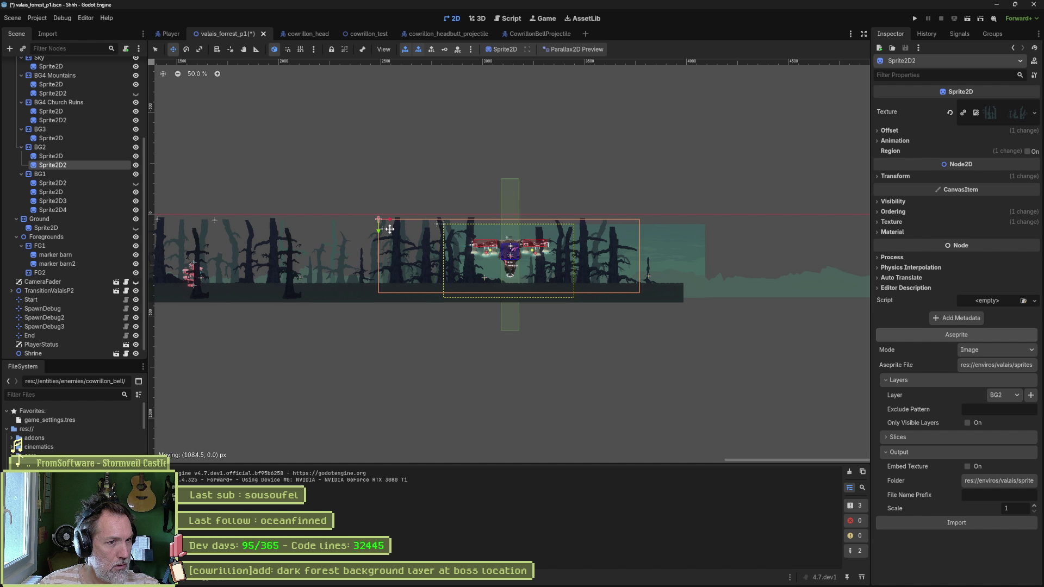
pyautogui.scroll(5, 530, 266)
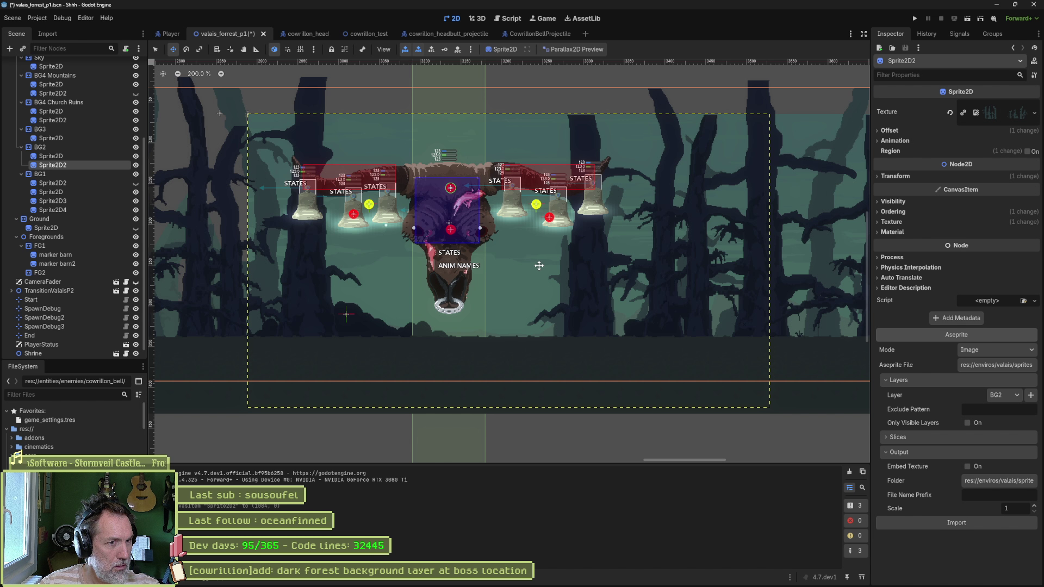
pyautogui.scroll(2, 539, 266)
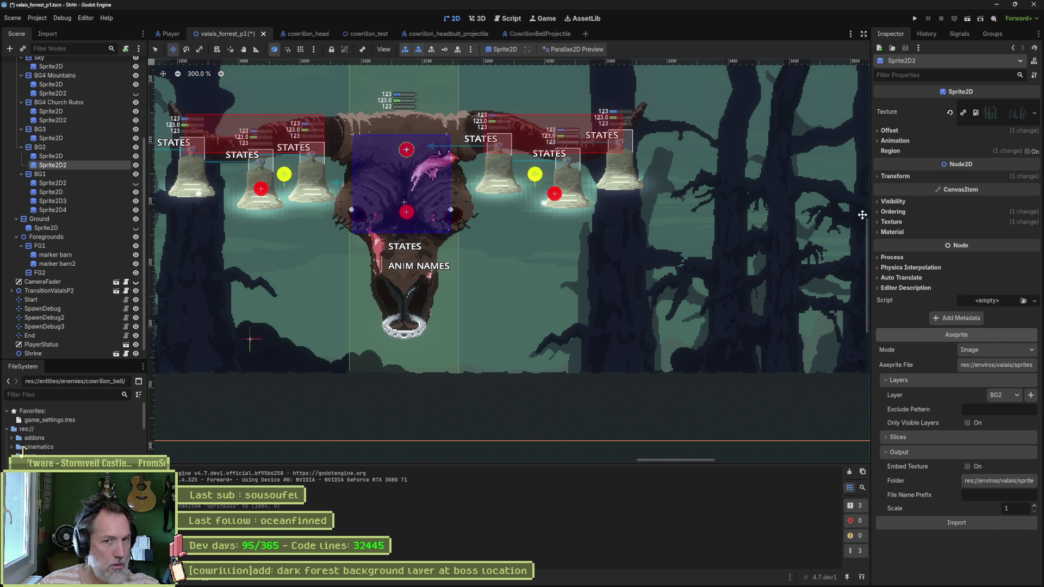
pyautogui.click(902, 177)
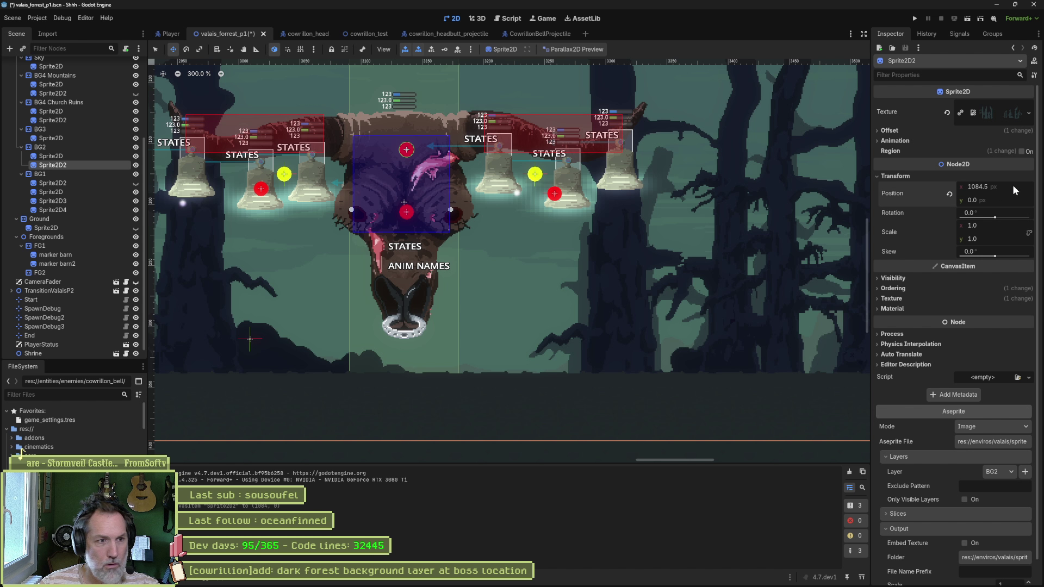
pyautogui.moveTo(982, 187)
pyautogui.mouseDown()
pyautogui.moveTo(1004, 186)
pyautogui.moveTo(965, 187)
pyautogui.mouseUp()
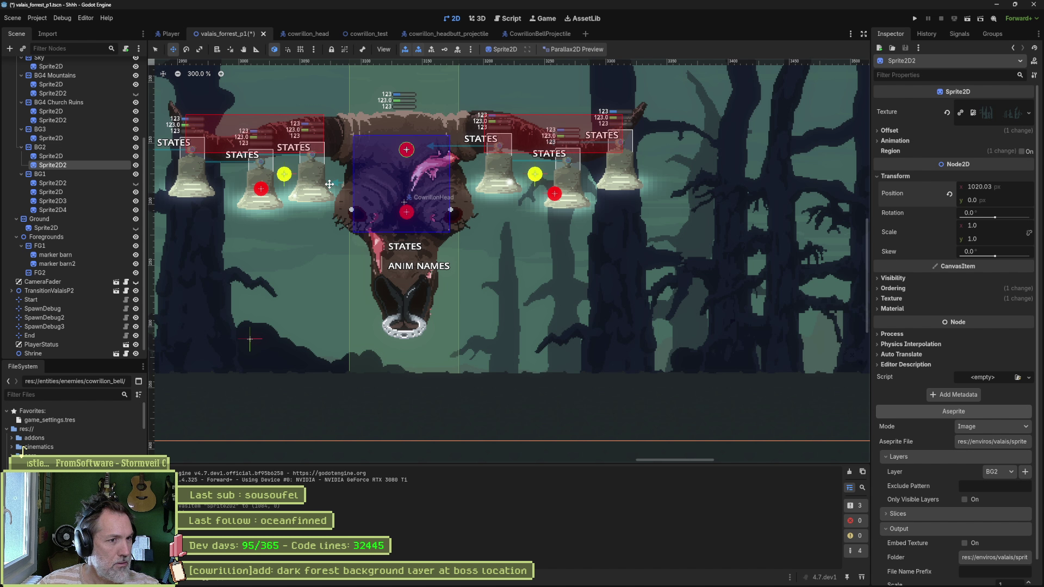
pyautogui.hotkey('ctrl', 's')
pyautogui.press('F6')
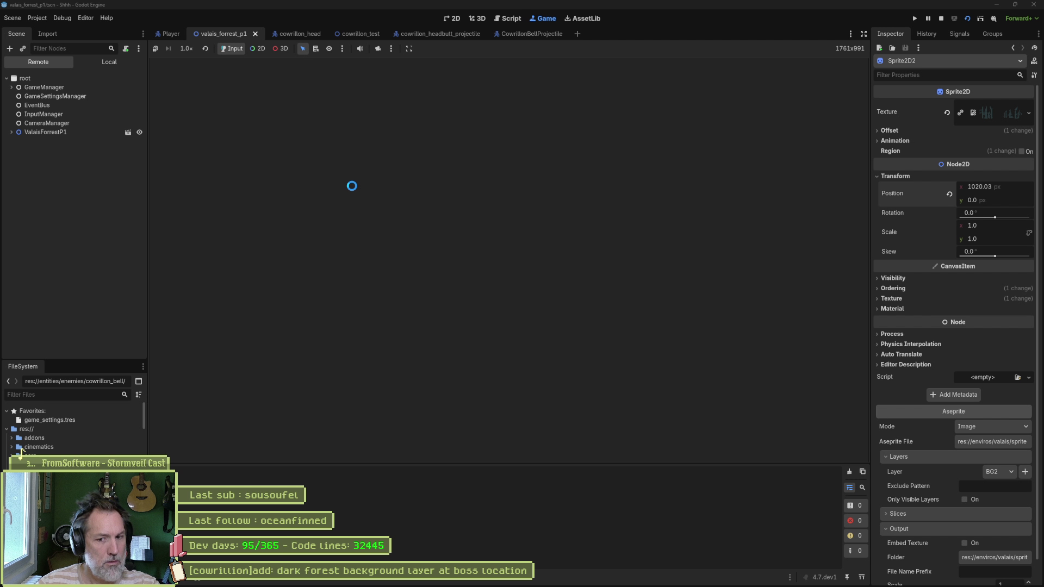
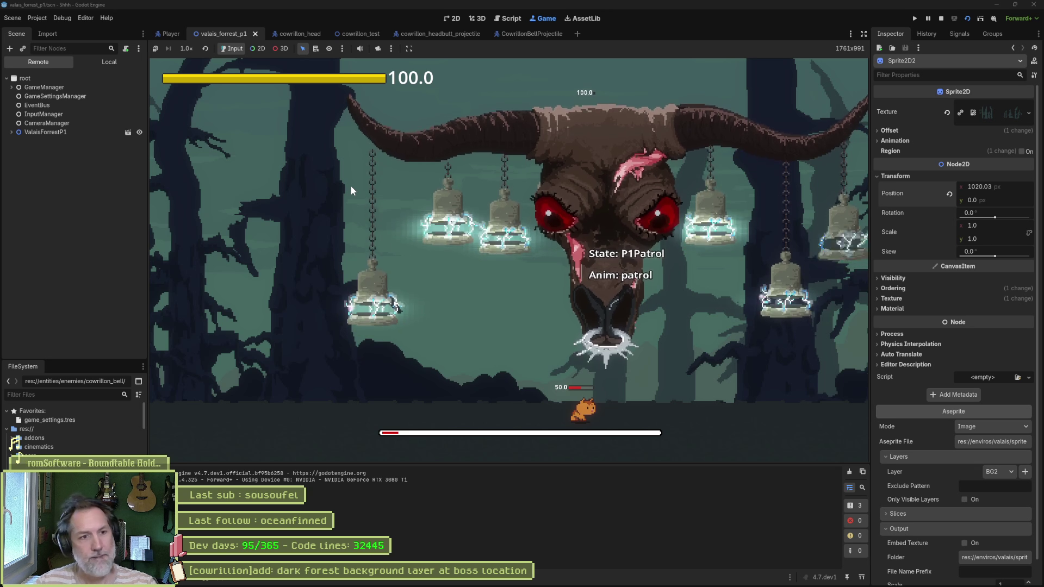
# Stop the running game and pan the 2D canvas back toward the bells near the boss.
pyautogui.press('F8')
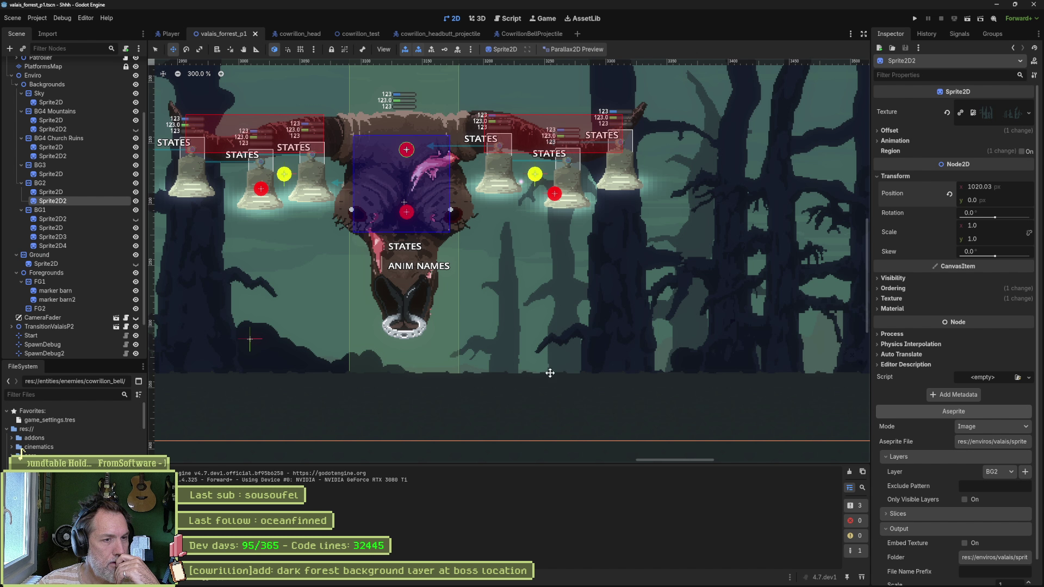
pyautogui.click(603, 579)
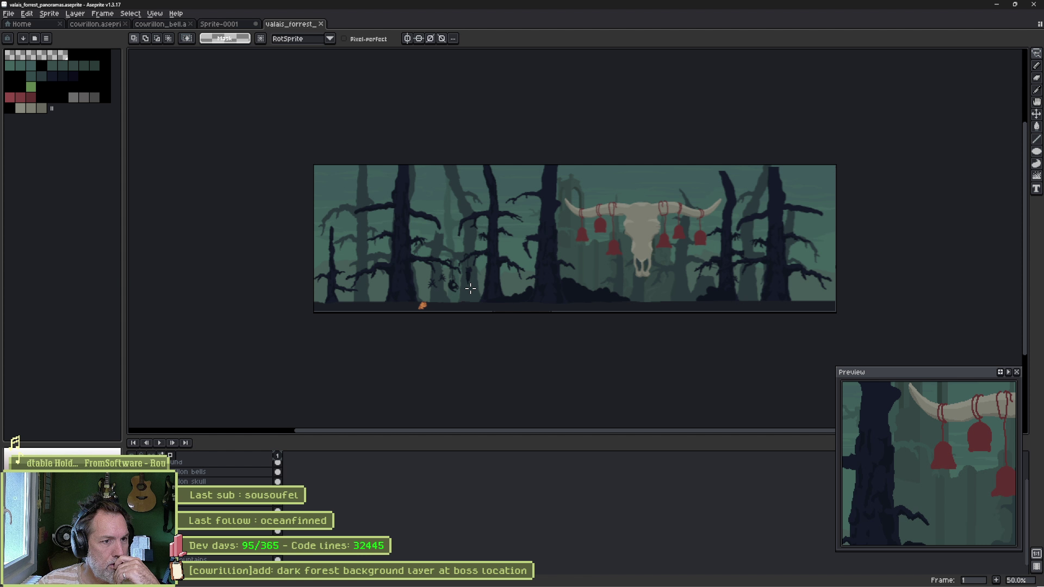
pyautogui.click(656, 579)
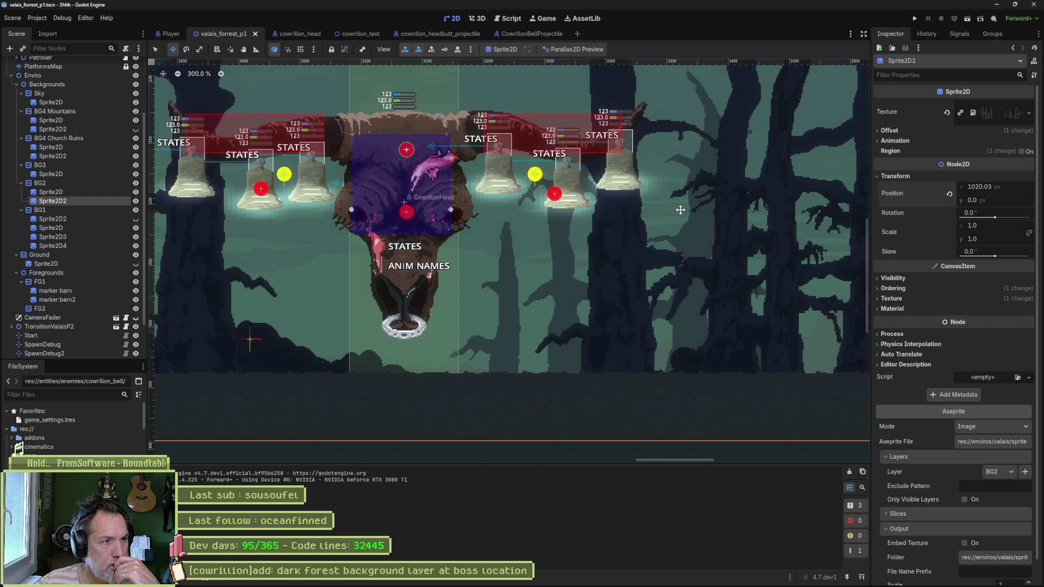
pyautogui.moveTo(680, 210)
pyautogui.mouseDown()
pyautogui.moveTo(510, 233)
pyautogui.moveTo(289, 232)
pyautogui.mouseUp()
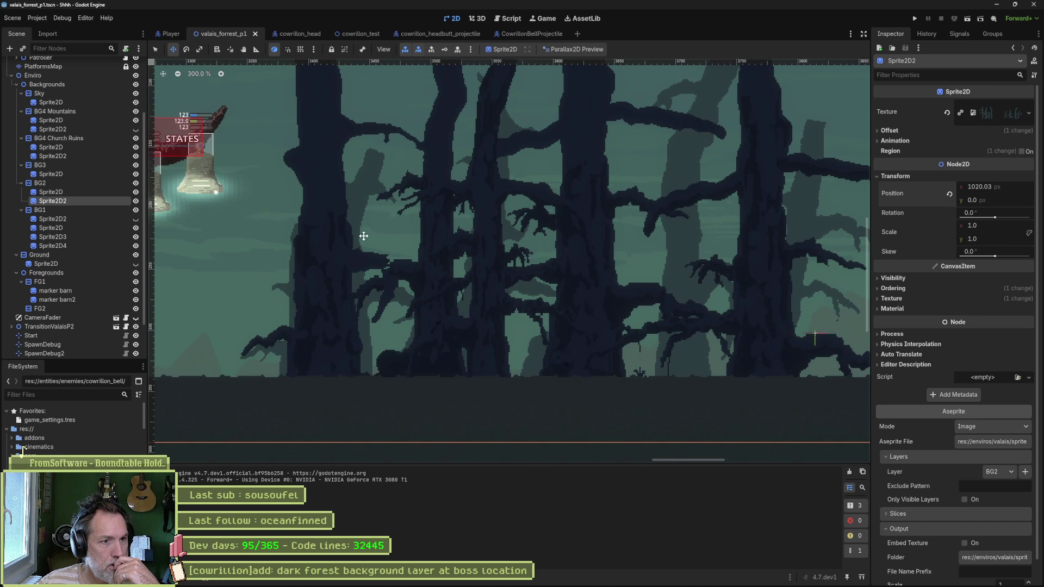
pyautogui.moveTo(364, 236)
pyautogui.mouseDown()
pyautogui.moveTo(464, 230)
pyautogui.moveTo(756, 260)
pyautogui.moveTo(605, 252)
pyautogui.mouseUp()
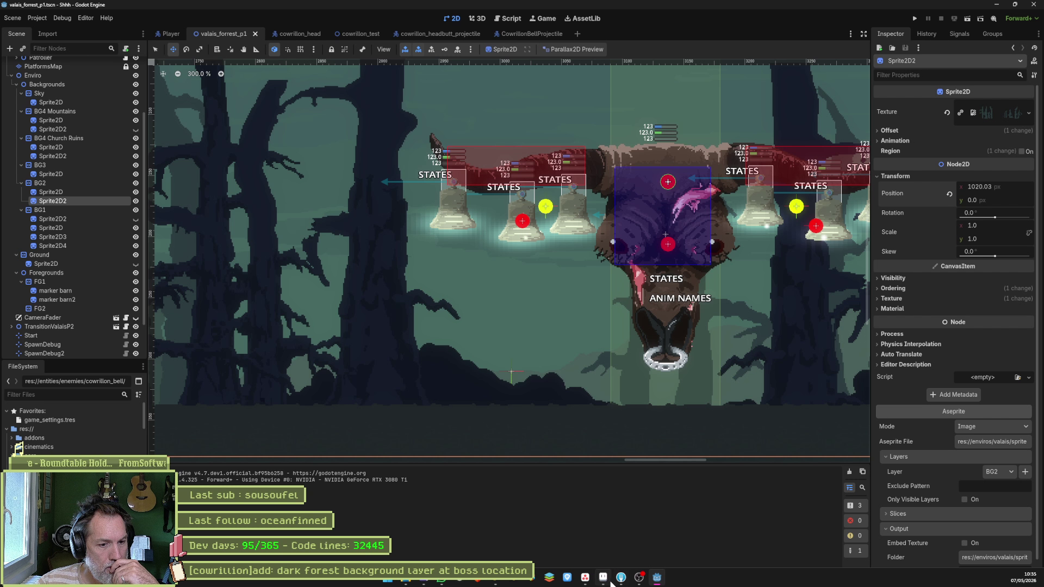
# Zoom into the panorama's hanging figures and lasso-select the hanging cat on the tree layer.
pyautogui.click(603, 579)
pyautogui.scroll(3, 392, 266)
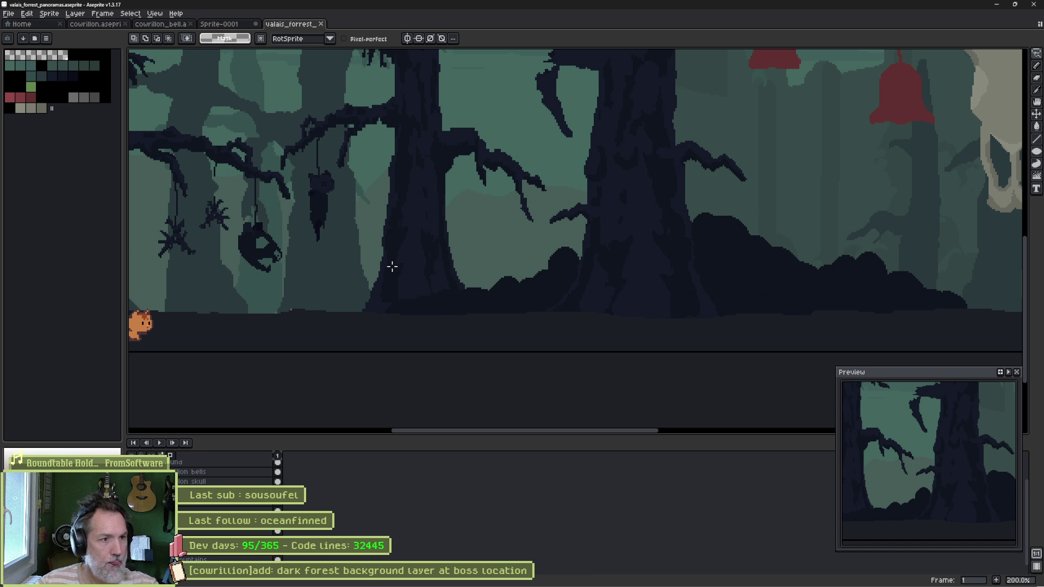
pyautogui.moveTo(306, 238); pyautogui.dragTo(365, 273)
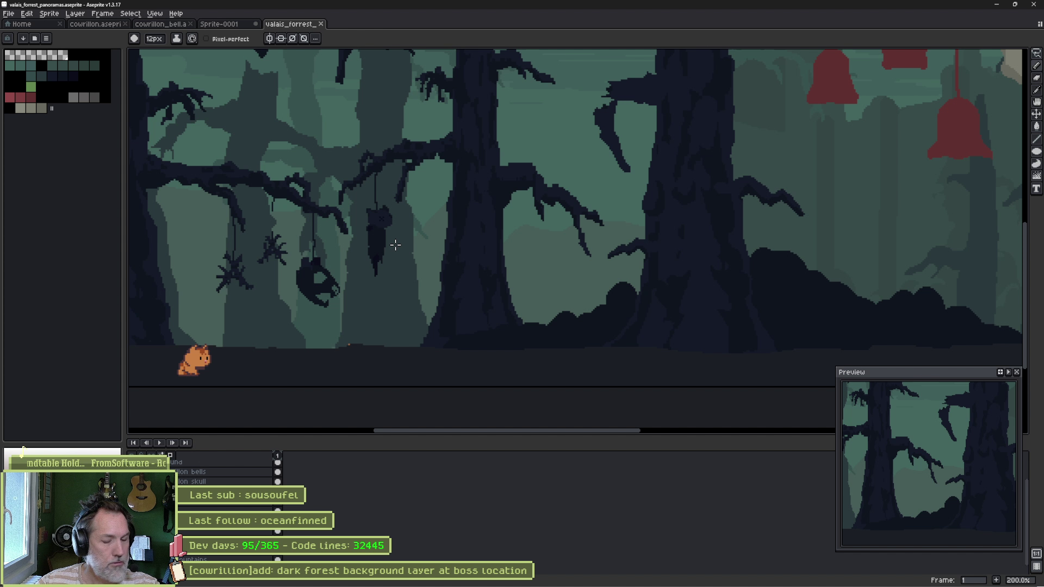
pyautogui.click(381, 232)
pyautogui.press('b')
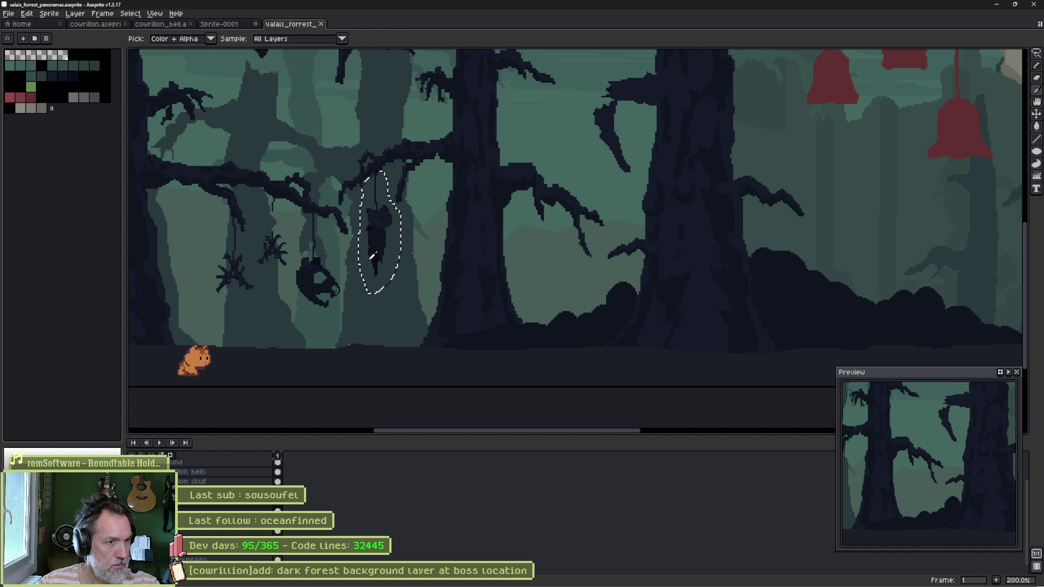
pyautogui.click(382, 254)
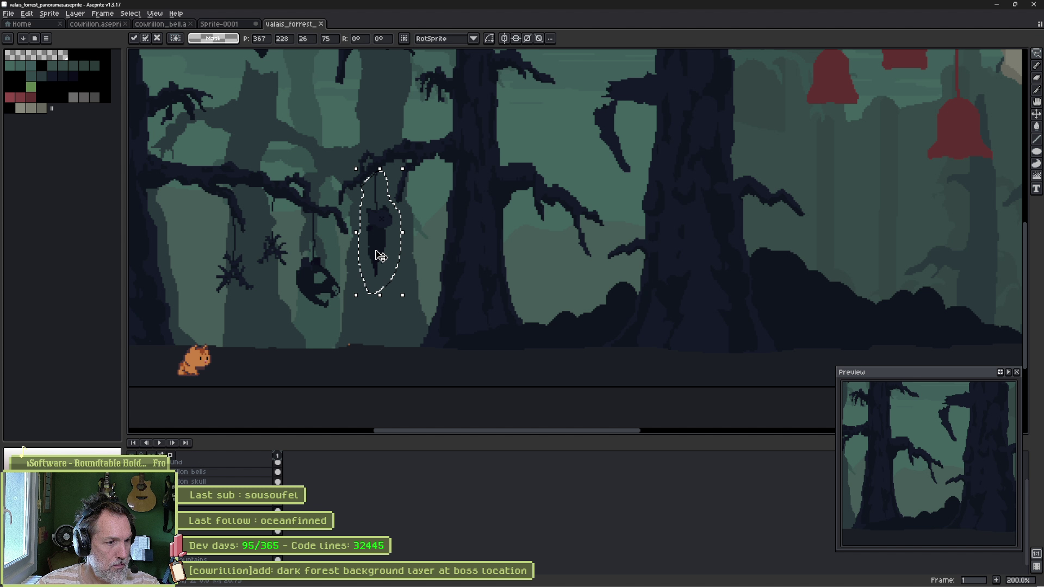
pyautogui.press('Return')
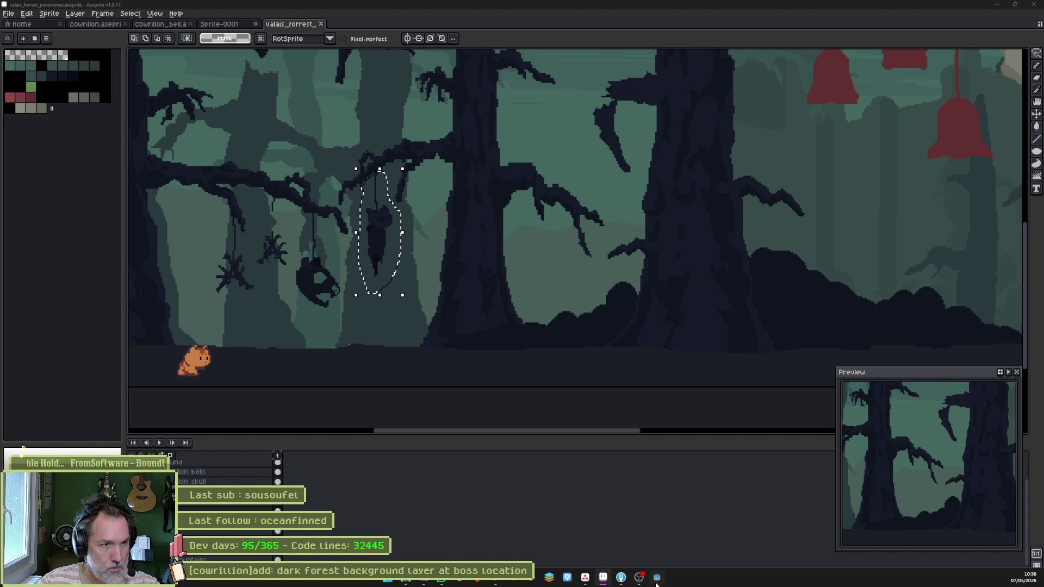
pyautogui.click(640, 580)
# Duplicate the Sprite2D3 background sprite under BG1 and rename the copy HangingCat.
pyautogui.click(83, 237)
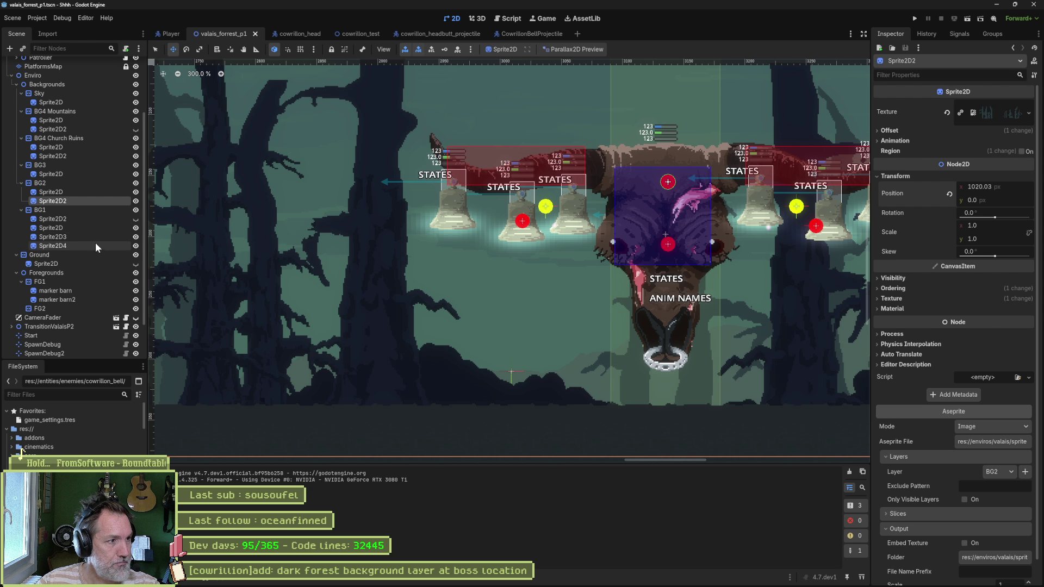
pyautogui.press('q')
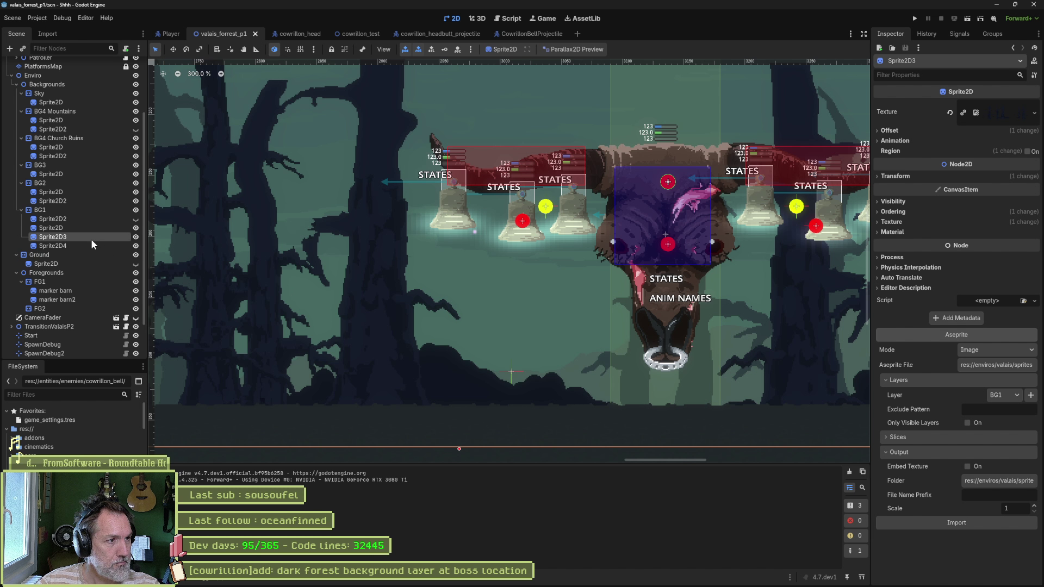
pyautogui.hotkey('ctrl', 'd')
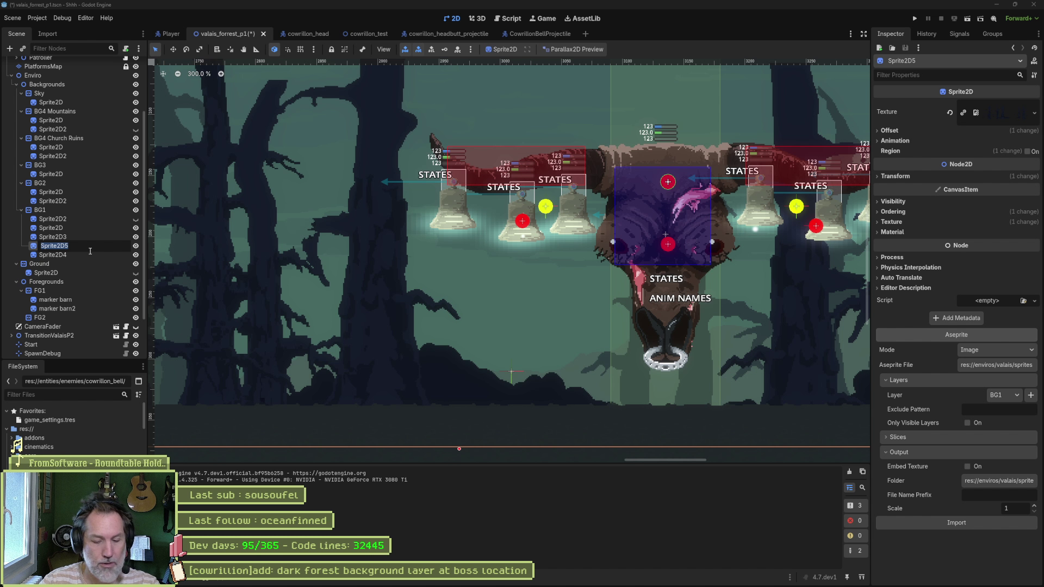
pyautogui.write('Cat')
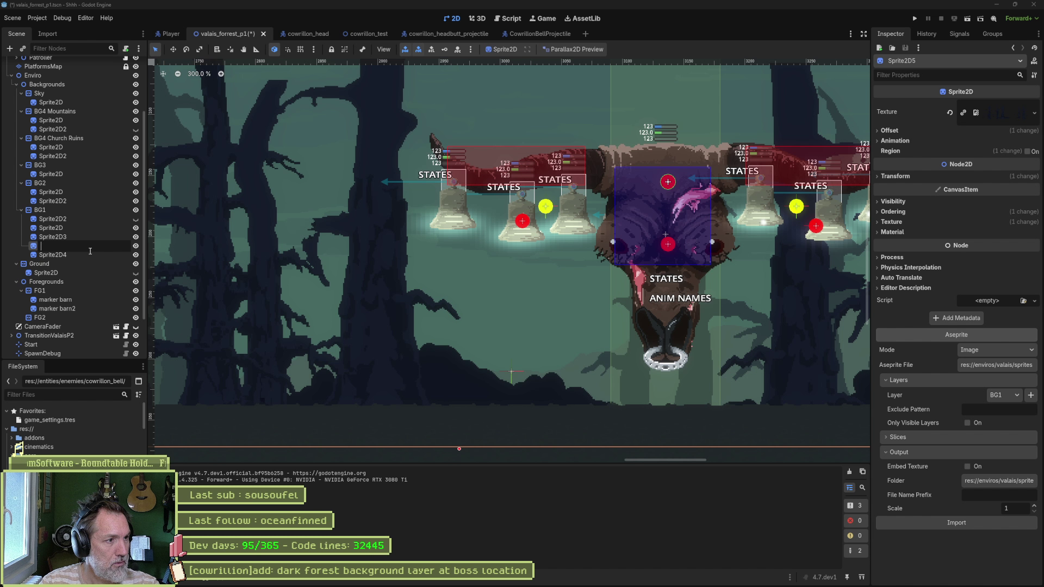
pyautogui.write('Cat')
pyautogui.press('Return')
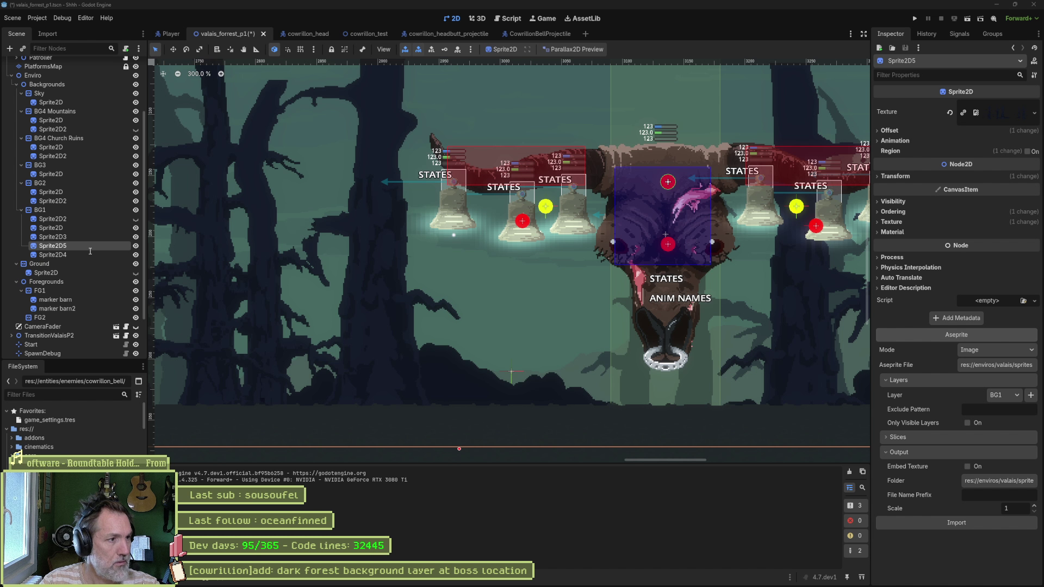
# Enable Region on HangingCat and crop it to a 32×80 rect at 368, 224.
pyautogui.scroll(-5, 692, 231)
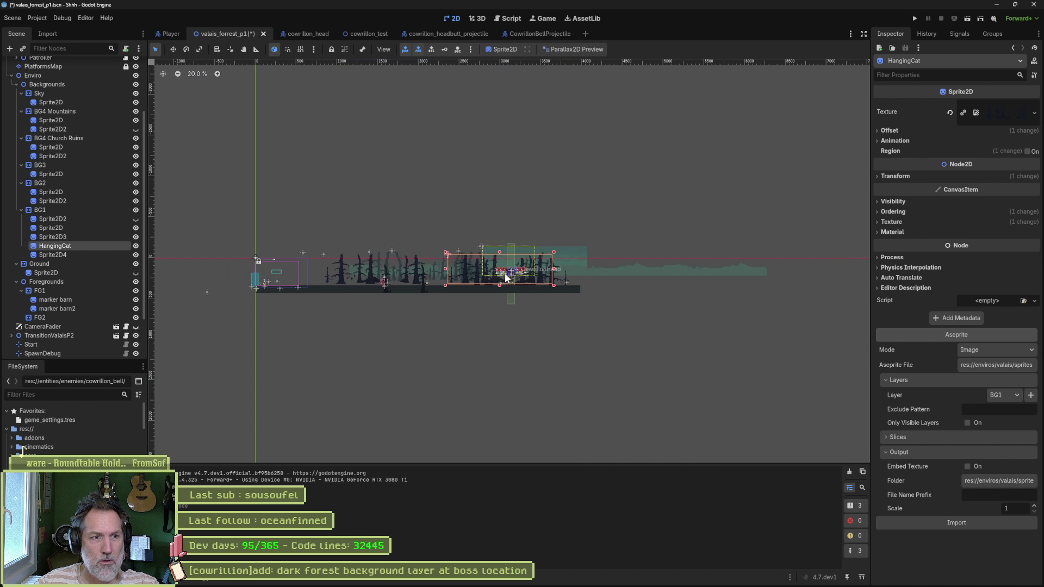
pyautogui.scroll(5, 670, 251)
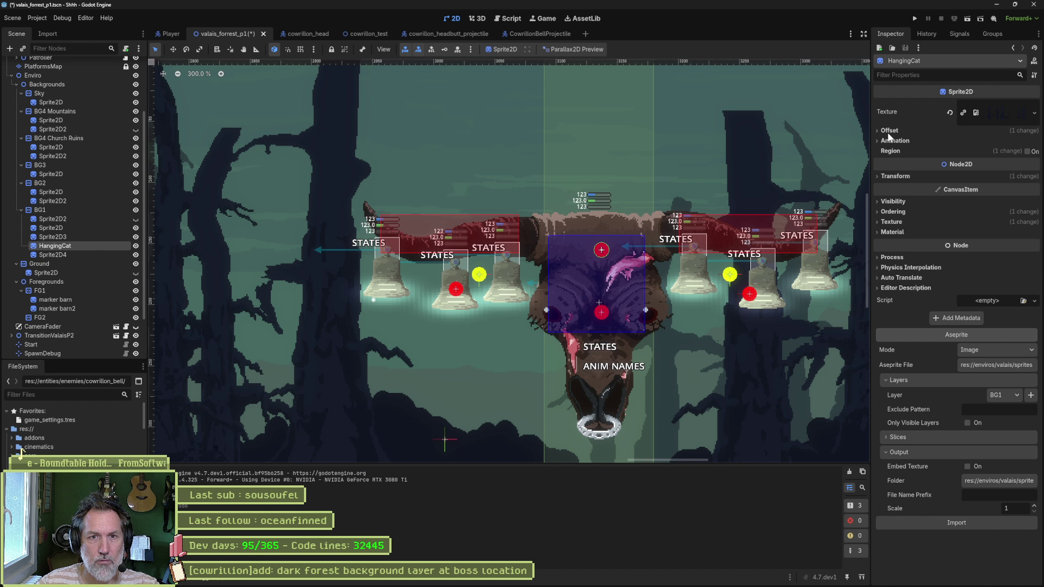
pyautogui.click(1024, 151)
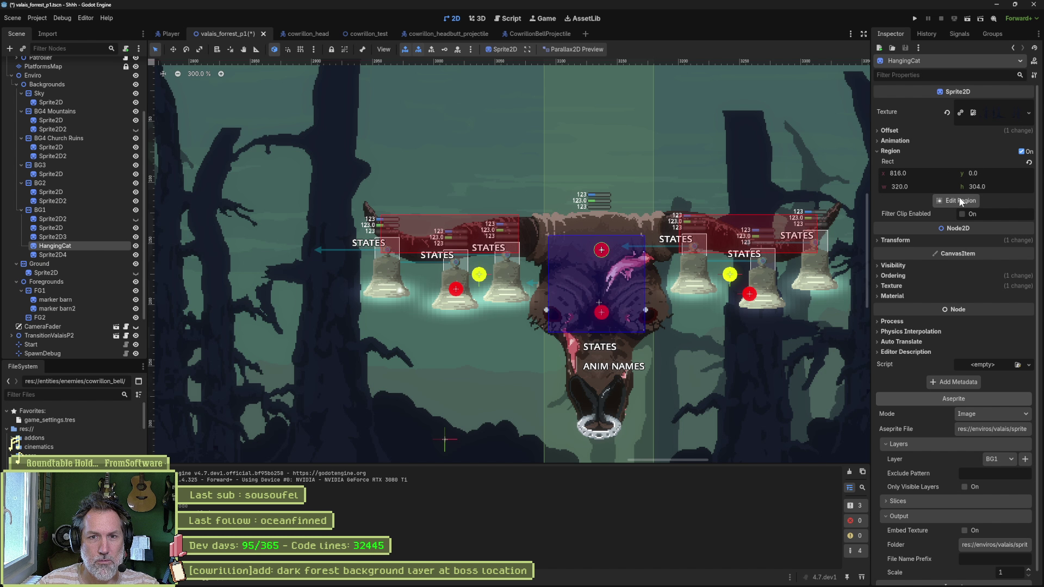
pyautogui.click(960, 199)
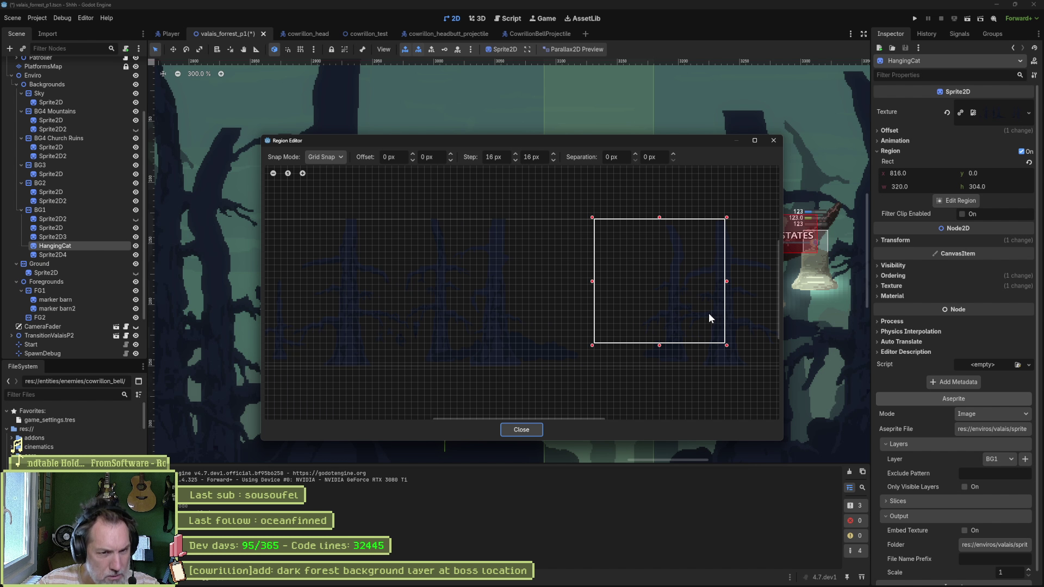
pyautogui.moveTo(699, 308); pyautogui.dragTo(419, 335)
pyautogui.scroll(5, 416, 333)
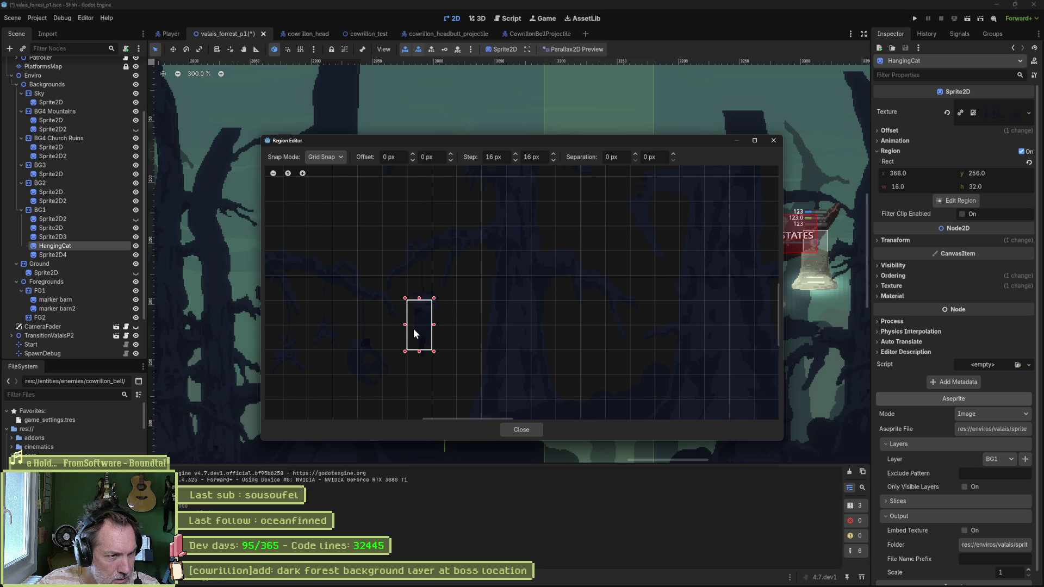
pyautogui.moveTo(413, 273); pyautogui.dragTo(412, 254)
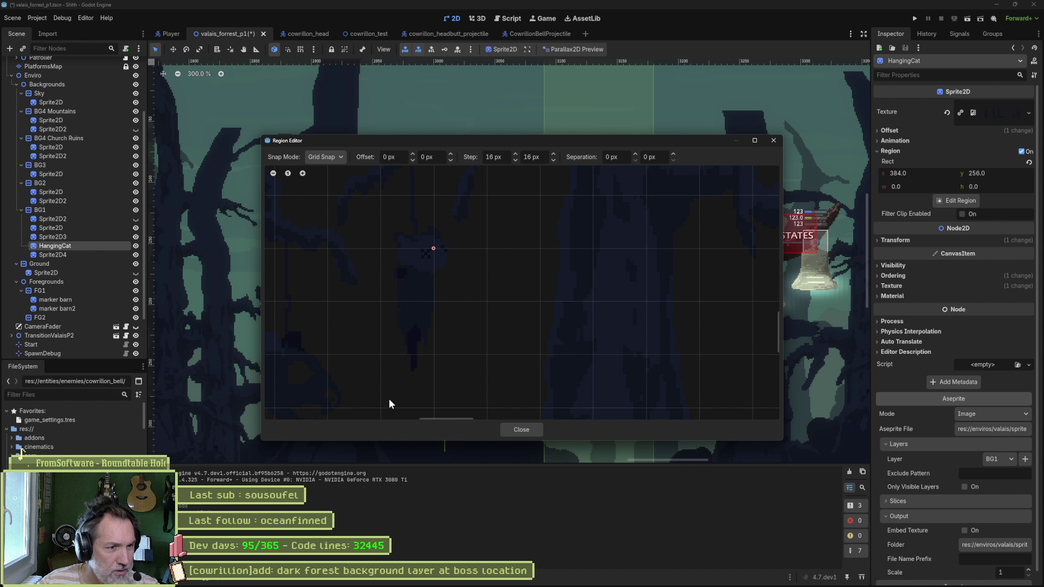
pyautogui.scroll(3, 435, 261)
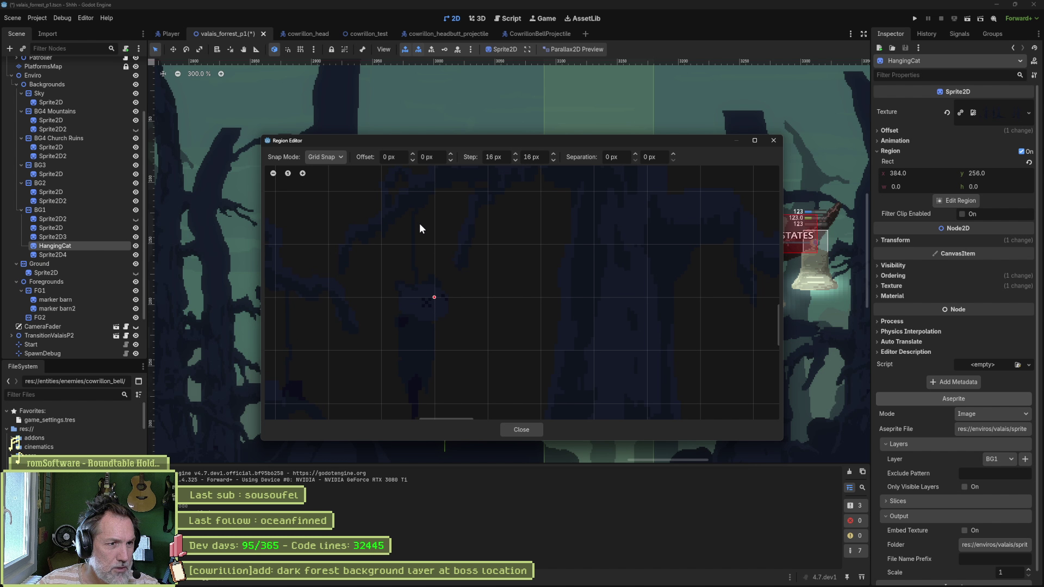
pyautogui.moveTo(384, 202); pyautogui.dragTo(439, 440)
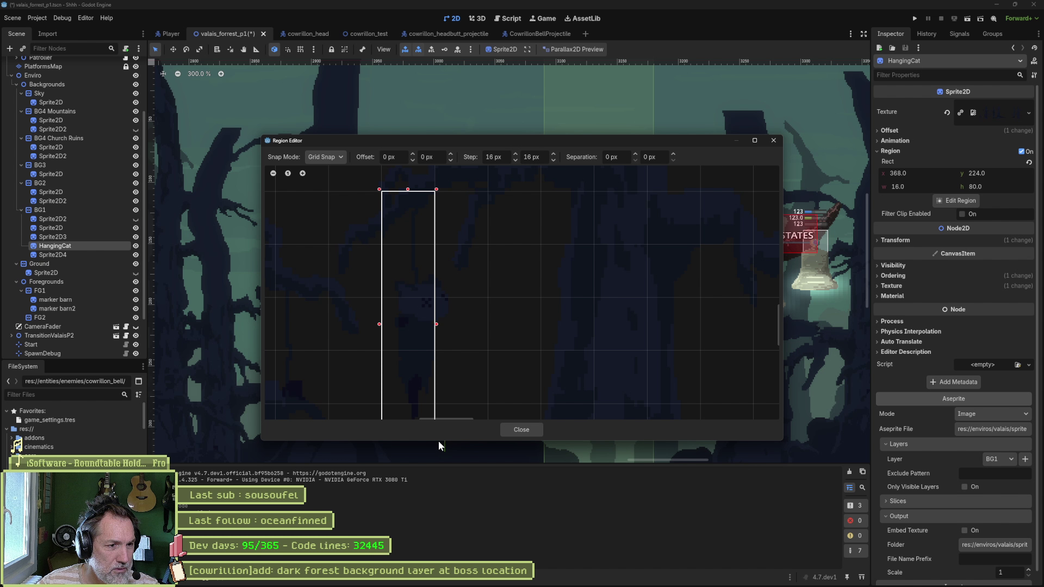
pyautogui.moveTo(437, 324); pyautogui.dragTo(476, 329)
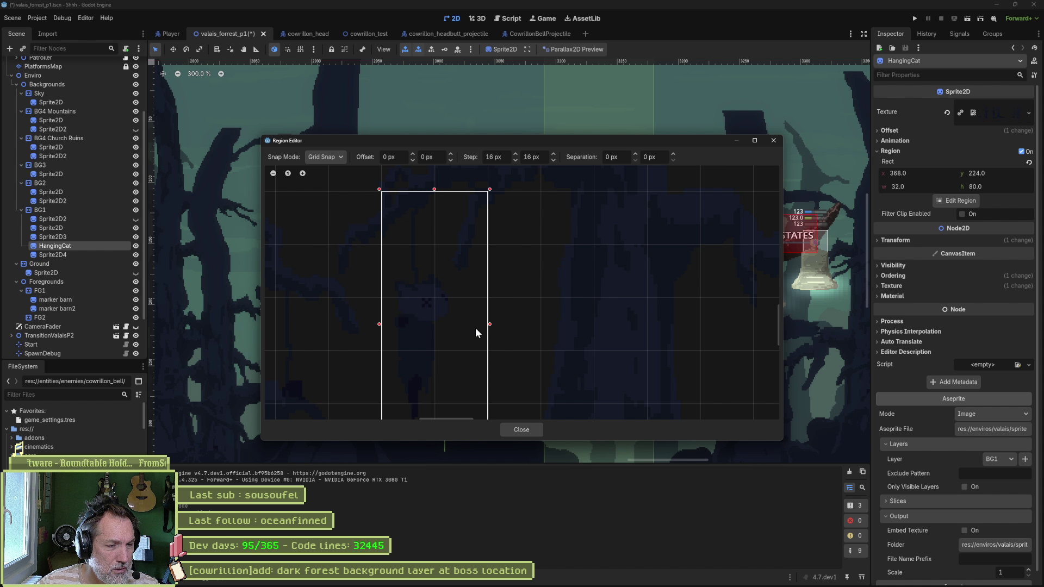
pyautogui.click(517, 432)
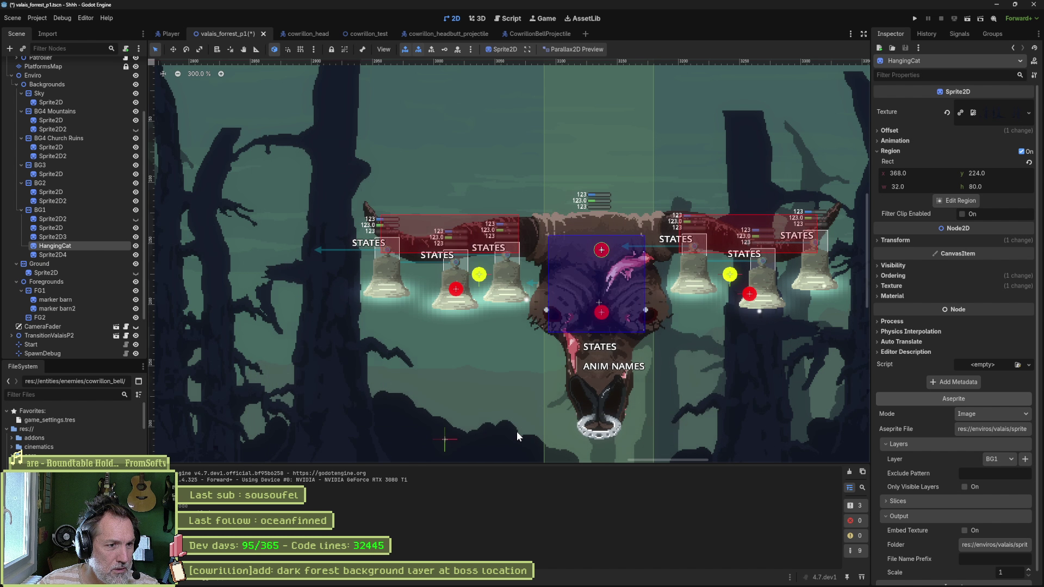
pyautogui.scroll(-4, 511, 380)
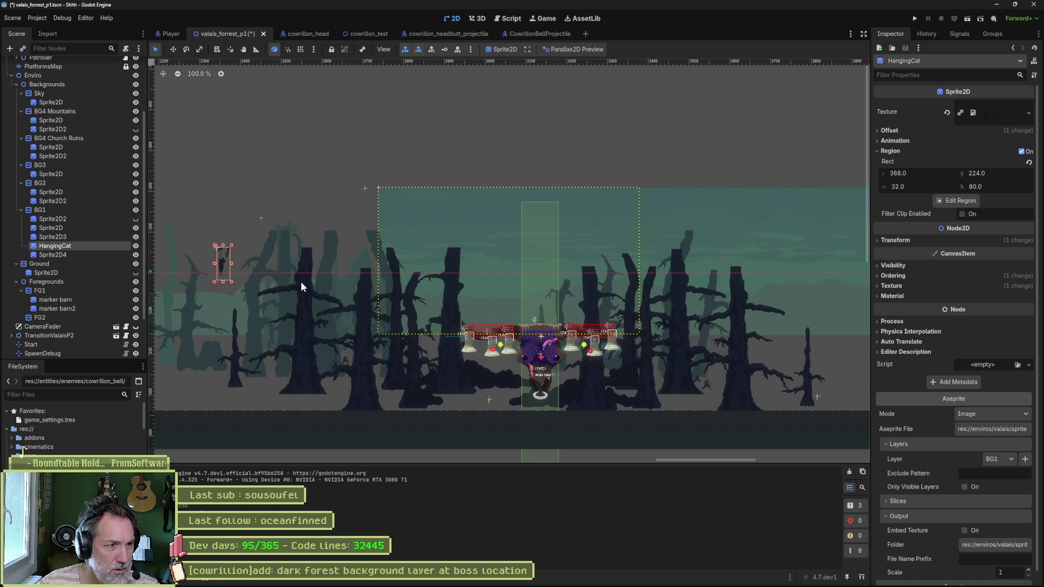
# Move HangingCat on the canvas to sit beside the skull near the bells.
pyautogui.press('w')
pyautogui.moveTo(220, 264)
pyautogui.mouseDown()
pyautogui.moveTo(478, 334)
pyautogui.moveTo(510, 362)
pyautogui.mouseUp()
pyautogui.scroll(2, 533, 372)
pyautogui.scroll(2, 533, 372)
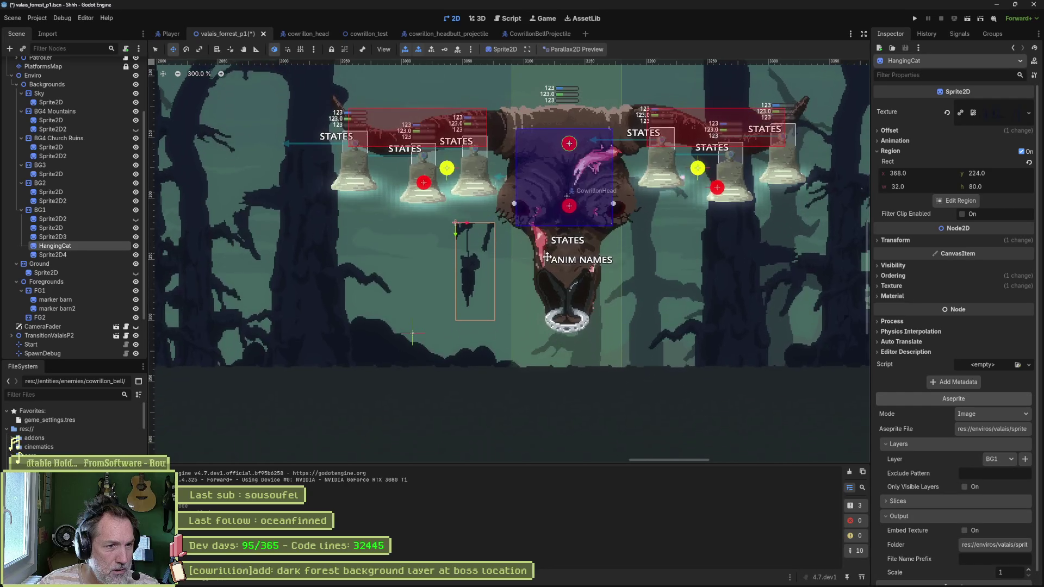
pyautogui.moveTo(478, 256)
pyautogui.mouseDown()
pyautogui.moveTo(478, 294)
pyautogui.moveTo(363, 331)
pyautogui.moveTo(370, 343)
pyautogui.moveTo(674, 267)
pyautogui.moveTo(672, 304)
pyautogui.moveTo(680, 240)
pyautogui.moveTo(374, 158)
pyautogui.moveTo(398, 129)
pyautogui.moveTo(399, 250)
pyautogui.mouseUp()
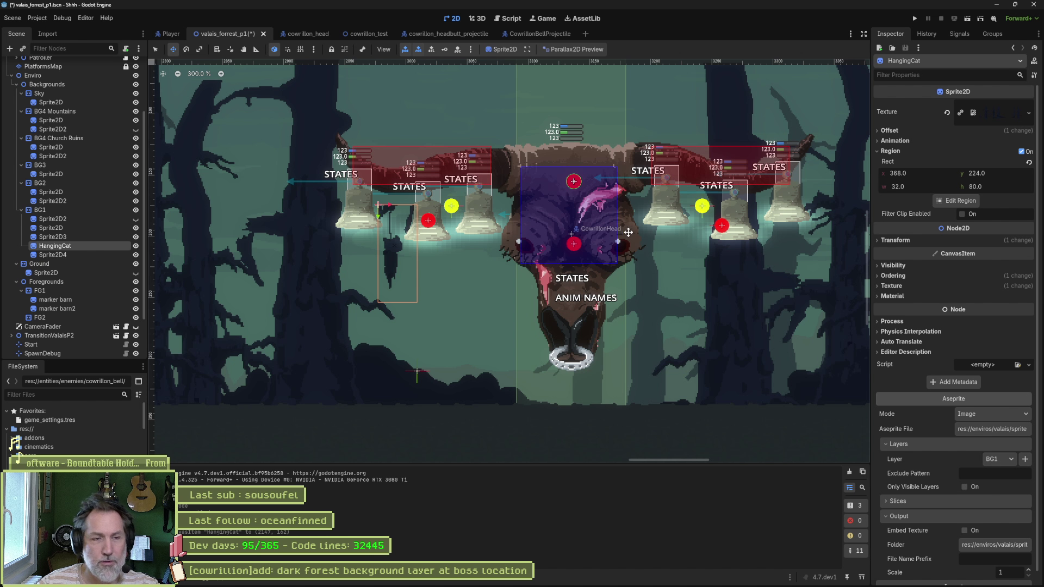
# Delete the HangingCat node from BG1 and return to the Aseprite panorama.
pyautogui.click(83, 243)
pyautogui.press('Delete')
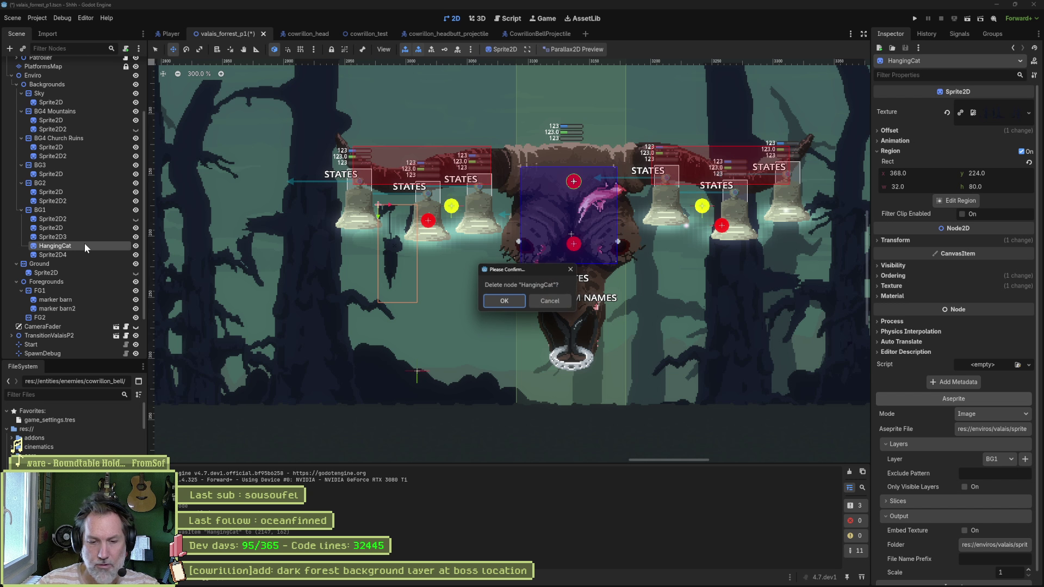
pyautogui.press('Return')
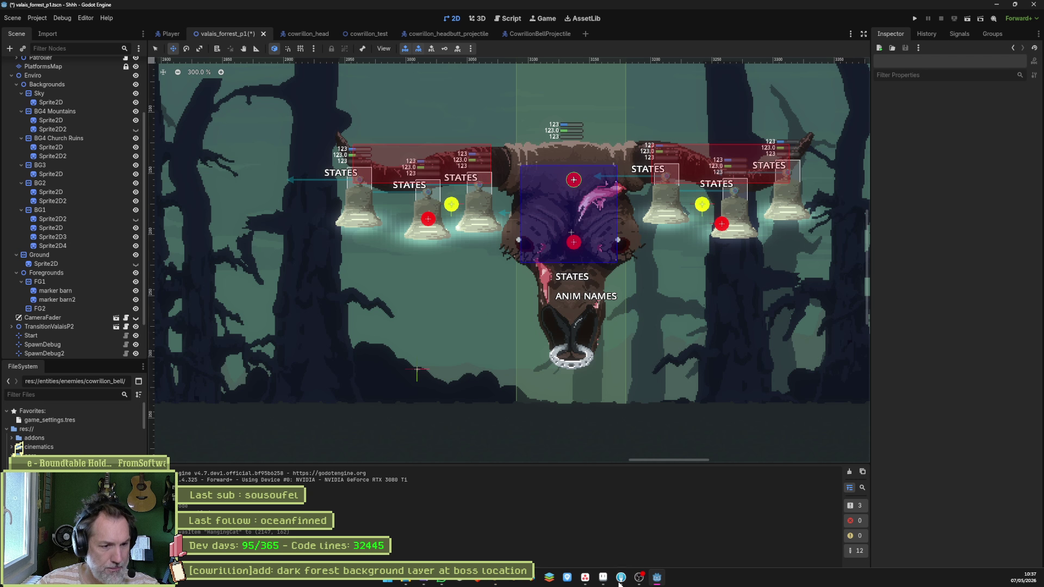
pyautogui.click(603, 578)
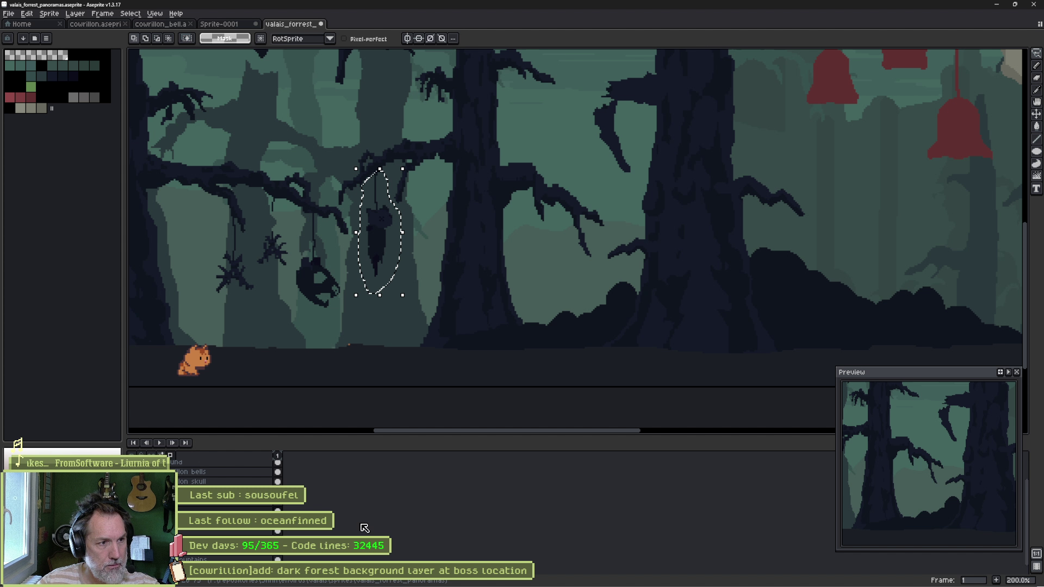
# Create a new 128-pixel square sprite and paste the copied hanging cat into it.
pyautogui.hotkey('shift', 'n')
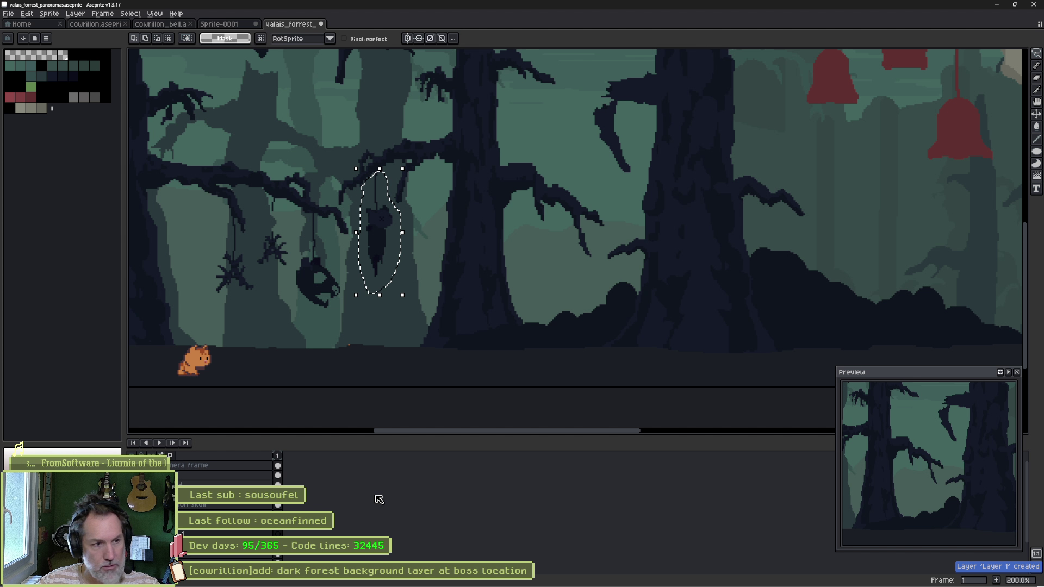
pyautogui.hotkey('ctrl', 'z')
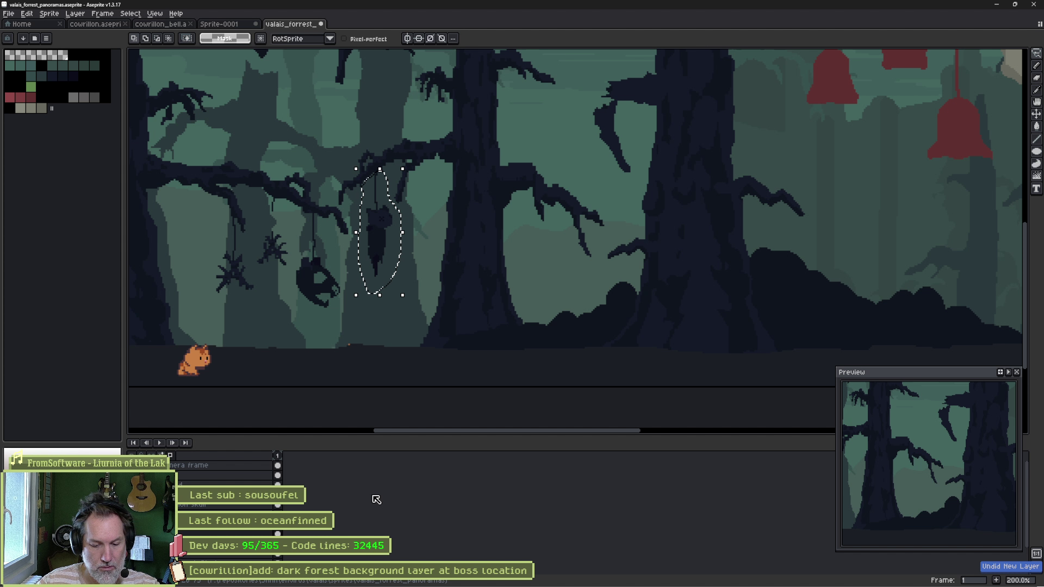
pyautogui.hotkey('ctrl', 'n')
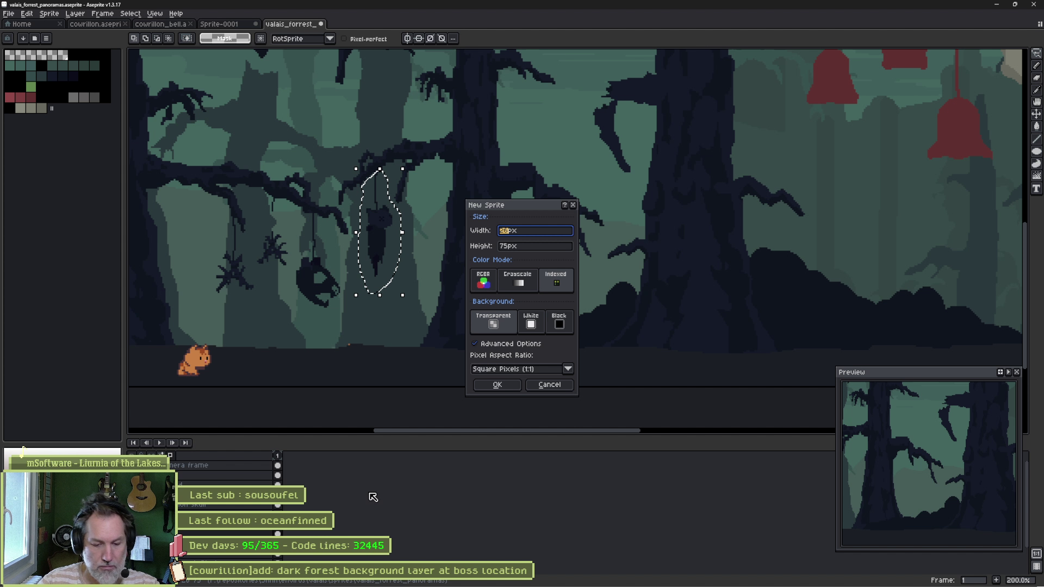
pyautogui.write('128')
pyautogui.press('Tab')
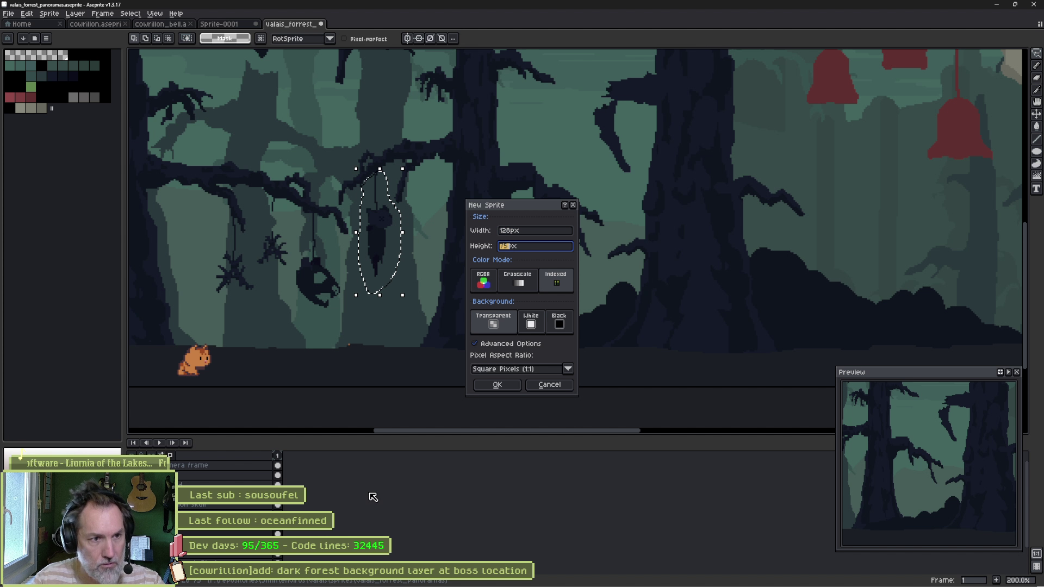
pyautogui.press('Return')
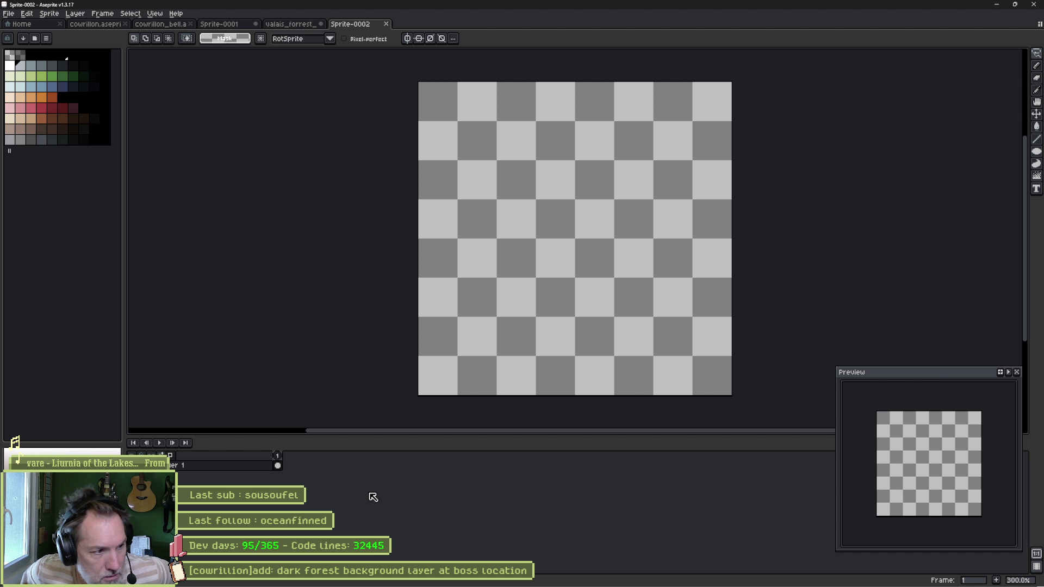
pyautogui.hotkey('ctrl', 'v')
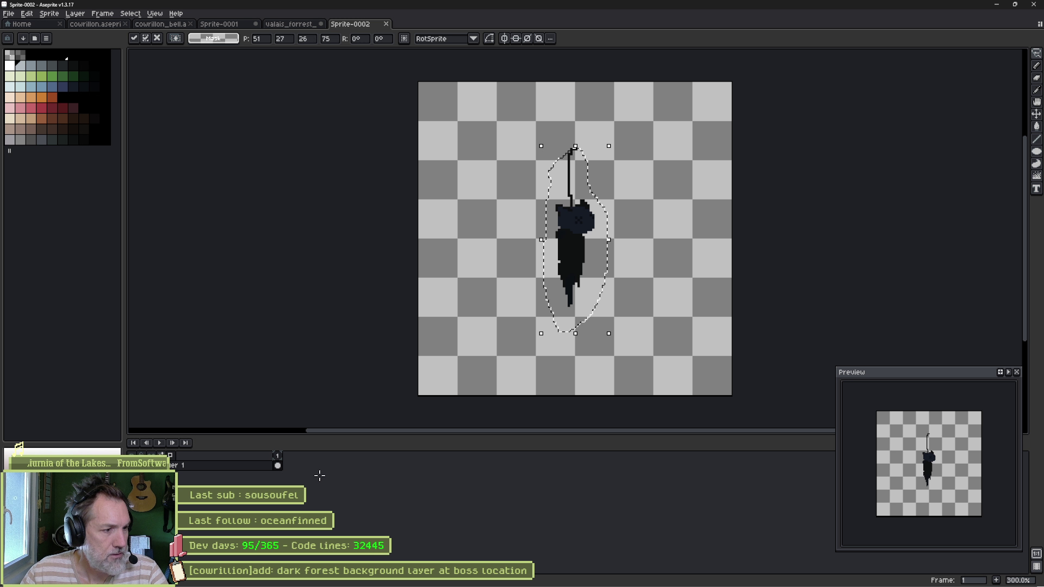
pyautogui.doubleClick(272, 465)
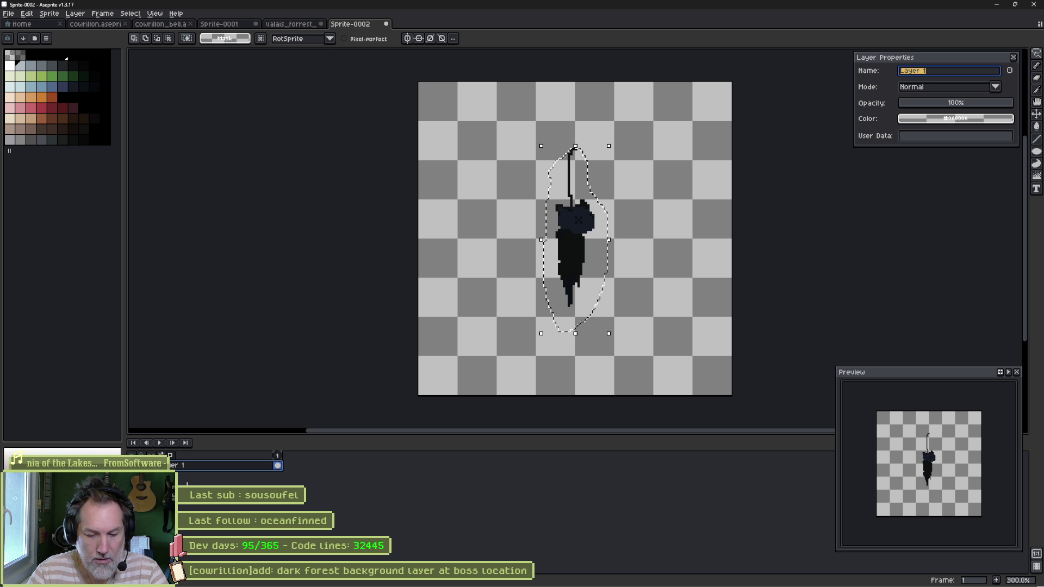
pyautogui.press('Return')
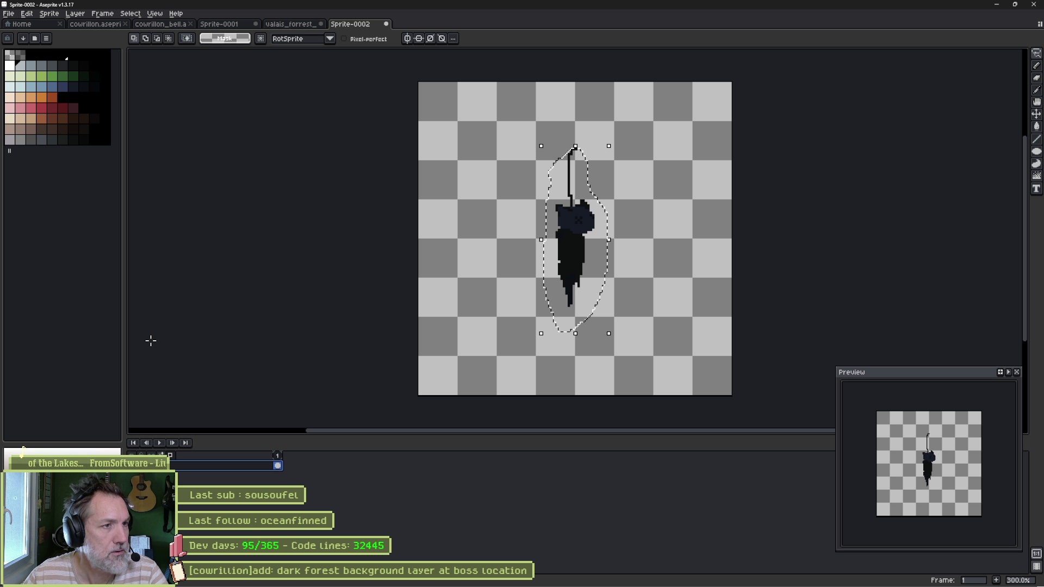
# Save the new sprite as dark_forrest_props in the valais_forrest_panoramas folder.
pyautogui.hotkey('ctrl', 's')
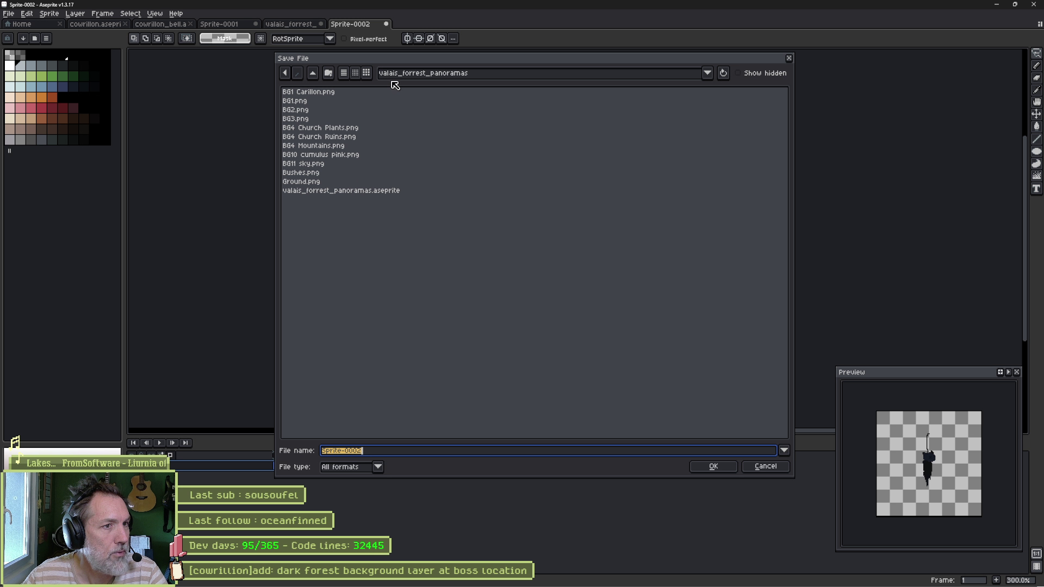
pyautogui.click(313, 74)
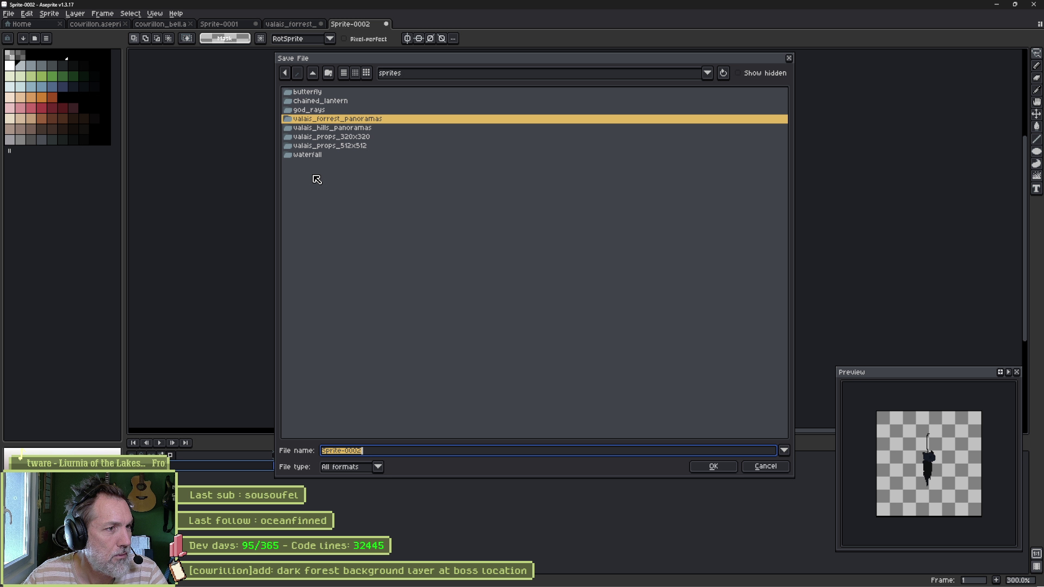
pyautogui.doubleClick(314, 120)
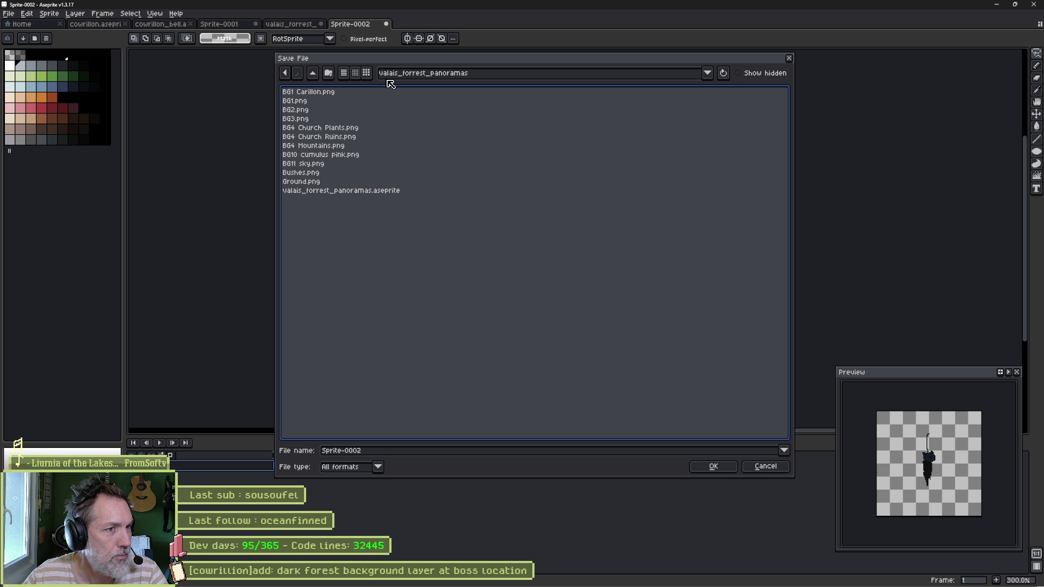
pyautogui.click(492, 82)
pyautogui.click(341, 219)
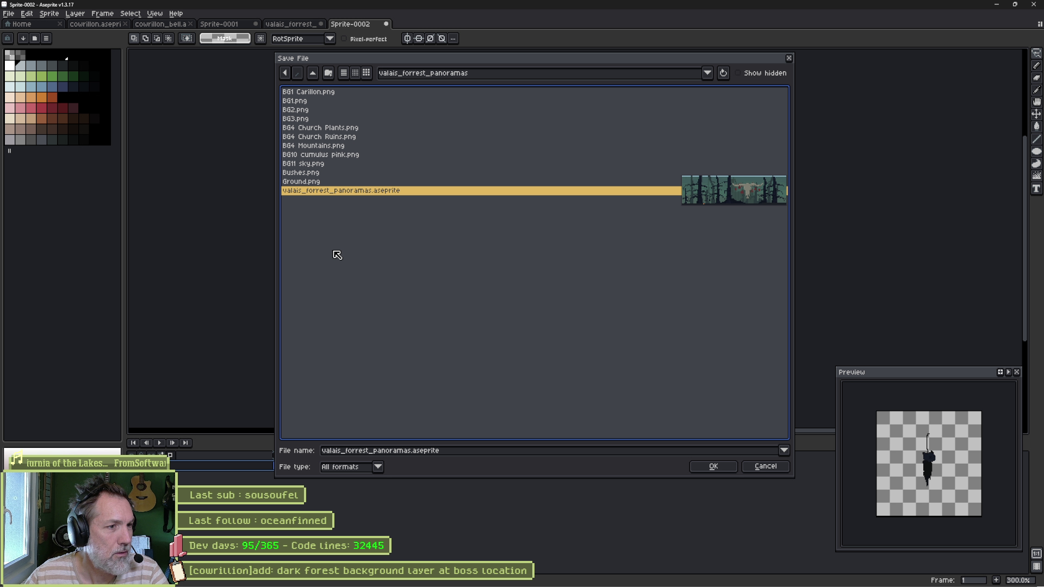
pyautogui.click(461, 452)
pyautogui.doubleClick(476, 457)
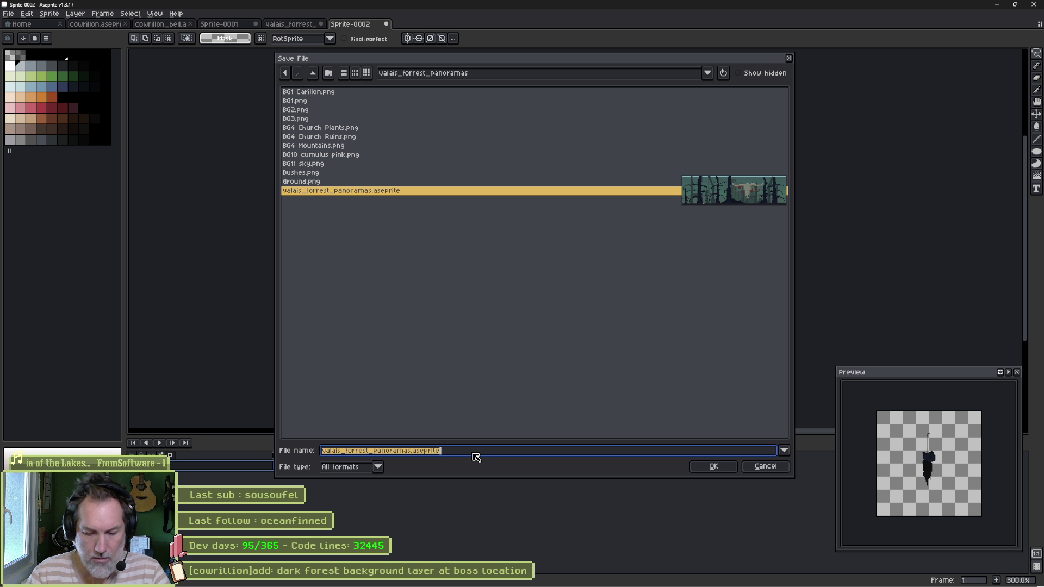
pyautogui.write('props')
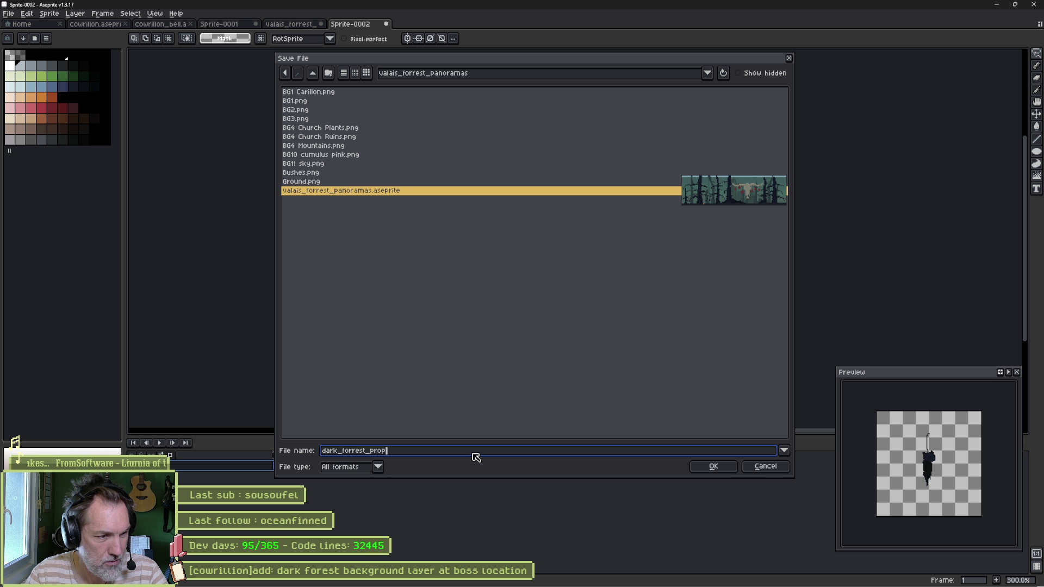
pyautogui.click(726, 468)
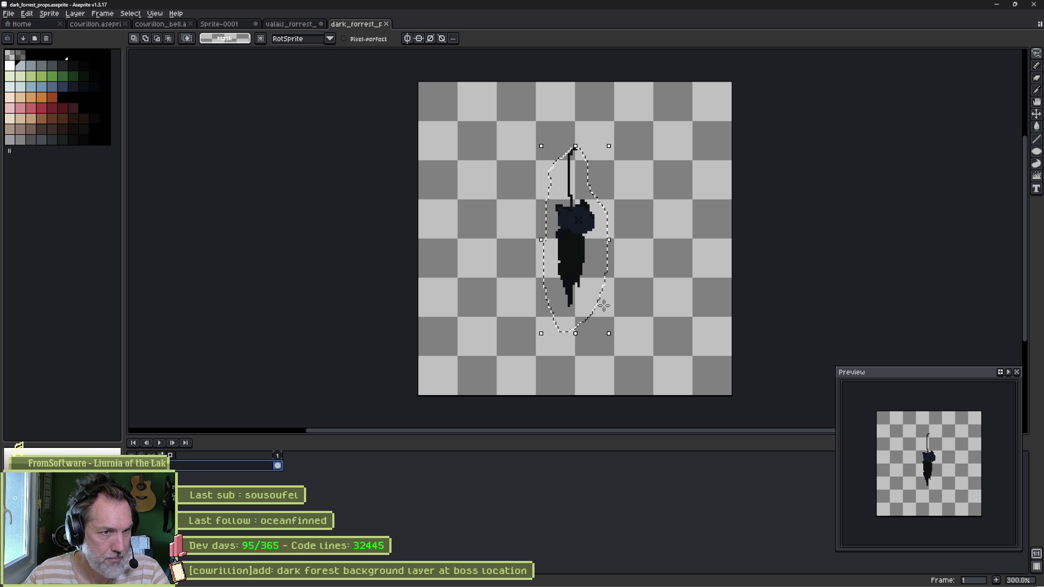
# Copy the left hanging spider into dark_forrest_props on a layer named spid.
pyautogui.hotkey('ctrl', 'd')
pyautogui.click(292, 24)
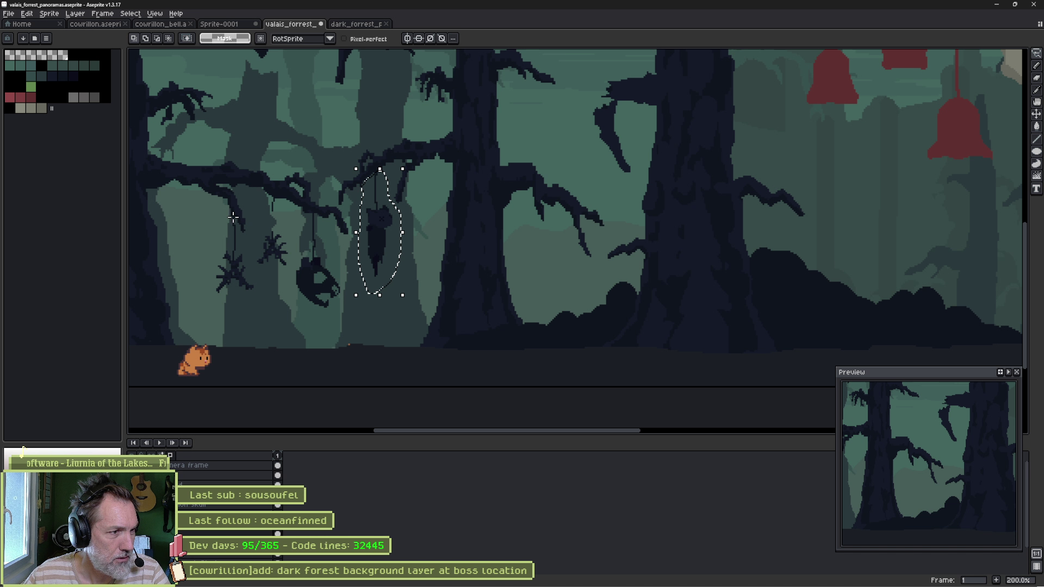
pyautogui.moveTo(225, 210)
pyautogui.mouseDown()
pyautogui.moveTo(259, 262)
pyautogui.moveTo(256, 308)
pyautogui.moveTo(204, 250)
pyautogui.moveTo(215, 212)
pyautogui.mouseUp()
pyautogui.click(265, 236)
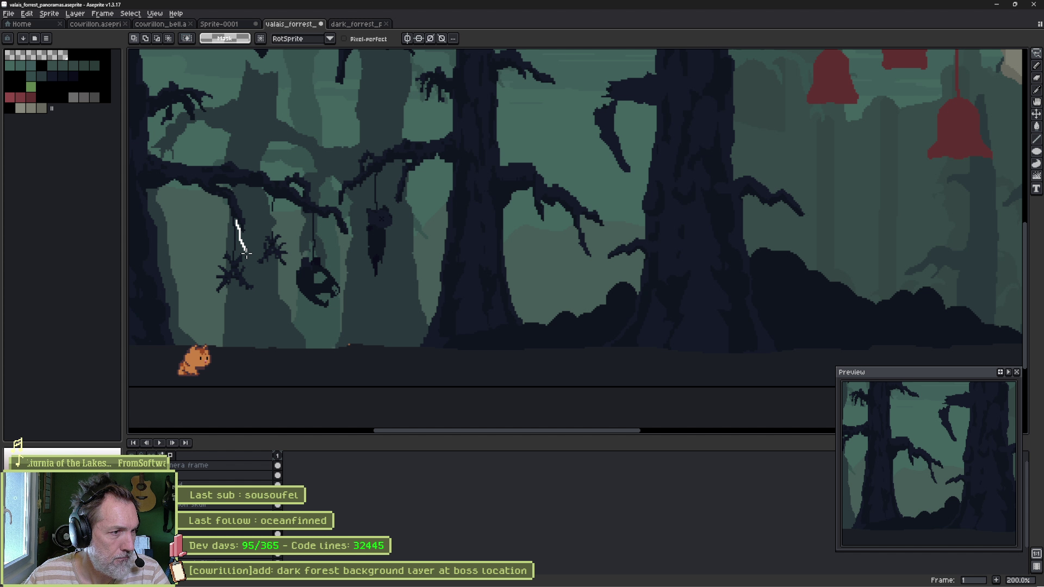
pyautogui.moveTo(257, 296)
pyautogui.mouseDown()
pyautogui.moveTo(210, 291)
pyautogui.moveTo(212, 248)
pyautogui.moveTo(232, 218)
pyautogui.mouseUp()
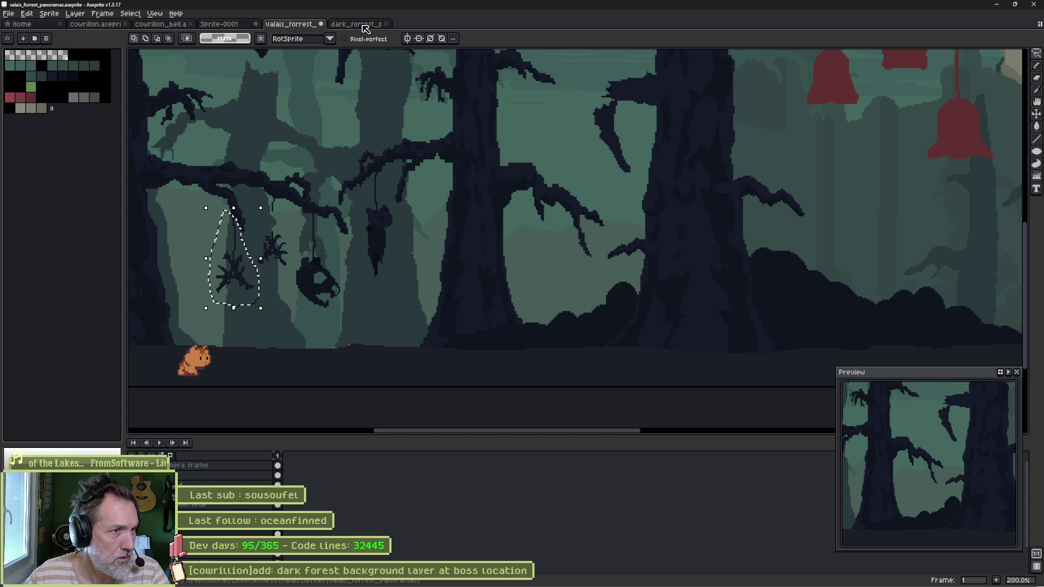
pyautogui.click(356, 23)
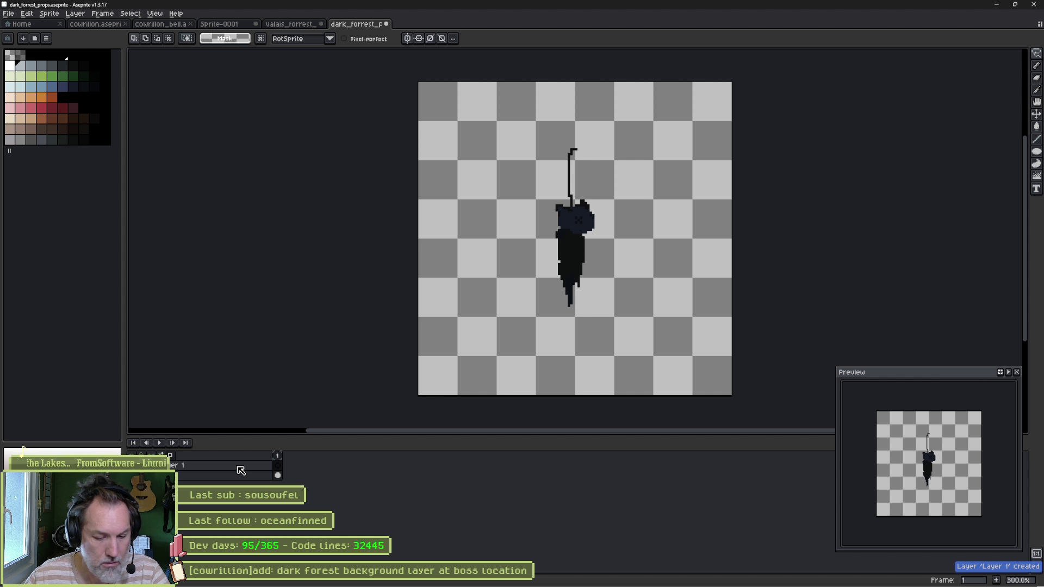
pyautogui.hotkey('ctrl', 'v')
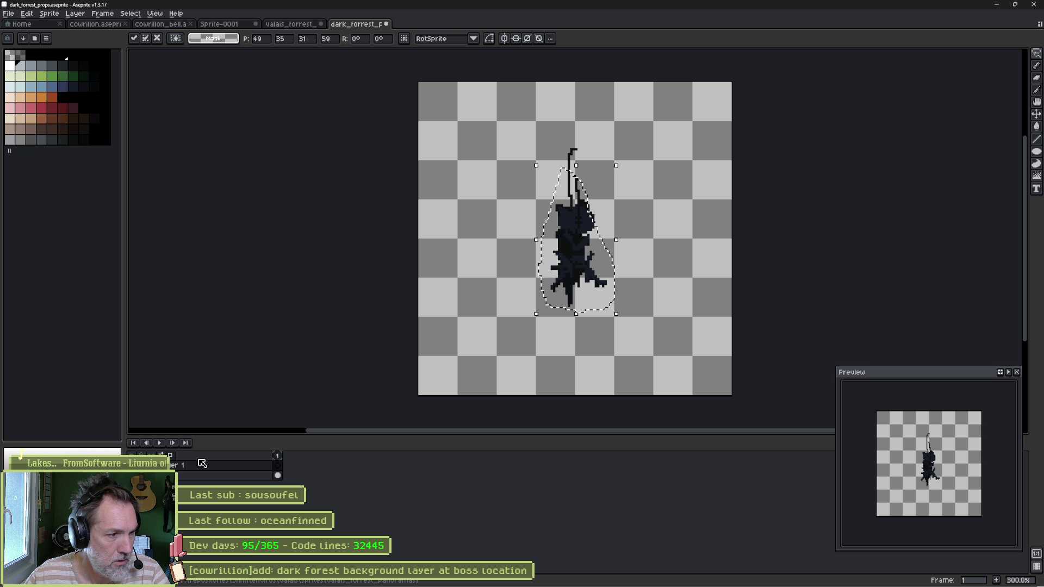
pyautogui.doubleClick(198, 466)
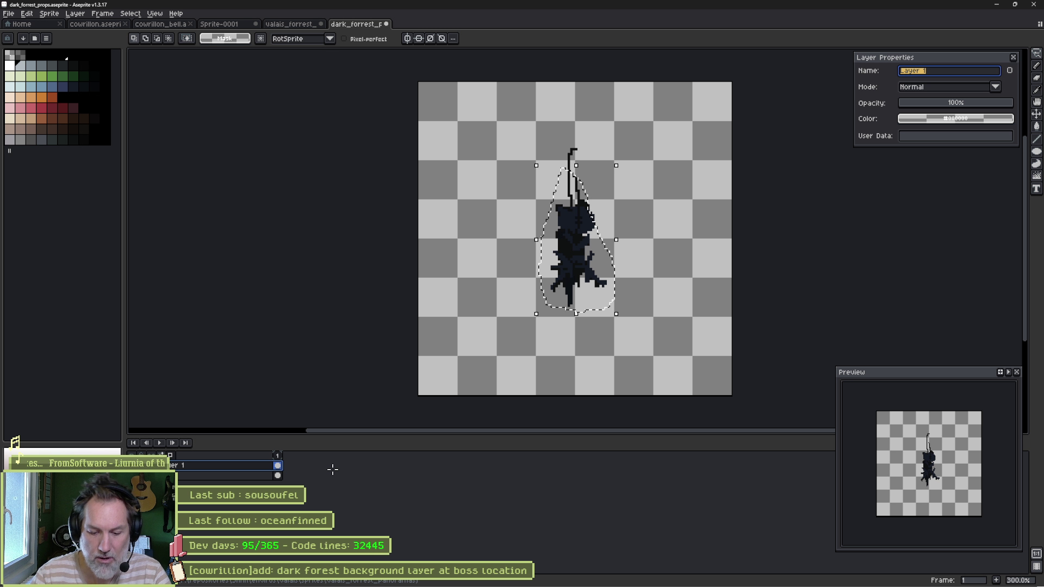
pyautogui.write('spid')
pyautogui.press('Return')
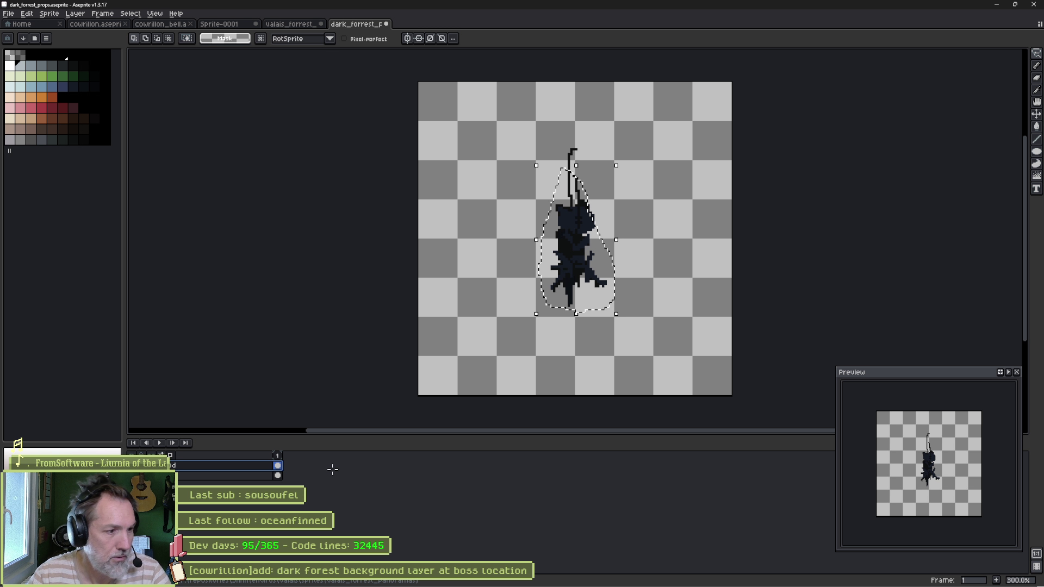
pyautogui.click(437, 335)
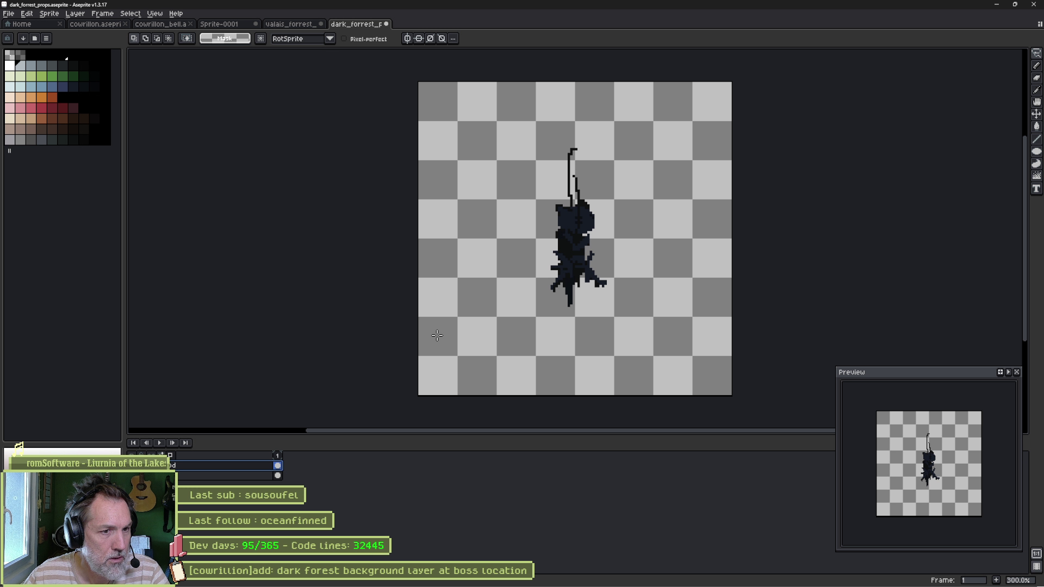
# Copy the second hanging spider into dark_forrest_props on its own new layer.
pyautogui.click(298, 25)
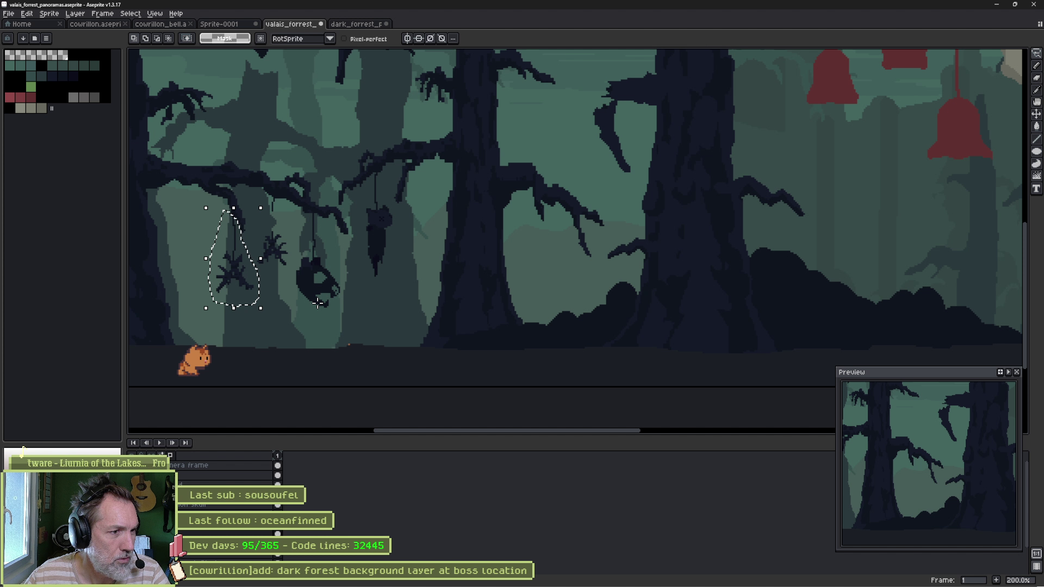
pyautogui.scroll(1, 251, 240)
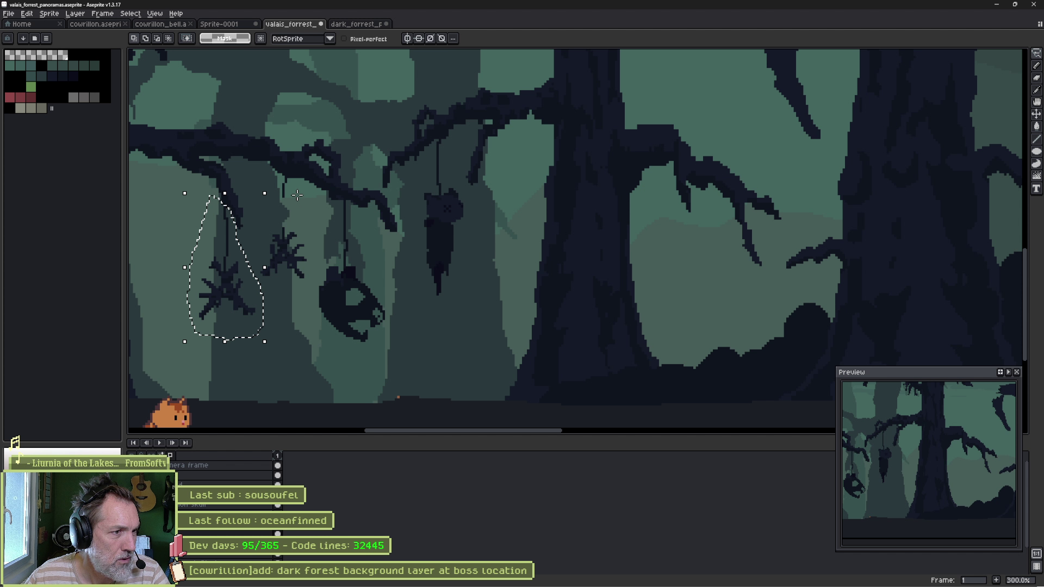
pyautogui.moveTo(271, 214)
pyautogui.mouseDown()
pyautogui.moveTo(306, 220)
pyautogui.moveTo(310, 287)
pyautogui.moveTo(255, 277)
pyautogui.moveTo(264, 215)
pyautogui.mouseUp()
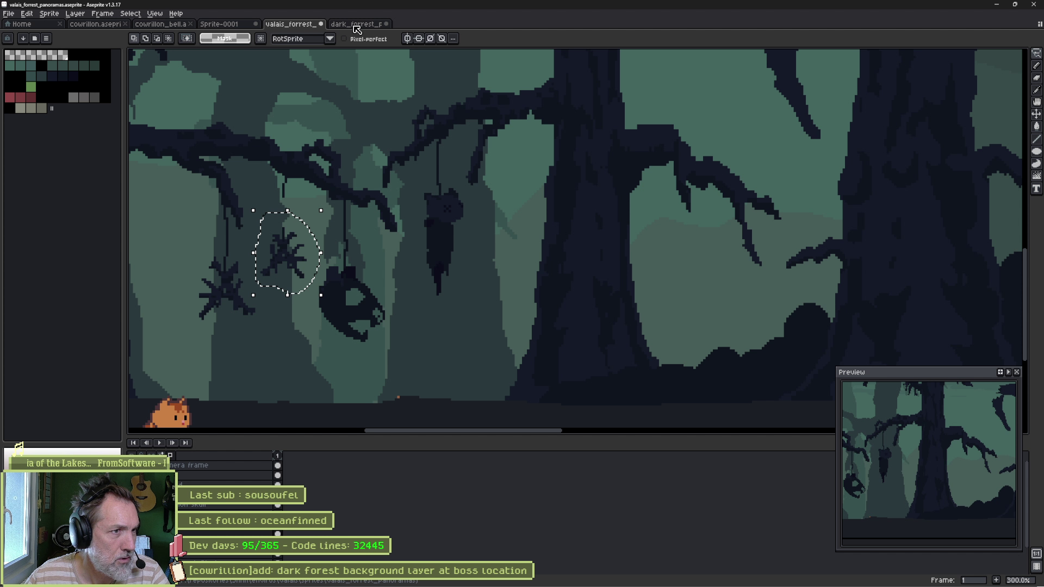
pyautogui.hotkey('ctrl', 'Tab')
pyautogui.hotkey('shift', 'n')
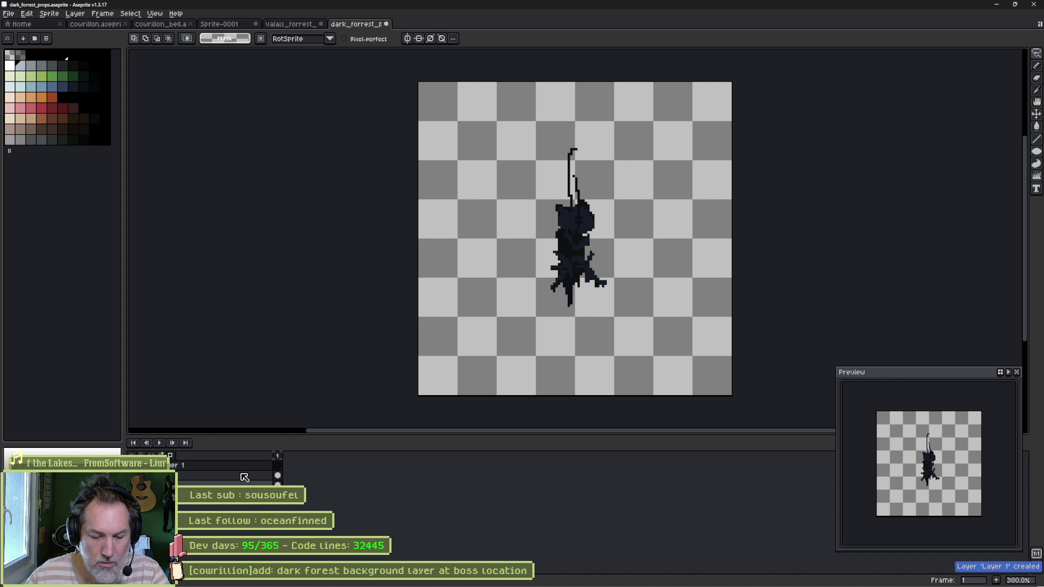
pyautogui.press('Return')
pyautogui.press('-')
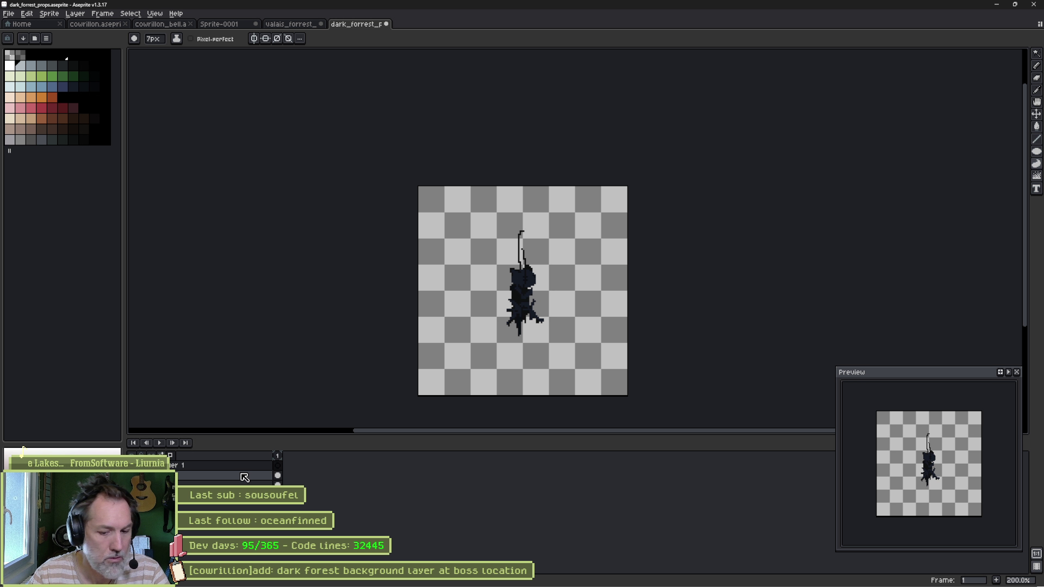
# Name the second spider's layer spid2.
pyautogui.hotkey('shift', 'p')
pyautogui.write('spid2')
pyautogui.press('Return')
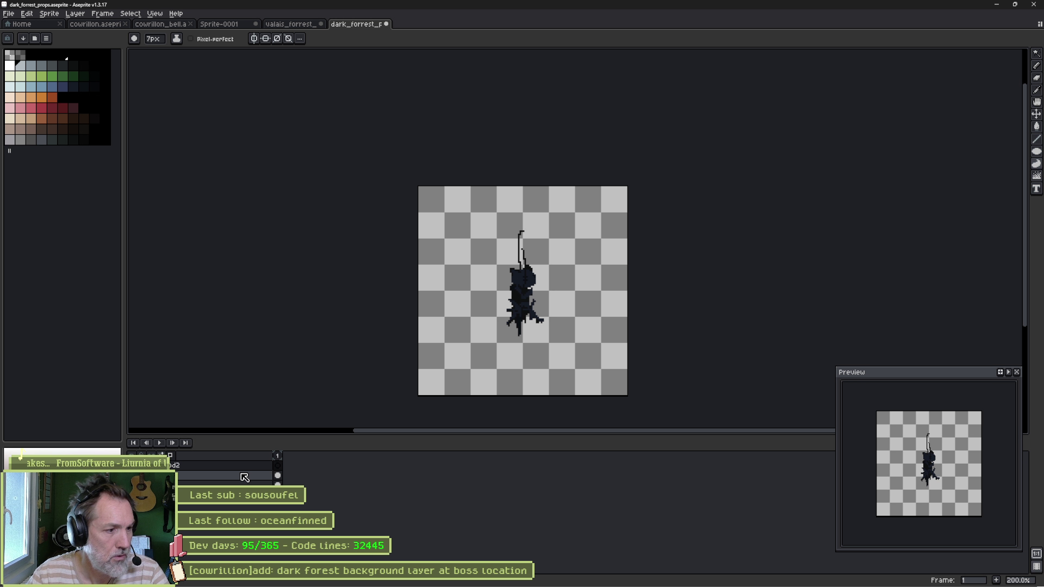
# Paste and place the copied cat shape, commit it, and add a second animation frame.
pyautogui.hotkey('ctrl', 'v')
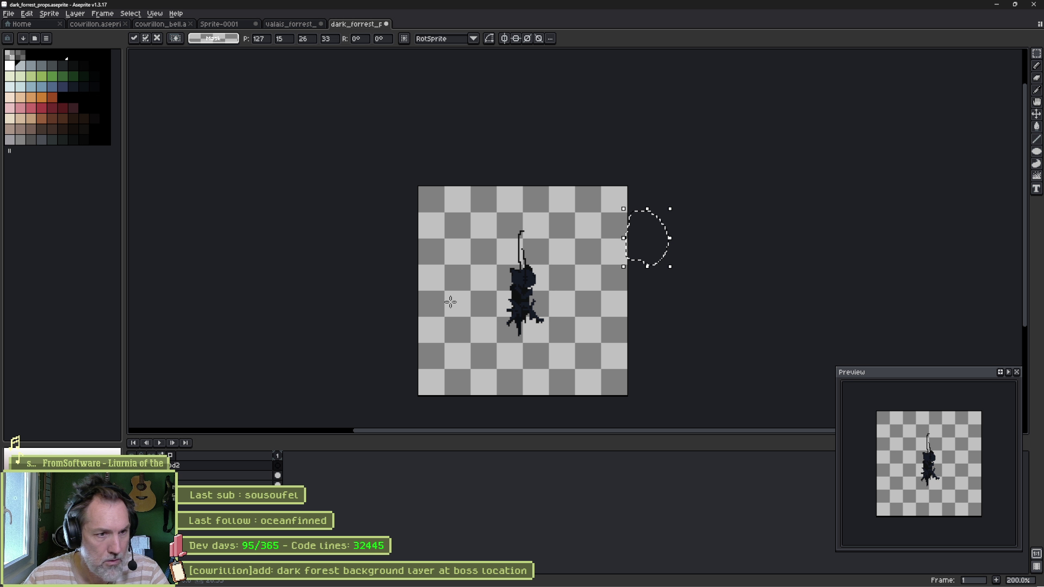
pyautogui.moveTo(641, 247)
pyautogui.mouseDown()
pyautogui.moveTo(544, 288)
pyautogui.moveTo(519, 313)
pyautogui.mouseUp()
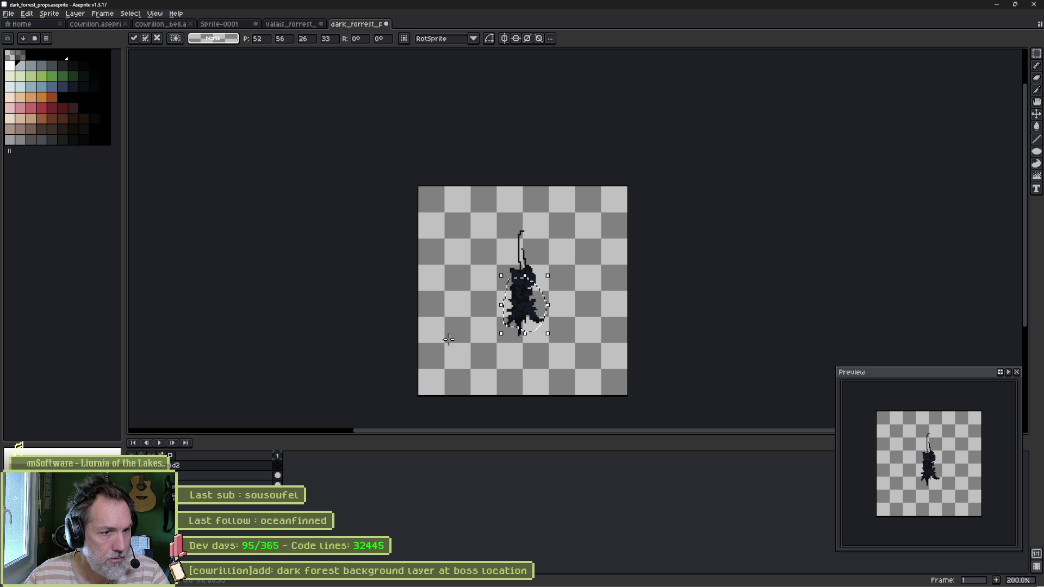
pyautogui.hotkey('ctrl', 'd')
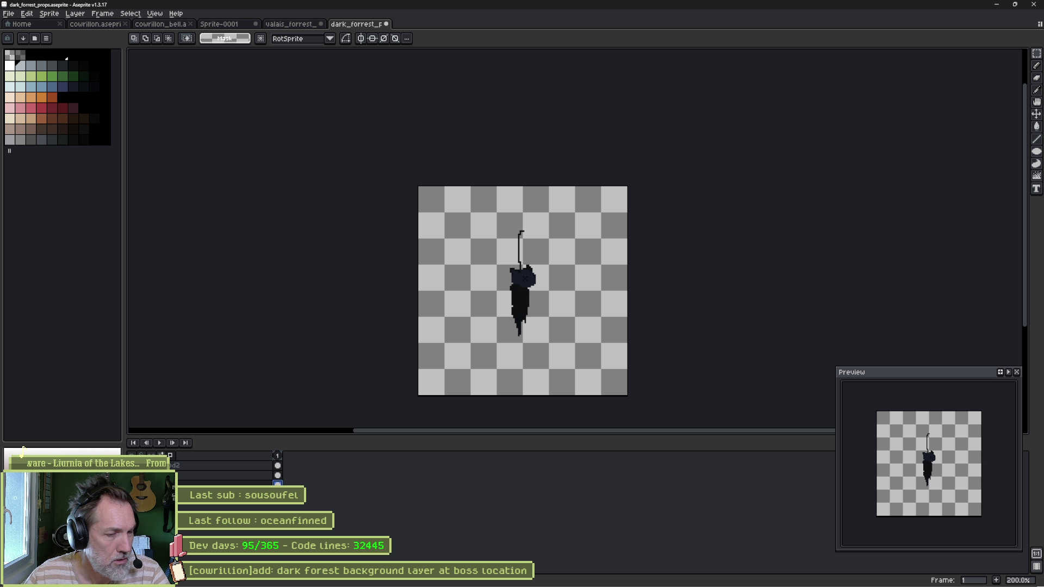
pyautogui.scroll(1, 555, 314)
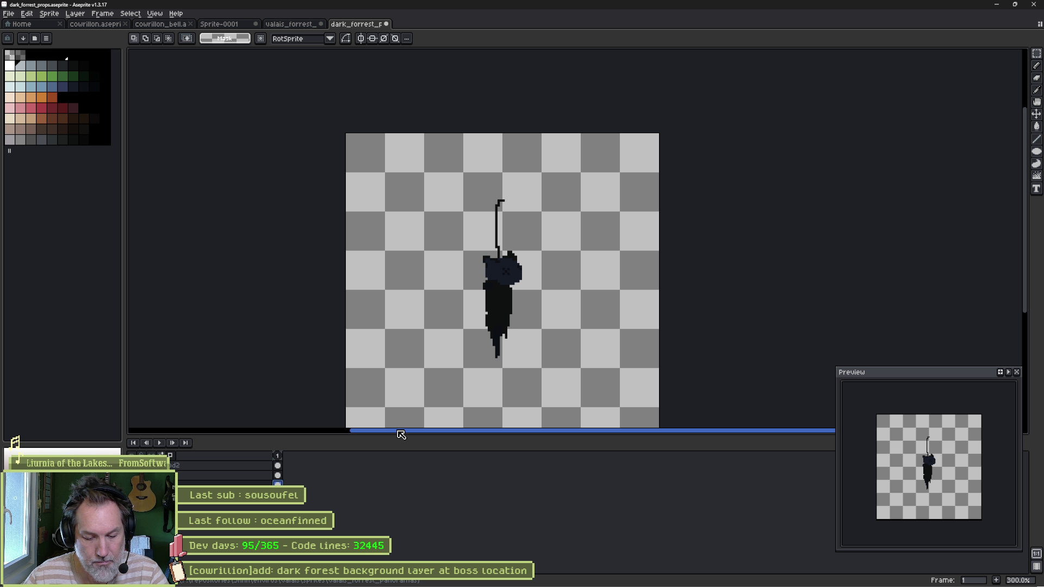
pyautogui.hotkey('alt', 'n')
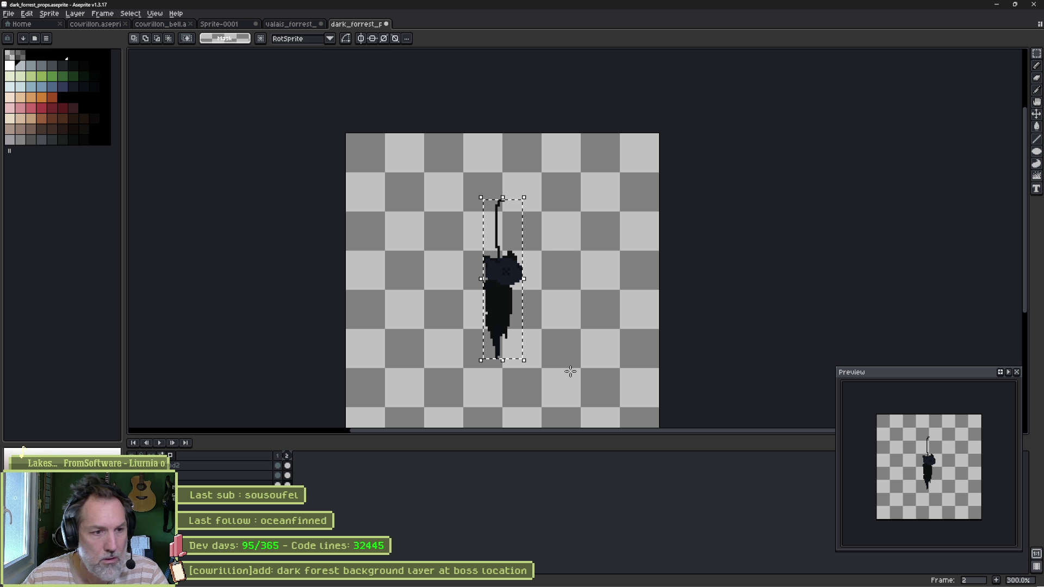
pyautogui.moveTo(535, 373); pyautogui.dragTo(527, 350)
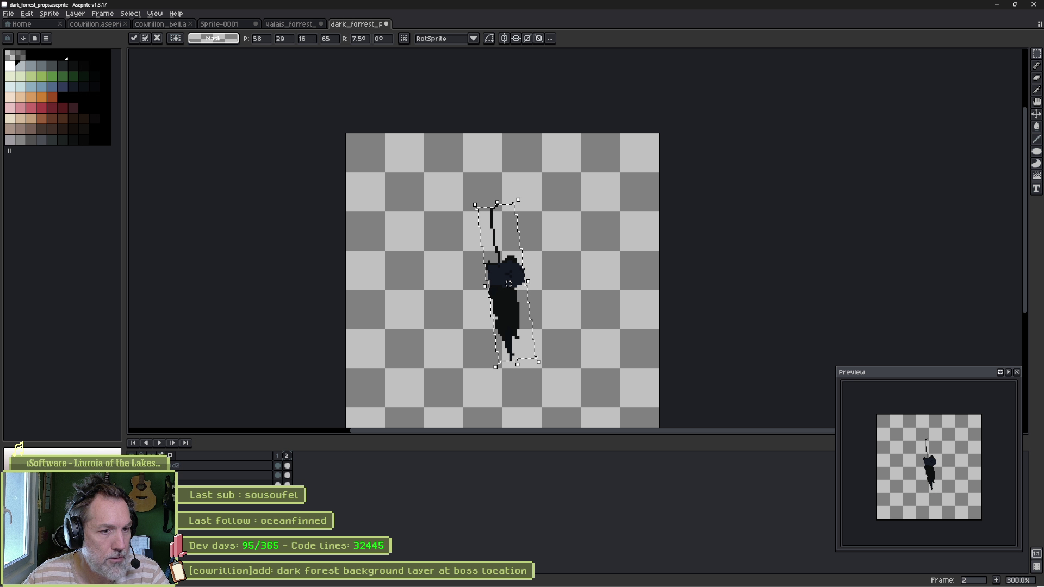
pyautogui.press('Escape')
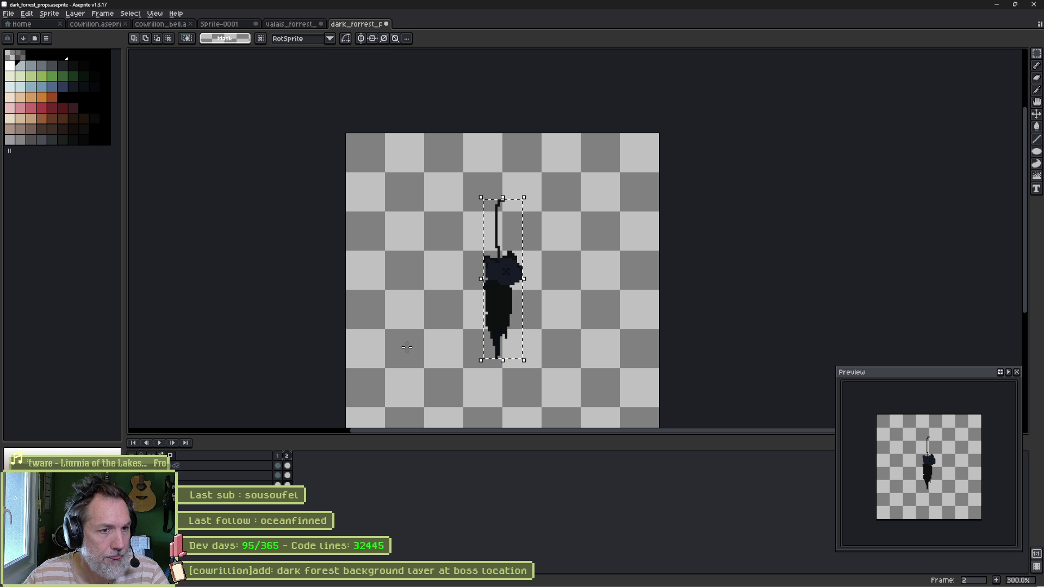
pyautogui.press('e')
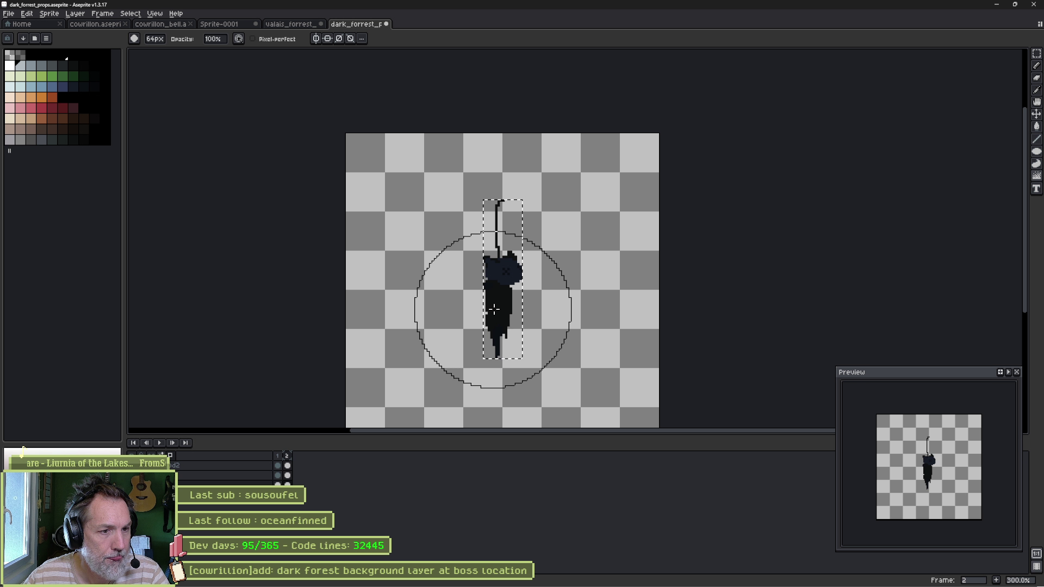
pyautogui.click(42, 16)
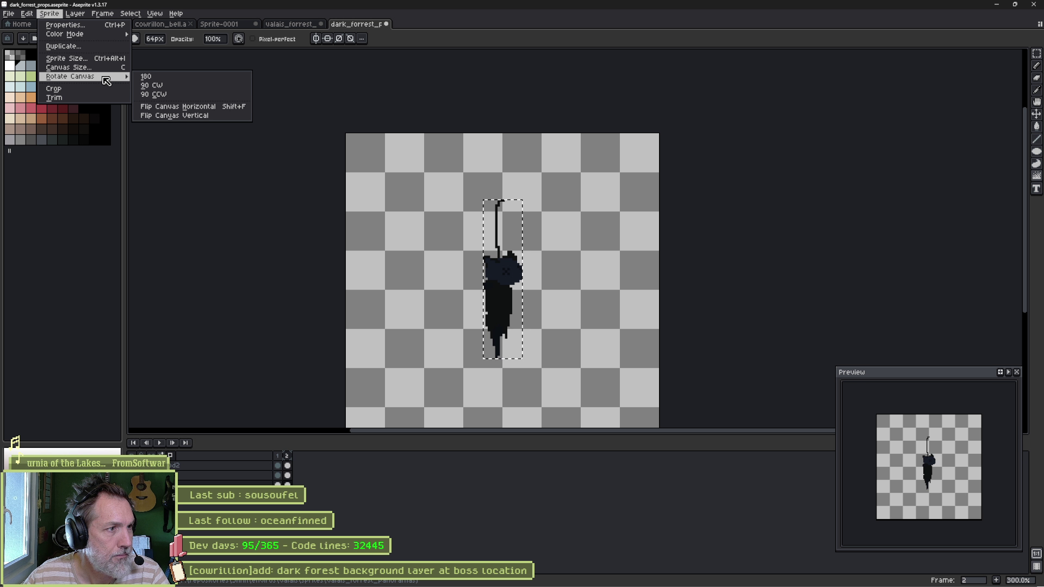
pyautogui.moveTo(38, 15)
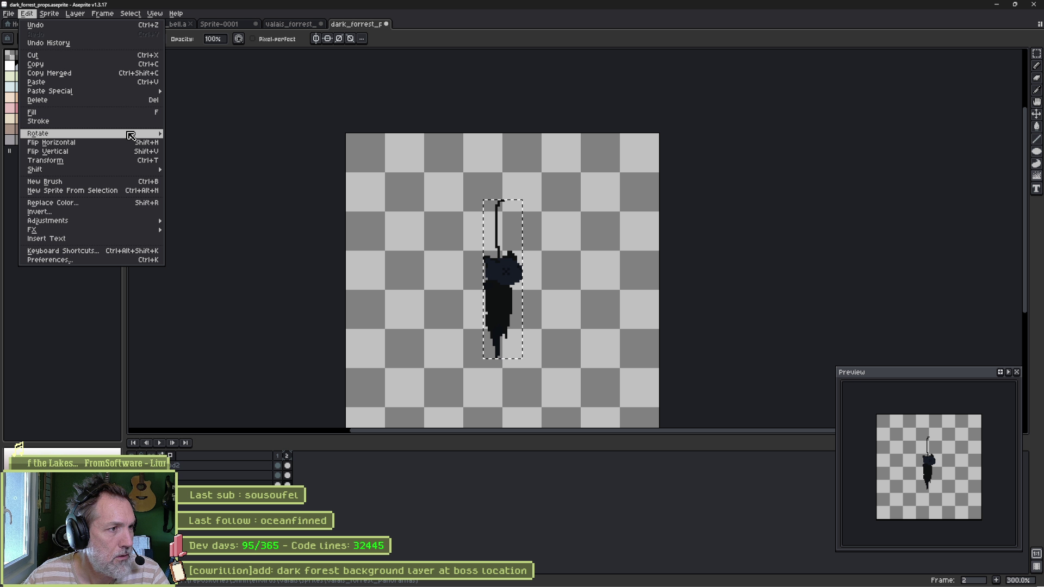
pyautogui.moveTo(131, 136)
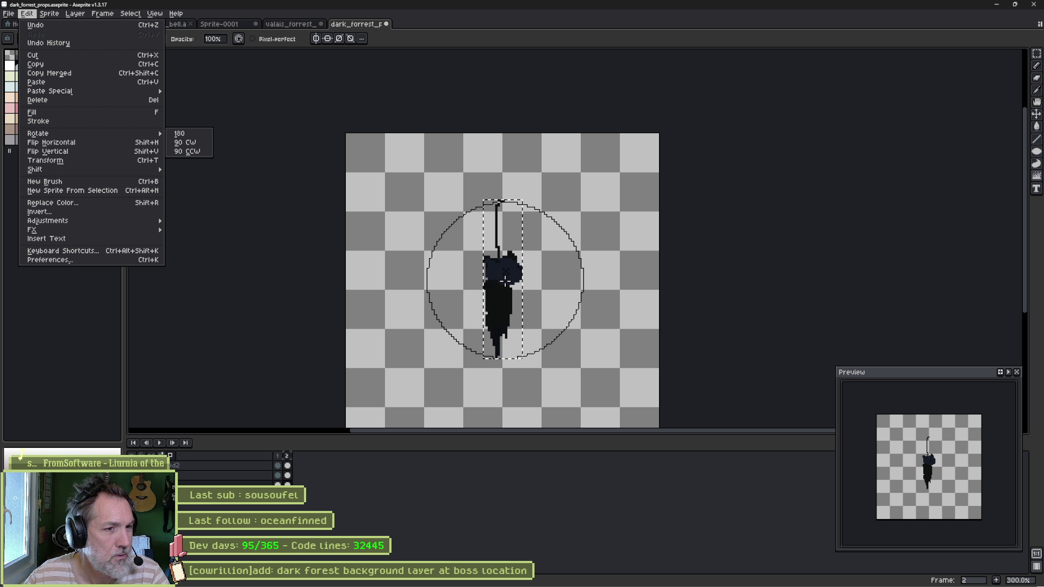
pyautogui.hotkey('ctrl', 'x')
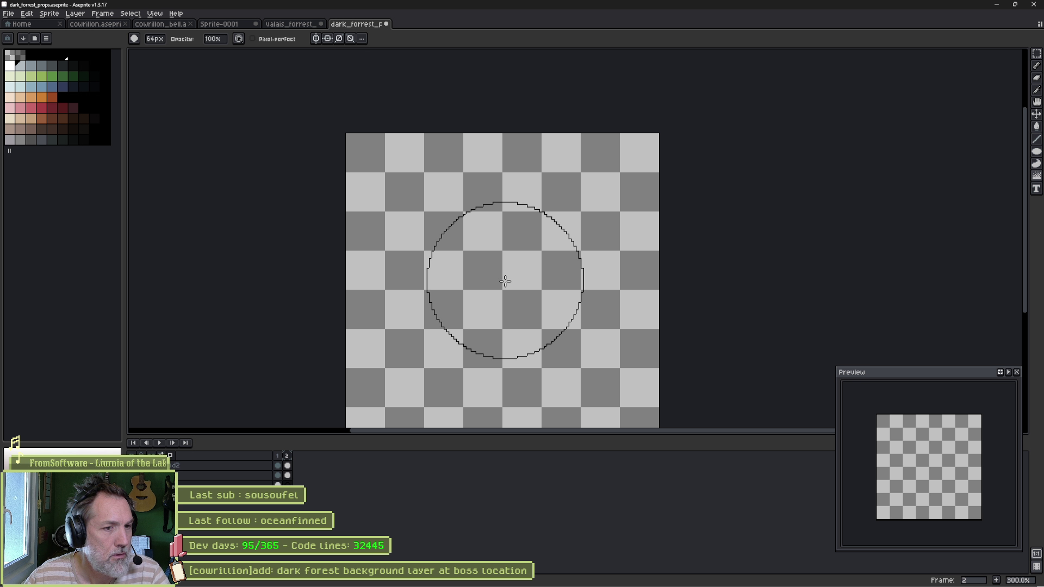
pyautogui.hotkey('ctrl', 'z')
pyautogui.press('v')
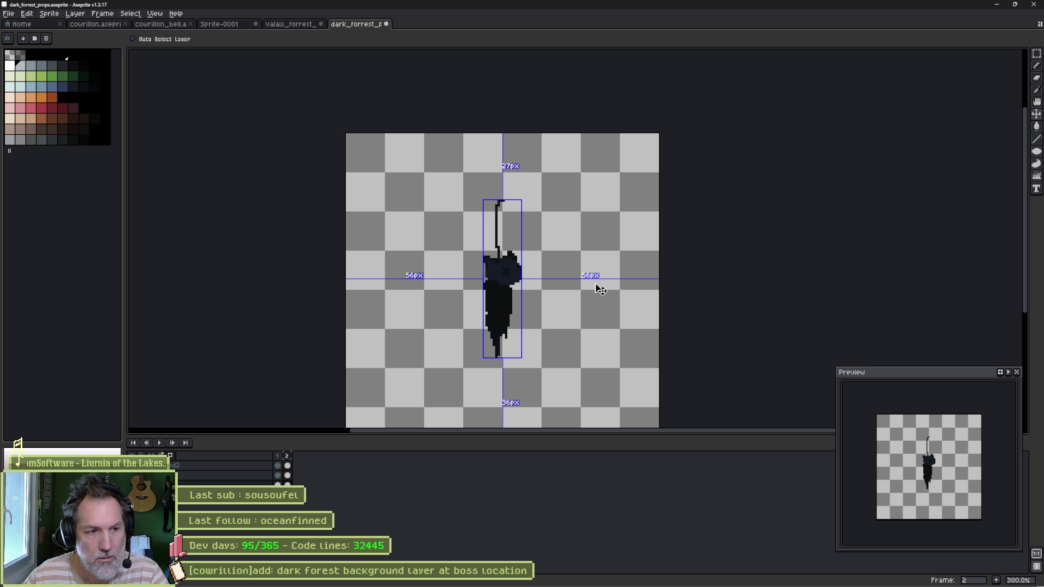
pyautogui.hotkey('ctrl', 't')
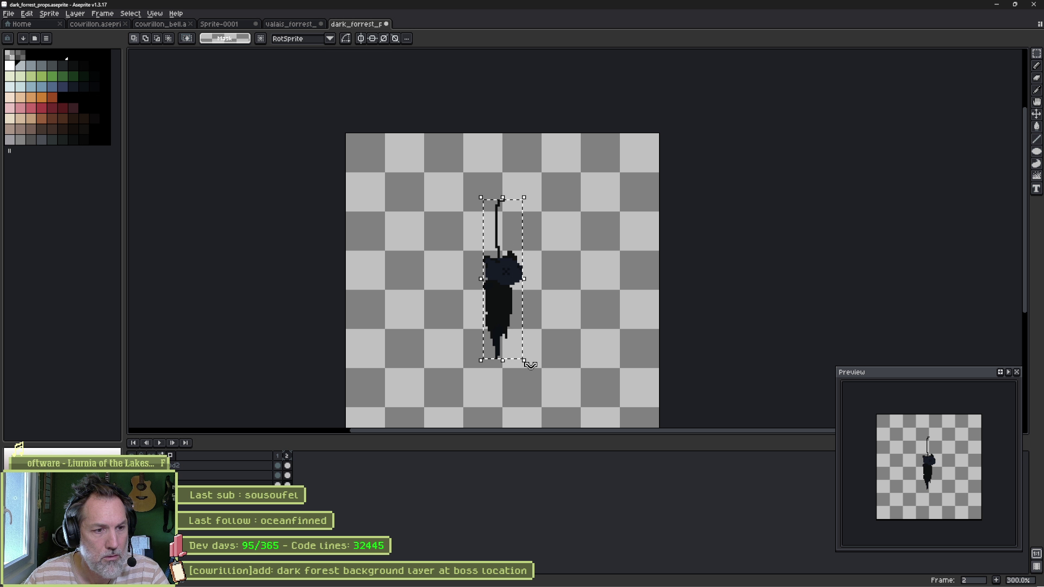
pyautogui.moveTo(538, 372); pyautogui.dragTo(539, 372)
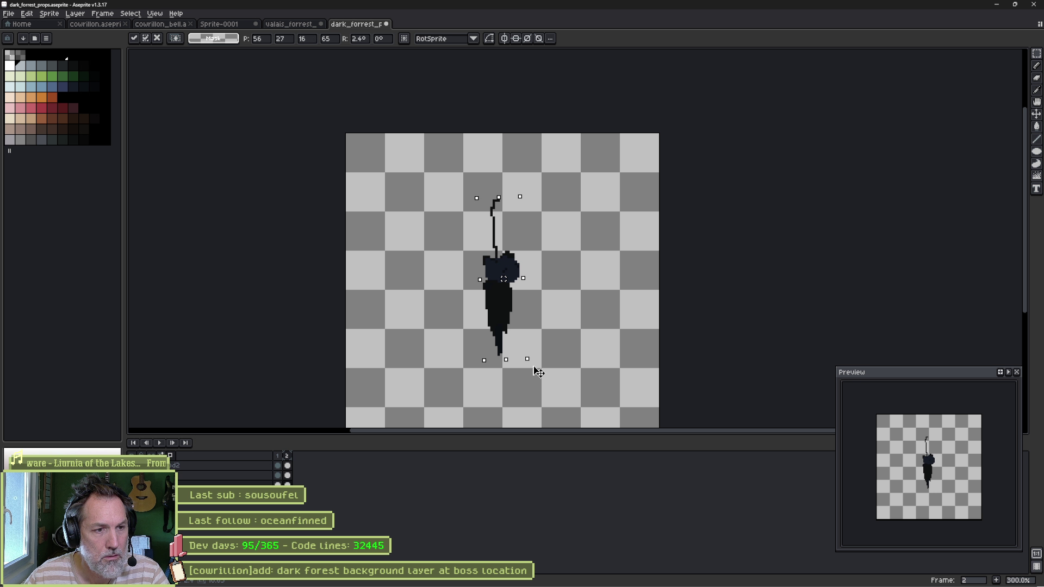
pyautogui.press('Escape')
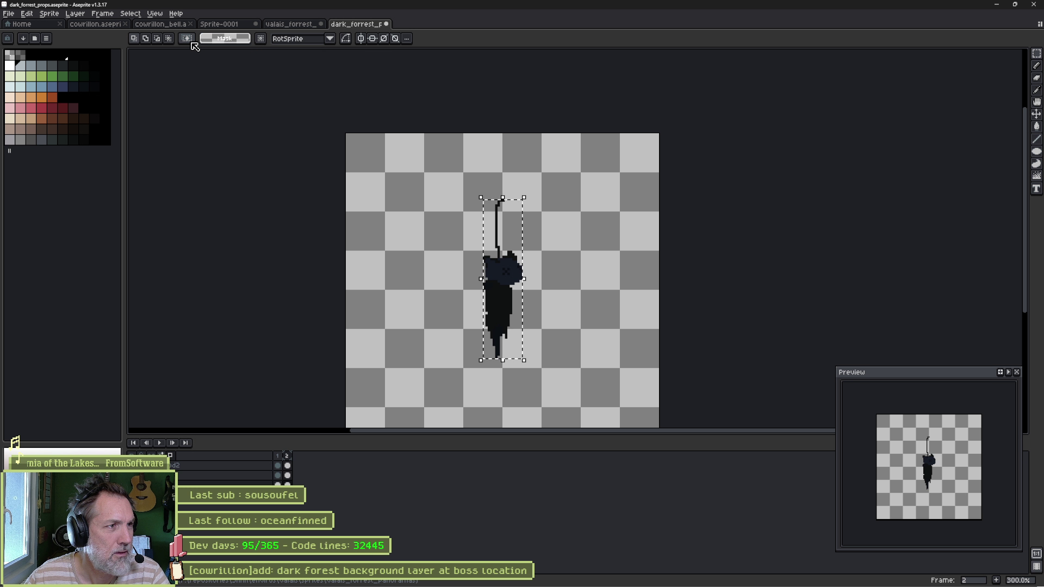
# Set the rotation pivot to top centre and display the pivot by default.
pyautogui.click(261, 39)
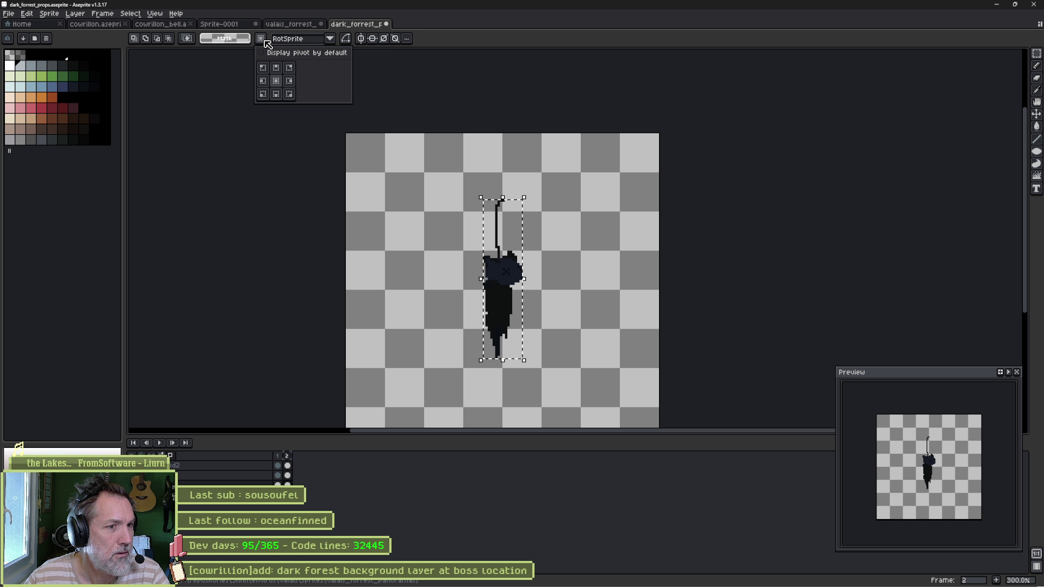
pyautogui.click(276, 68)
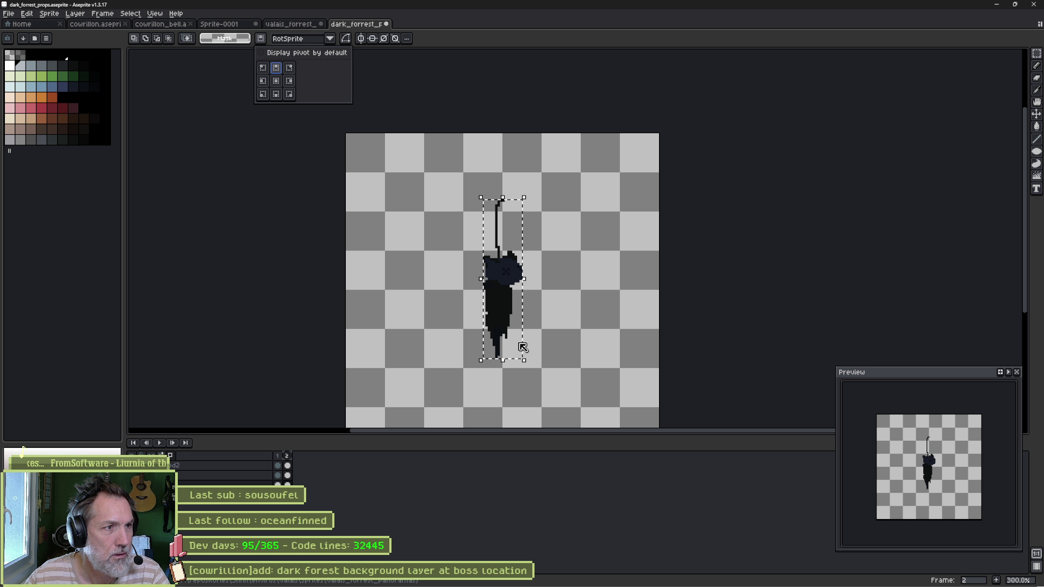
pyautogui.click(283, 52)
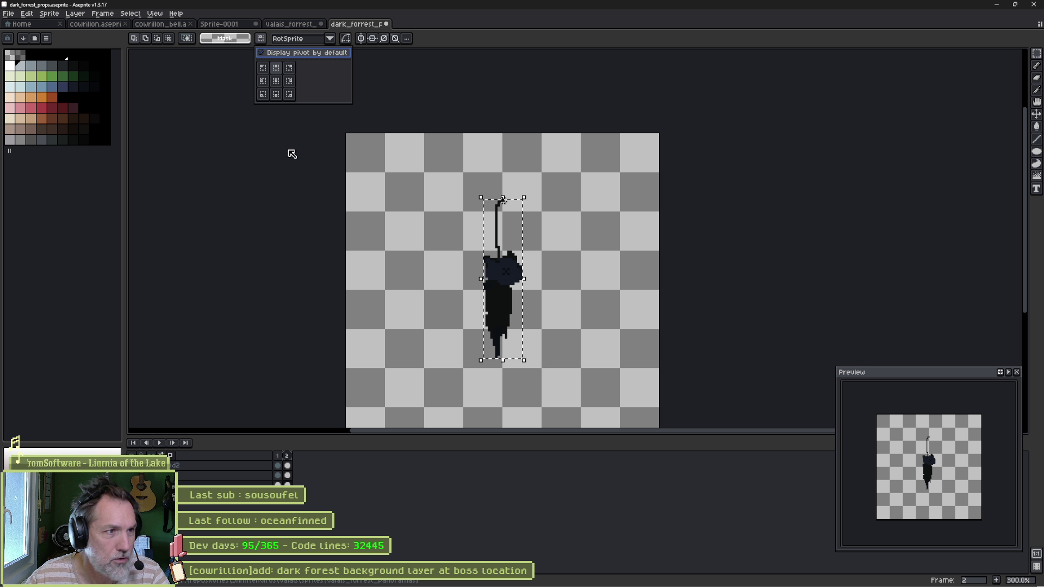
pyautogui.click(316, 158)
# Swing the cat 2.7° on frame 2 and -4.7° on a new frame 3.
pyautogui.moveTo(528, 369); pyautogui.dragTo(540, 376)
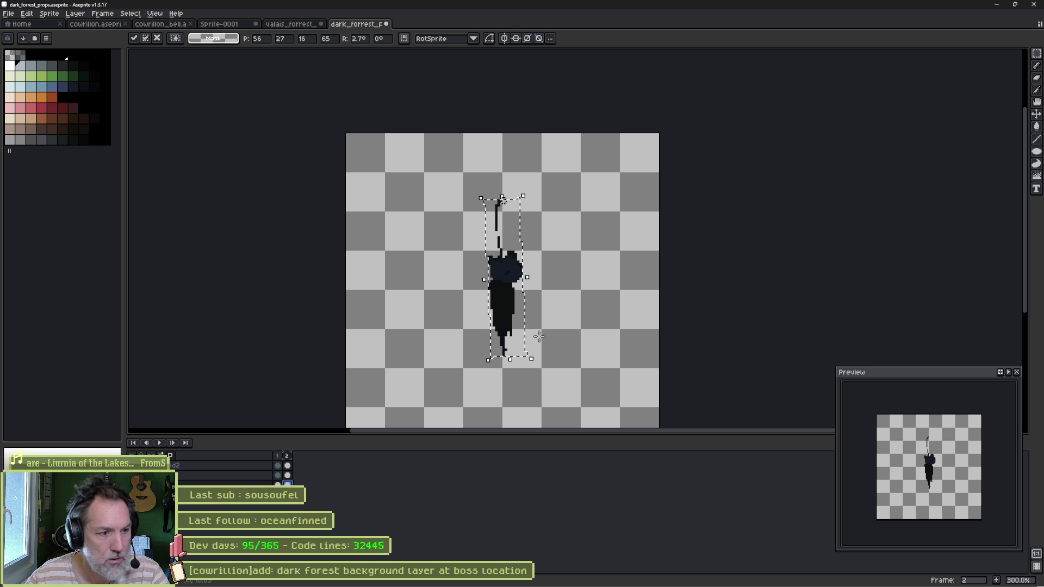
pyautogui.hotkey('alt', 'n')
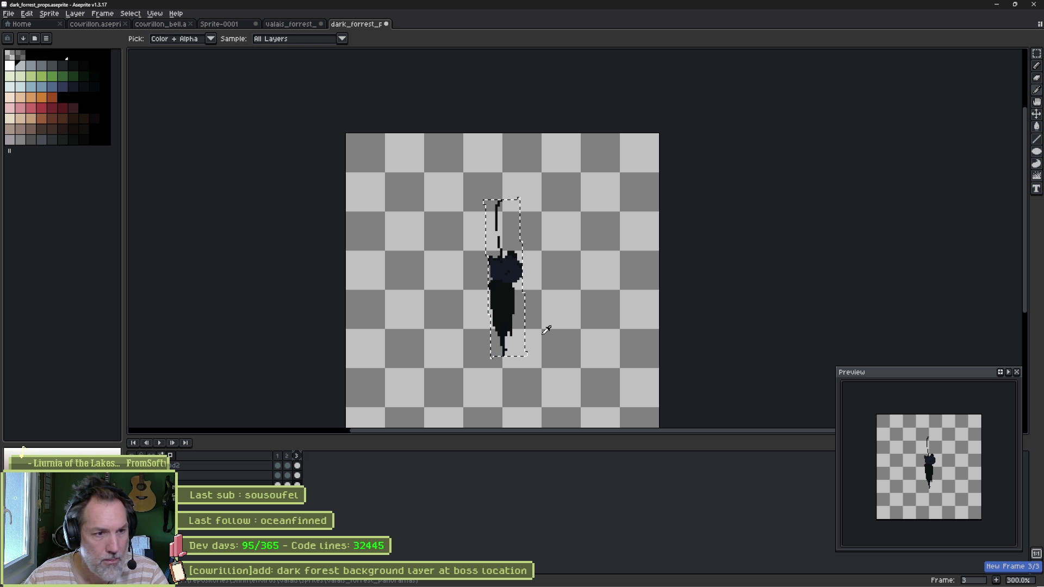
pyautogui.moveTo(539, 368)
pyautogui.mouseDown()
pyautogui.moveTo(524, 366)
pyautogui.moveTo(525, 375)
pyautogui.mouseUp()
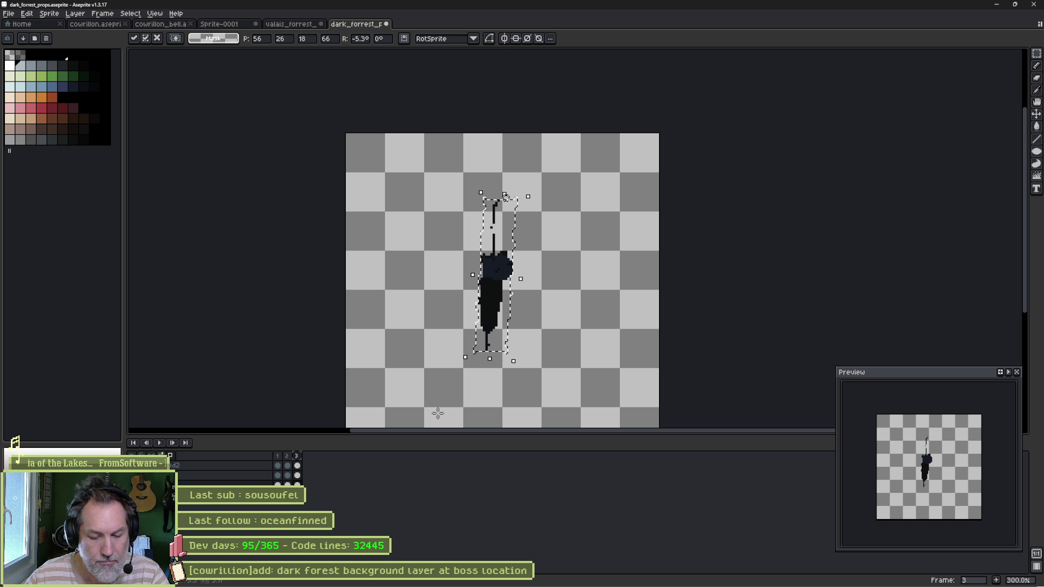
pyautogui.click(279, 456)
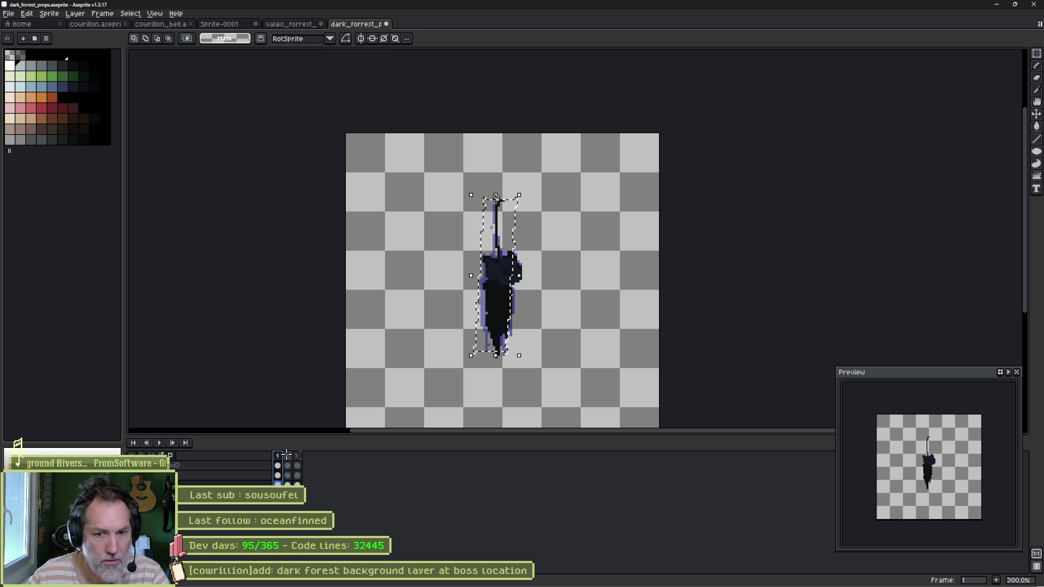
pyautogui.click(287, 454)
pyautogui.press('.')
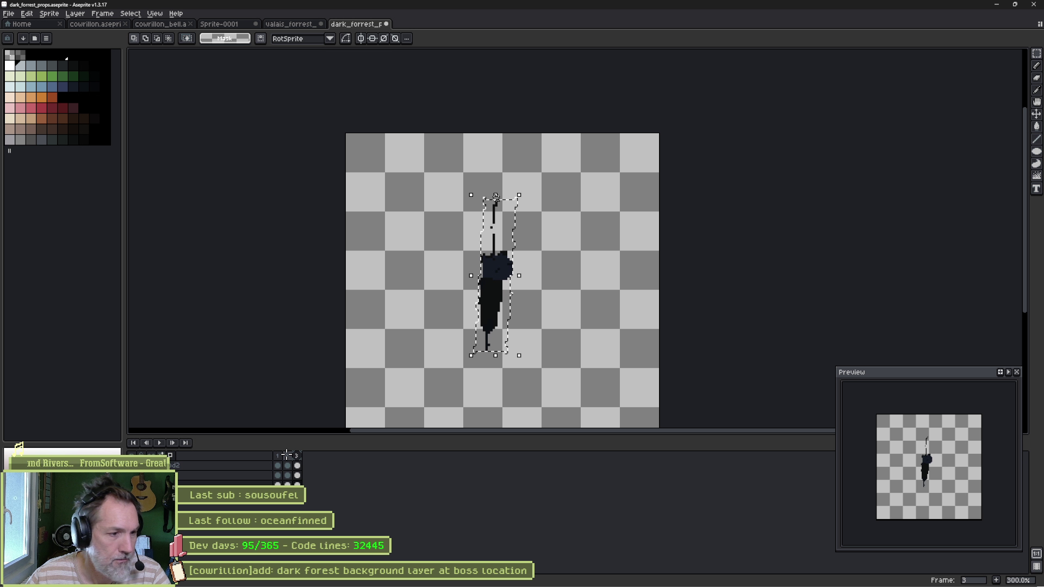
# Fine-tune frame 2's tilt to about -1.2°, rotate frame 3 further, then discard the extra frames.
pyautogui.click(287, 483)
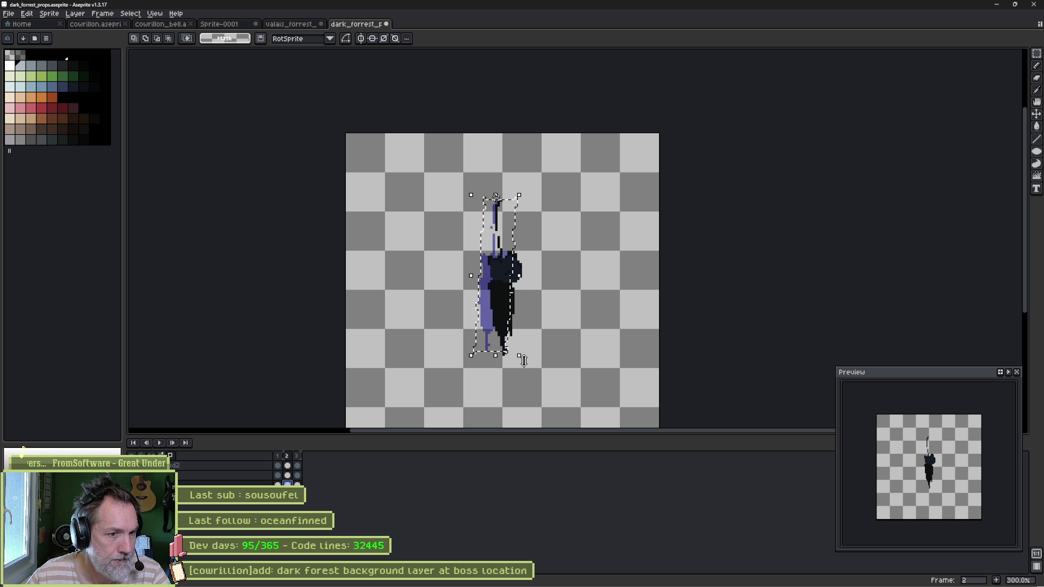
pyautogui.moveTo(524, 360); pyautogui.dragTo(527, 369)
pyautogui.press('Return')
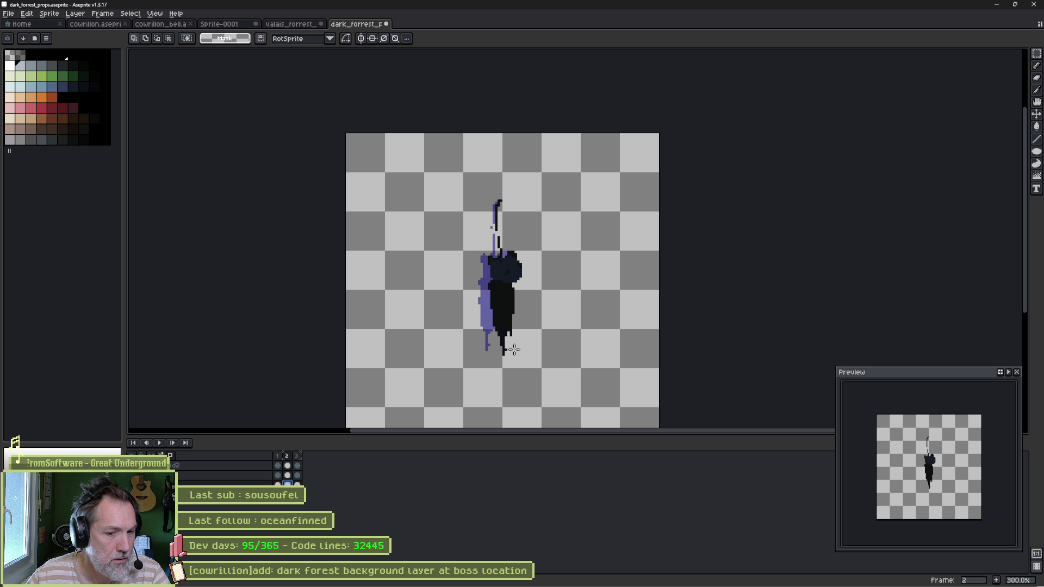
pyautogui.moveTo(529, 362); pyautogui.dragTo(529, 372)
pyautogui.press('Return')
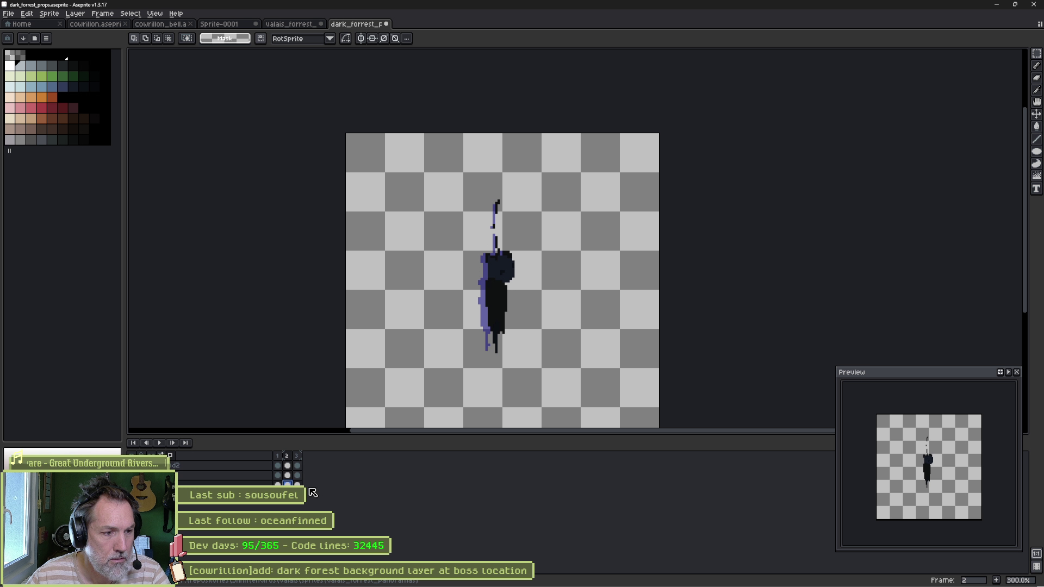
pyautogui.press('Right')
pyautogui.hotkey('ctrl', 't')
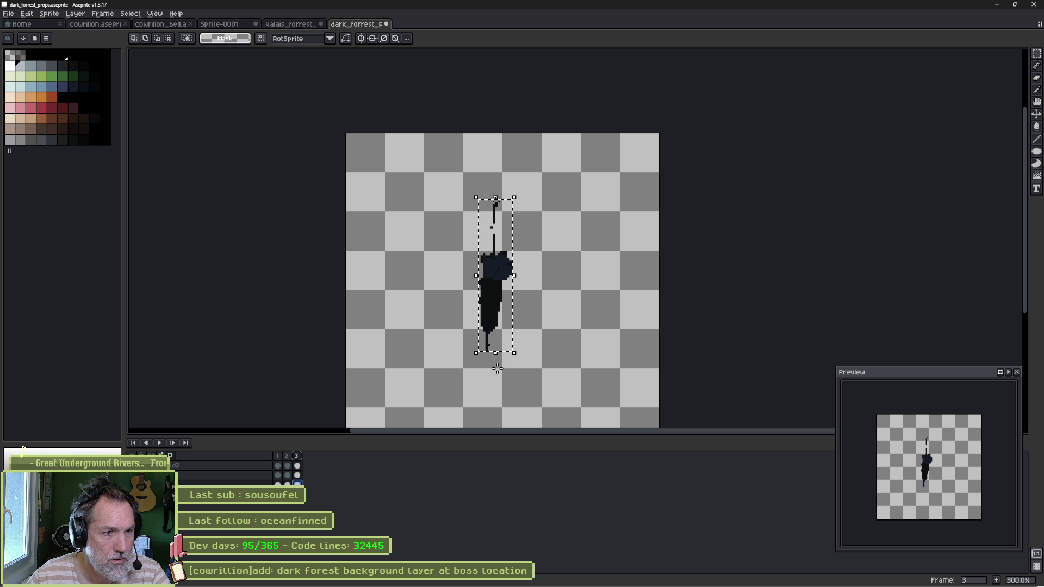
pyautogui.moveTo(516, 360); pyautogui.dragTo(525, 366)
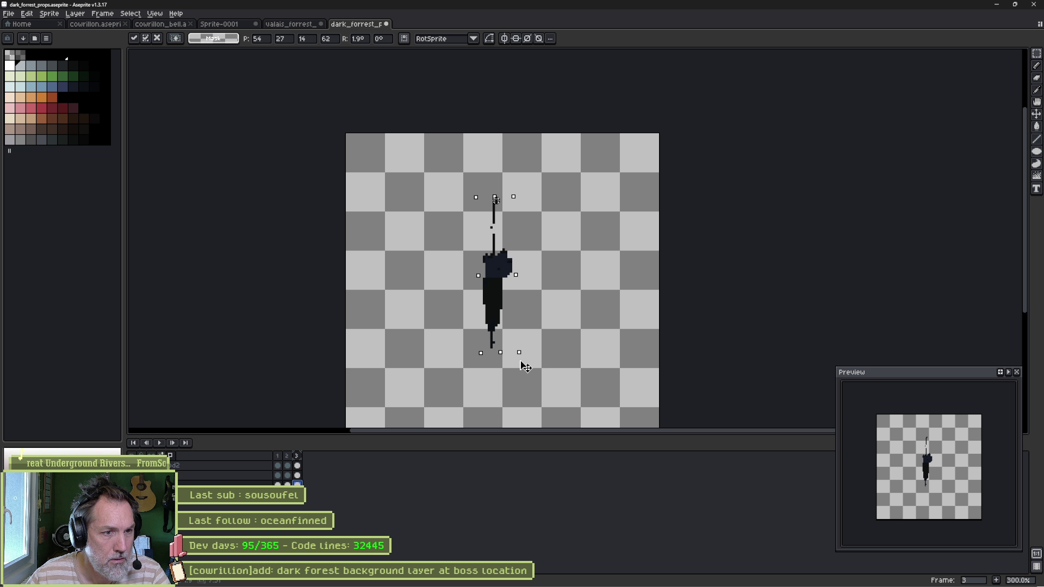
pyautogui.press('Return')
pyautogui.press('Return')
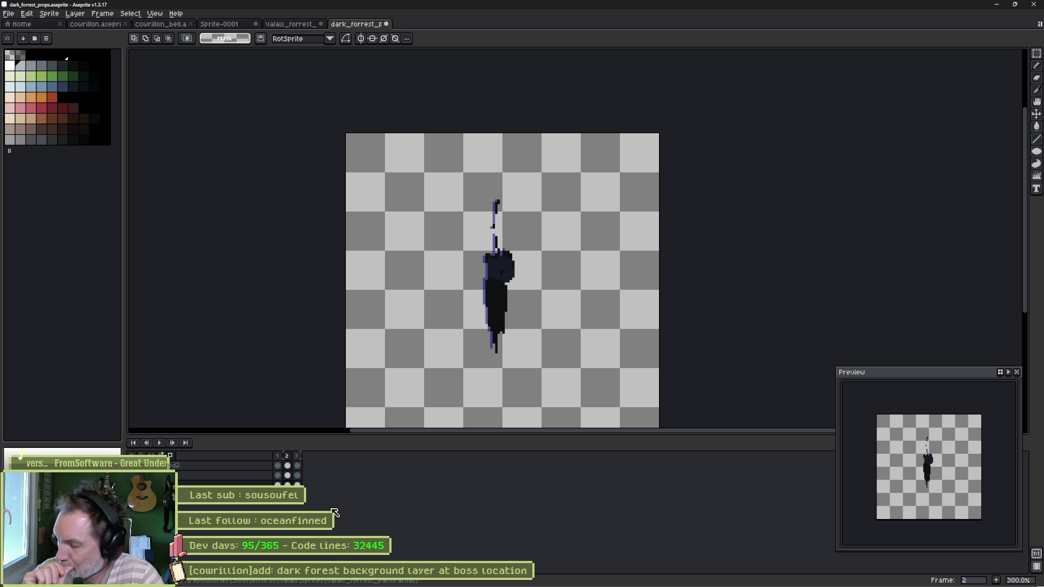
pyautogui.click(297, 457)
pyautogui.hotkey('alt', 'c')
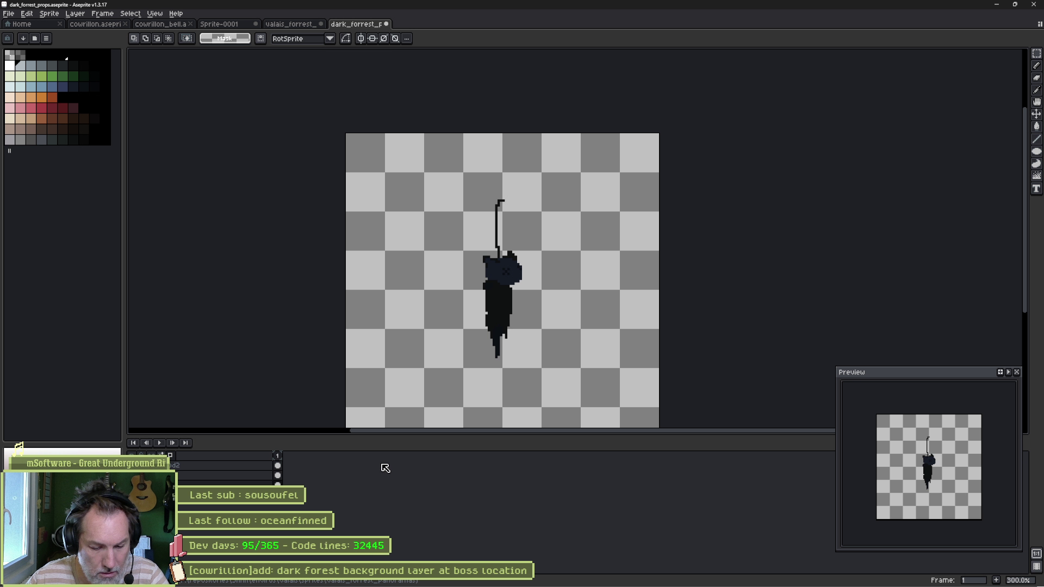
# Save the sprite, then try drawing a vertical string above the cat in its dark colour, undoing both attempts.
pyautogui.hotkey('ctrl', 's')
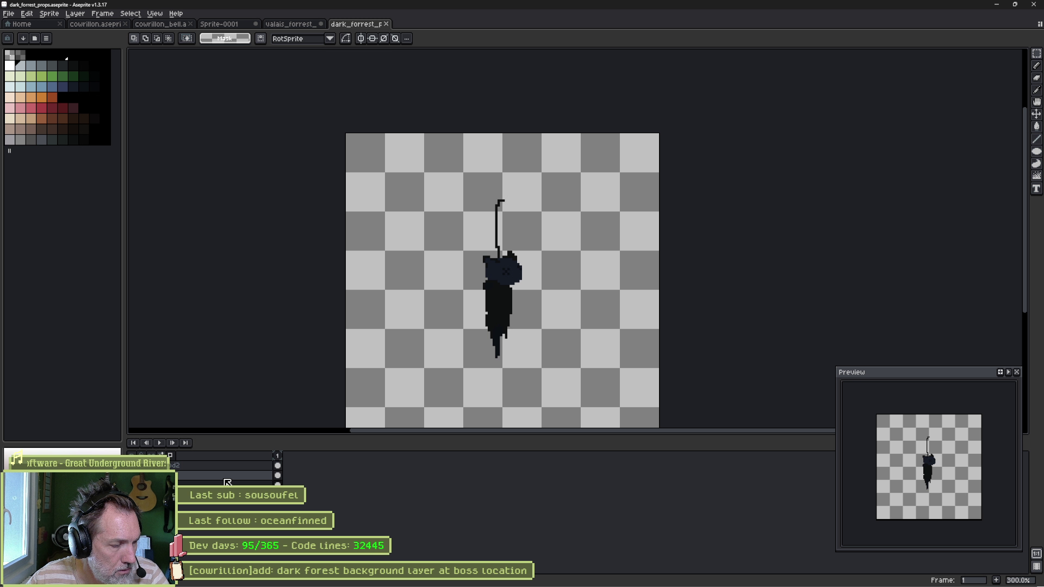
pyautogui.hotkey('ctrl', 'z')
pyautogui.hotkey('ctrl', 'z')
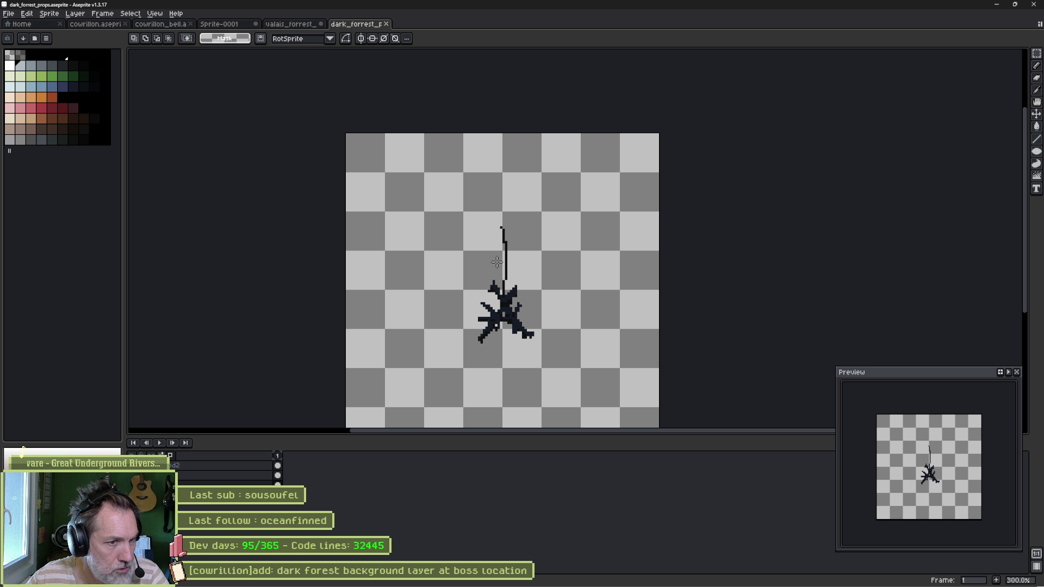
pyautogui.scroll(1, 496, 262)
pyautogui.press('v')
pyautogui.press('ctrl')
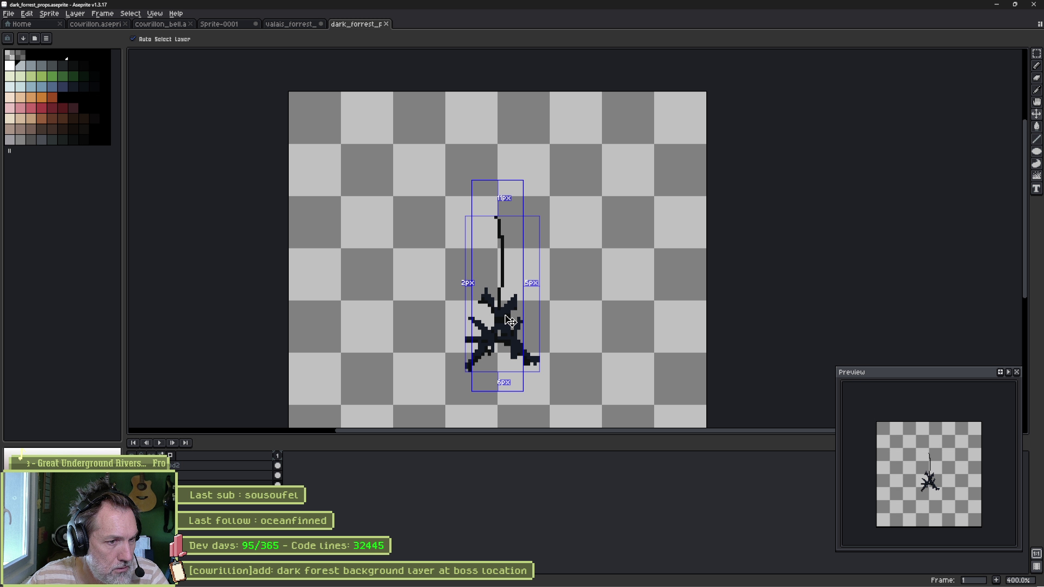
pyautogui.press('i')
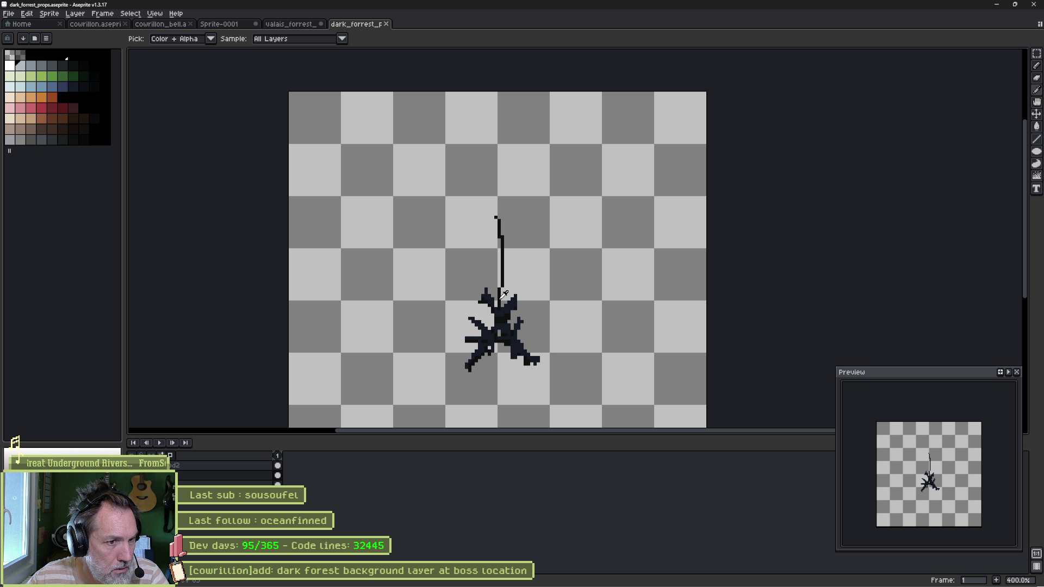
pyautogui.keyDown('alt'); pyautogui.click(504, 294); pyautogui.keyUp('alt')
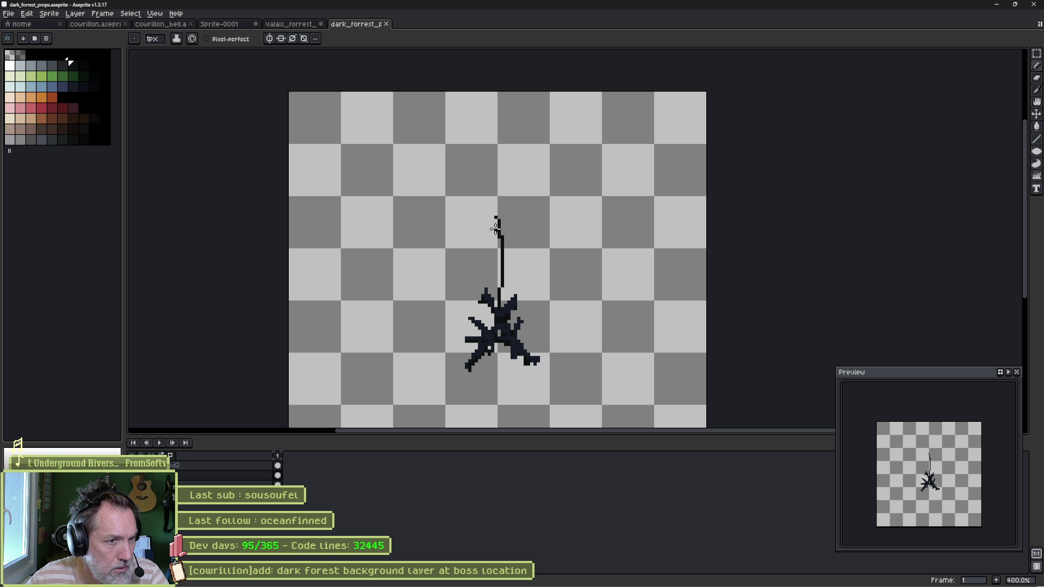
pyautogui.moveTo(497, 220); pyautogui.dragTo(499, 154)
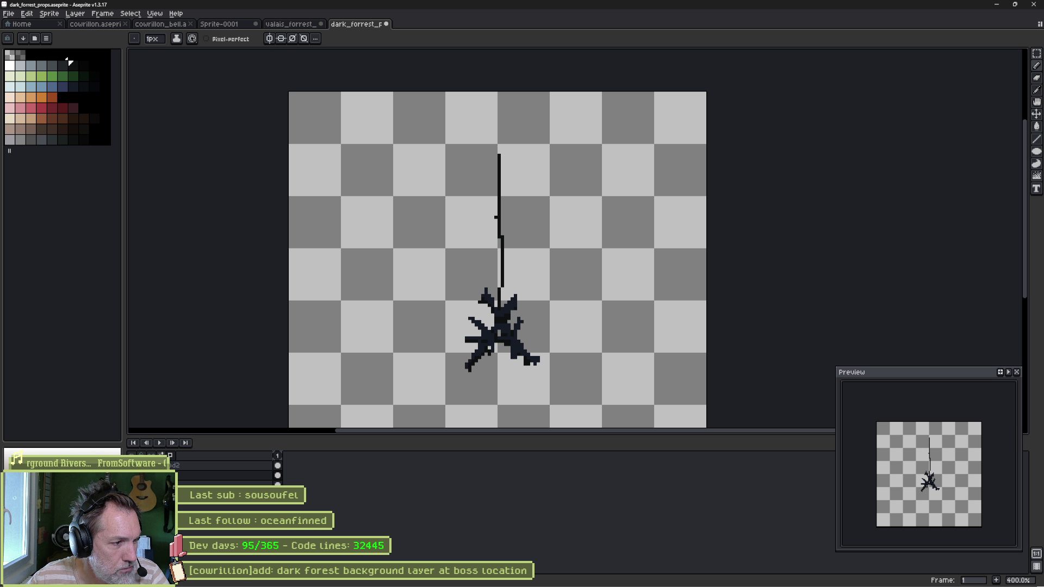
pyautogui.hotkey('ctrl', 'z')
pyautogui.hotkey('ctrl', 'z')
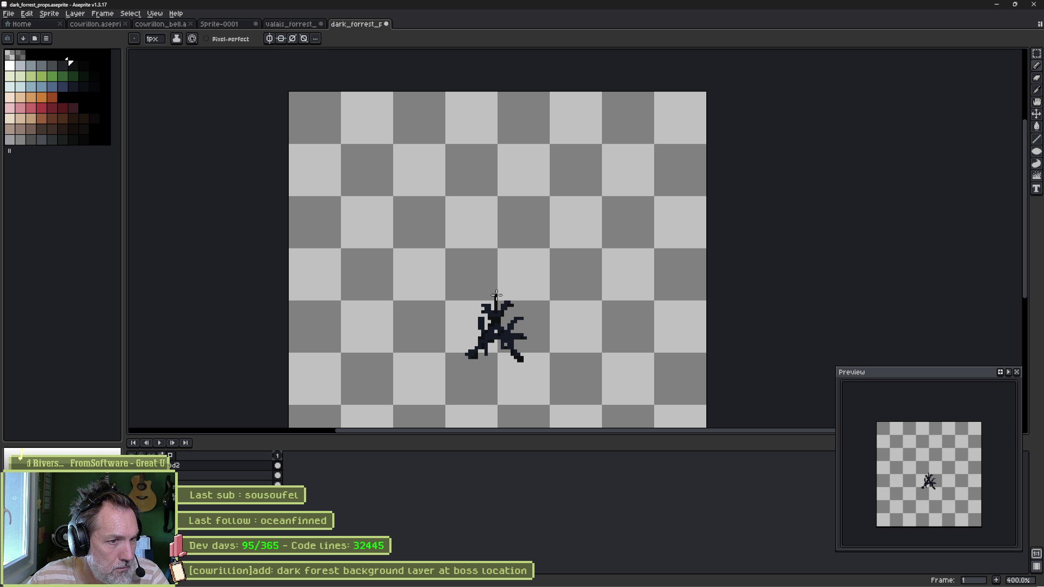
pyautogui.moveTo(496, 296); pyautogui.dragTo(496, 144)
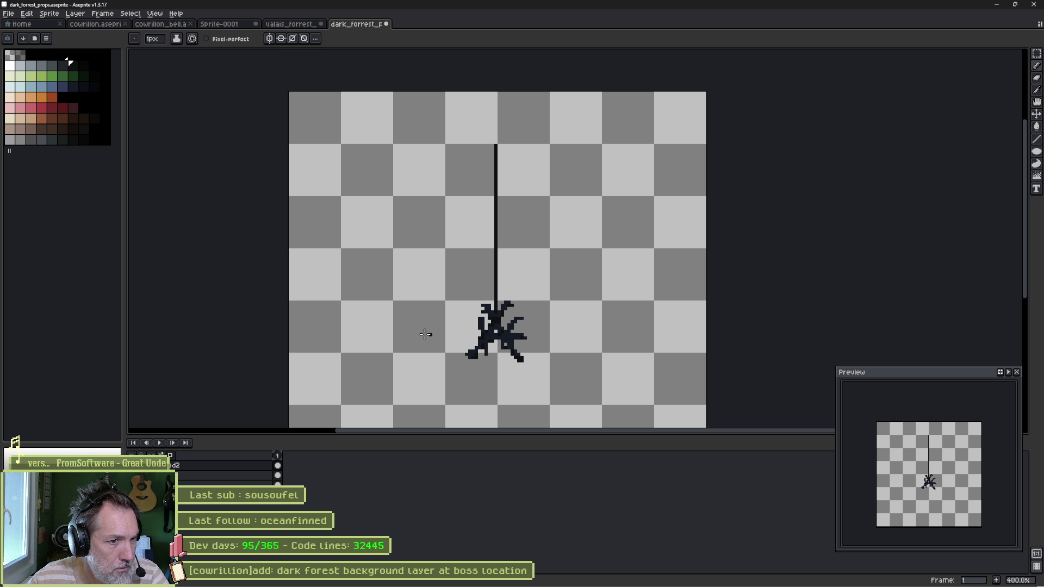
pyautogui.hotkey('ctrl', 'z')
pyautogui.hotkey('ctrl', 'z')
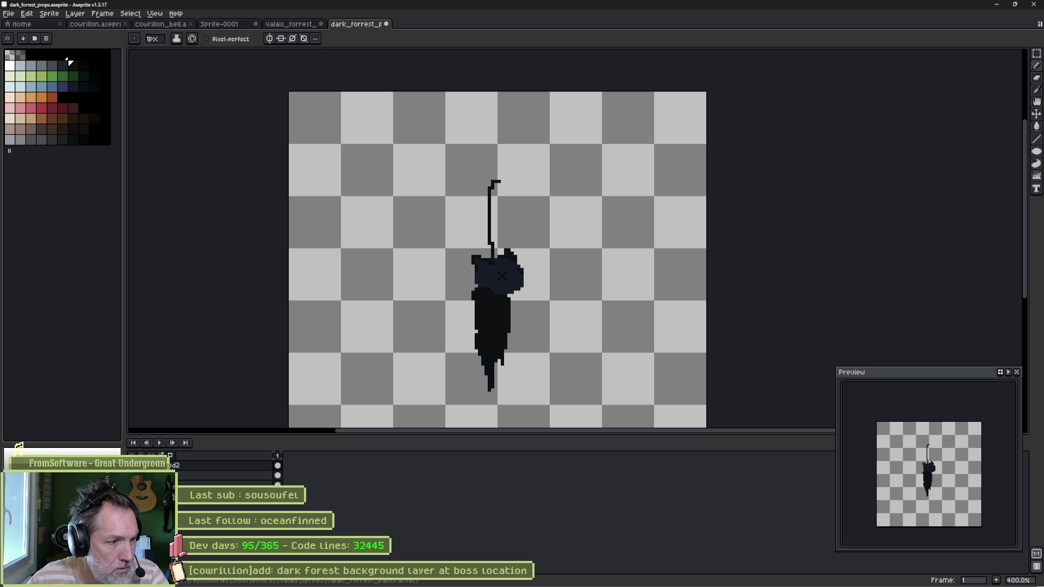
# Erase the hooked string above the cat, show the cat layer, and minimize Aseprite.
pyautogui.press('e')
pyautogui.moveTo(489, 187)
pyautogui.mouseDown()
pyautogui.moveTo(489, 230)
pyautogui.moveTo(492, 121)
pyautogui.mouseUp()
pyautogui.press('b')
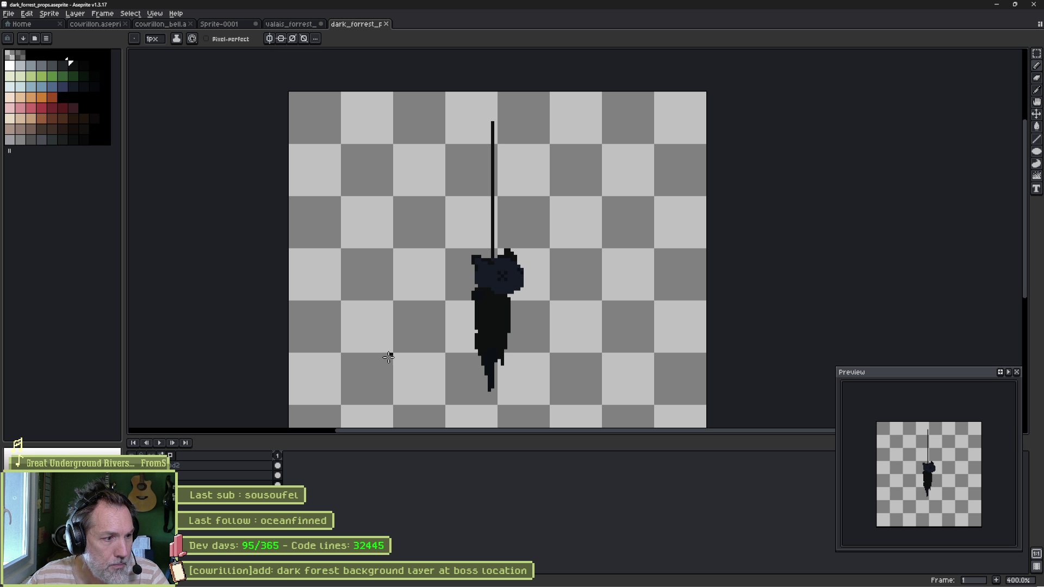
pyautogui.click(134, 475)
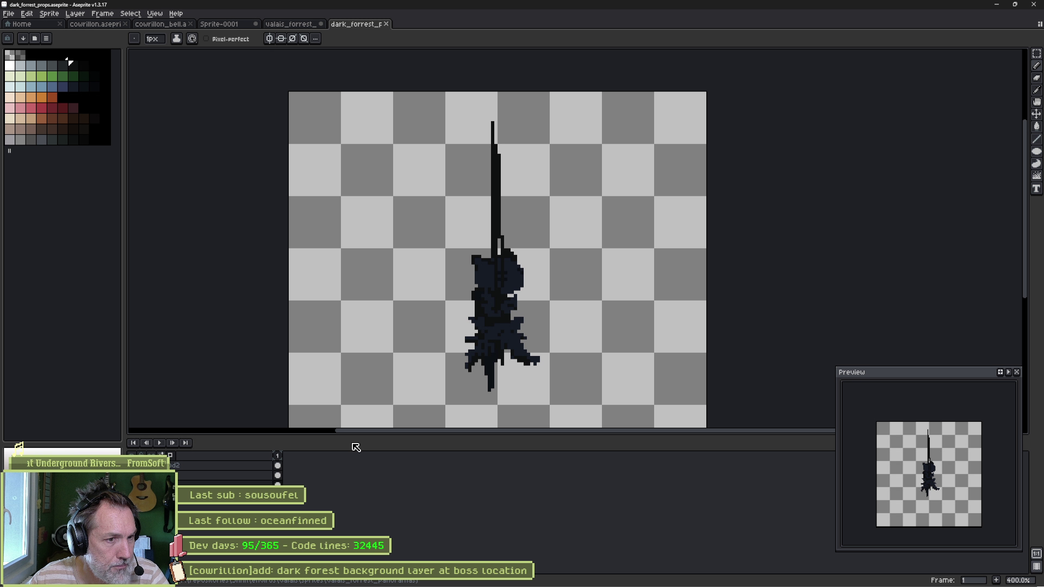
pyautogui.click(997, 4)
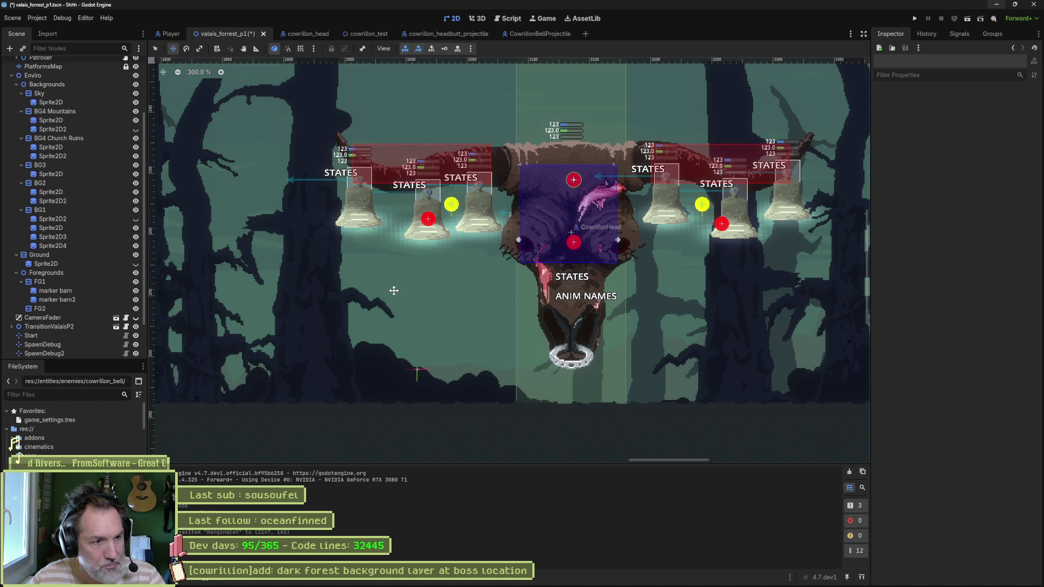
# Add a Sprite2D child node under the BG1 parallax layer.
pyautogui.press('q')
pyautogui.click(333, 298)
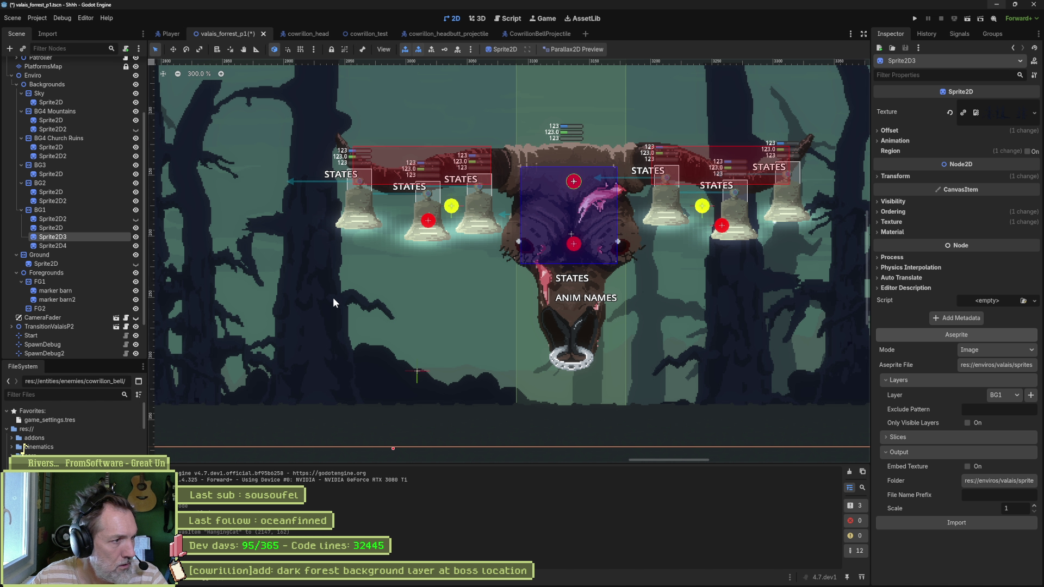
pyautogui.click(40, 210)
pyautogui.hotkey('ctrl', 'a')
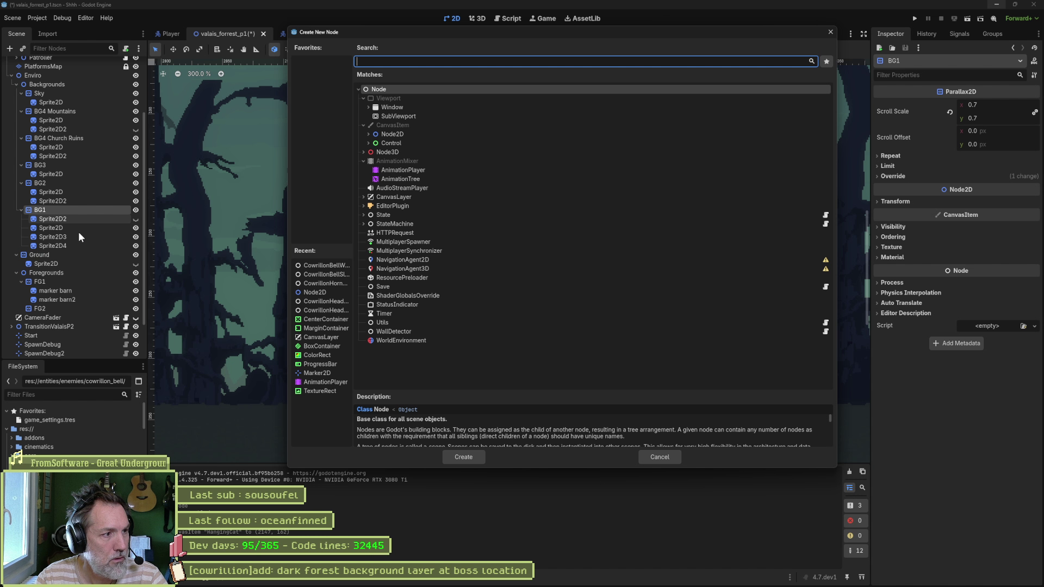
pyautogui.write('P')
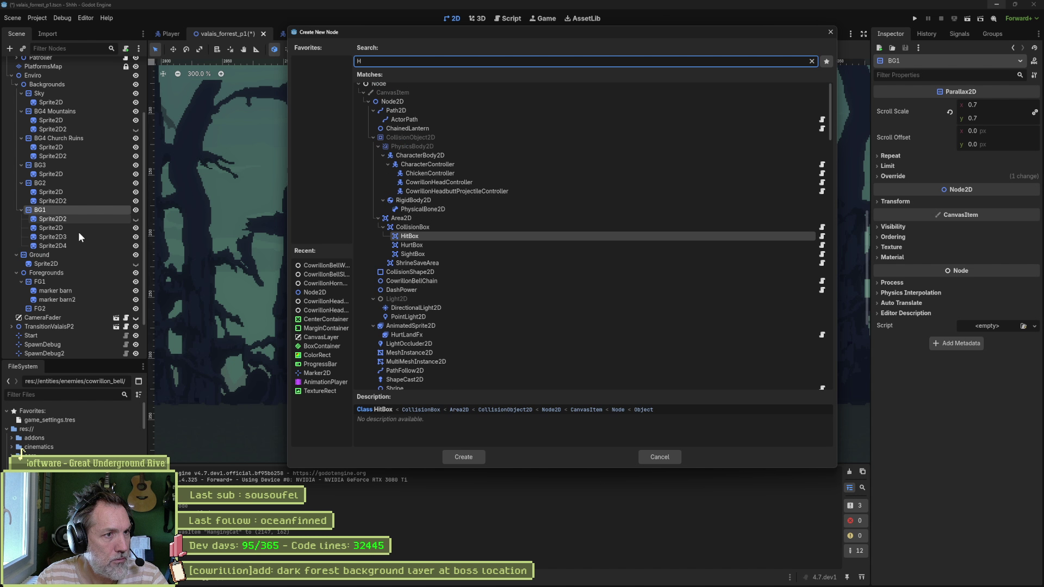
pyautogui.press('BackSpace')
pyautogui.write('sprite')
pyautogui.press('Return')
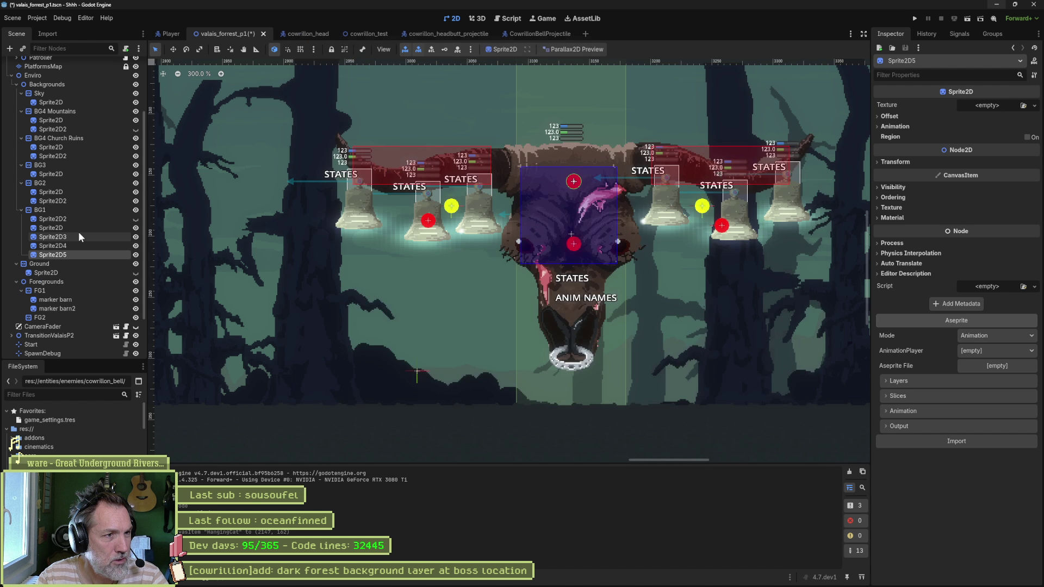
# Rename the new sprite HangingCat and begin picking its Aseprite source file.
pyautogui.press('F2')
pyautogui.write('Hanging')
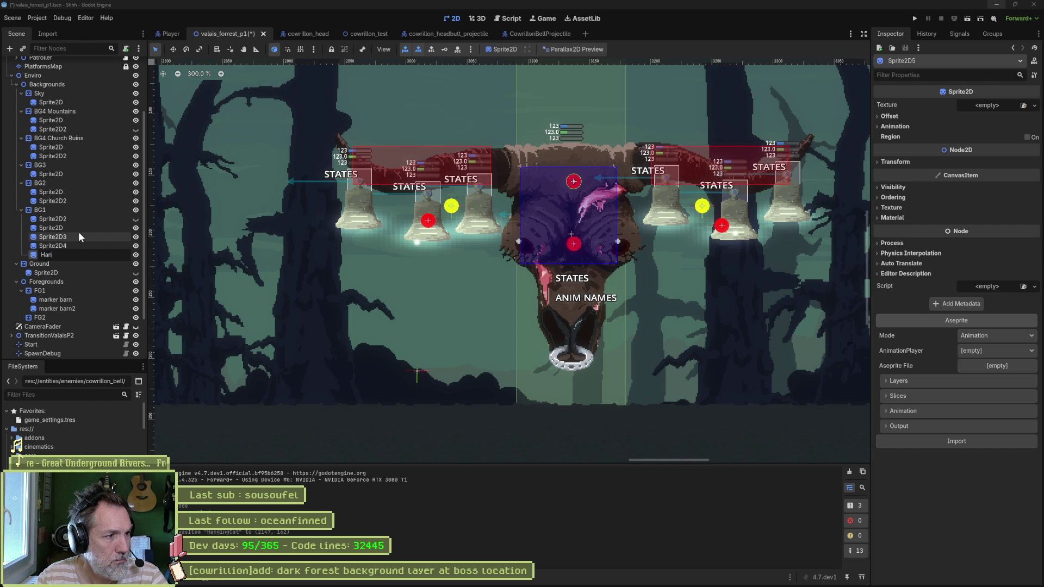
pyautogui.write('Cat')
pyautogui.press('Return')
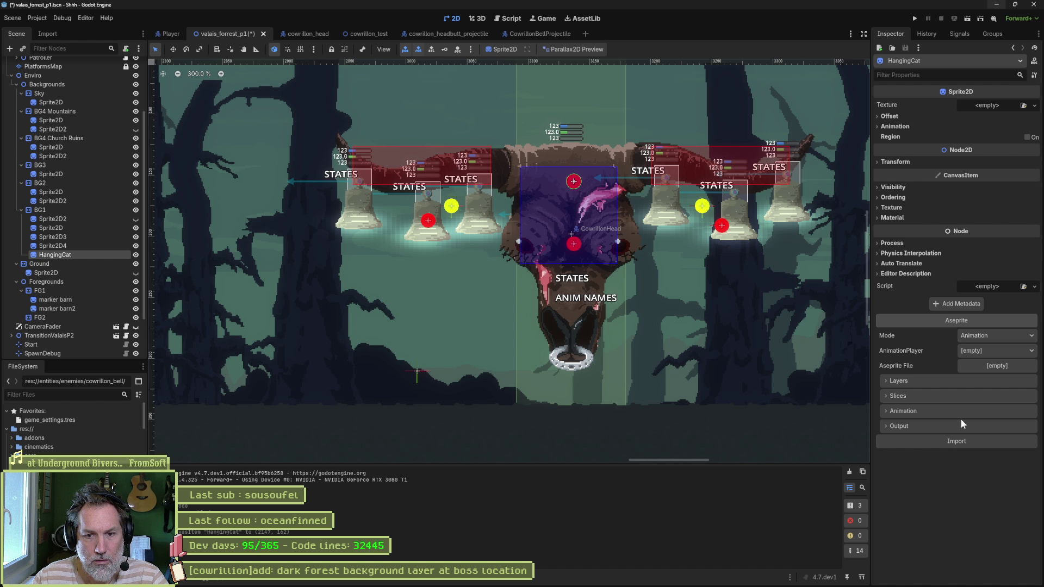
pyautogui.click(1000, 371)
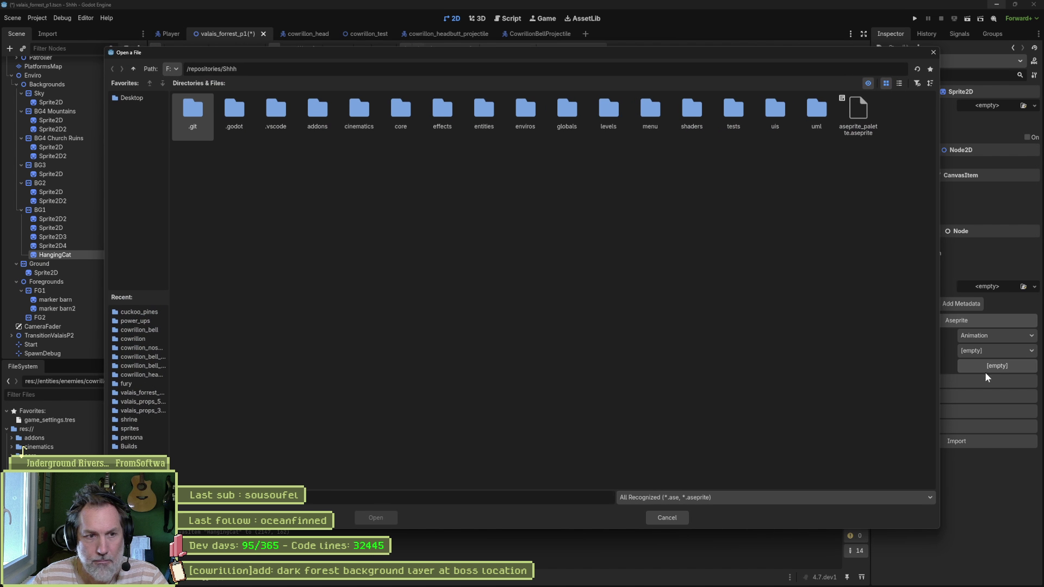
# Choose enviros/valais/sprites/valais_forrest_panoramas/dark_forrest_props.aseprite as HangingCat's source file.
pyautogui.doubleClick(525, 113)
pyautogui.doubleClick(277, 112)
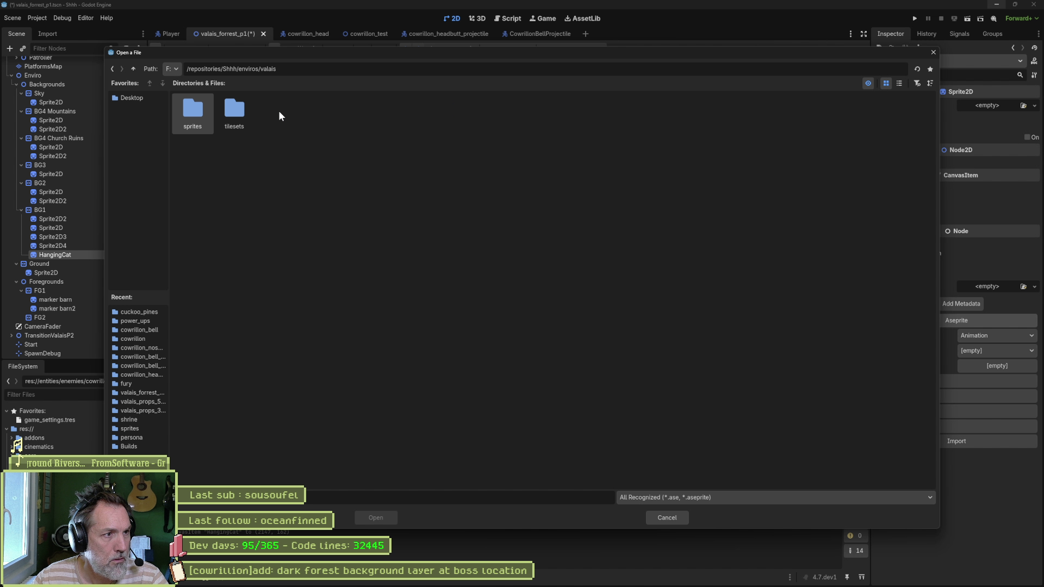
pyautogui.doubleClick(207, 114)
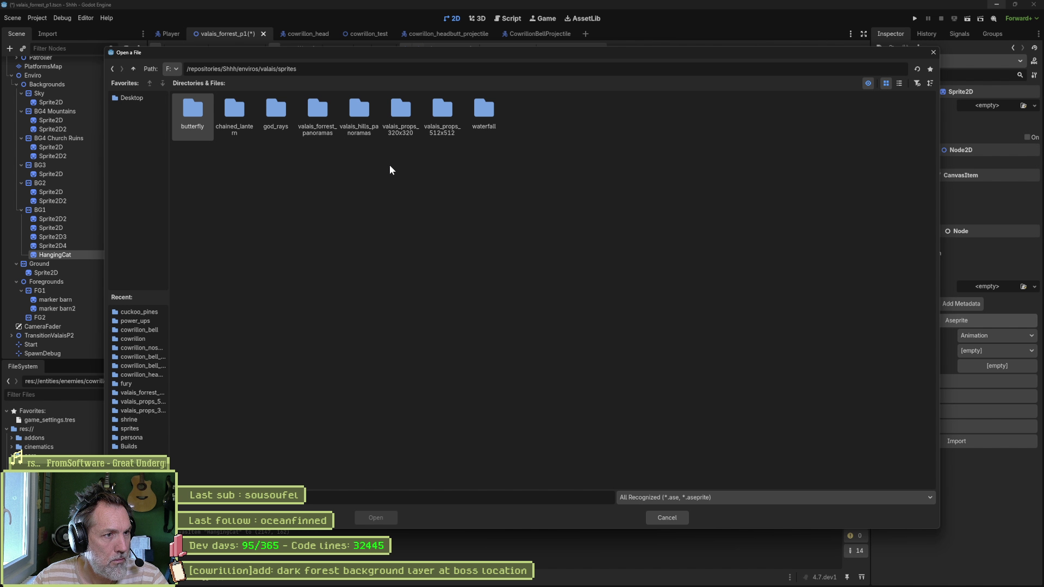
pyautogui.doubleClick(318, 111)
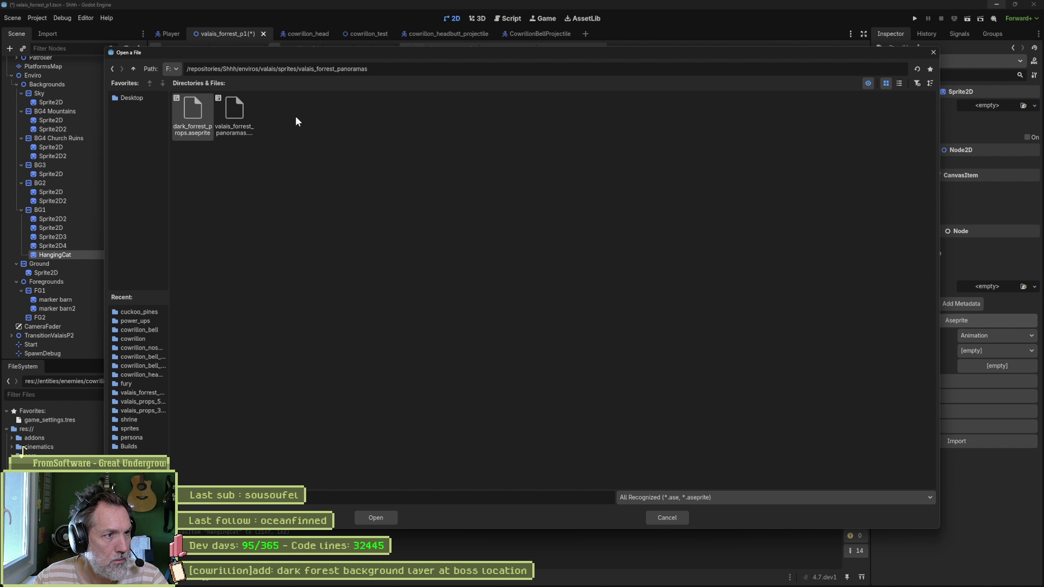
pyautogui.doubleClick(199, 113)
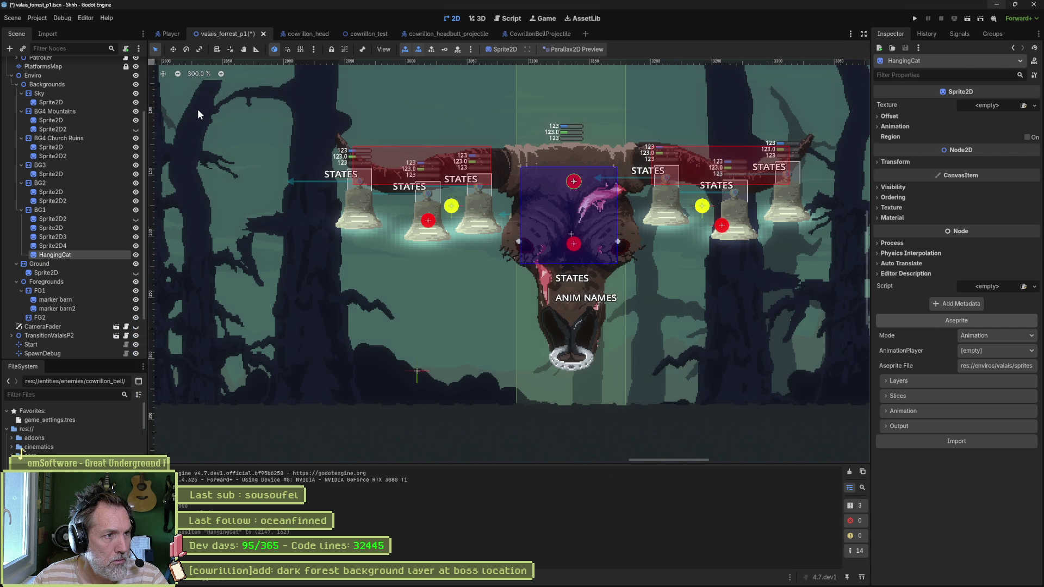
# Import the Aseprite file, dismiss the AnimationPlayer not found alert, and retry the import.
pyautogui.click(955, 441)
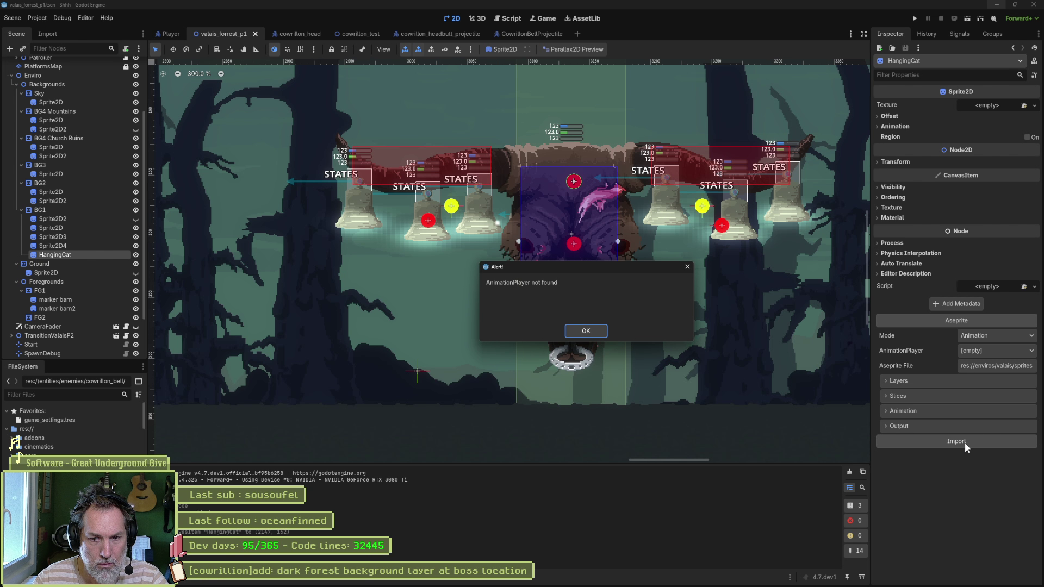
pyautogui.click(589, 330)
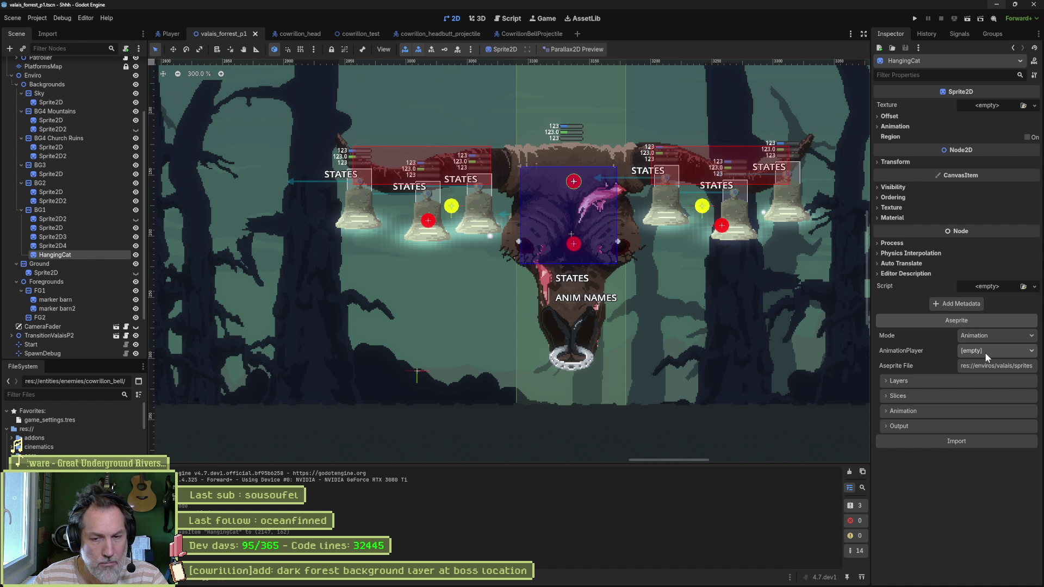
pyautogui.click(979, 443)
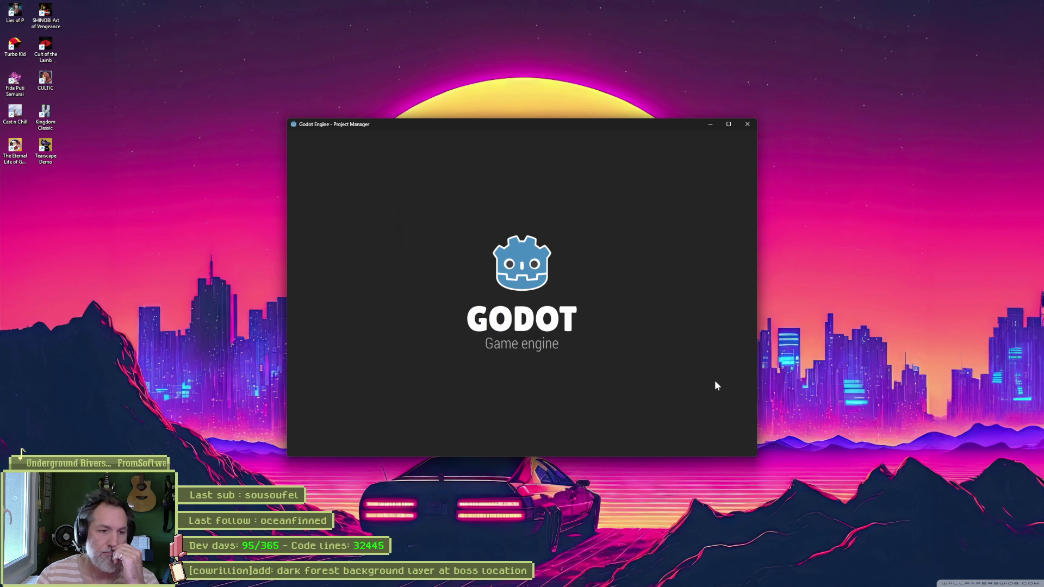
# Reopen the Shhh project and reimport HangingCat's Aseprite file in Image mode.
pyautogui.doubleClick(442, 190)
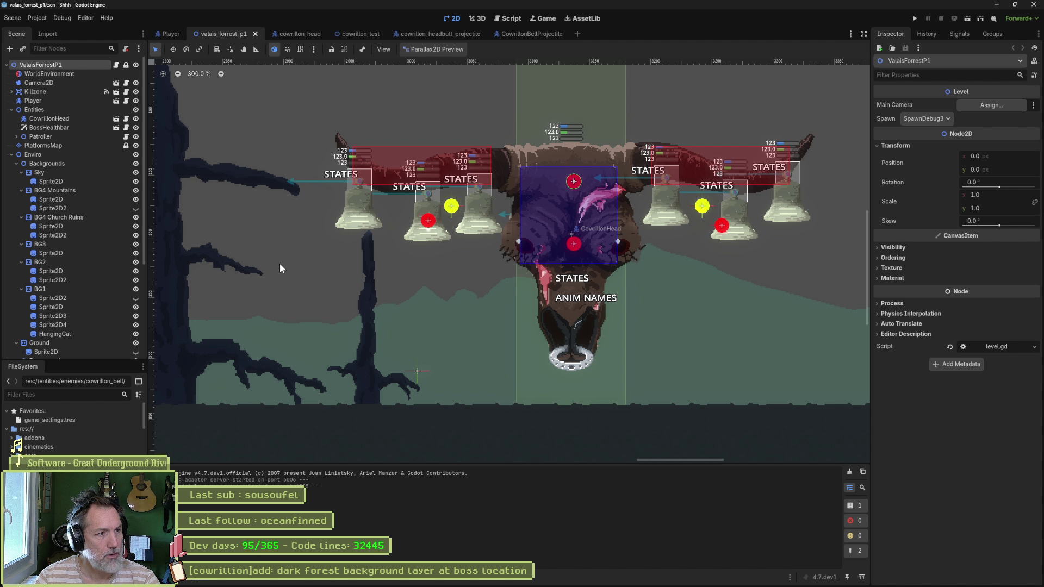
pyautogui.click(63, 333)
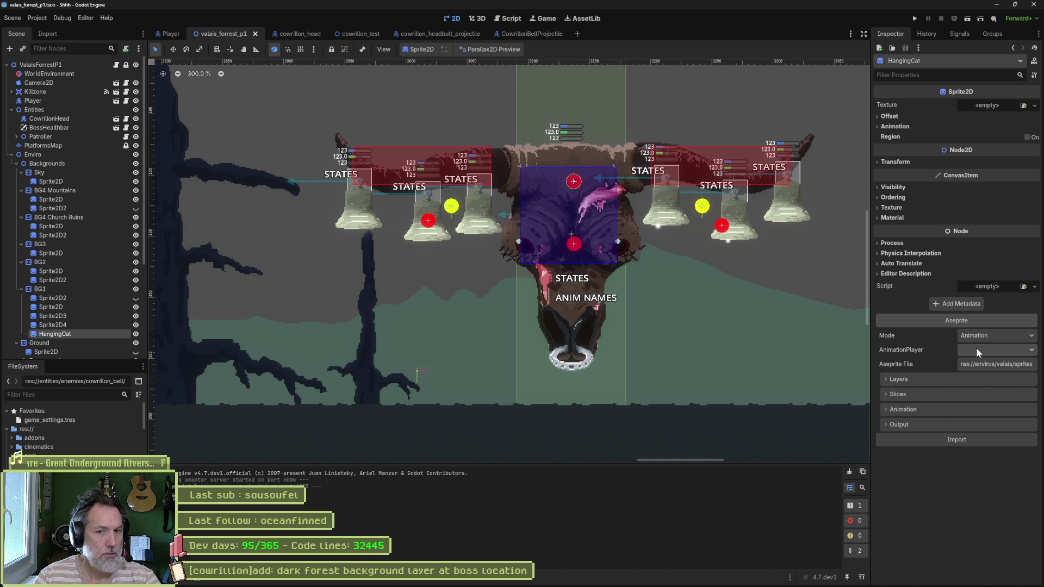
pyautogui.click(991, 334)
pyautogui.click(995, 362)
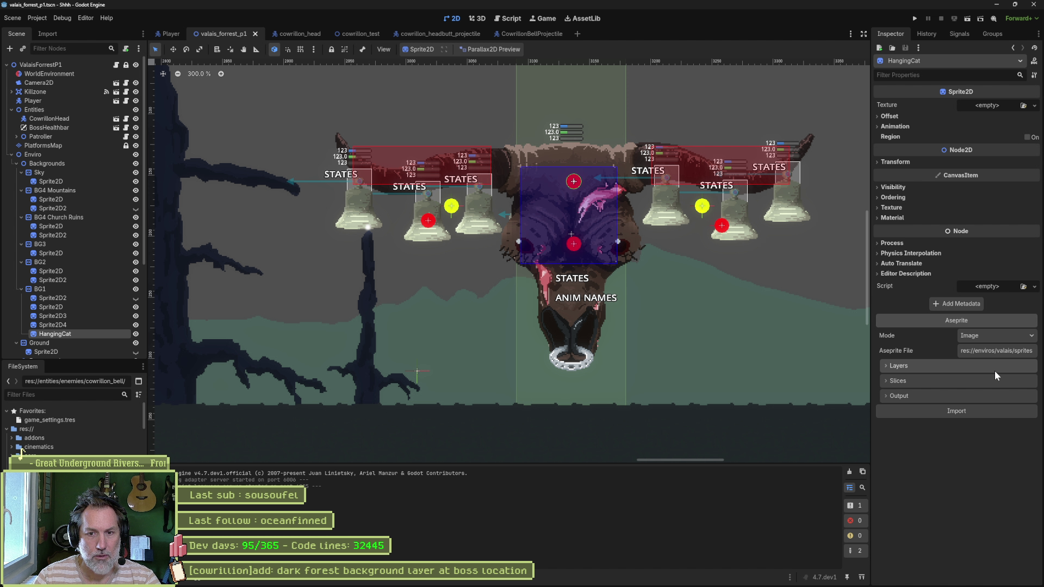
pyautogui.click(980, 411)
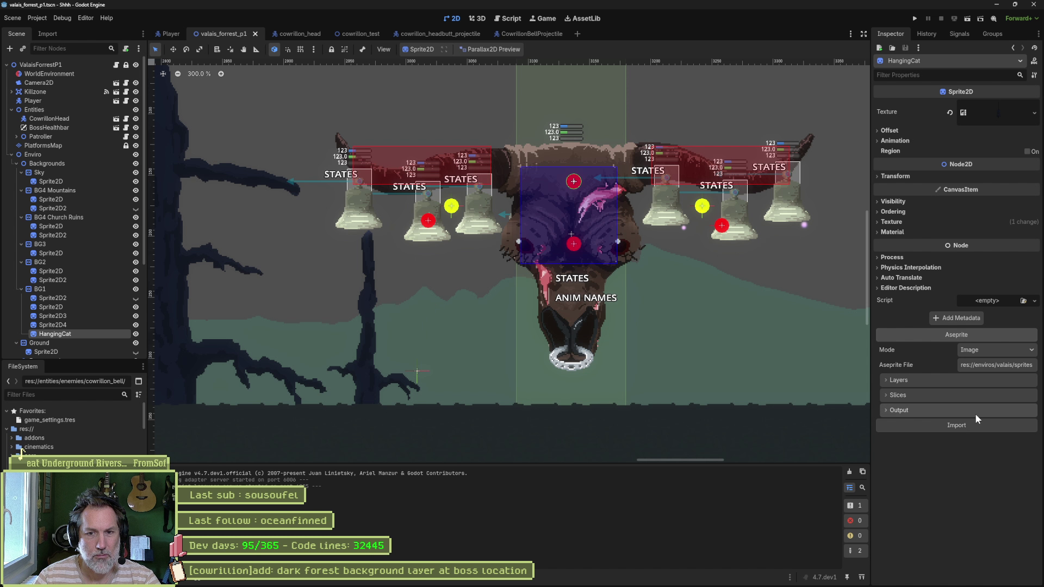
# Zoom out and drag HangingCat further right in the forest level.
pyautogui.scroll(-6, 347, 290)
pyautogui.moveTo(347, 290); pyautogui.dragTo(530, 285)
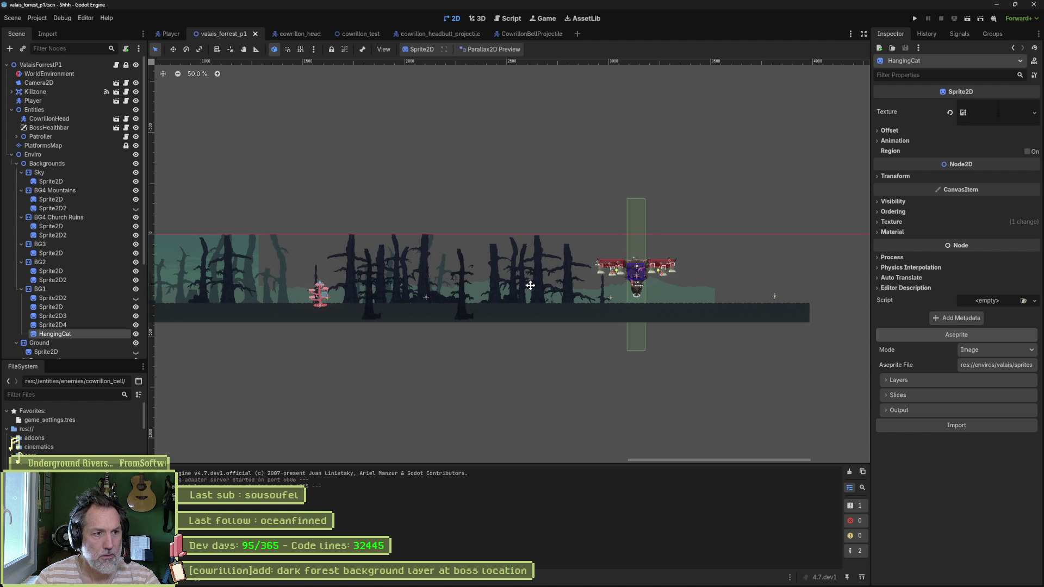
pyautogui.moveTo(371, 283); pyautogui.dragTo(586, 272)
# Enable the Parallax2D preview, zoom in, and place HangingCat beside the tree left of the bells.
pyautogui.press('w')
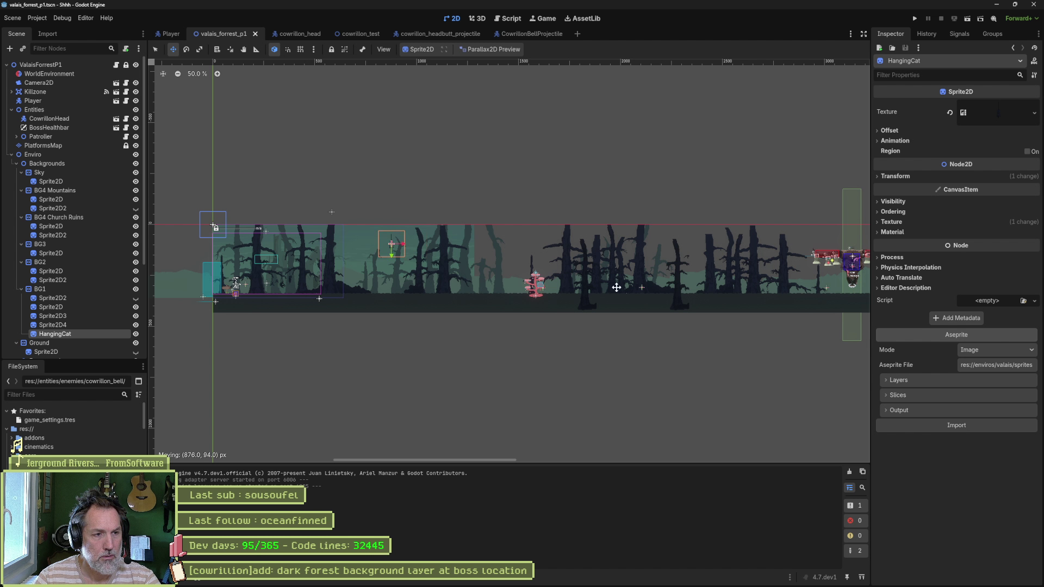
pyautogui.moveTo(505, 280)
pyautogui.mouseDown()
pyautogui.moveTo(774, 296)
pyautogui.moveTo(510, 331)
pyautogui.mouseUp()
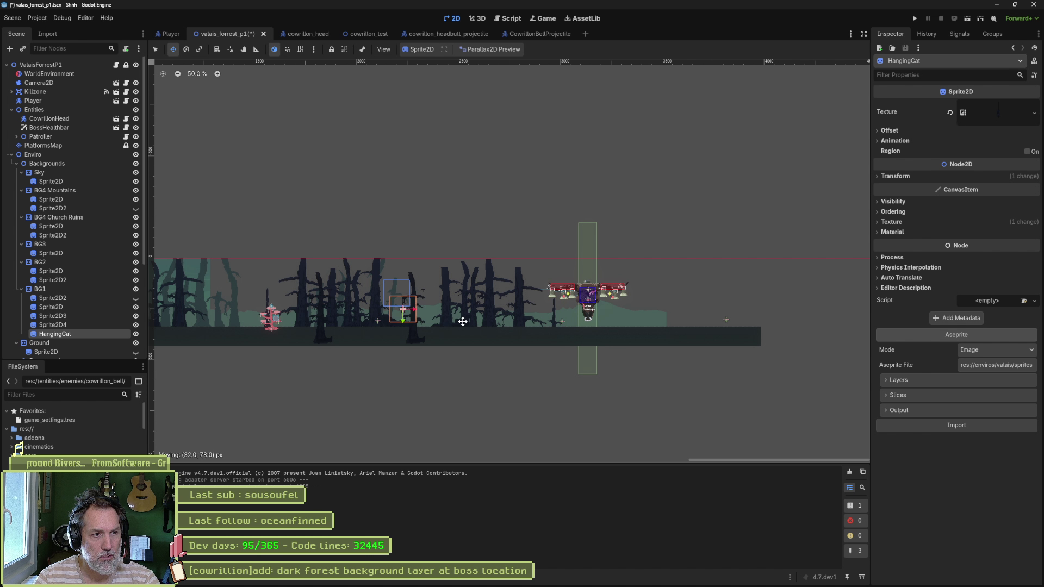
pyautogui.click(493, 50)
pyautogui.click(492, 75)
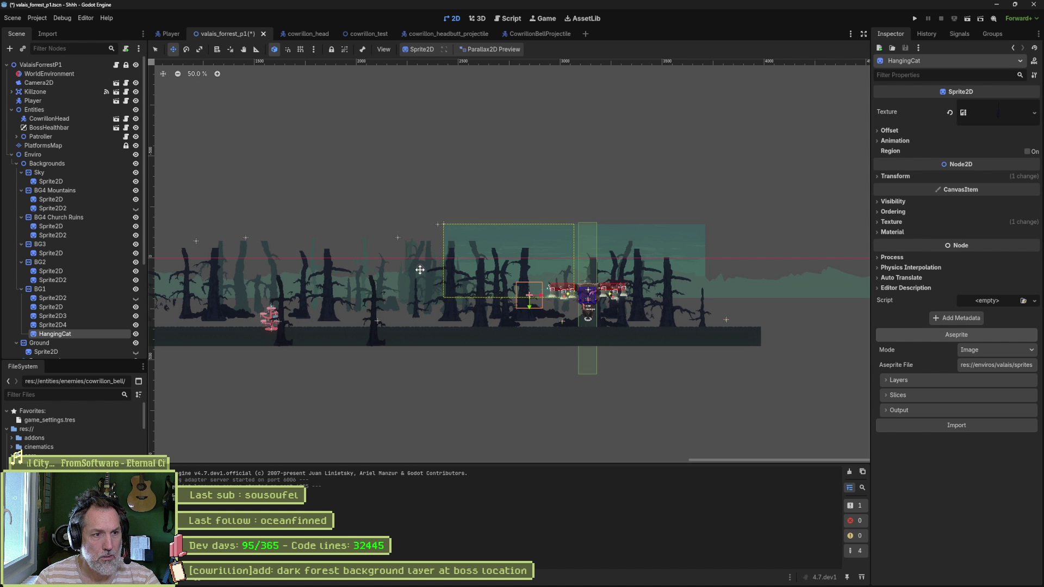
pyautogui.scroll(8, 515, 307)
pyautogui.scroll(2, 515, 307)
pyautogui.moveTo(510, 253)
pyautogui.mouseDown()
pyautogui.moveTo(492, 242)
pyautogui.moveTo(559, 247)
pyautogui.moveTo(557, 210)
pyautogui.moveTo(580, 289)
pyautogui.moveTo(543, 292)
pyautogui.moveTo(556, 357)
pyautogui.moveTo(542, 285)
pyautogui.mouseUp()
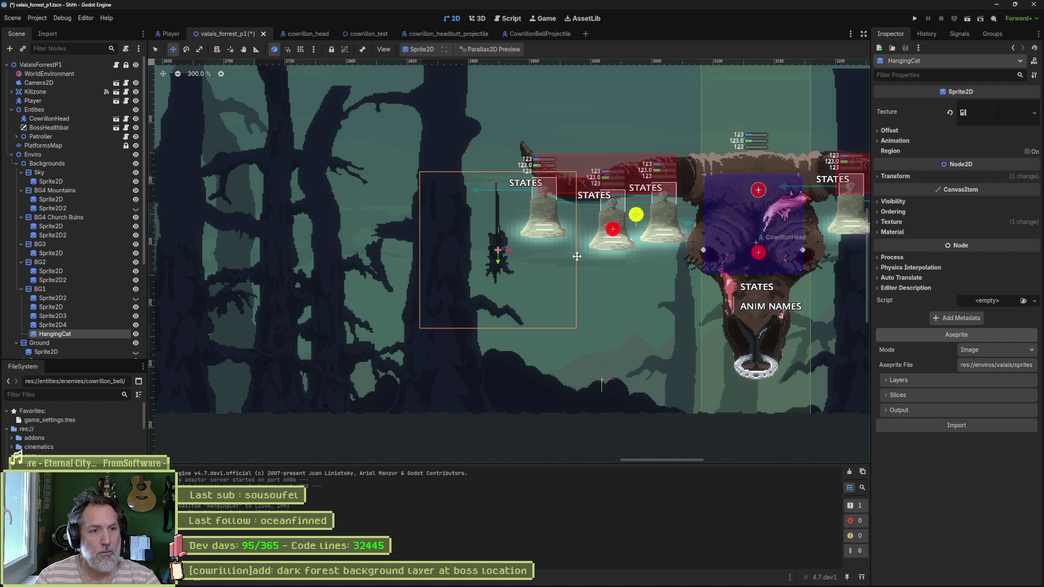
# Set HangingCat's Aseprite import Layer to cat, reimport, then switch to Aseprite.
pyautogui.click(968, 380)
pyautogui.click(1009, 396)
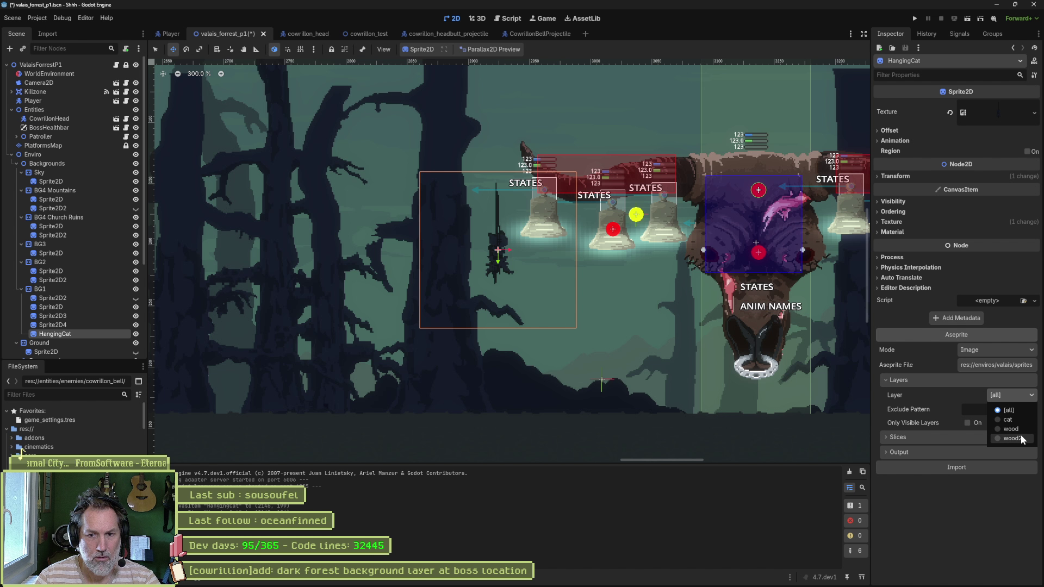
pyautogui.click(1008, 420)
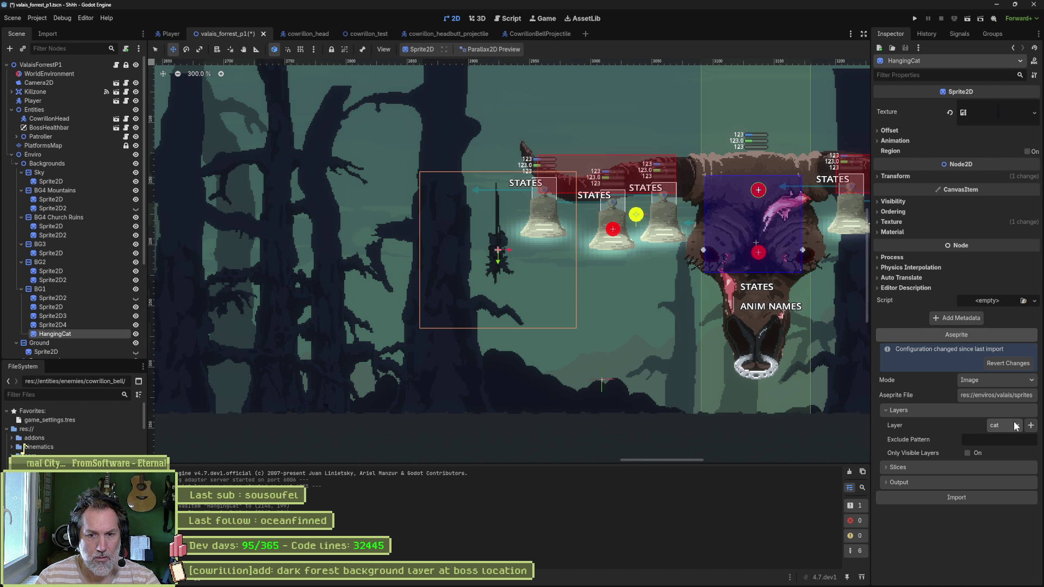
pyautogui.click(984, 497)
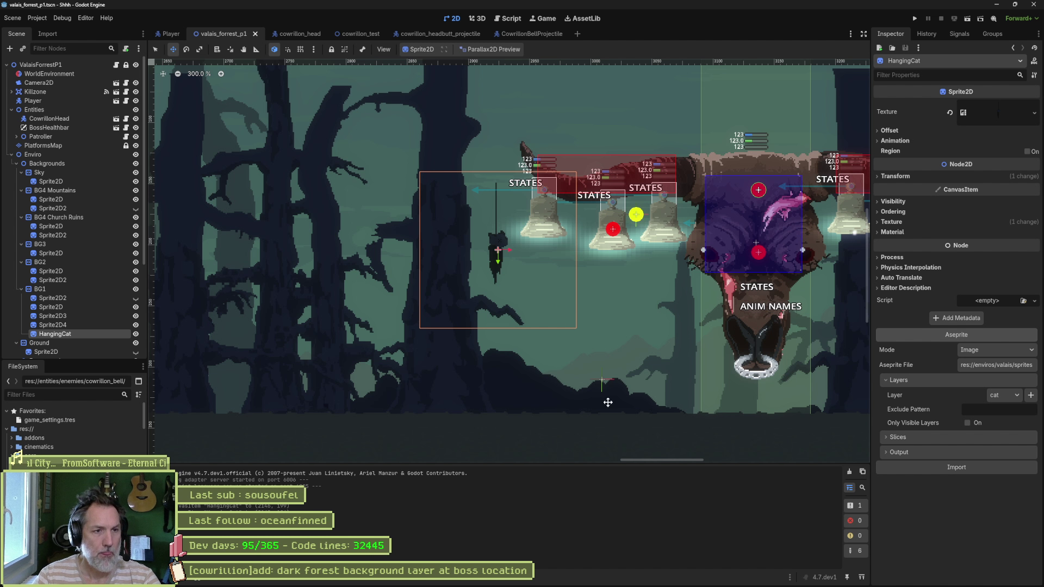
pyautogui.click(637, 581)
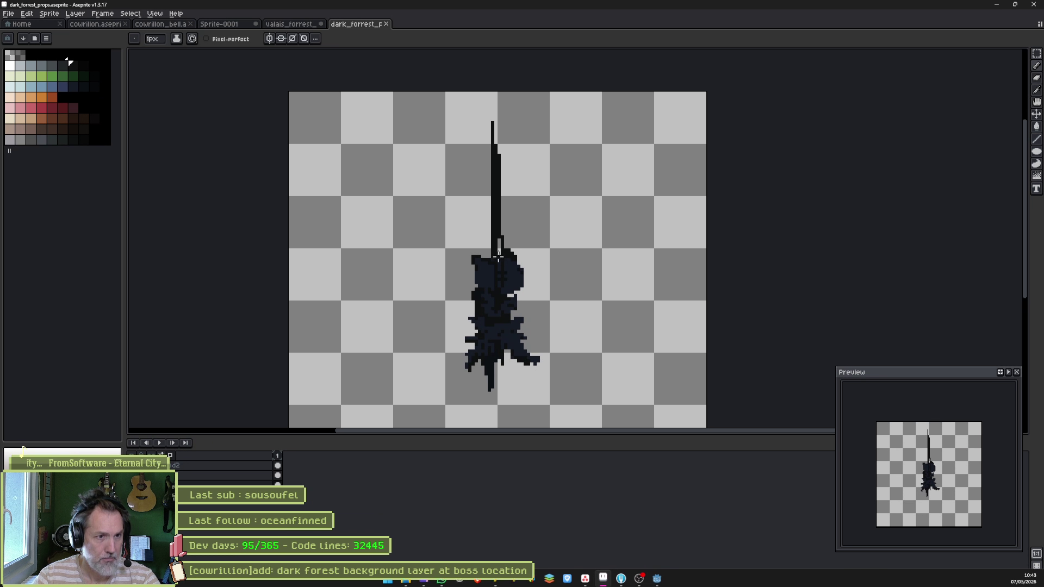
# In the valais_forrest panorama, paint a dark branch over the skull's left horn with an 8 px brush.
pyautogui.click(291, 25)
pyautogui.moveTo(328, 212)
pyautogui.mouseDown()
pyautogui.moveTo(414, 172)
pyautogui.moveTo(501, 230)
pyautogui.moveTo(294, 323)
pyautogui.mouseUp()
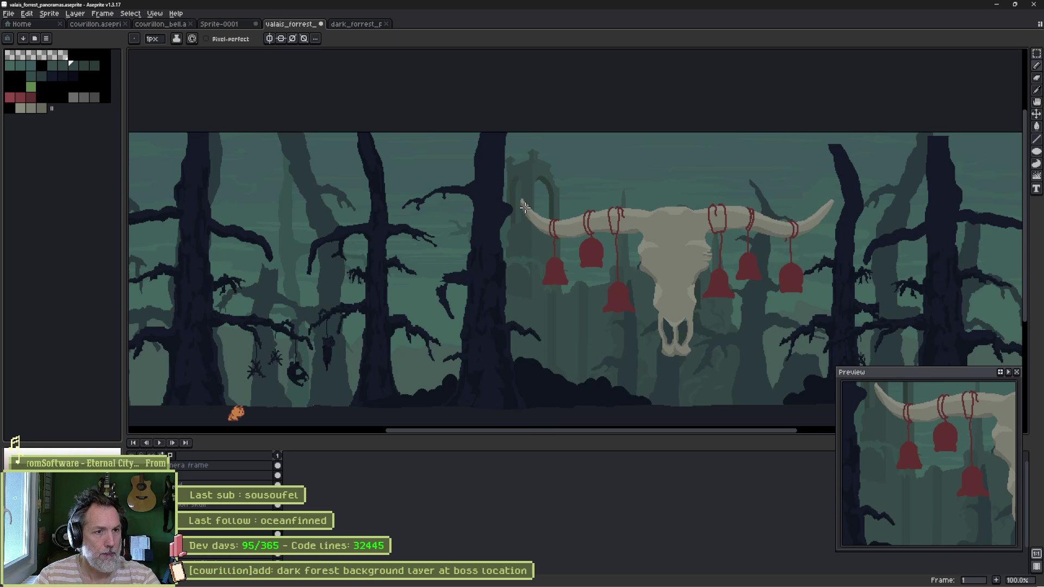
pyautogui.scroll(2, 478, 210)
pyautogui.keyDown('ctrl'); pyautogui.click(446, 216); pyautogui.keyUp('ctrl')
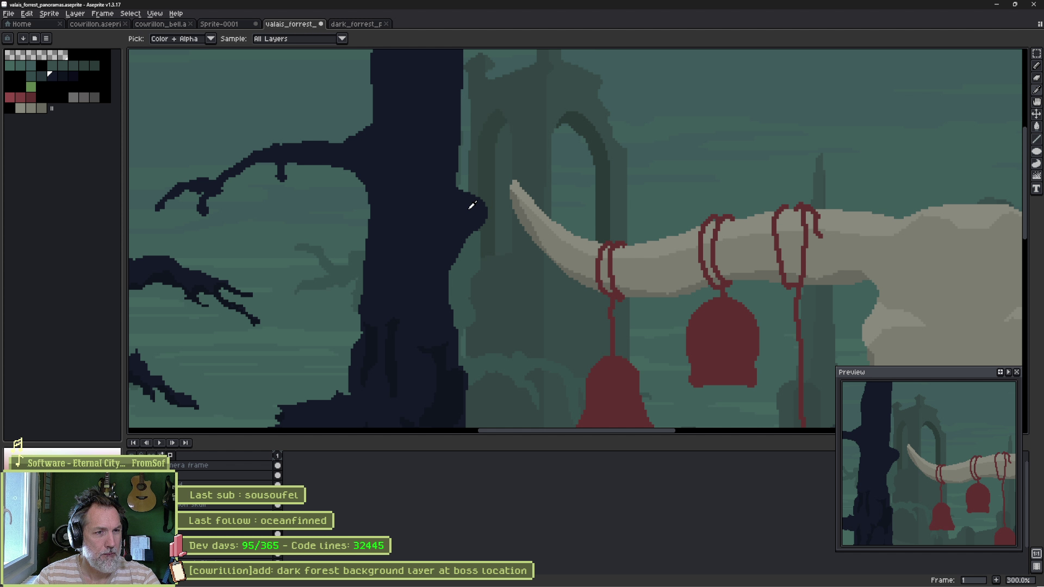
pyautogui.press('+')
pyautogui.press('+')
pyautogui.press('+')
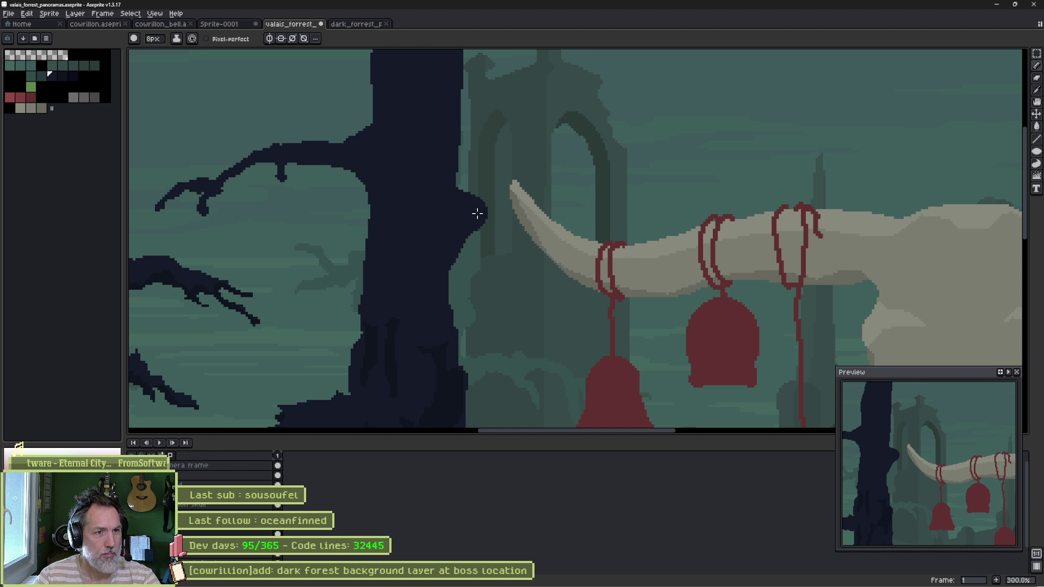
pyautogui.moveTo(477, 213)
pyautogui.mouseDown()
pyautogui.moveTo(503, 205)
pyautogui.moveTo(610, 219)
pyautogui.moveTo(570, 237)
pyautogui.mouseUp()
# Refine the branch with a dark picked colour, save the panorama, and return to Godot.
pyautogui.press('b')
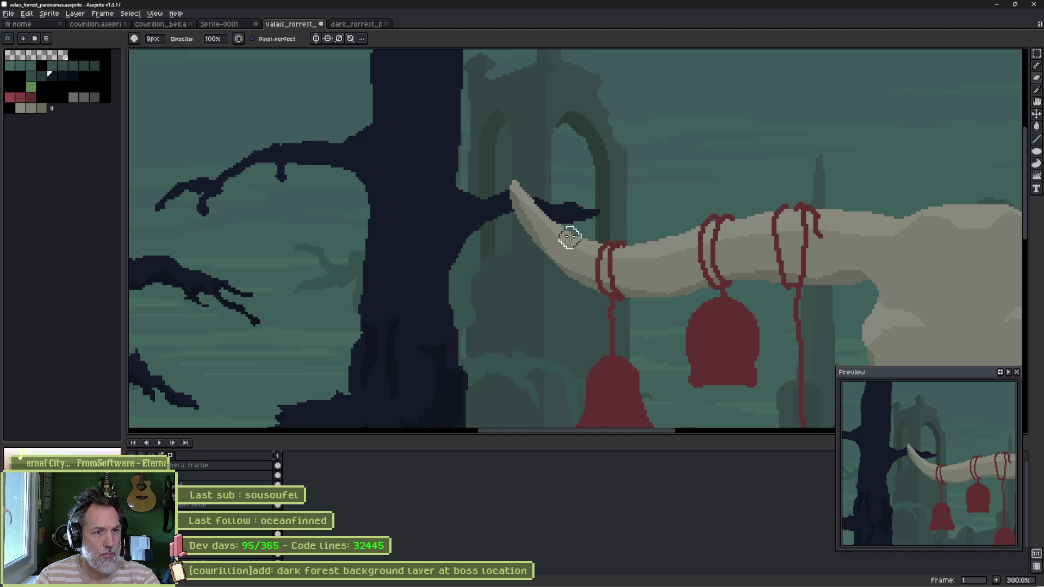
pyautogui.press('i')
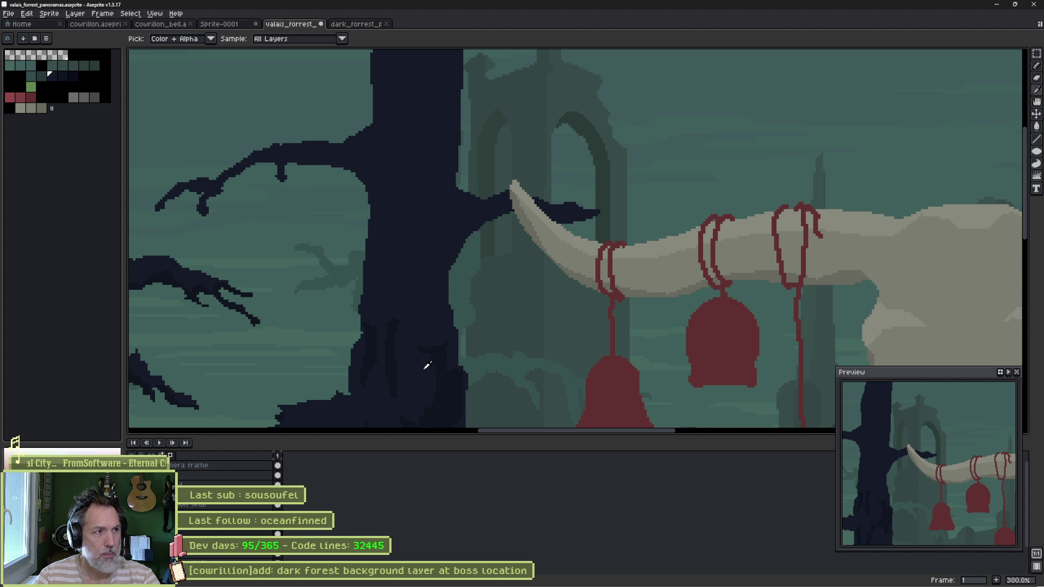
pyautogui.press('b')
pyautogui.click(63, 77)
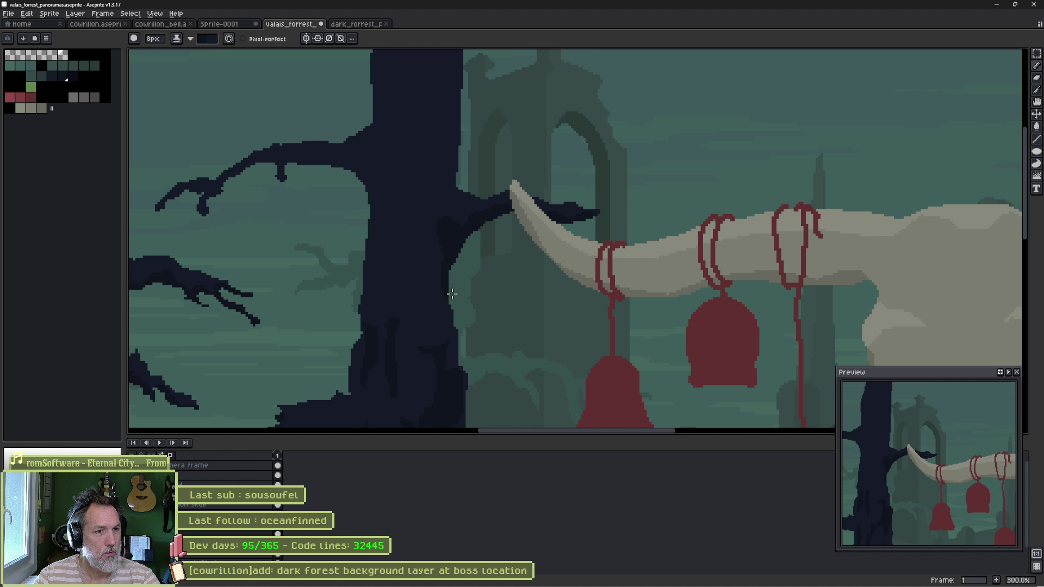
pyautogui.hotkey('ctrl', 's')
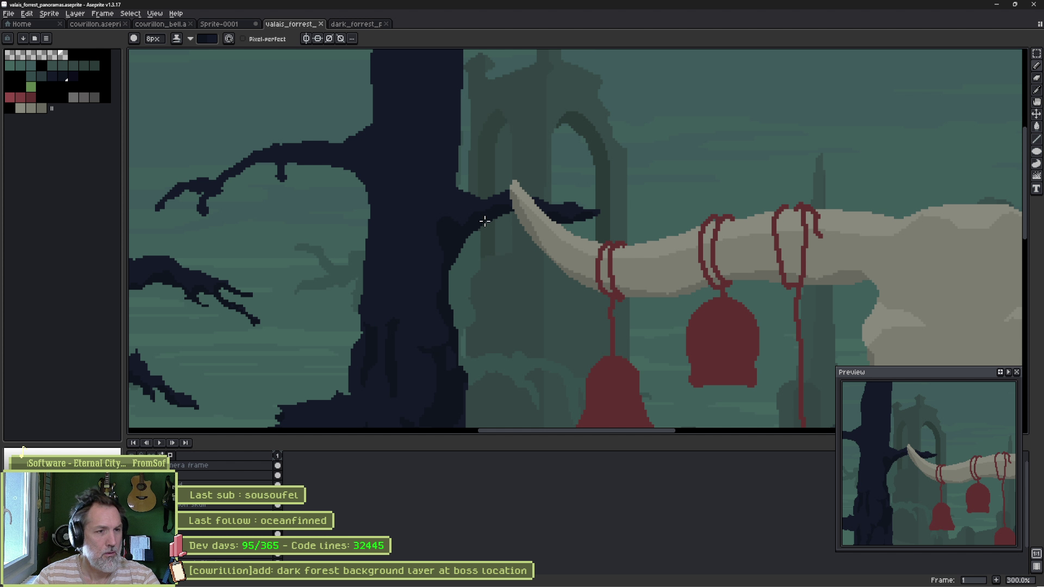
pyautogui.hotkey('alt', 'Tab')
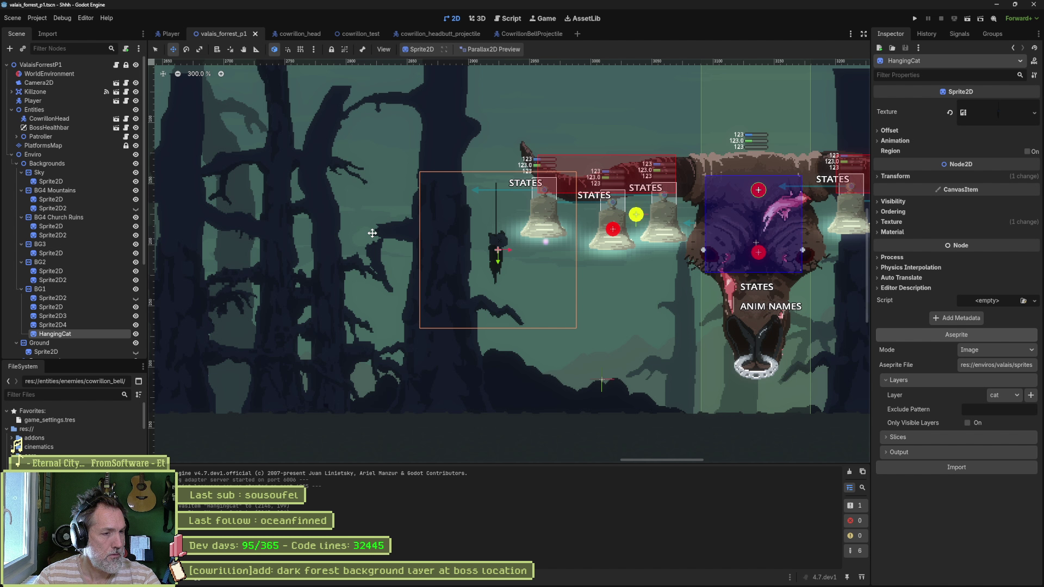
# Reimport the Sprite2D4 background layer so the new branch appears.
pyautogui.press('q')
pyautogui.click(323, 249)
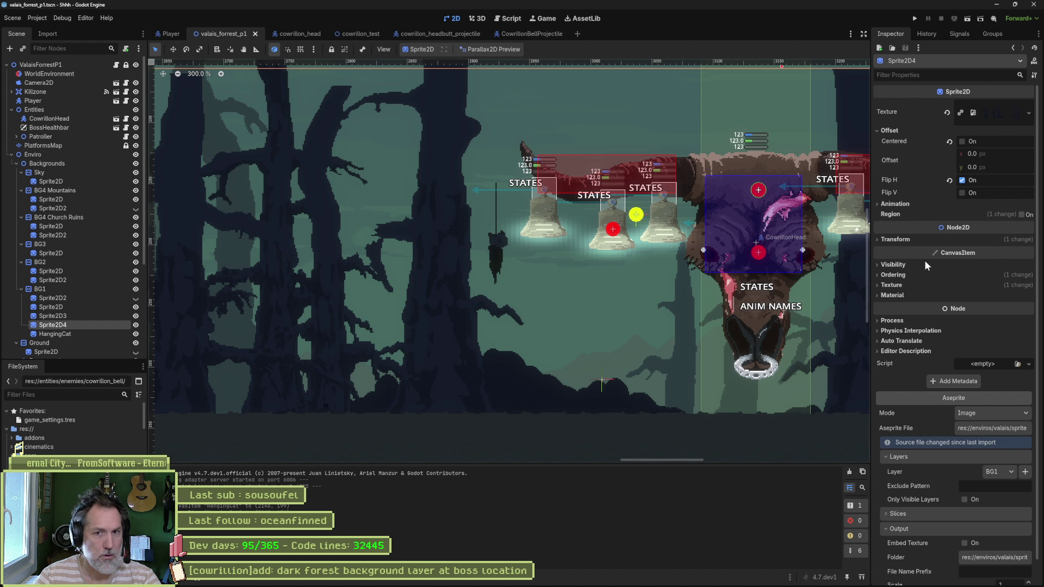
pyautogui.scroll(-1, 927, 265)
pyautogui.click(954, 575)
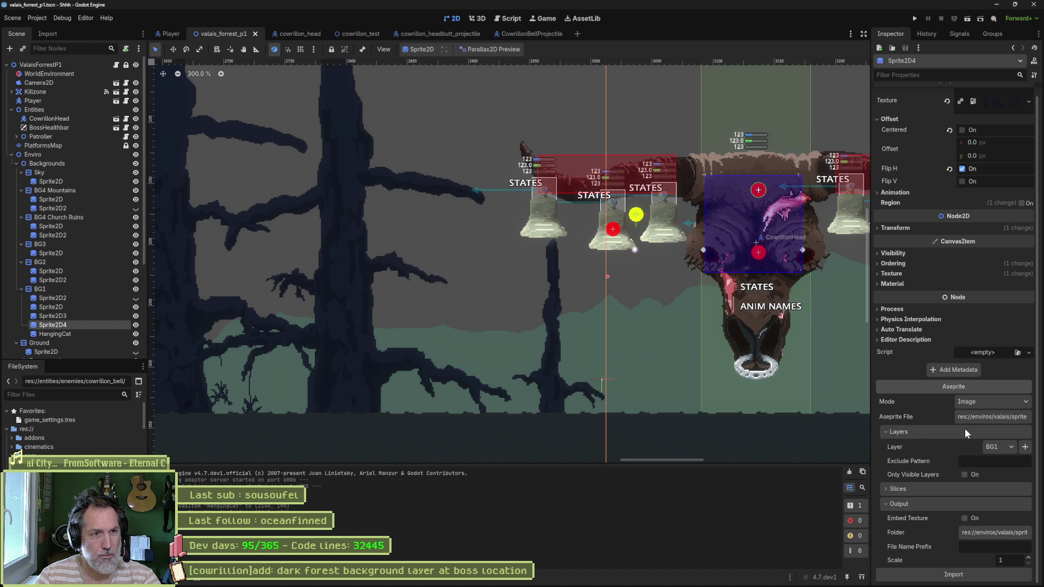
# Raise HangingCat to hang from the new branch and save the scene.
pyautogui.click(497, 249)
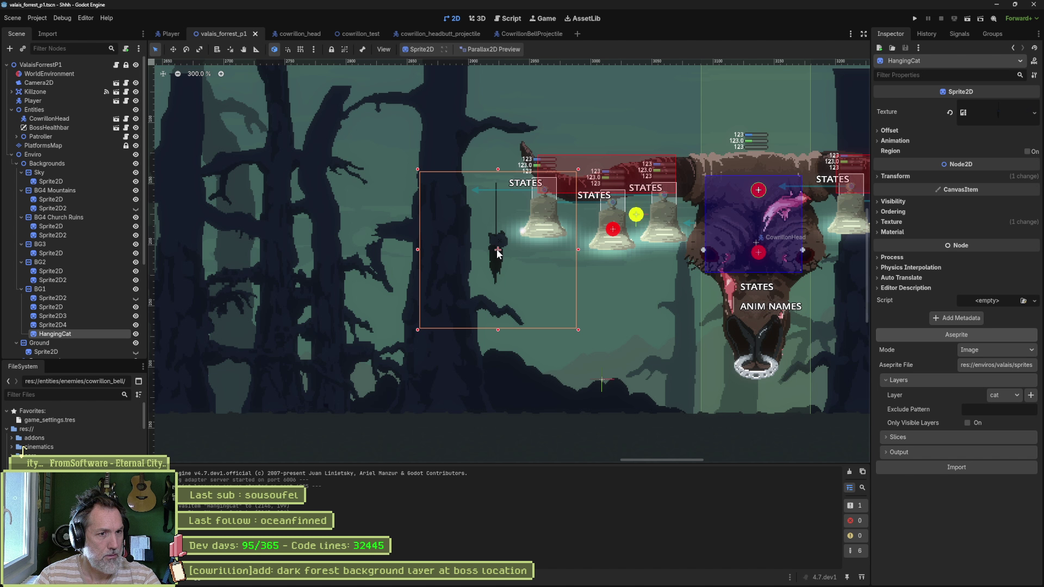
pyautogui.press('w')
pyautogui.moveTo(497, 249); pyautogui.dragTo(502, 201)
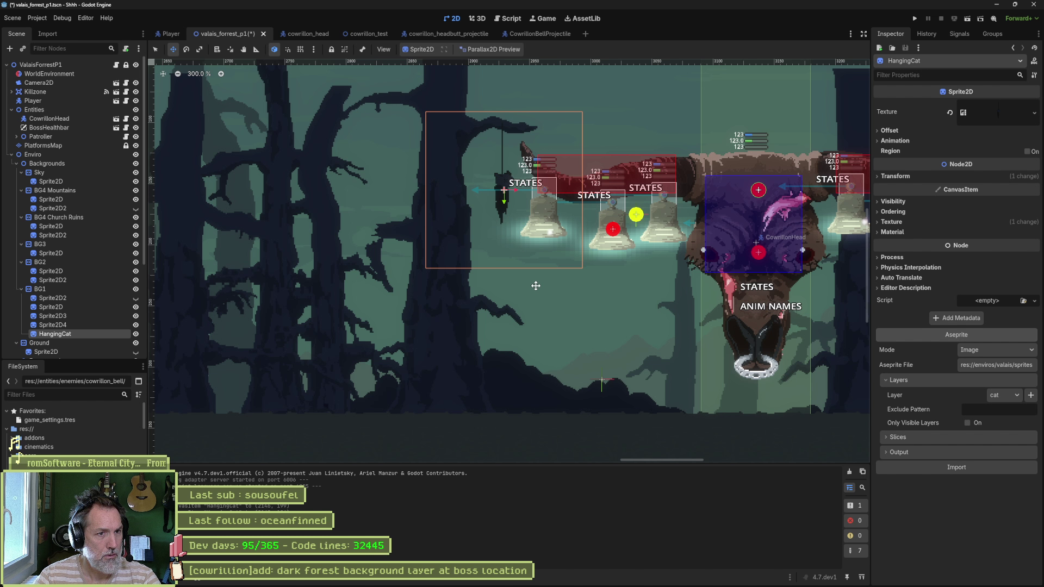
pyautogui.hotkey('ctrl', 'd')
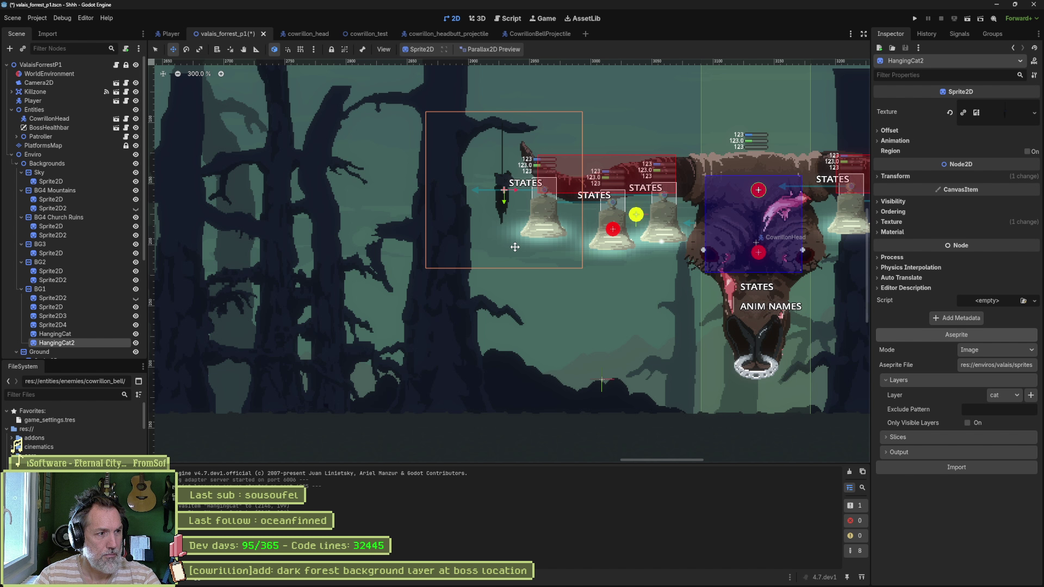
pyautogui.hotkey('ctrl', 'z')
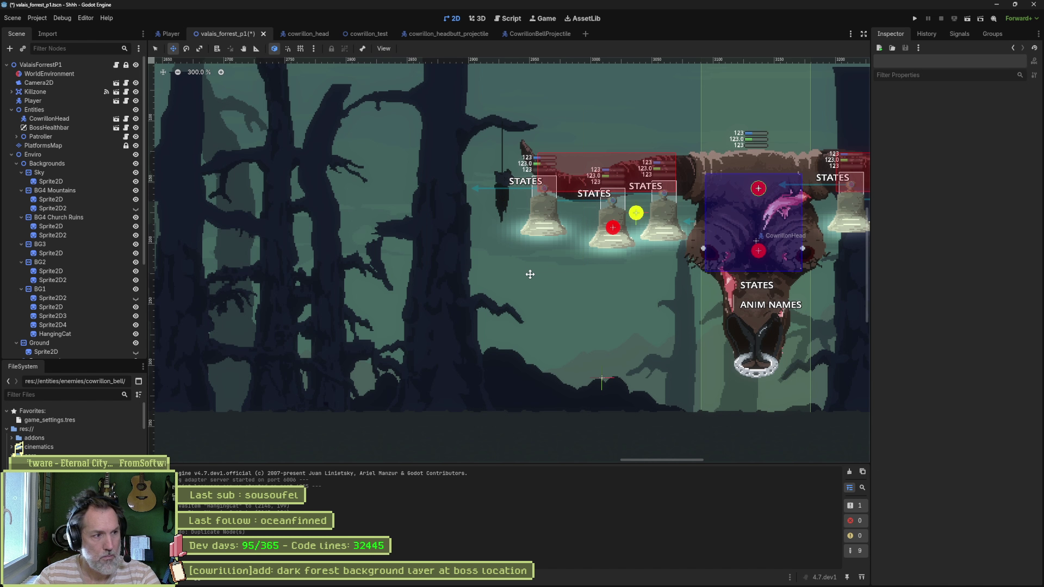
pyautogui.hotkey('ctrl', 's')
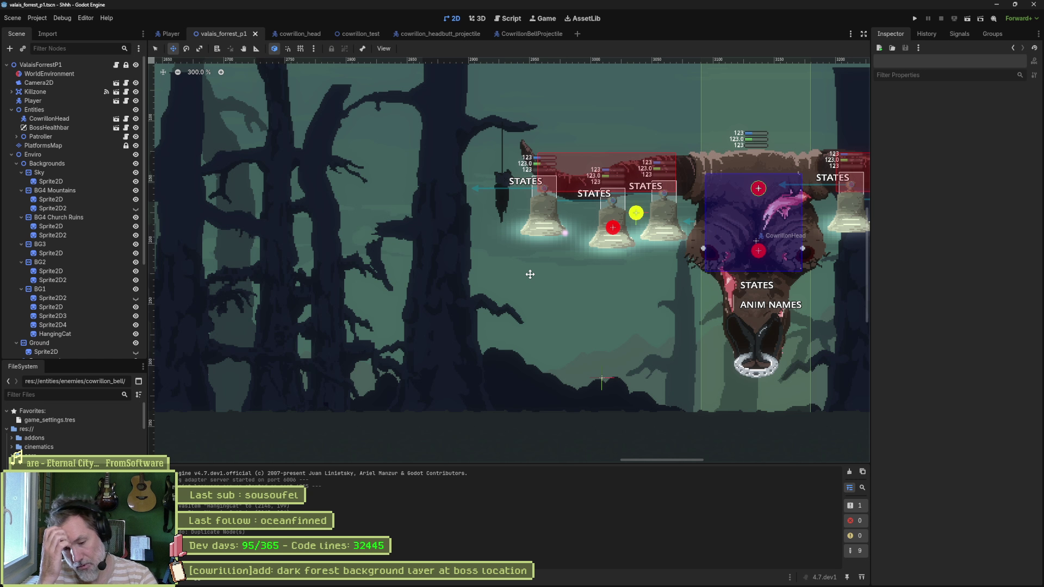
pyautogui.scroll(3, 493, 261)
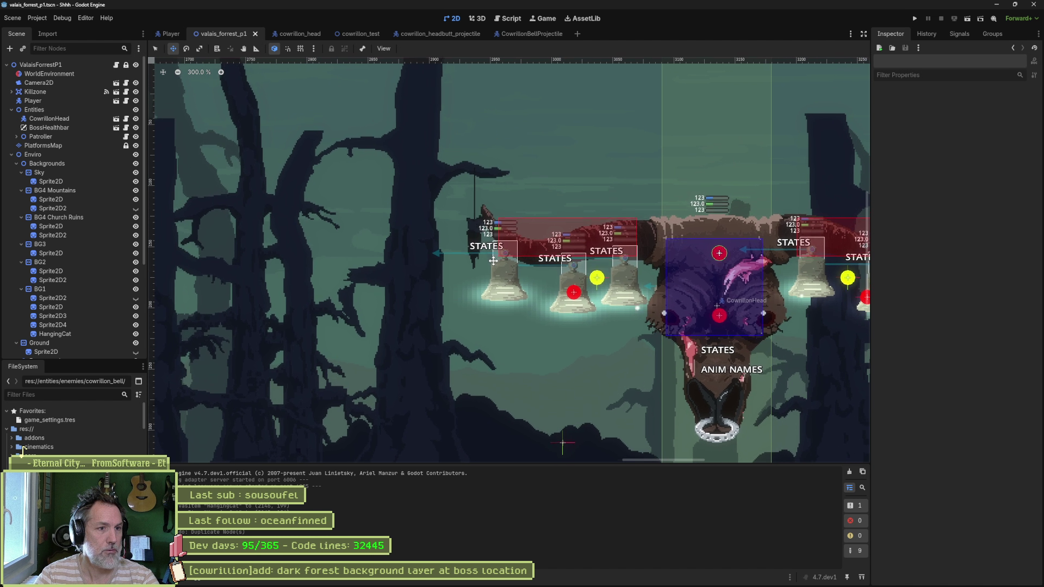
pyautogui.click(65, 333)
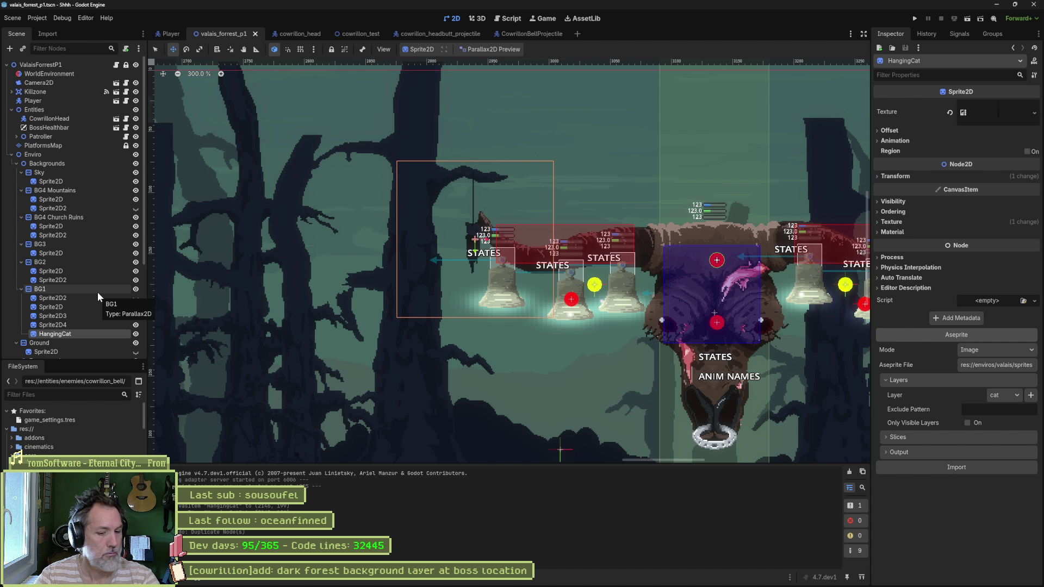
# Add an AnimationPlayer child node under HangingCat.
pyautogui.hotkey('ctrl', 'a')
pyautogui.write('animation')
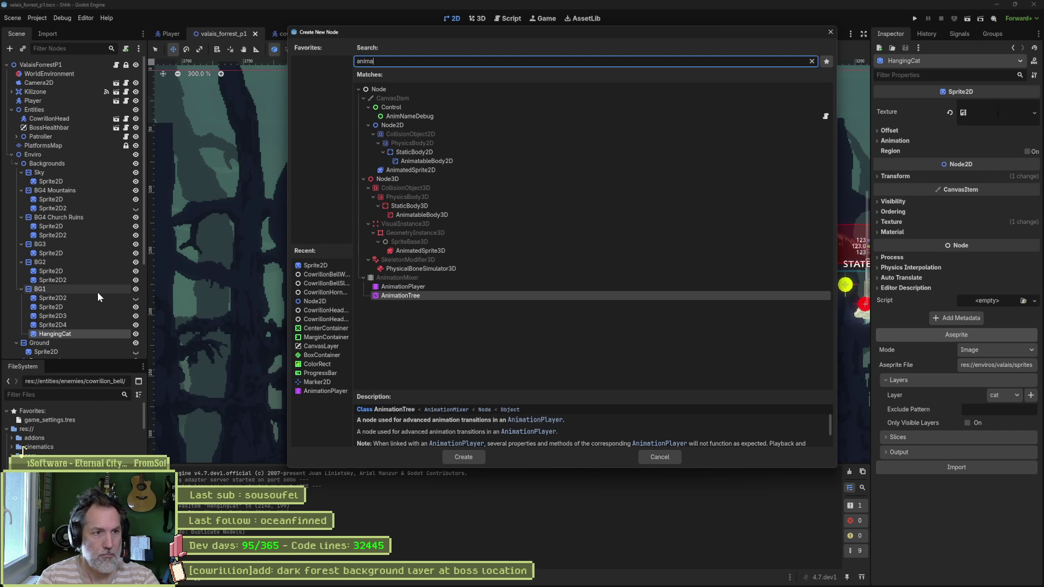
pyautogui.press('Up')
pyautogui.press('Return')
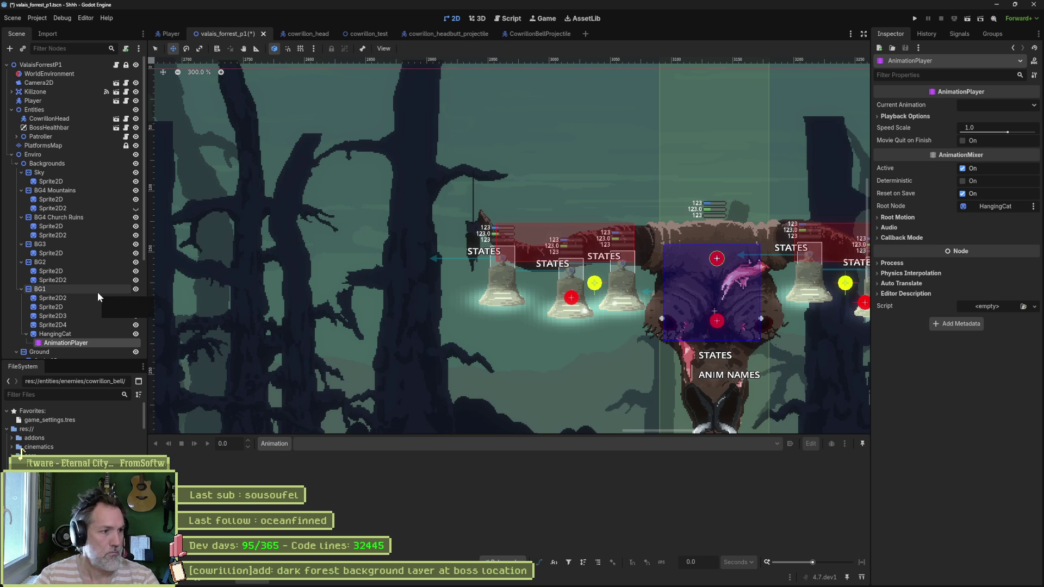
# Create a new animation named hanging_cat.
pyautogui.click(276, 445)
pyautogui.click(288, 460)
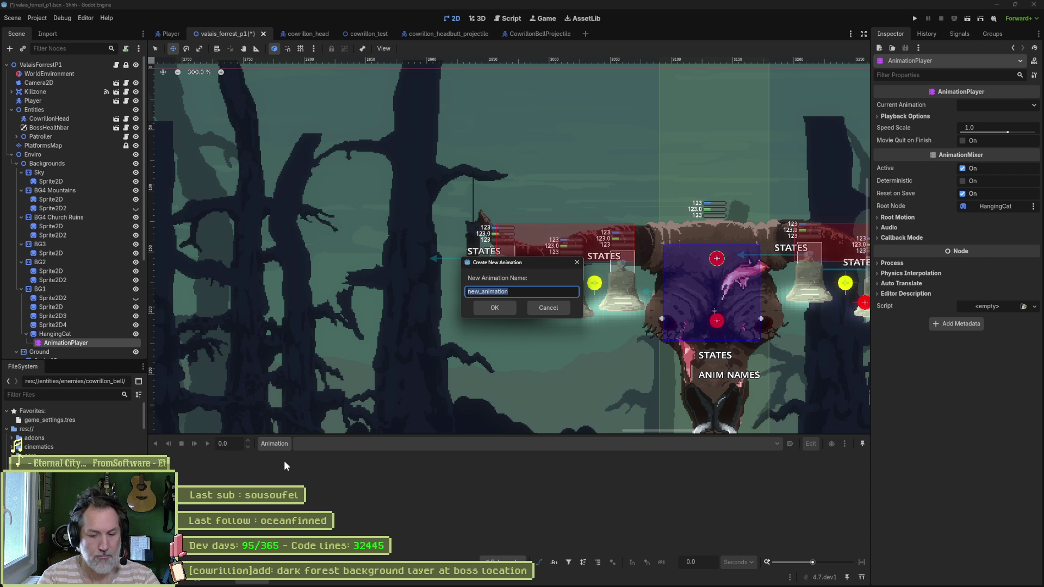
pyautogui.write('hanging_')
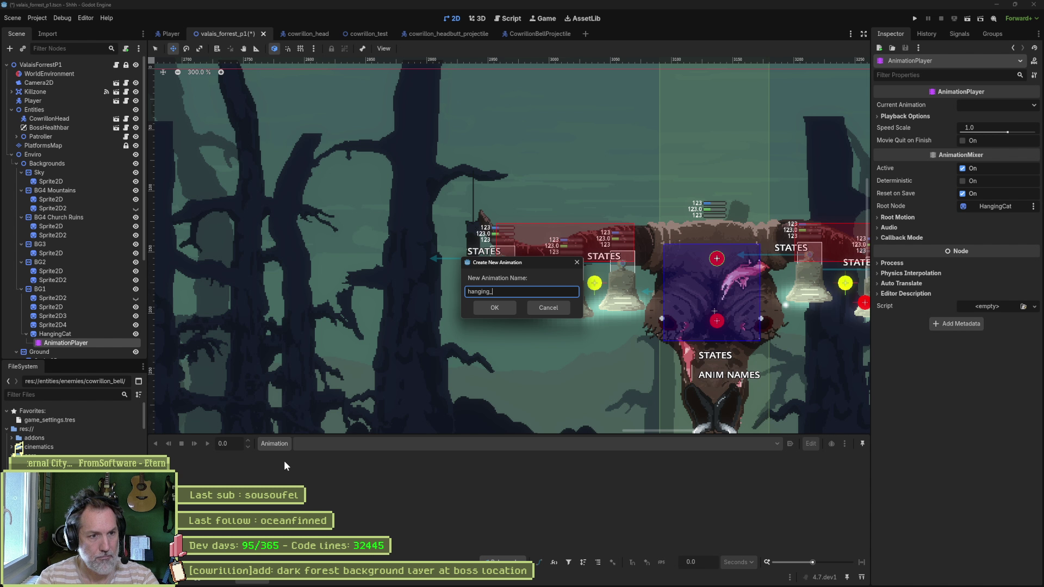
pyautogui.write('cat')
pyautogui.click(492, 307)
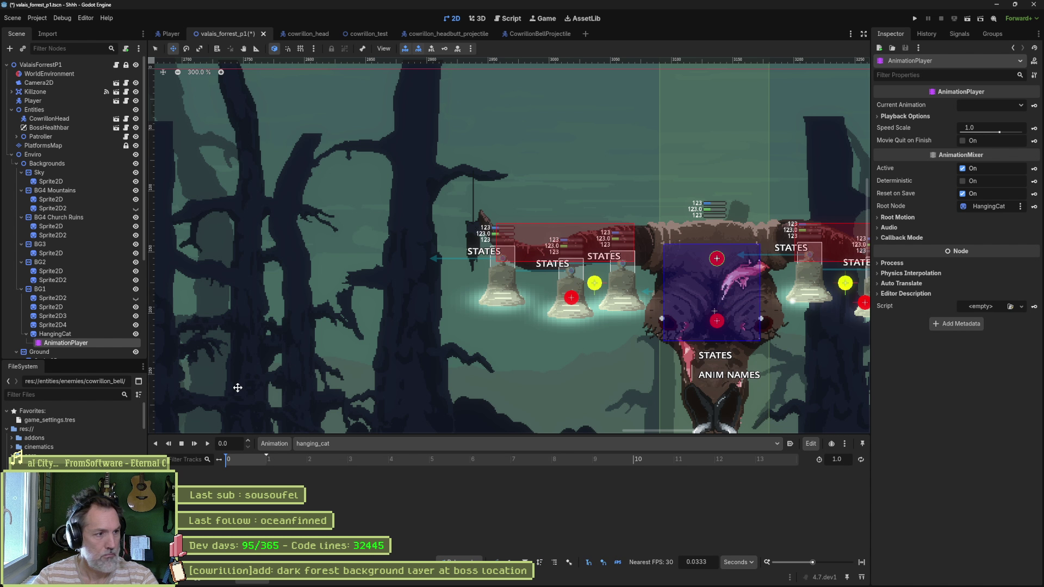
# Reselect HangingCat and switch to the Rotate and pivot editing modes.
pyautogui.click(81, 334)
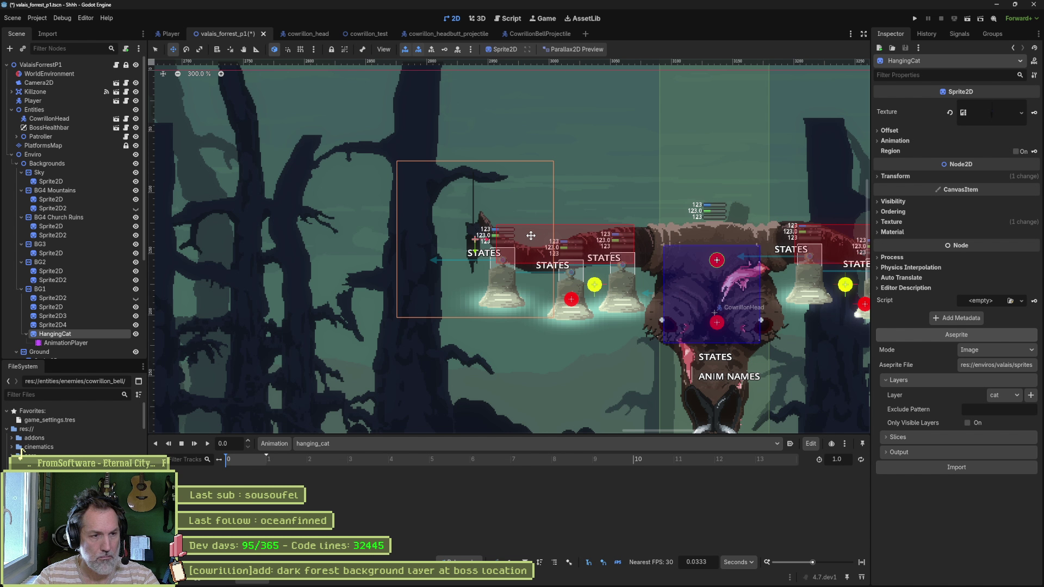
pyautogui.press('s')
pyautogui.press('e')
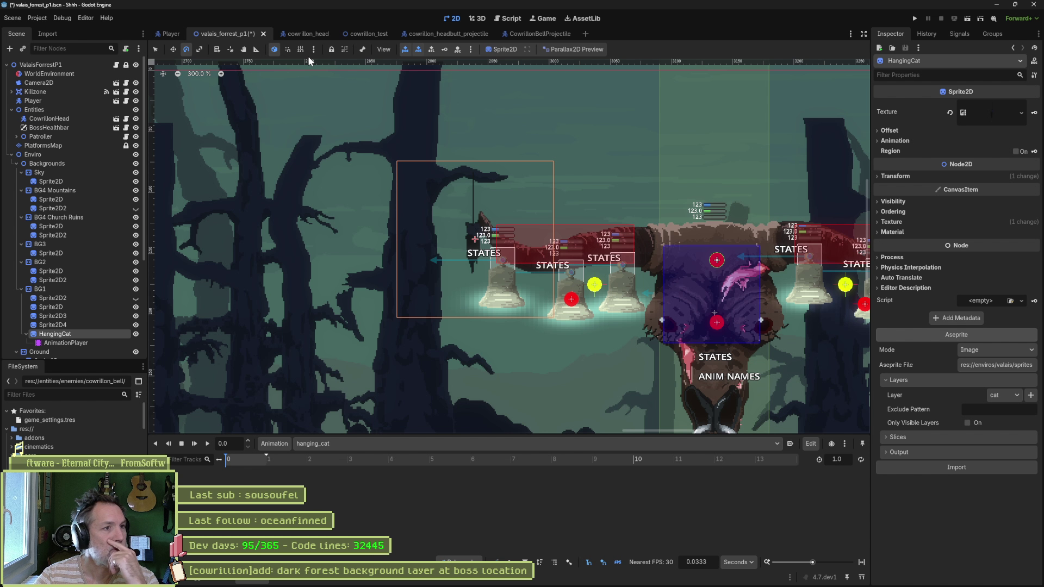
pyautogui.click(230, 50)
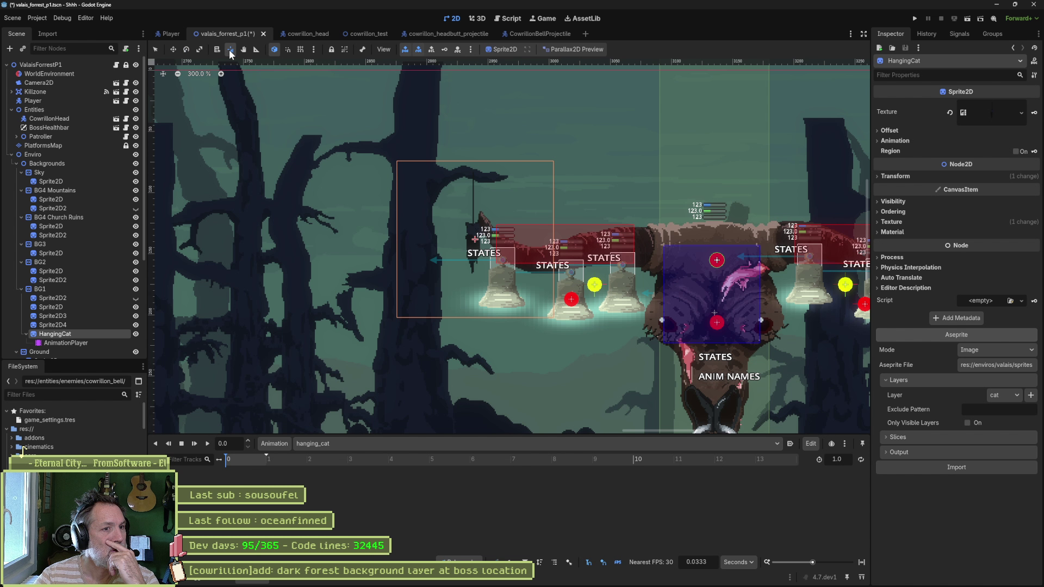
# Move HangingCat's pivot point to the top of its rope.
pyautogui.moveTo(476, 239); pyautogui.dragTo(474, 225)
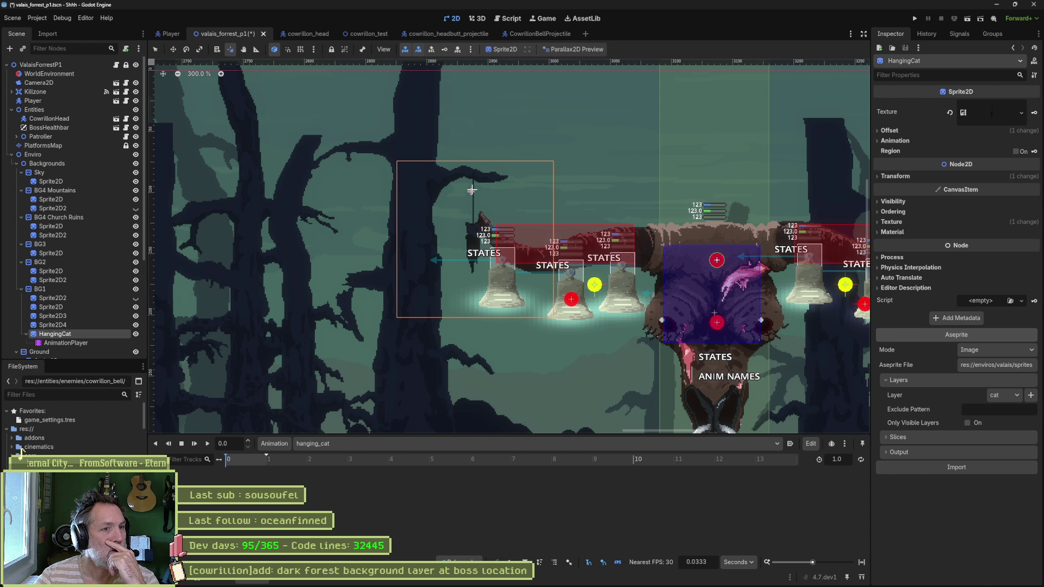
pyautogui.moveTo(471, 190); pyautogui.dragTo(473, 178)
pyautogui.scroll(3, 477, 177)
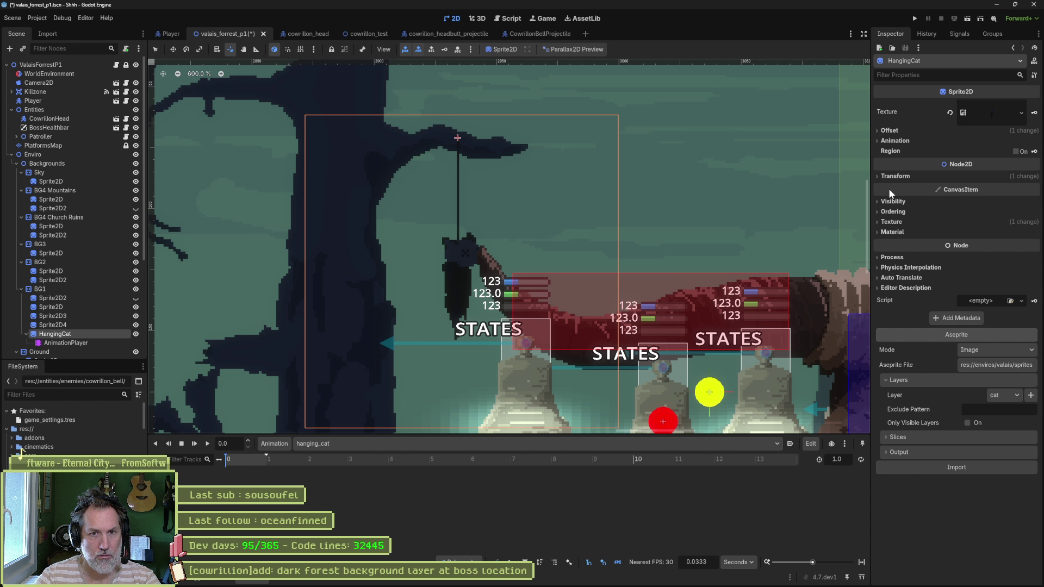
# Create a rotation track for HangingCat and tilt the cat to about 3 degrees.
pyautogui.click(895, 176)
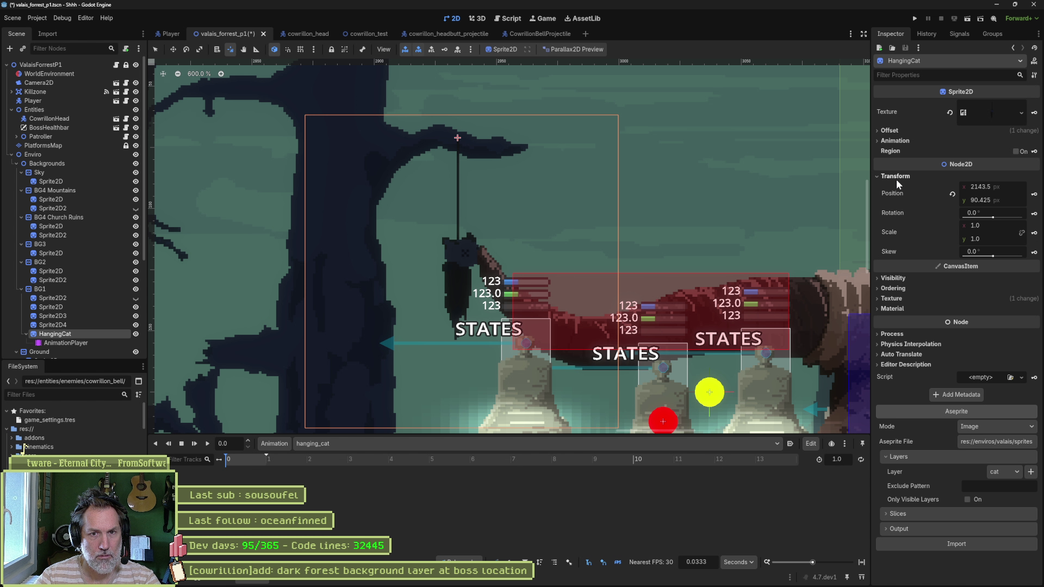
pyautogui.click(1034, 213)
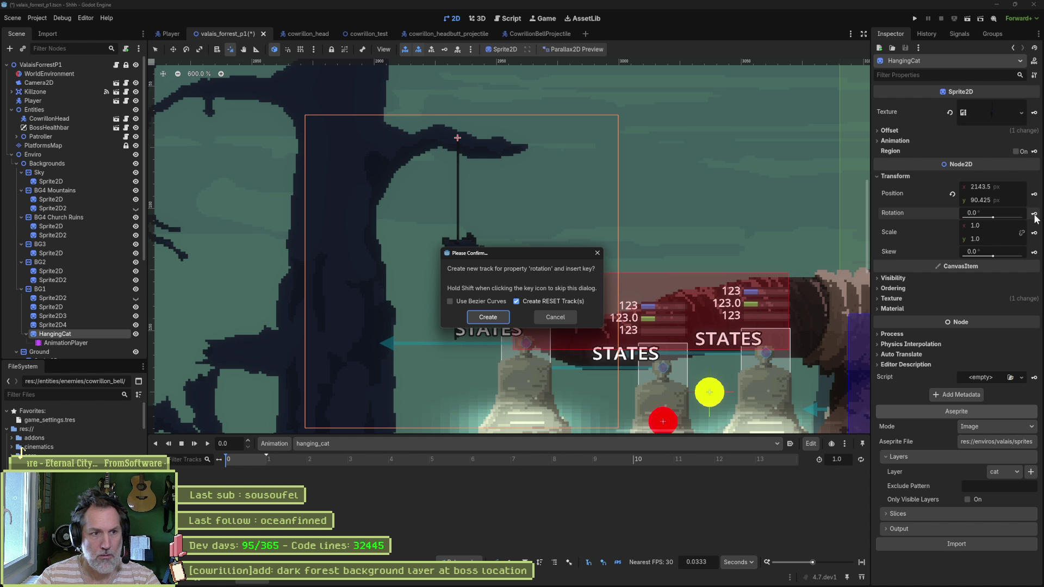
pyautogui.click(488, 317)
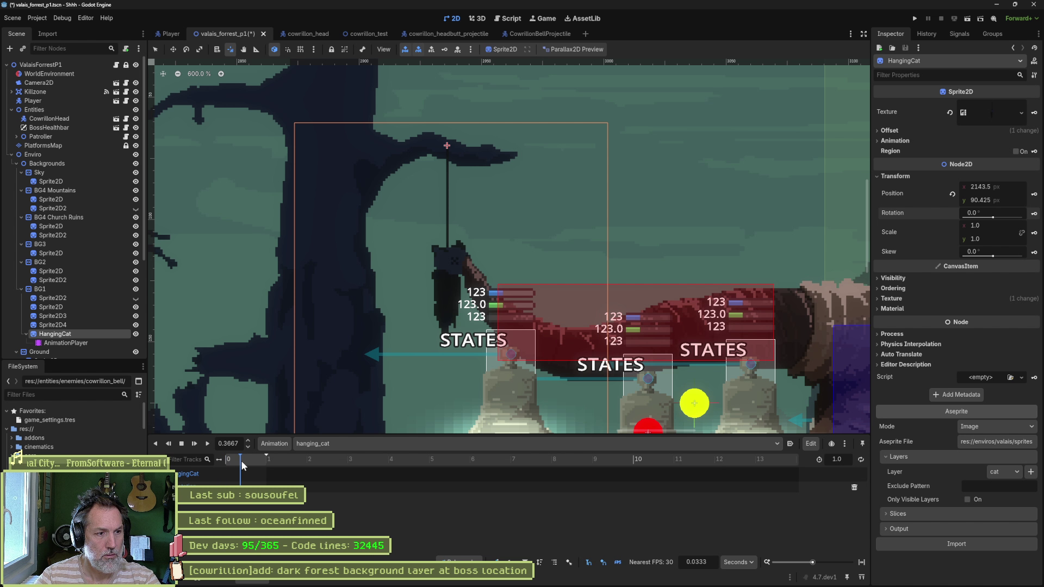
pyautogui.click(269, 462)
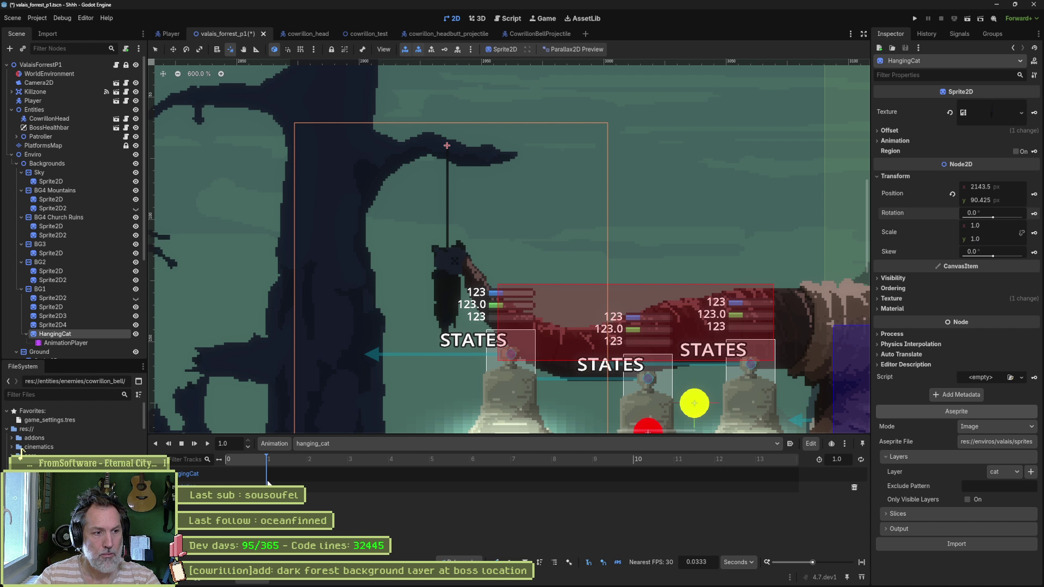
pyautogui.click(246, 460)
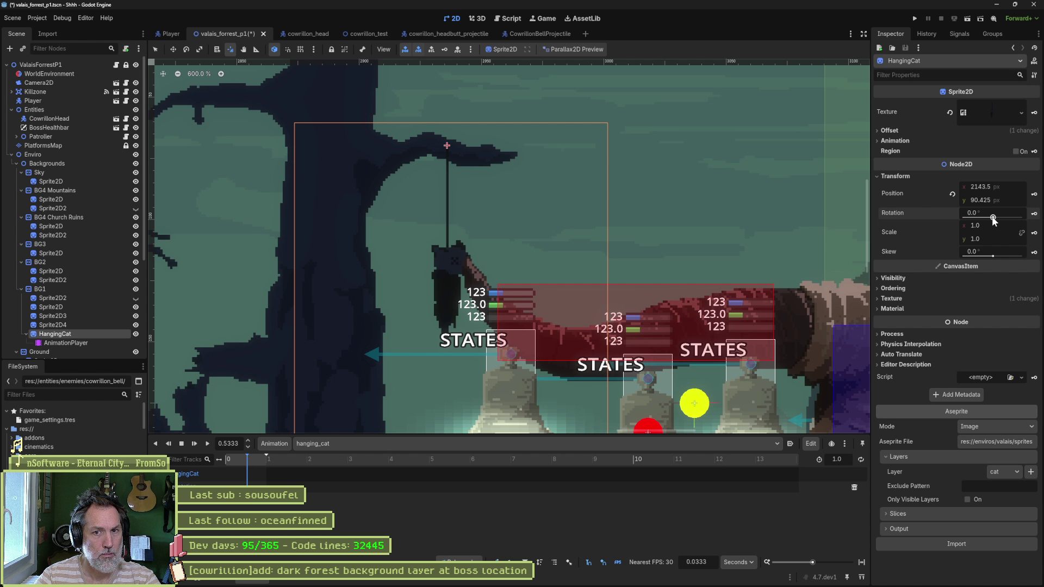
pyautogui.moveTo(993, 217); pyautogui.dragTo(994, 218)
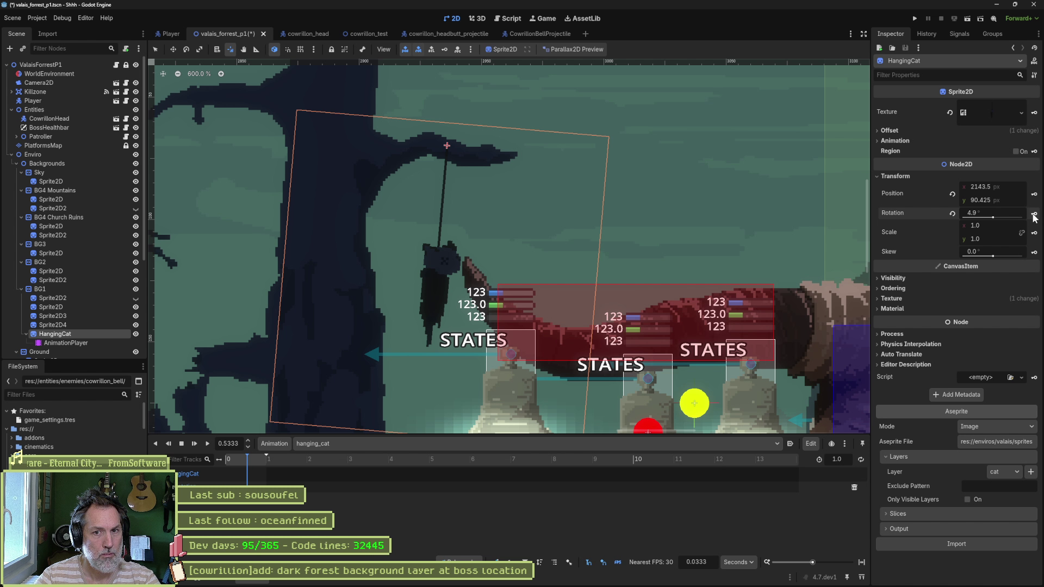
pyautogui.moveTo(1018, 218); pyautogui.dragTo(1017, 218)
pyautogui.write('3')
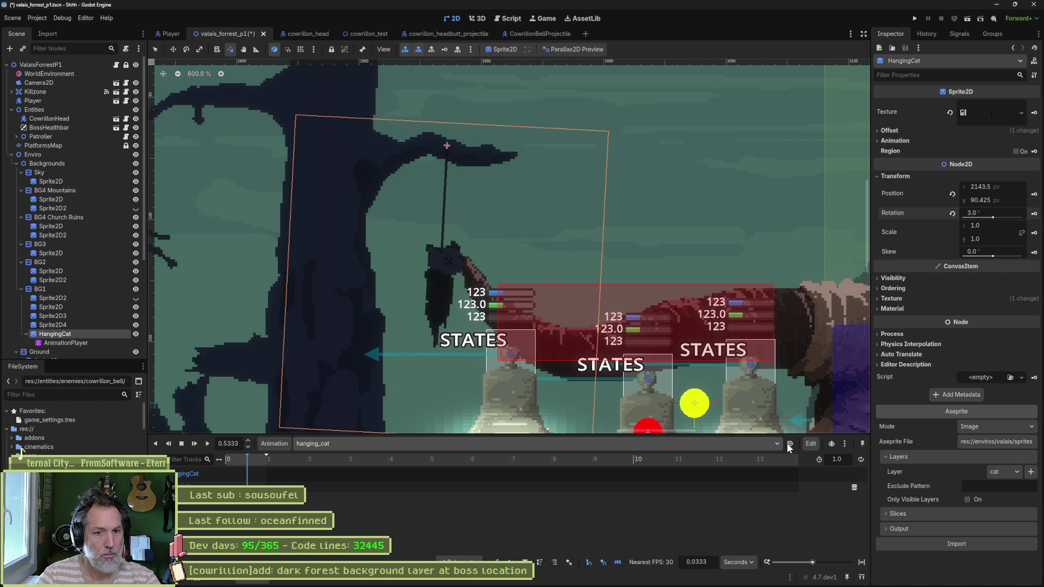
# Set the hanging_cat animation length to 2 seconds and fit the timeline in view.
pyautogui.click(842, 461)
pyautogui.write('2')
pyautogui.press('Return')
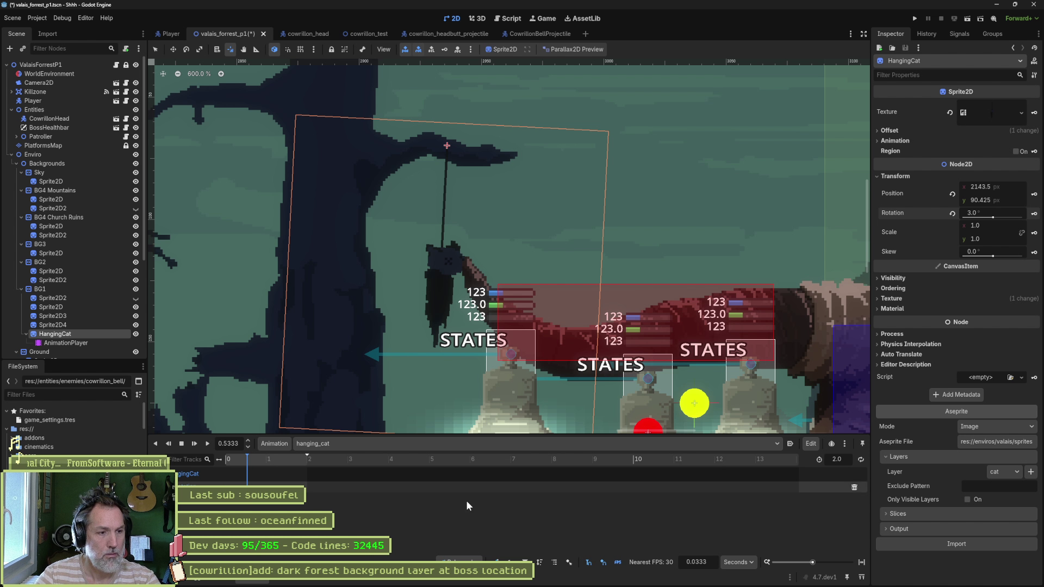
pyautogui.click(862, 562)
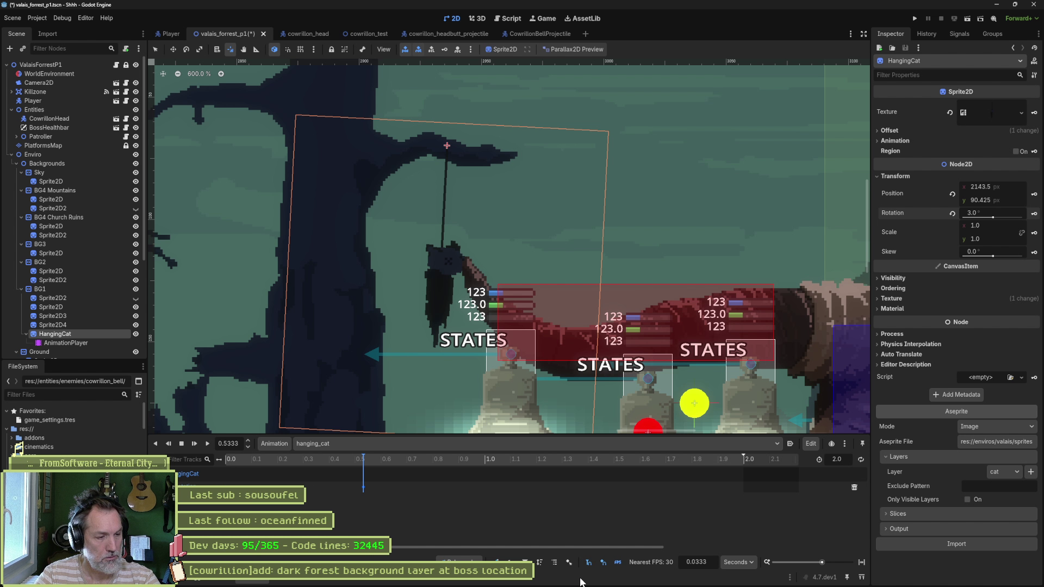
# Key HangingCat's rotation at 3° at 0 s and -3° at 1.0 s.
pyautogui.click(223, 461)
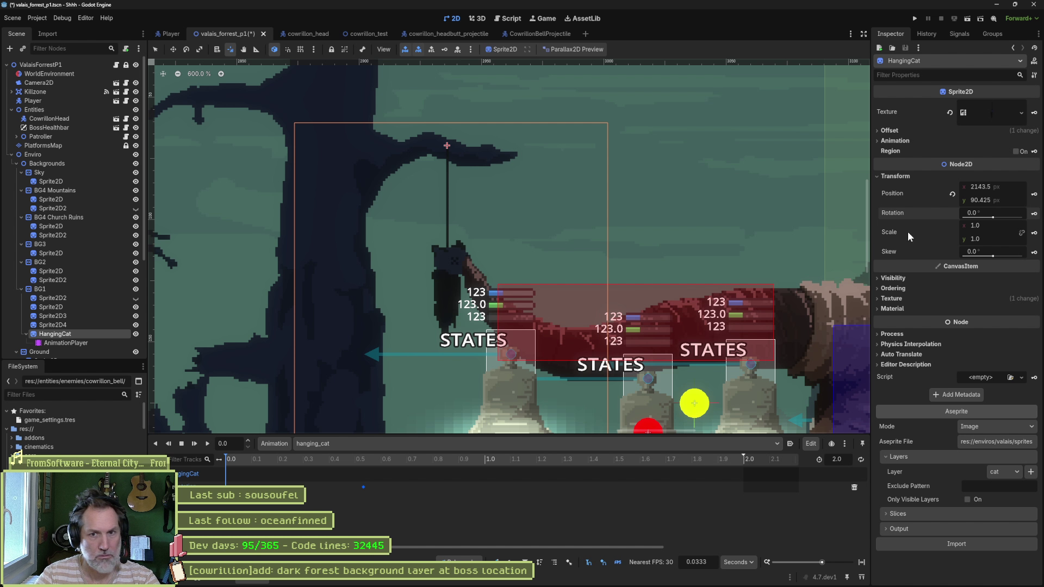
pyautogui.click(1002, 213)
pyautogui.write('3')
pyautogui.press('Return')
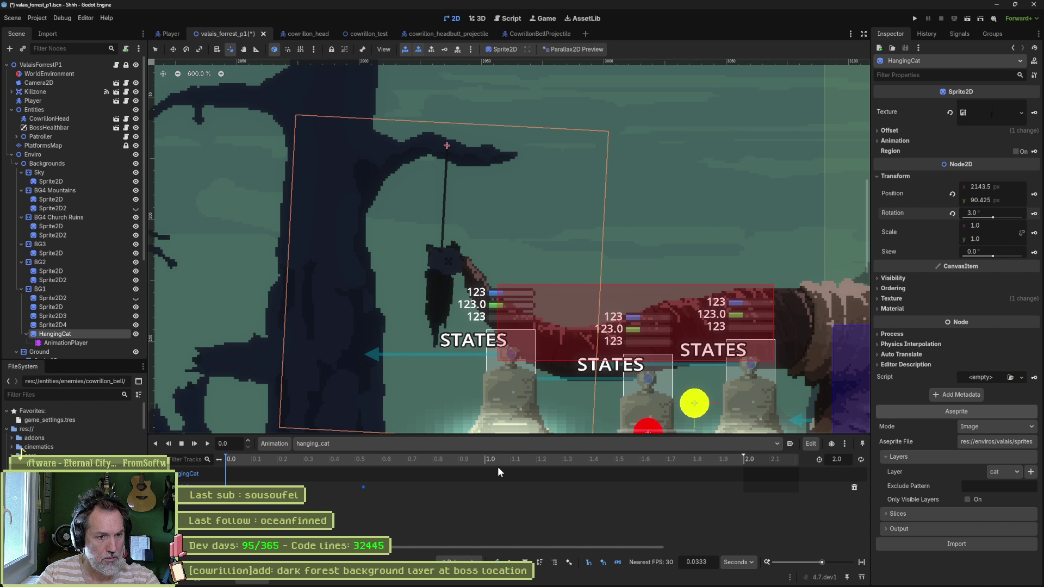
pyautogui.click(484, 459)
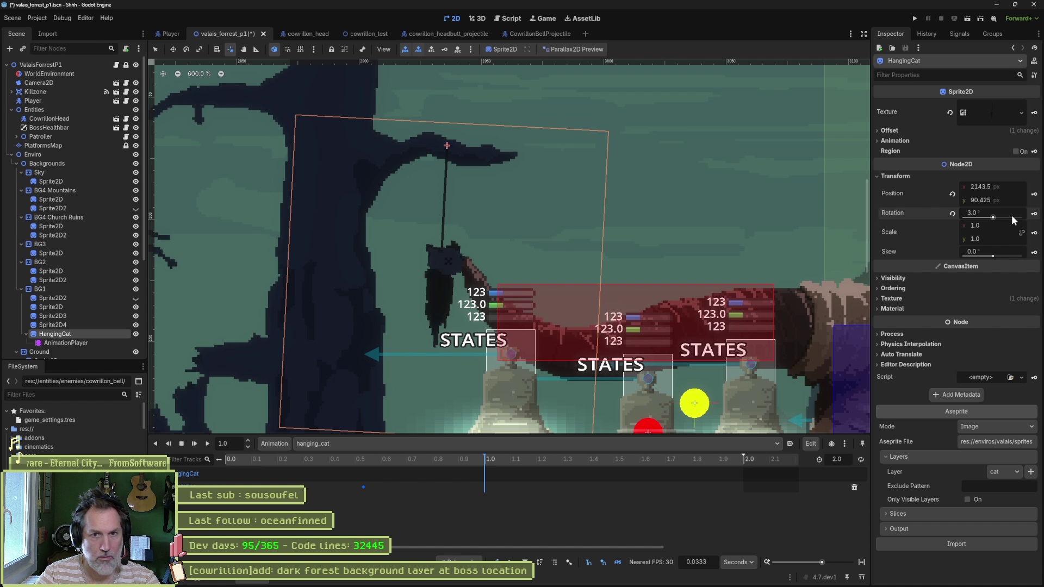
pyautogui.click(1015, 213)
pyautogui.write('-')
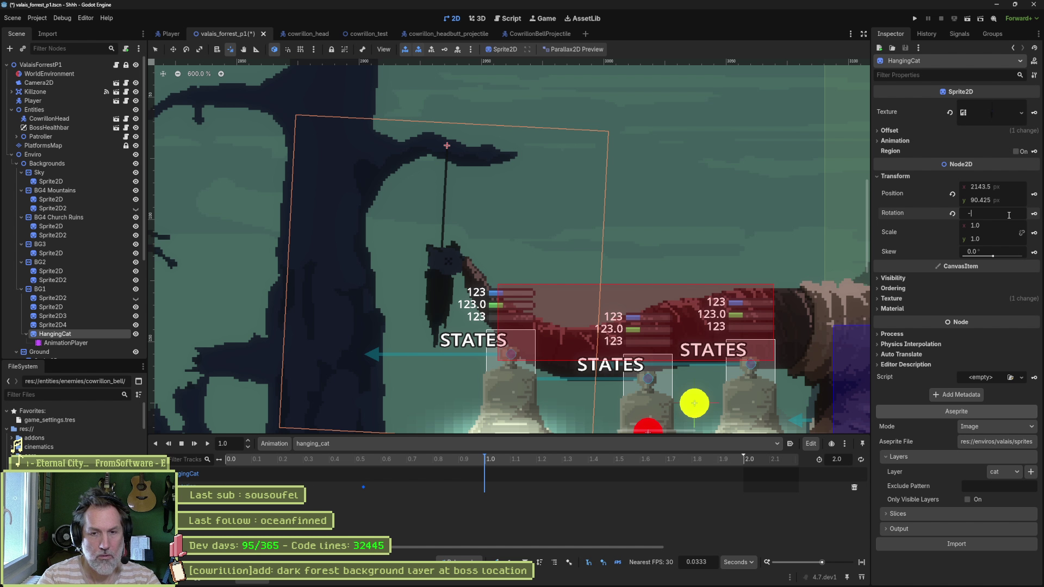
pyautogui.write('3')
pyautogui.press('Return')
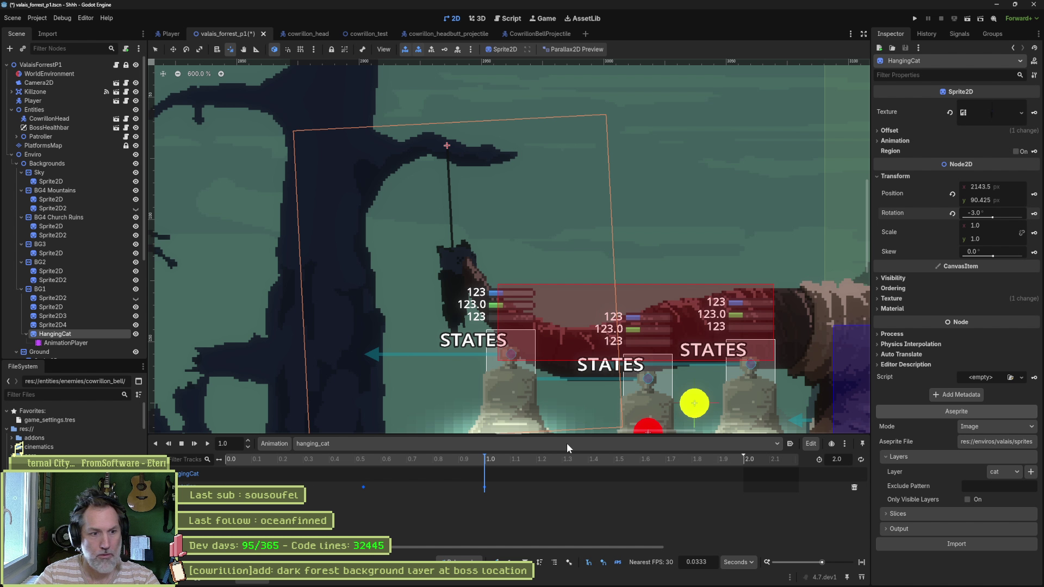
pyautogui.click(377, 498)
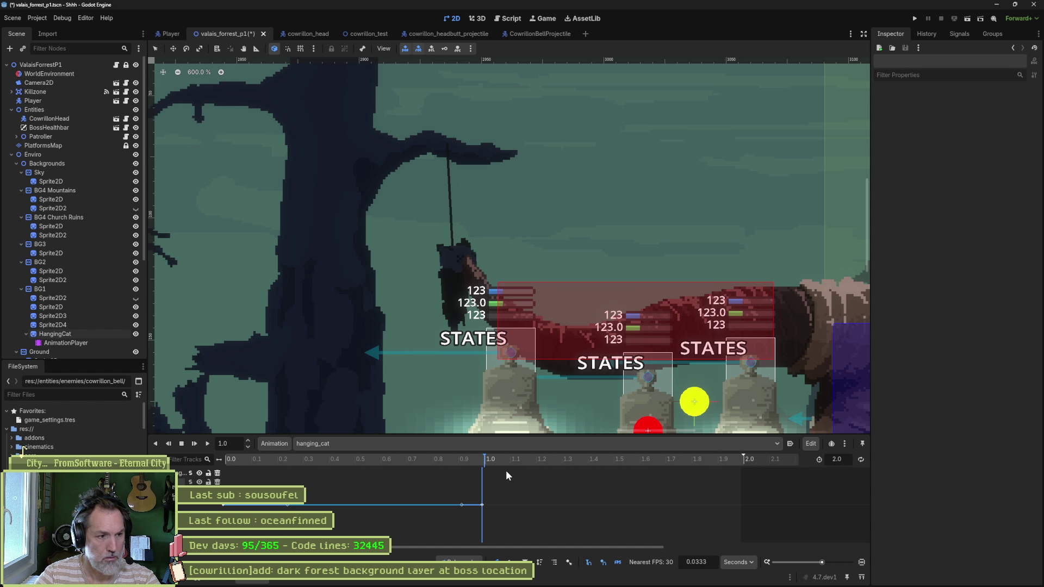
# Preview the swing and give the end keyframe Linear, then Balanced, handles.
pyautogui.press('a')
pyautogui.press('s')
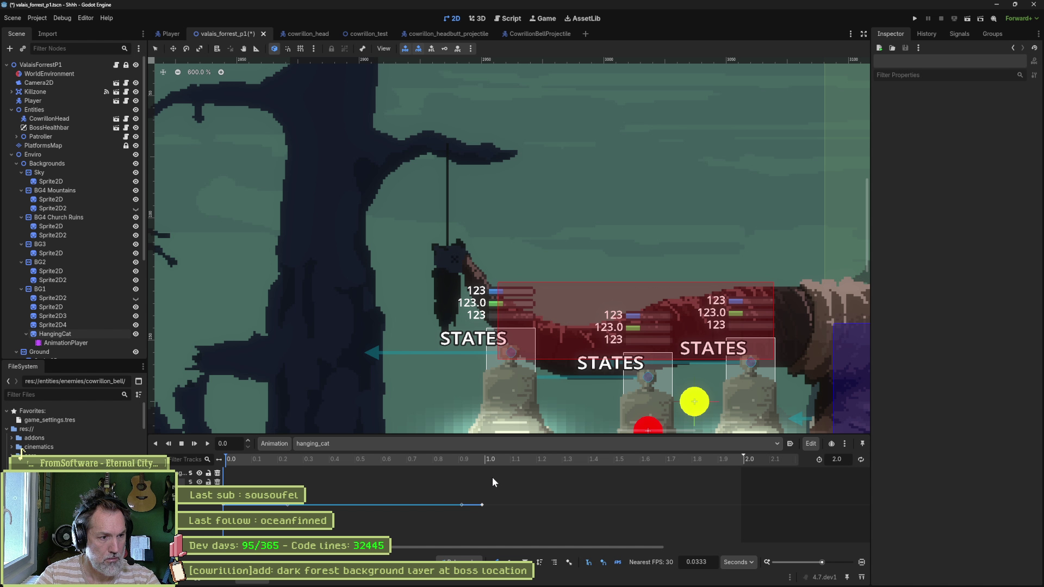
pyautogui.press('f')
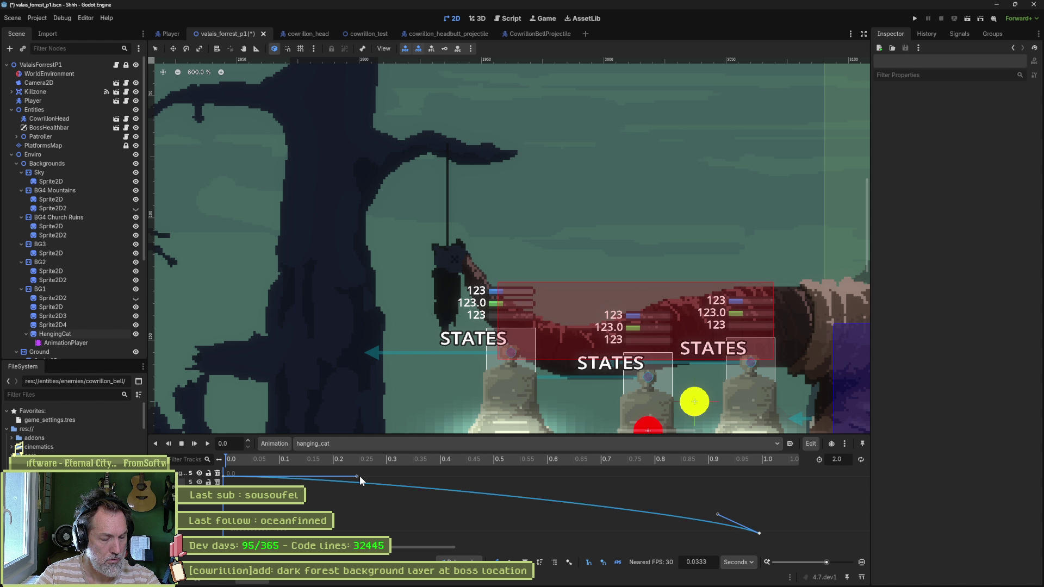
pyautogui.click(760, 533)
pyautogui.rightClick(760, 534)
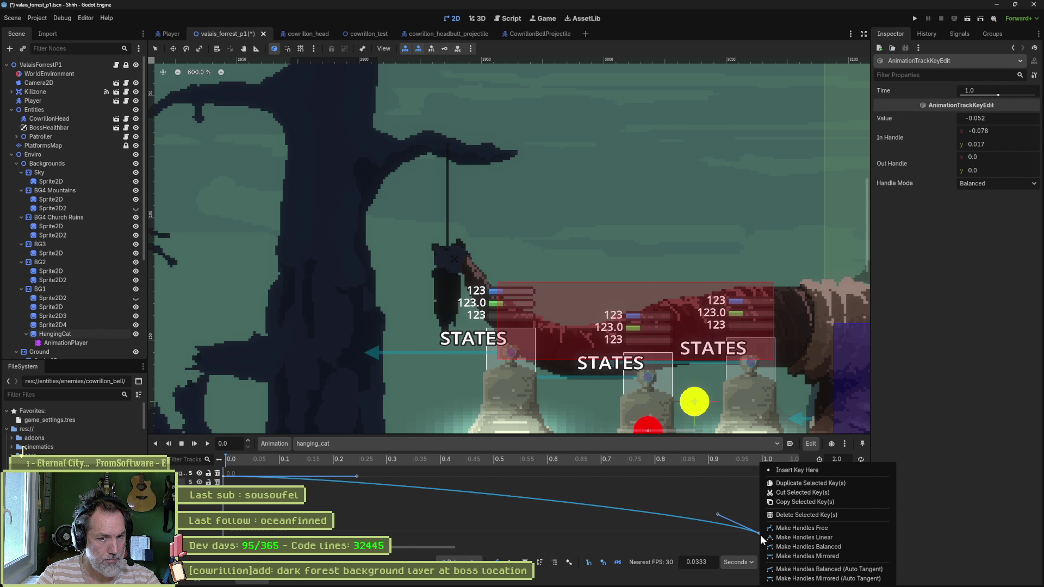
pyautogui.click(781, 537)
pyautogui.rightClick(762, 531)
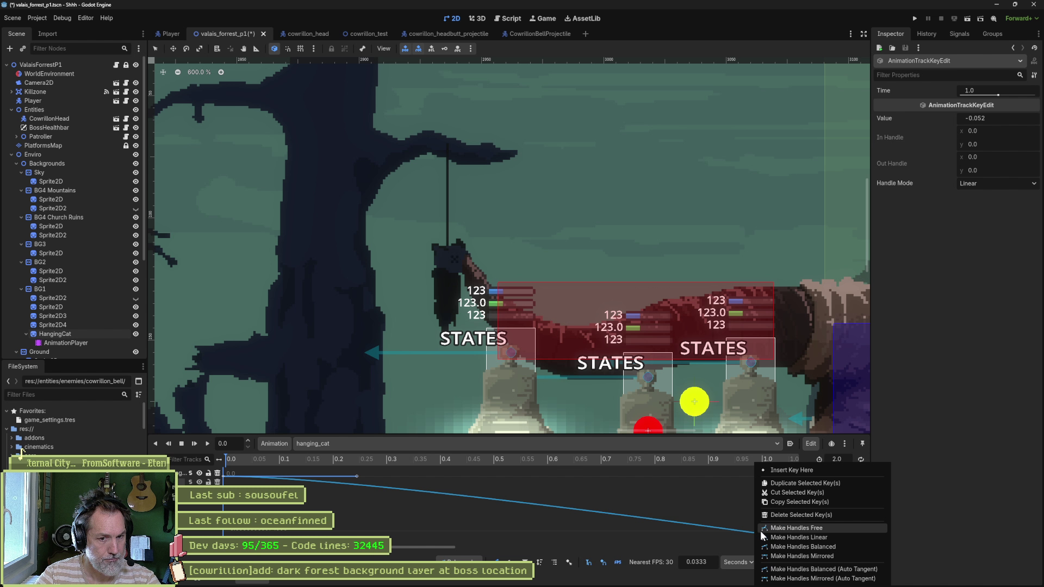
pyautogui.click(810, 547)
pyautogui.click(225, 477)
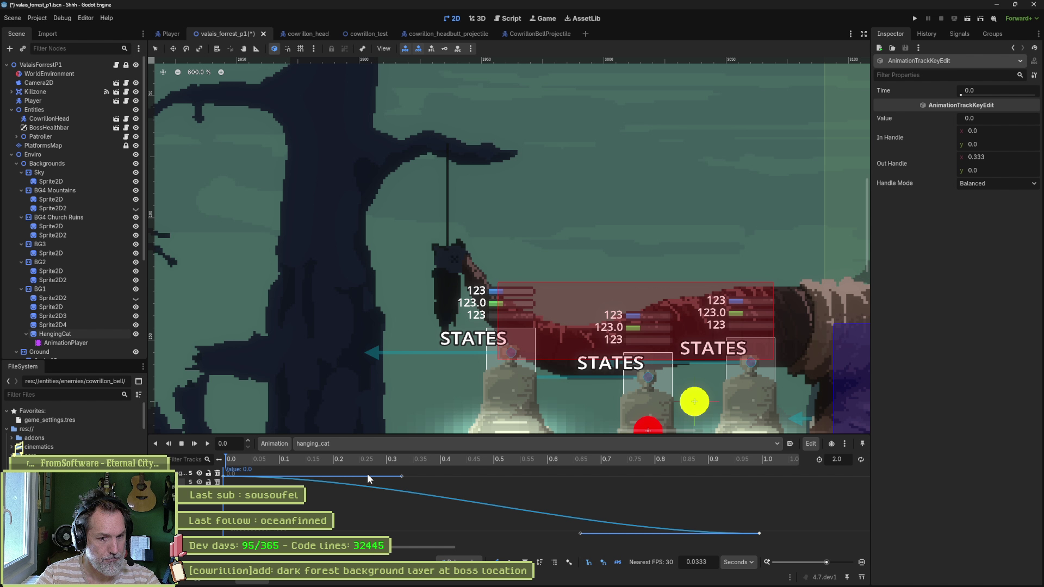
# Turn on looping for hanging_cat, preview the loop, and save the scene.
pyautogui.hotkey('ctrl', 's')
pyautogui.click(209, 445)
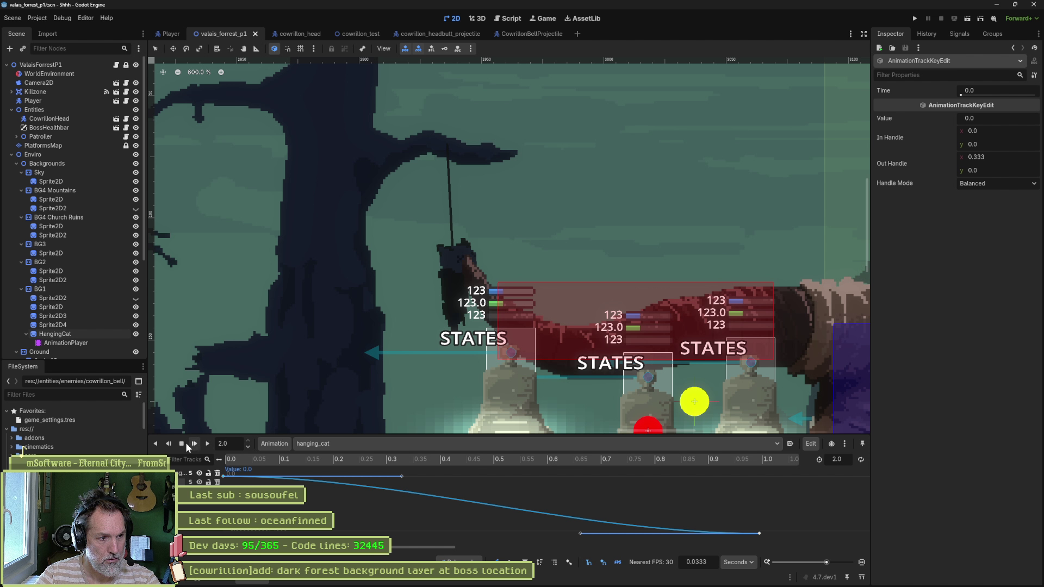
pyautogui.click(184, 444)
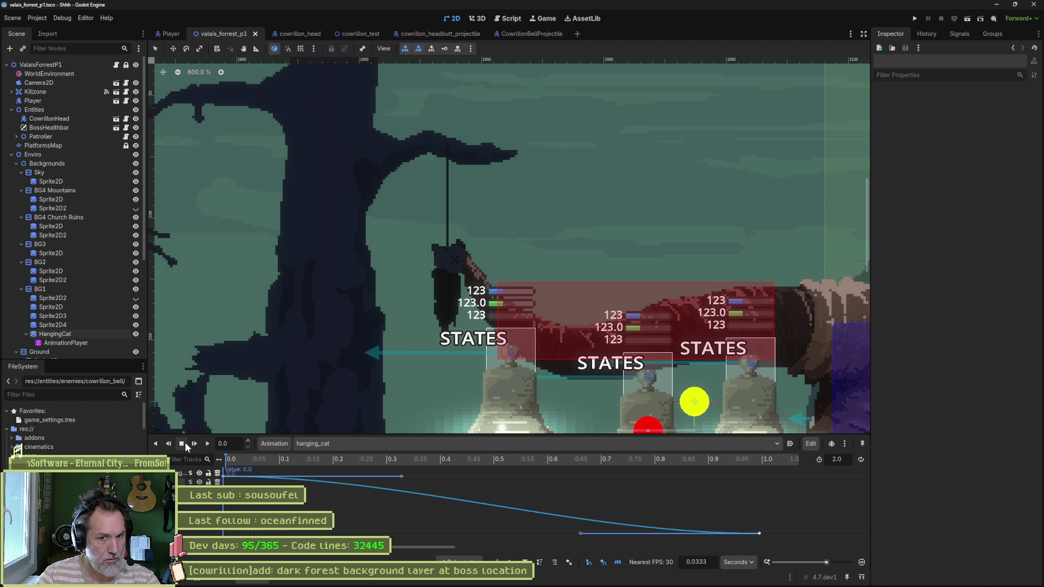
pyautogui.click(860, 461)
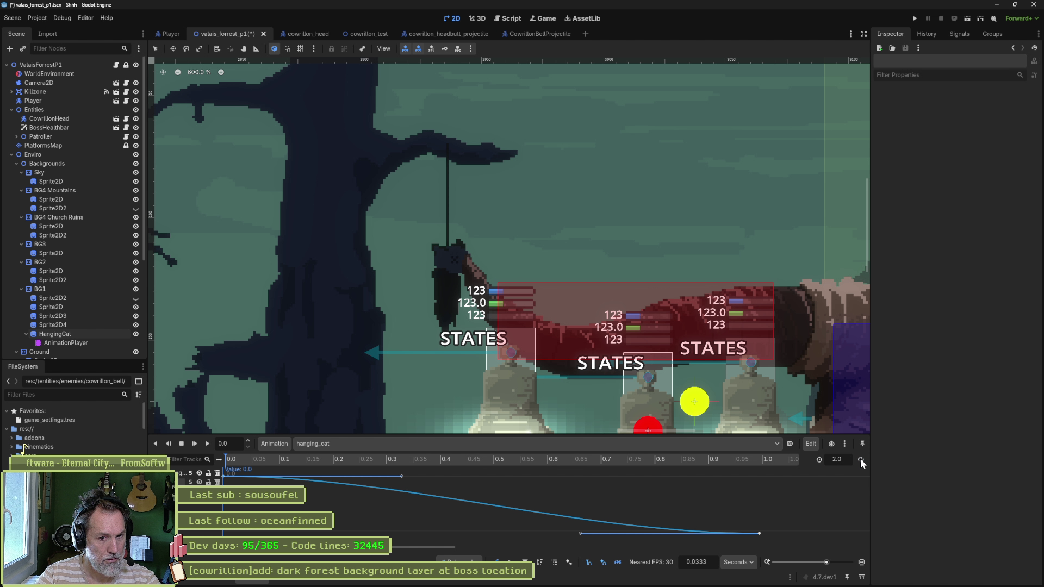
pyautogui.click(207, 444)
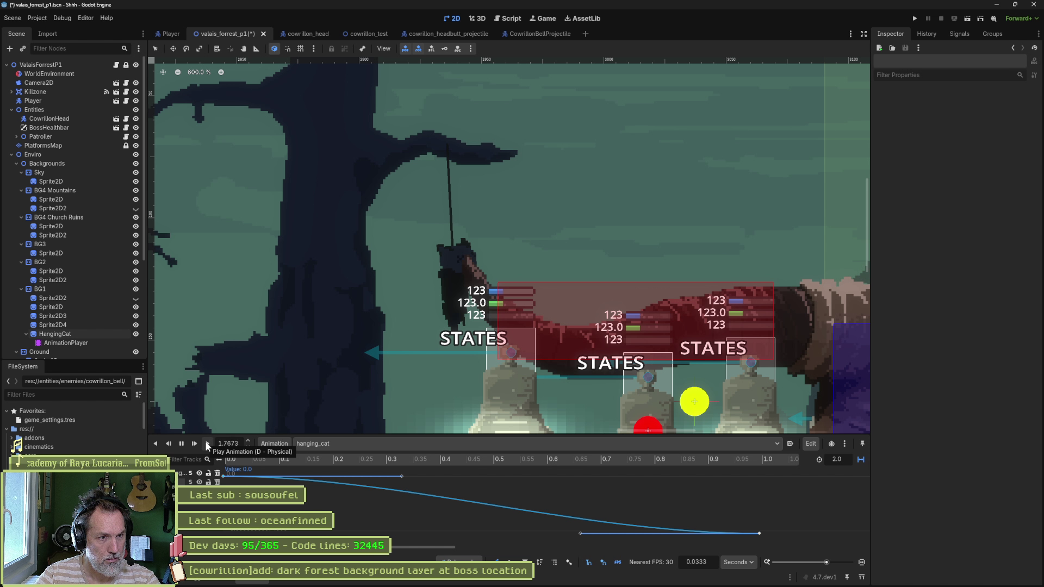
pyautogui.click(182, 443)
pyautogui.click(181, 443)
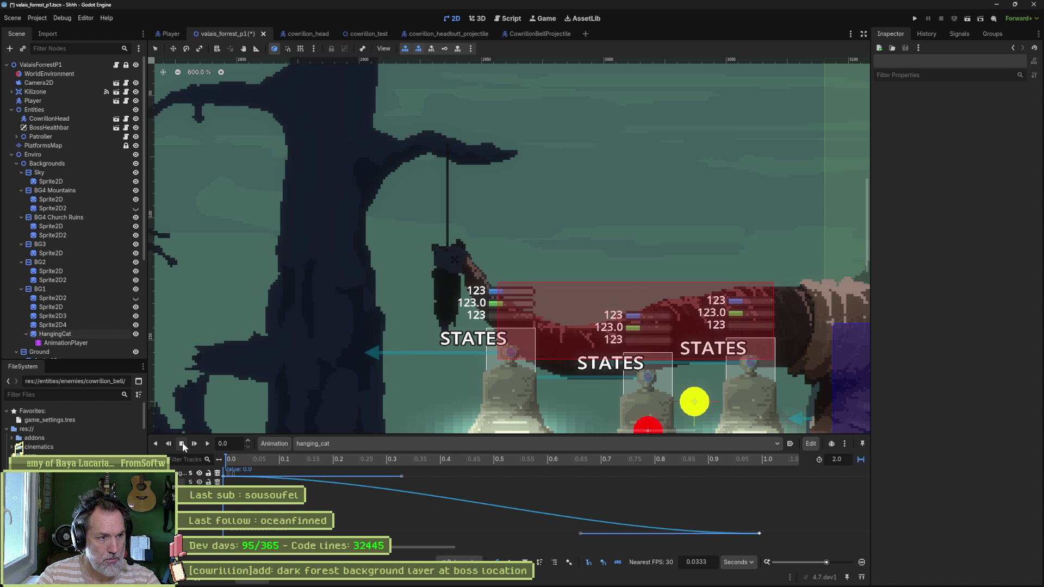
pyautogui.hotkey('ctrl', 's')
# Shorten hanging_cat to 1 second, save, and preview the looping swing.
pyautogui.click(846, 458)
pyautogui.write('1')
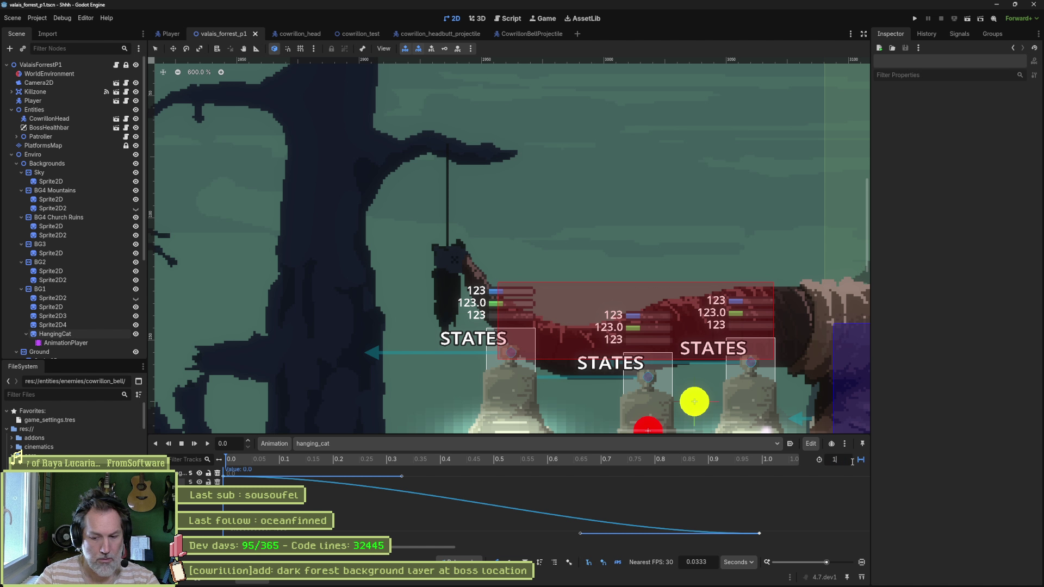
pyautogui.press('Return')
pyautogui.hotkey('ctrl', 's')
pyautogui.click(206, 444)
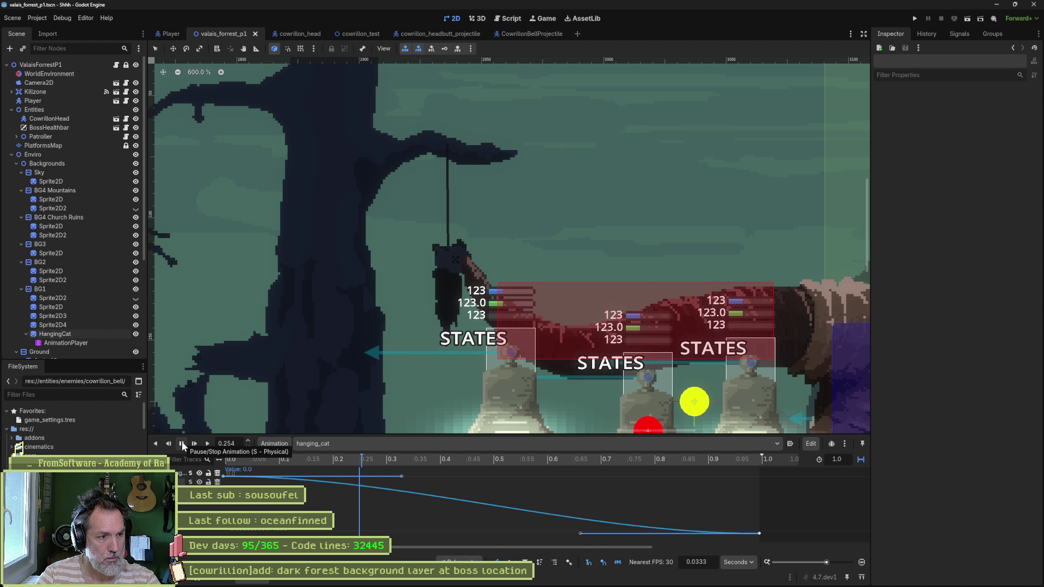
pyautogui.click(181, 443)
pyautogui.scroll(-3, 426, 504)
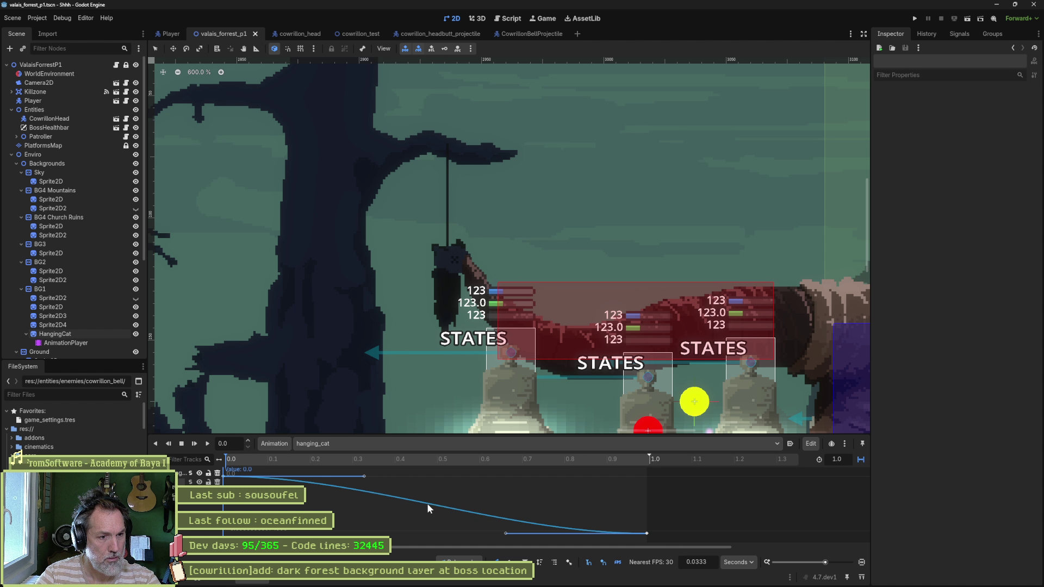
pyautogui.hotkey('ctrl', 'a')
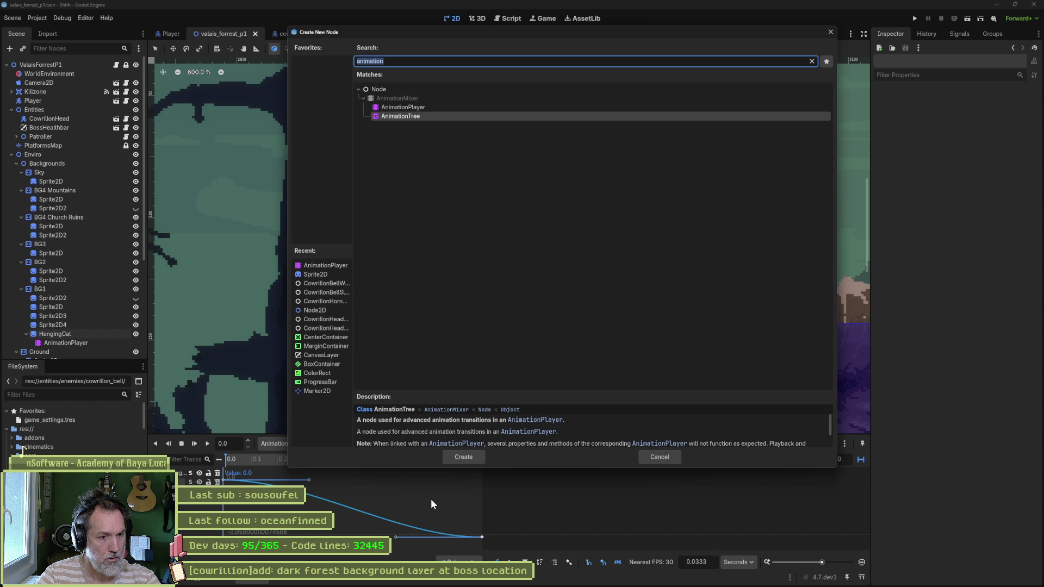
# Stretch all rotation keys to end at 2.0 s, set length to 2, and save.
pyautogui.click(657, 457)
pyautogui.moveTo(495, 542); pyautogui.dragTo(217, 475)
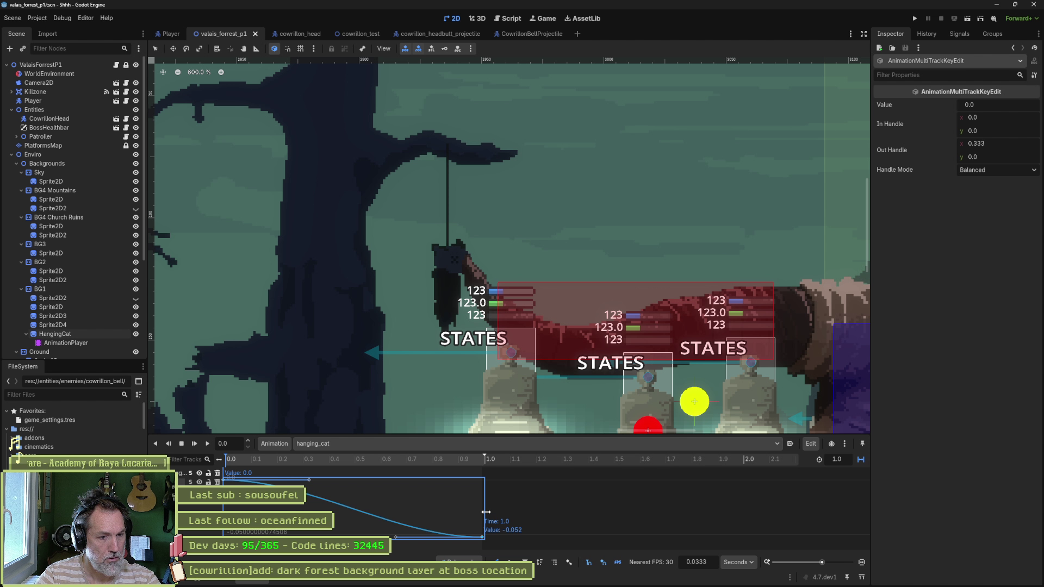
pyautogui.moveTo(486, 512); pyautogui.dragTo(745, 510)
pyautogui.doubleClick(838, 459)
pyautogui.write('2')
pyautogui.press('Return')
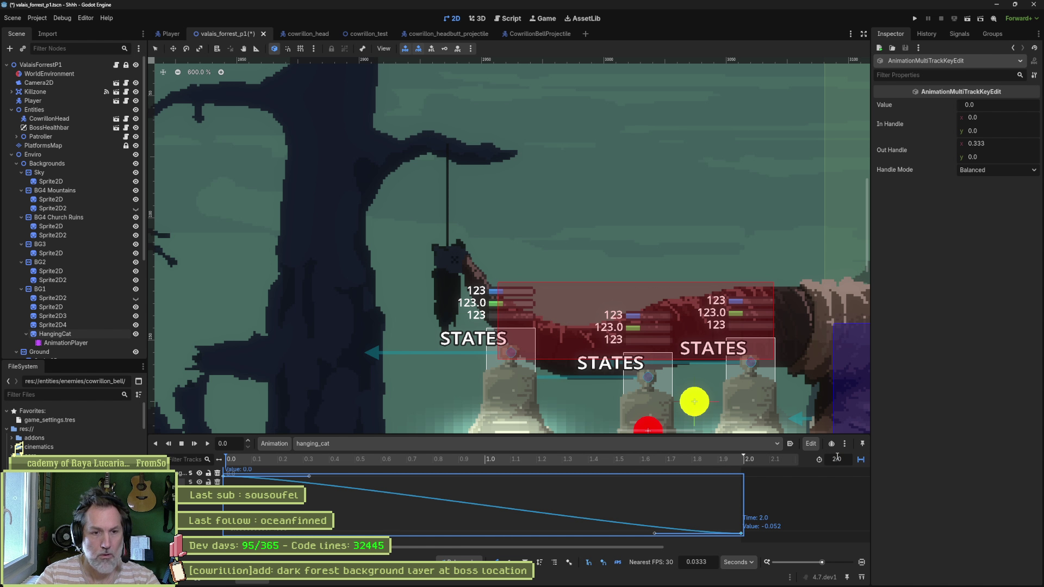
pyautogui.hotkey('ctrl', 's')
# Ease the start and end tangents of the swing curve and move the end key to about 1.8 s.
pyautogui.click(205, 444)
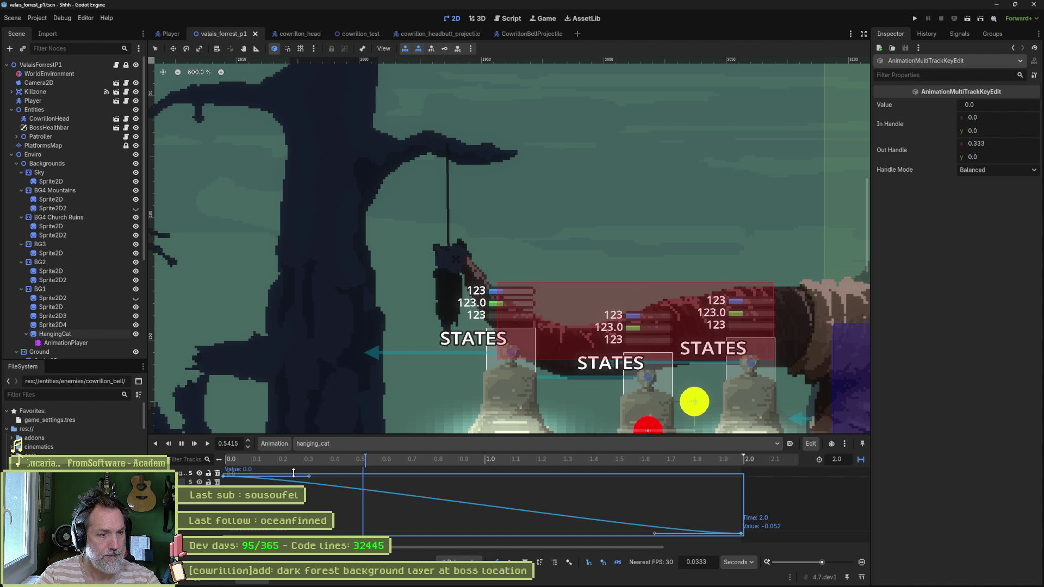
pyautogui.moveTo(310, 476); pyautogui.dragTo(490, 478)
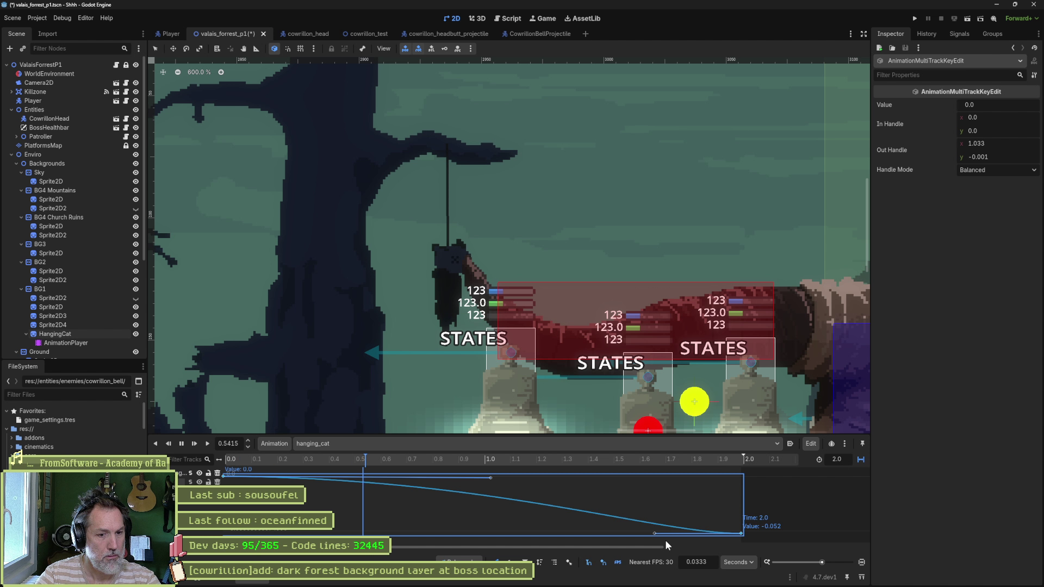
pyautogui.moveTo(654, 534); pyautogui.dragTo(457, 536)
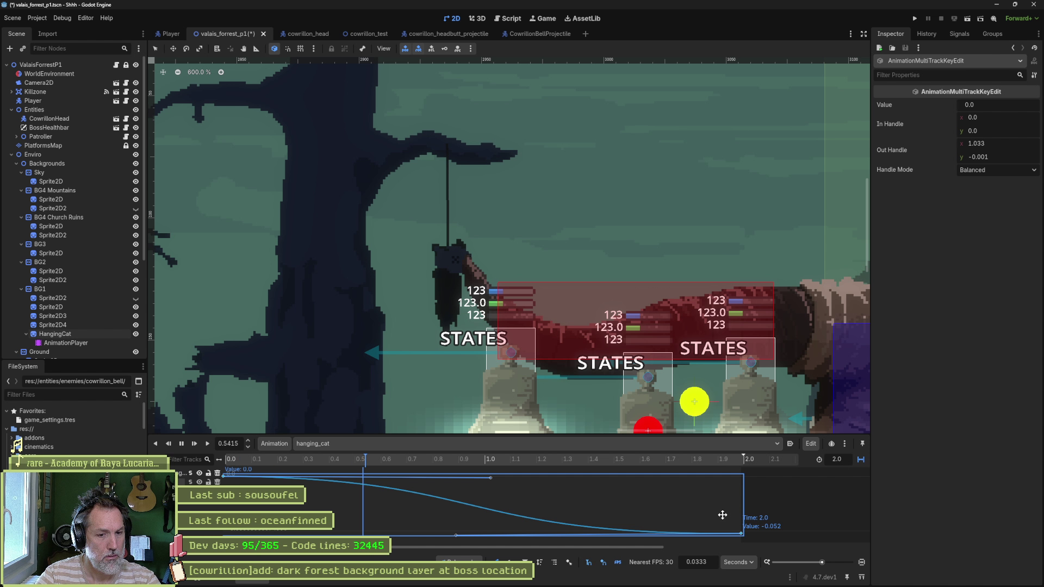
pyautogui.click(785, 505)
pyautogui.moveTo(740, 534); pyautogui.dragTo(687, 529)
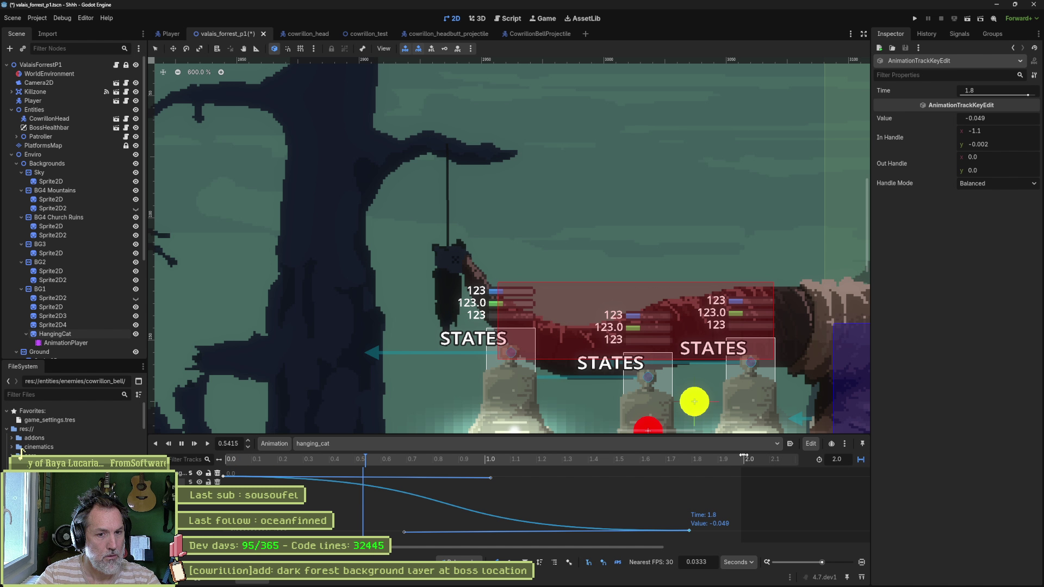
# Try animation lengths of 1.8, 1.666 and 1.733 s, previewing the swing timing.
pyautogui.moveTo(743, 459); pyautogui.dragTo(691, 459)
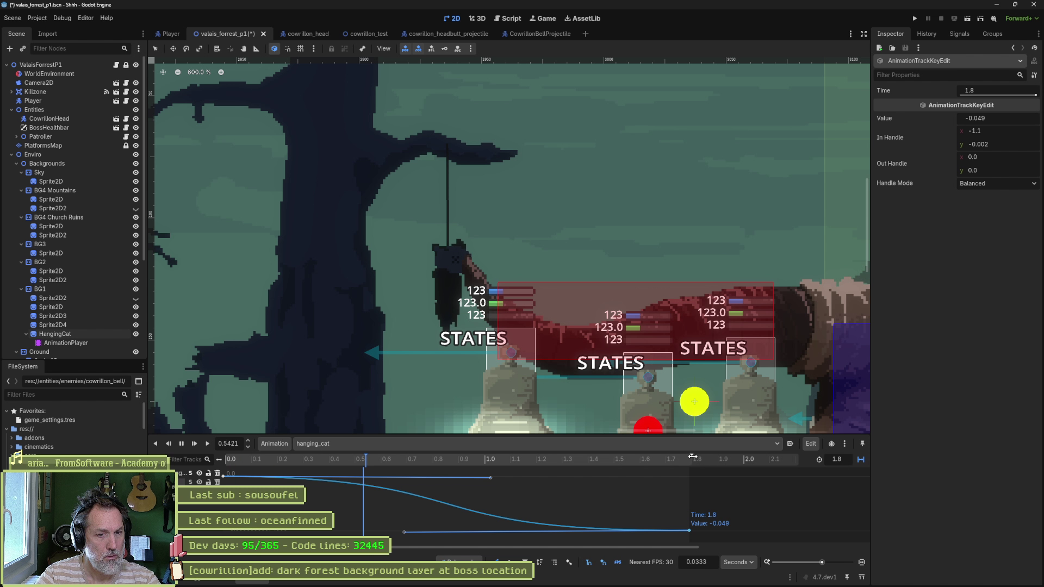
pyautogui.moveTo(691, 459); pyautogui.dragTo(664, 459)
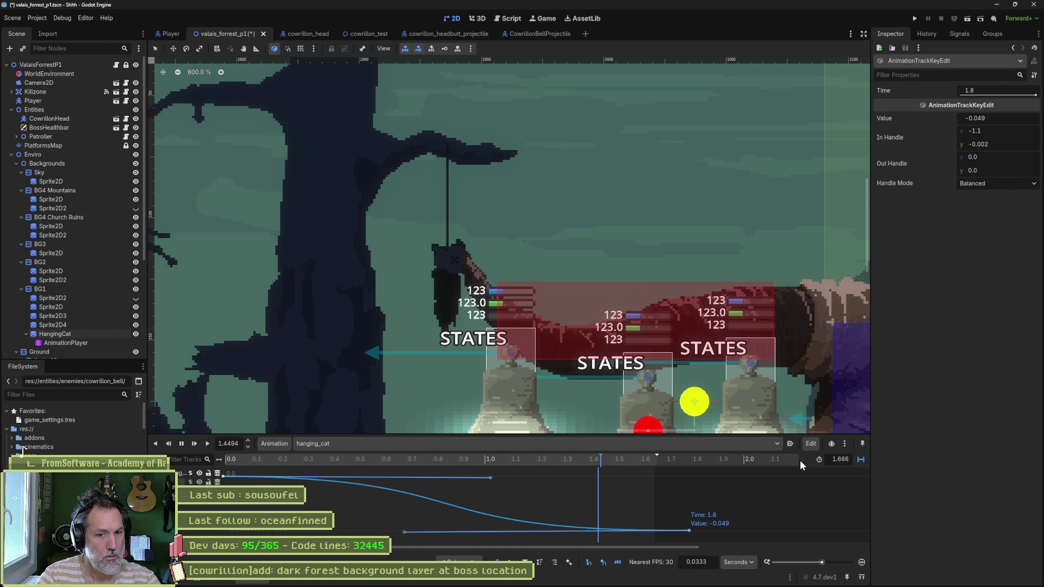
pyautogui.click(182, 444)
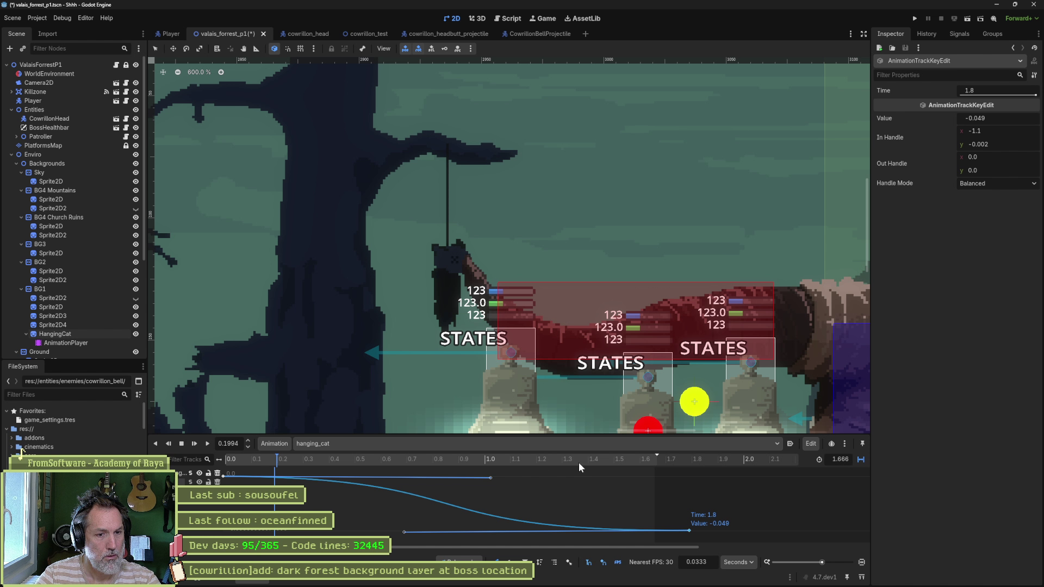
pyautogui.moveTo(654, 458); pyautogui.dragTo(683, 459)
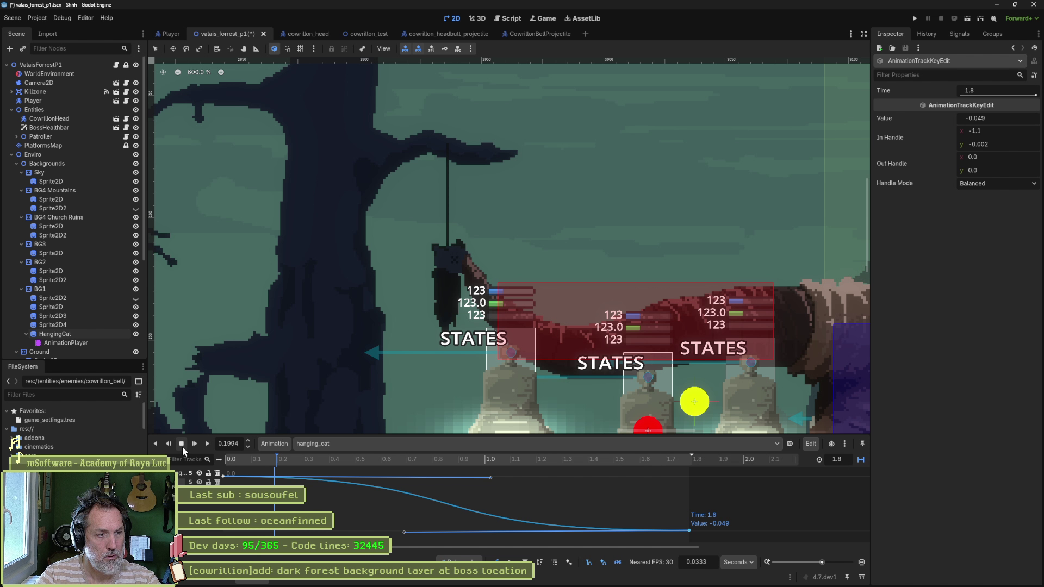
pyautogui.click(208, 443)
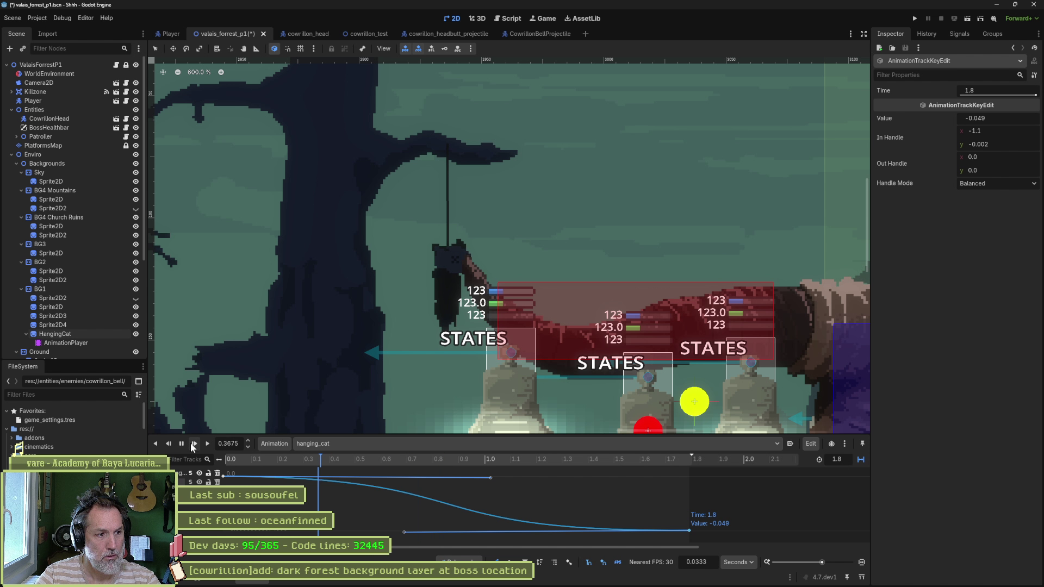
pyautogui.click(184, 442)
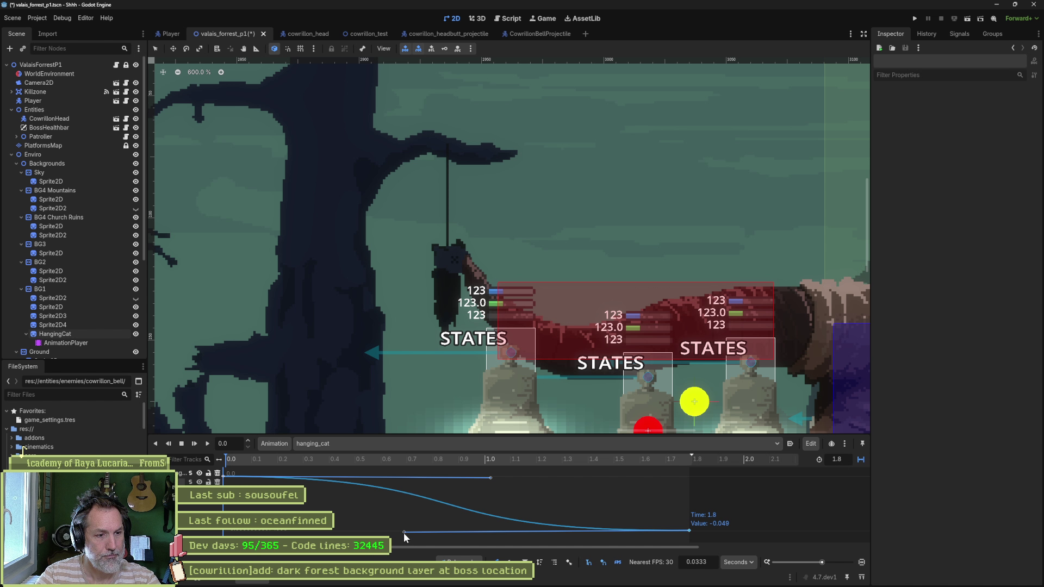
# Reshape the bezier tangents for a gentler bend and straighter first slope, then preview.
pyautogui.moveTo(403, 533); pyautogui.dragTo(606, 529)
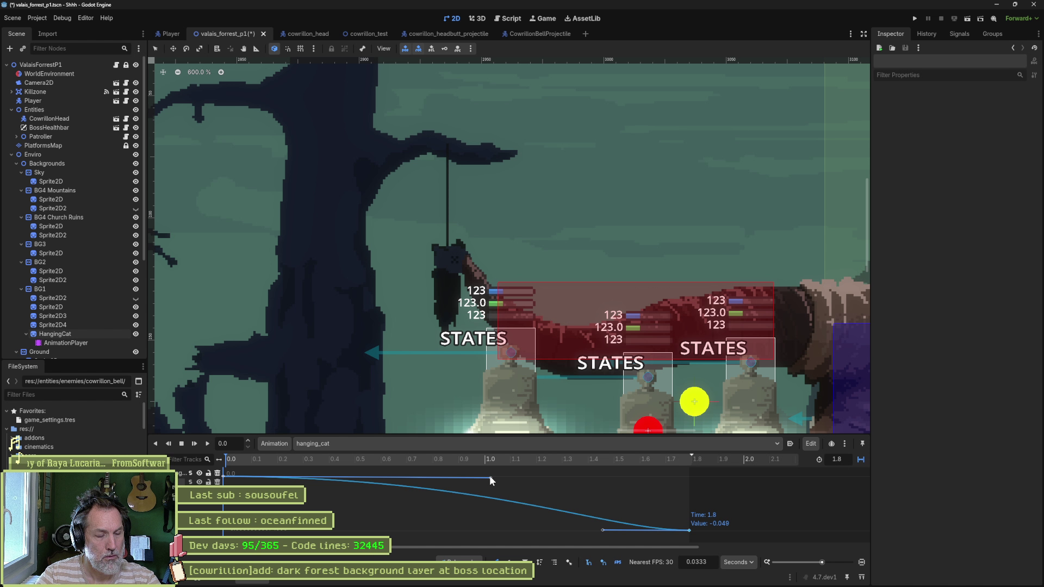
pyautogui.moveTo(489, 478); pyautogui.dragTo(301, 478)
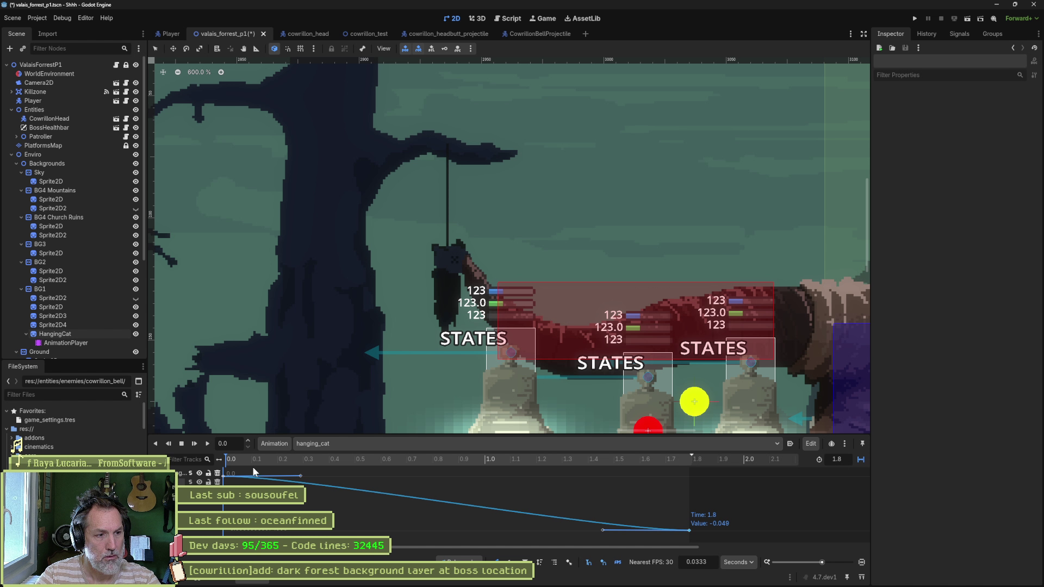
pyautogui.click(207, 443)
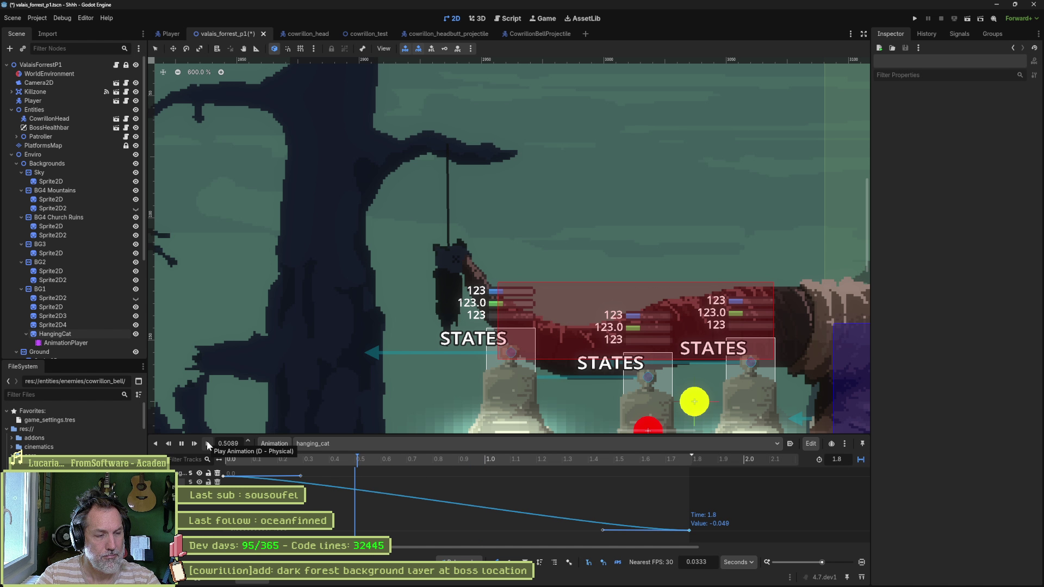
pyautogui.click(184, 442)
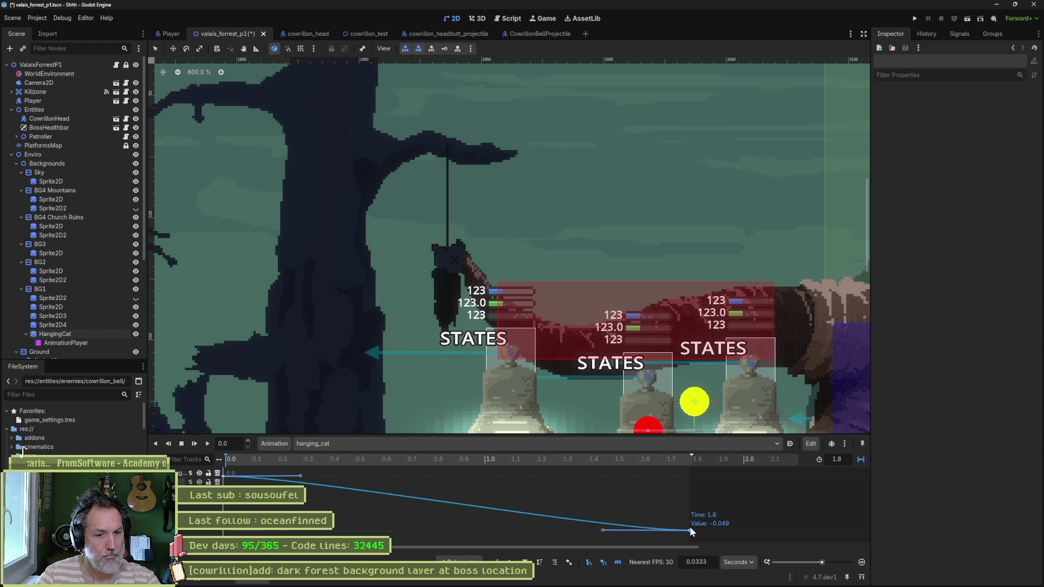
# Move the end key and the animation length to 0.8 s and play the swing.
pyautogui.moveTo(690, 529); pyautogui.dragTo(432, 530)
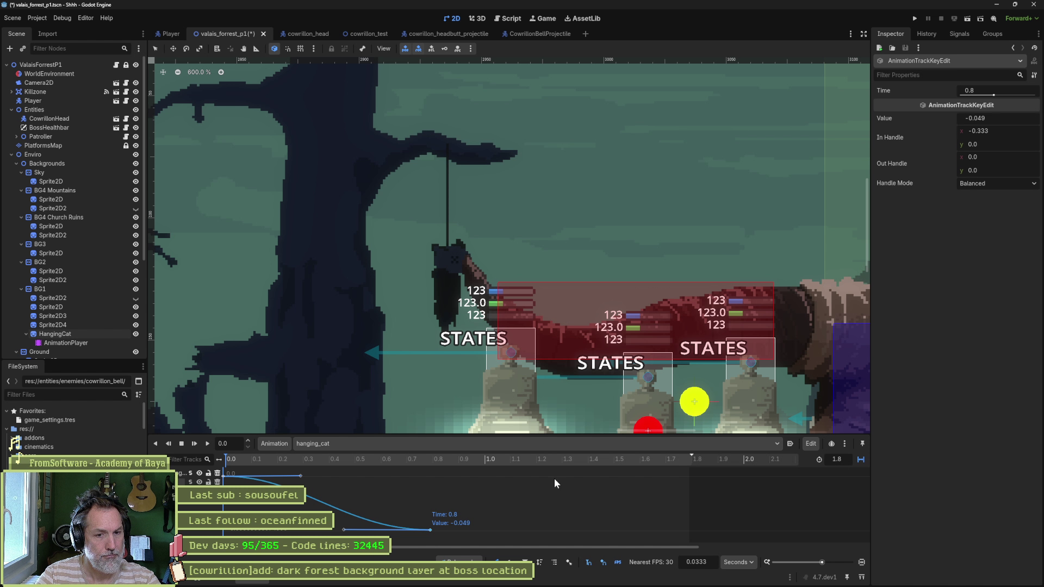
pyautogui.moveTo(690, 457); pyautogui.dragTo(431, 459)
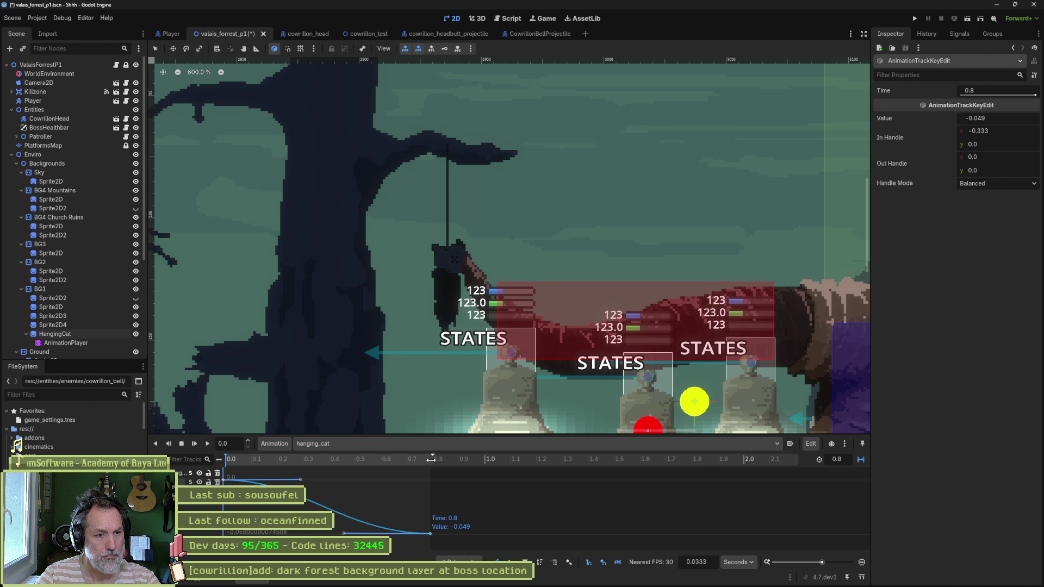
pyautogui.click(206, 444)
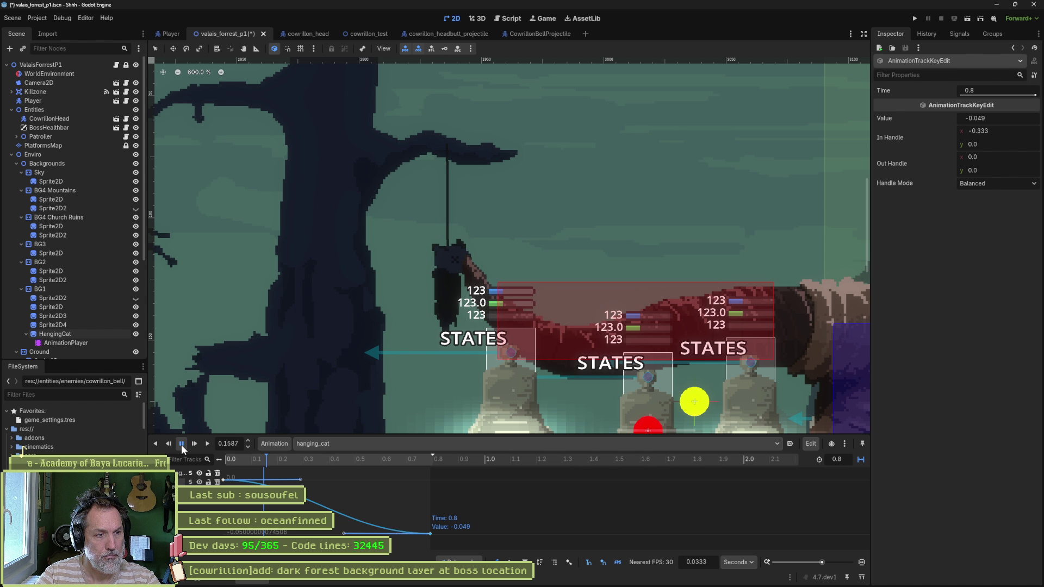
# Try a starting key value of 3.0 at time 0.0, then revert it to 0.0.
pyautogui.click(181, 444)
pyautogui.scroll(-2, 344, 488)
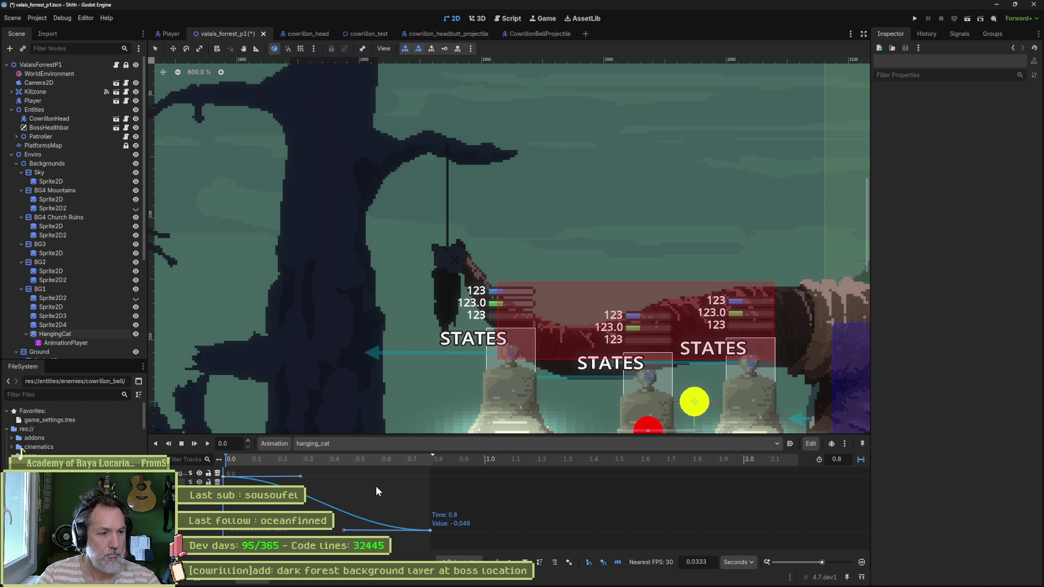
pyautogui.click(223, 477)
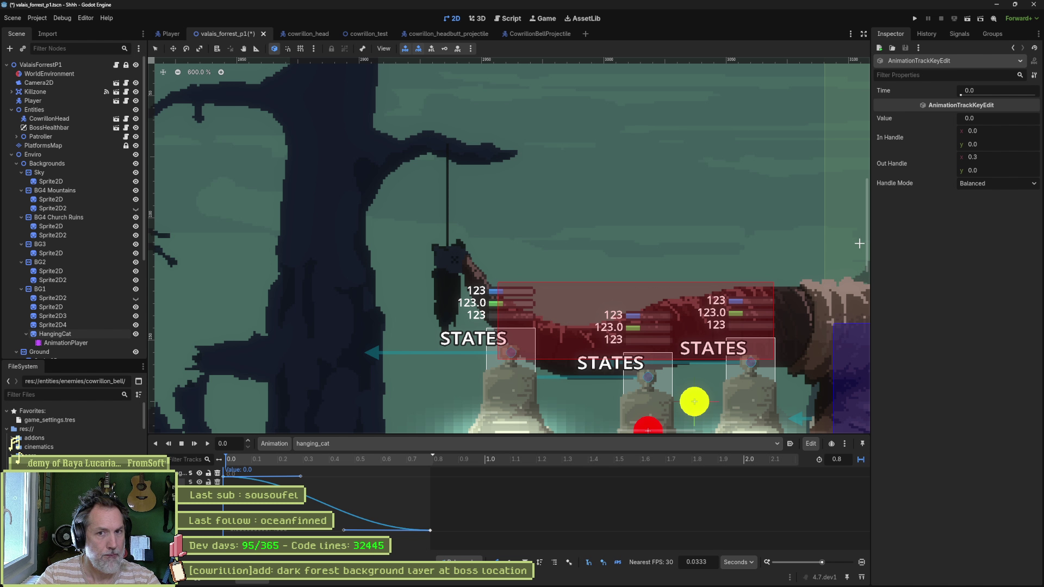
pyautogui.click(987, 120)
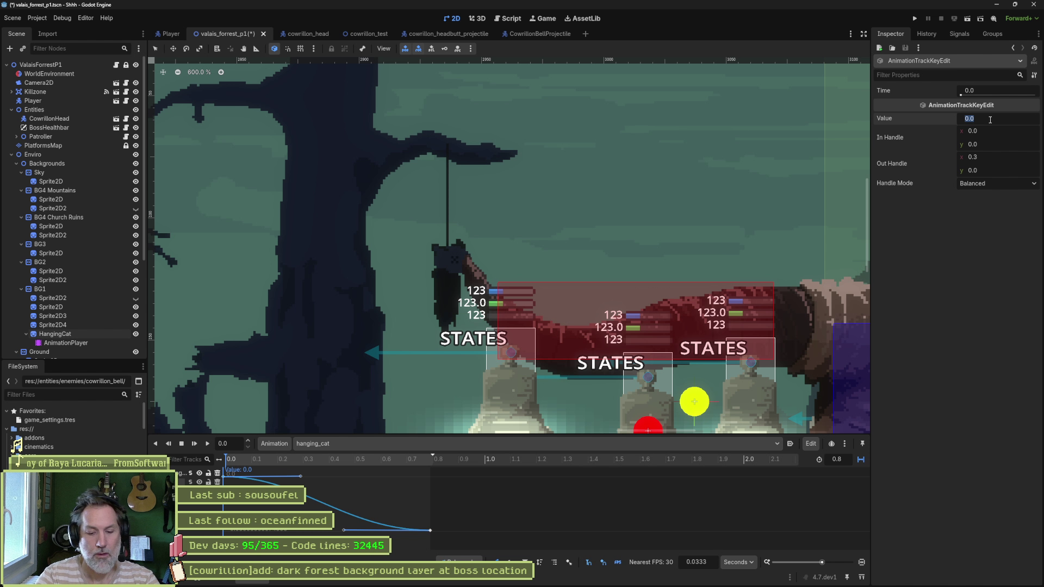
pyautogui.write('3')
pyautogui.press('Return')
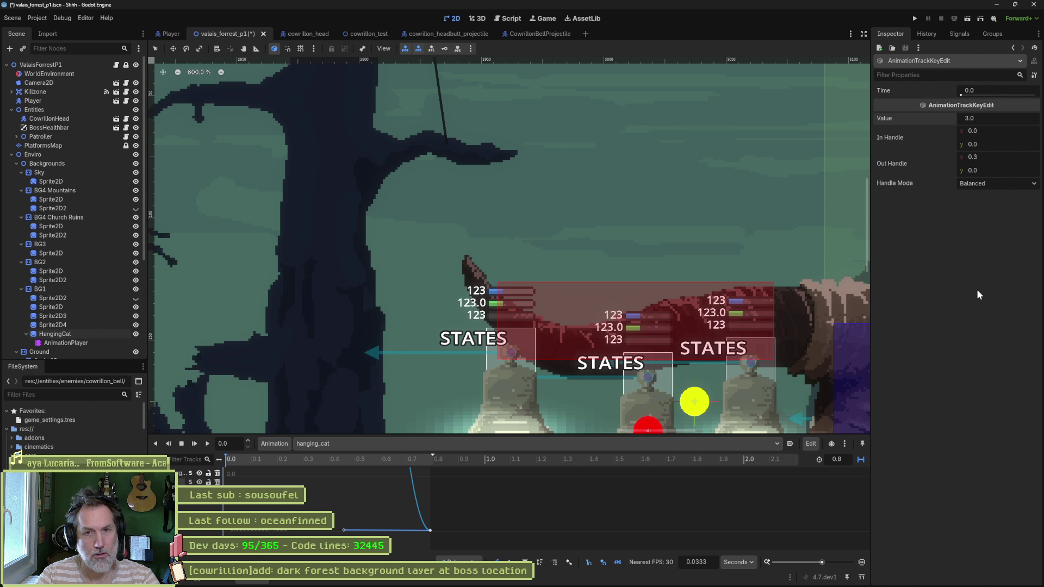
pyautogui.hotkey('ctrl', 'z')
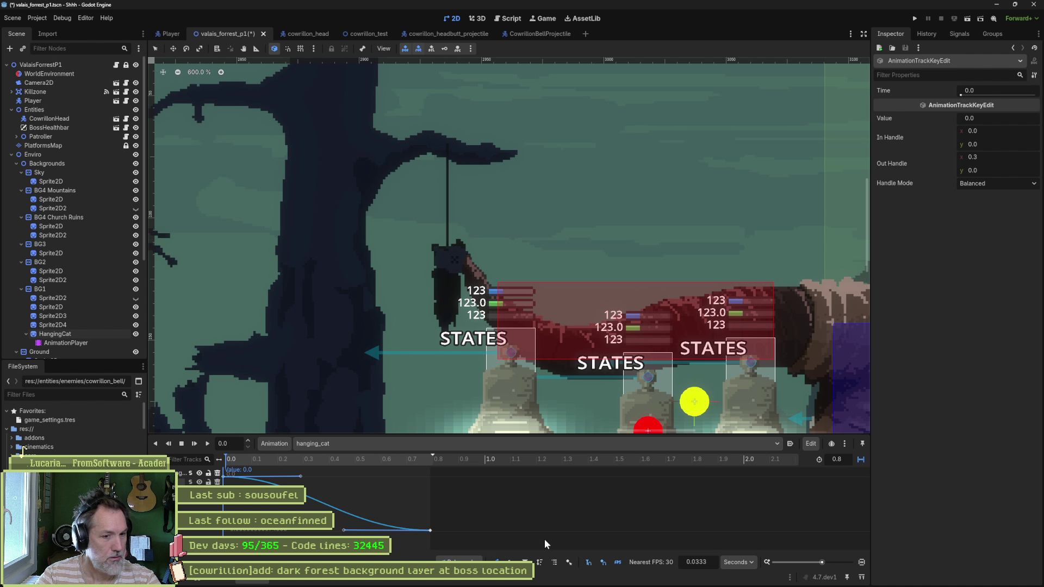
# Set the HangingCat sprite's rotation to 3 degrees.
pyautogui.click(55, 334)
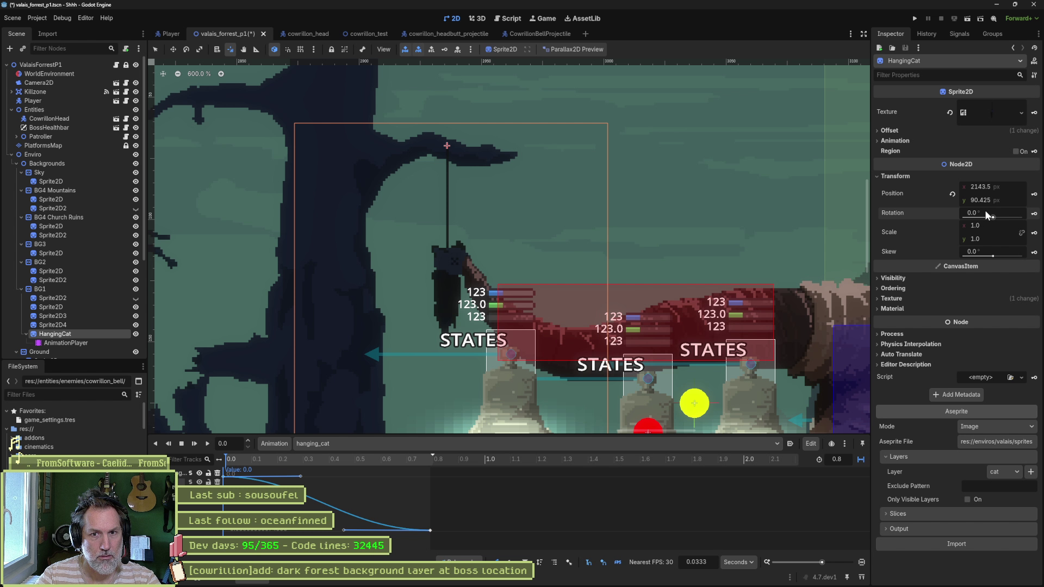
pyautogui.write('3')
pyautogui.press('Return')
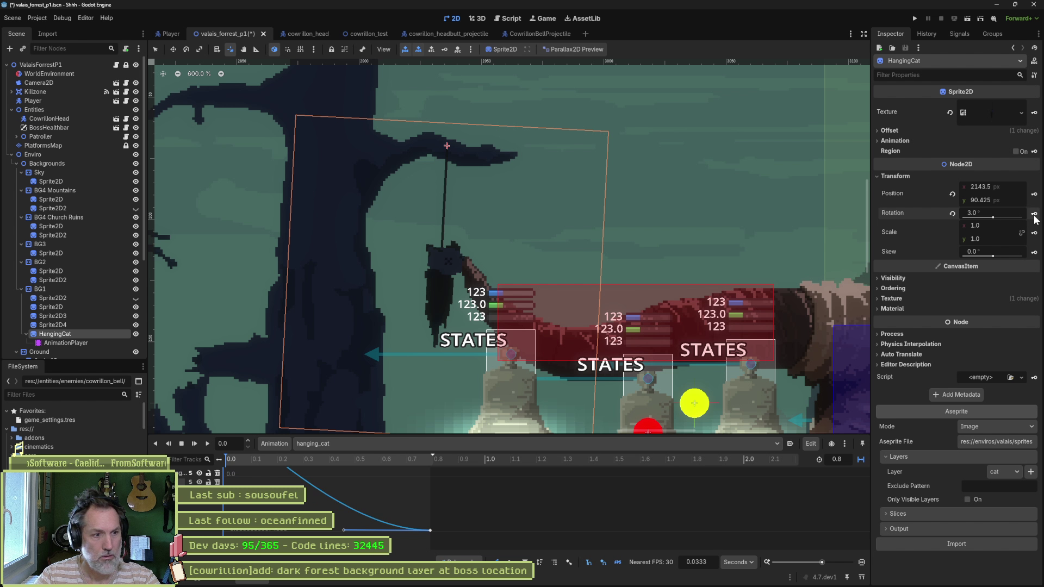
# Flatten and lengthen the first key's tangent, preview the swing, then save and run the scene.
pyautogui.press('f')
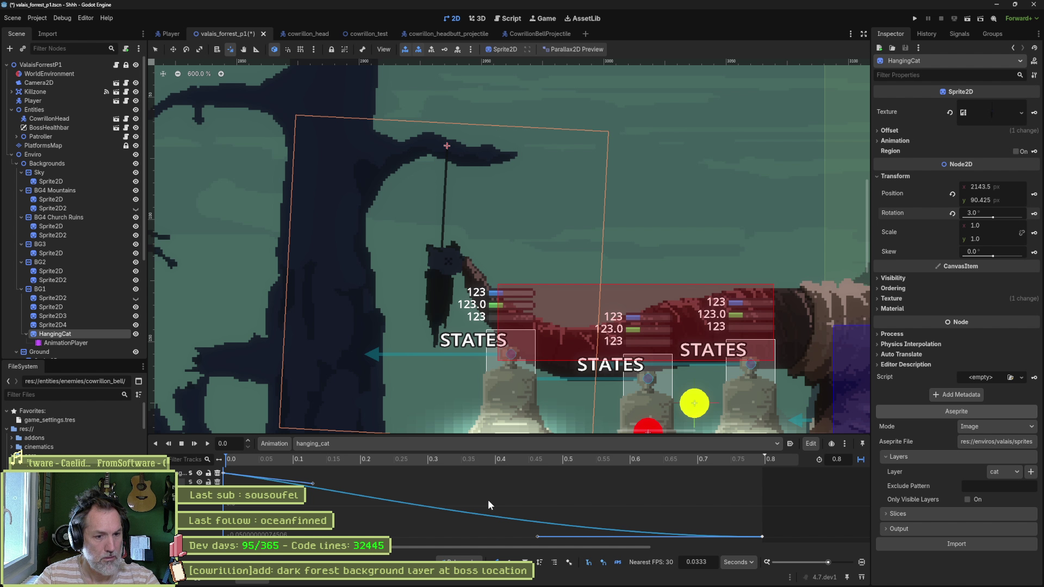
pyautogui.rightClick(223, 473)
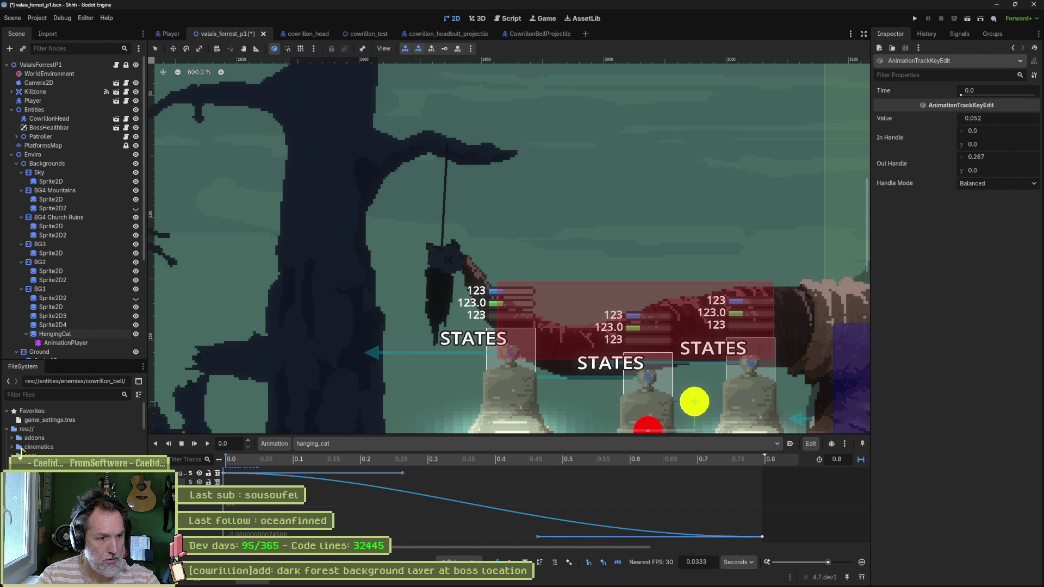
pyautogui.moveTo(316, 492); pyautogui.dragTo(403, 472)
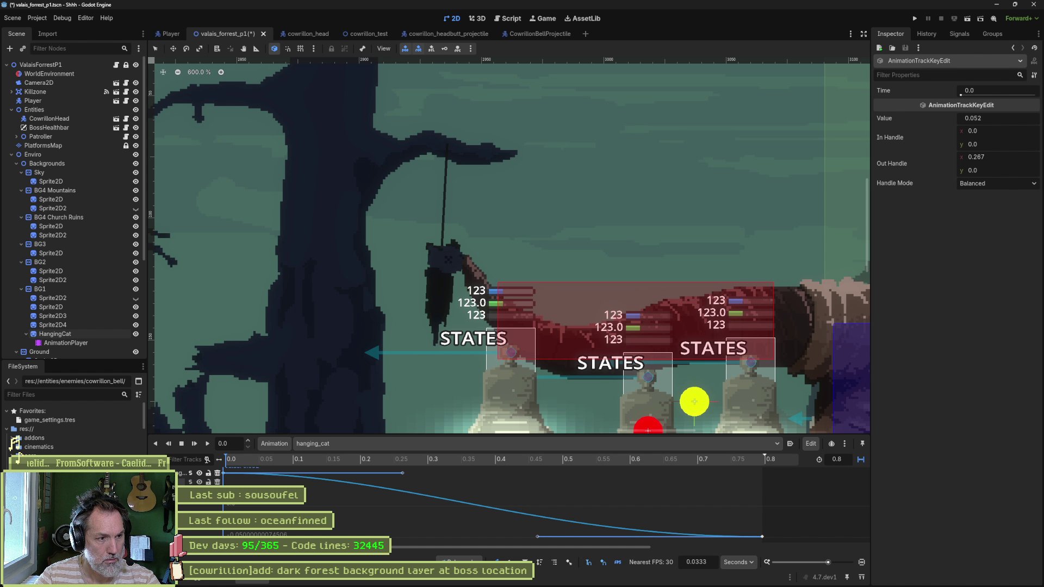
pyautogui.click(204, 444)
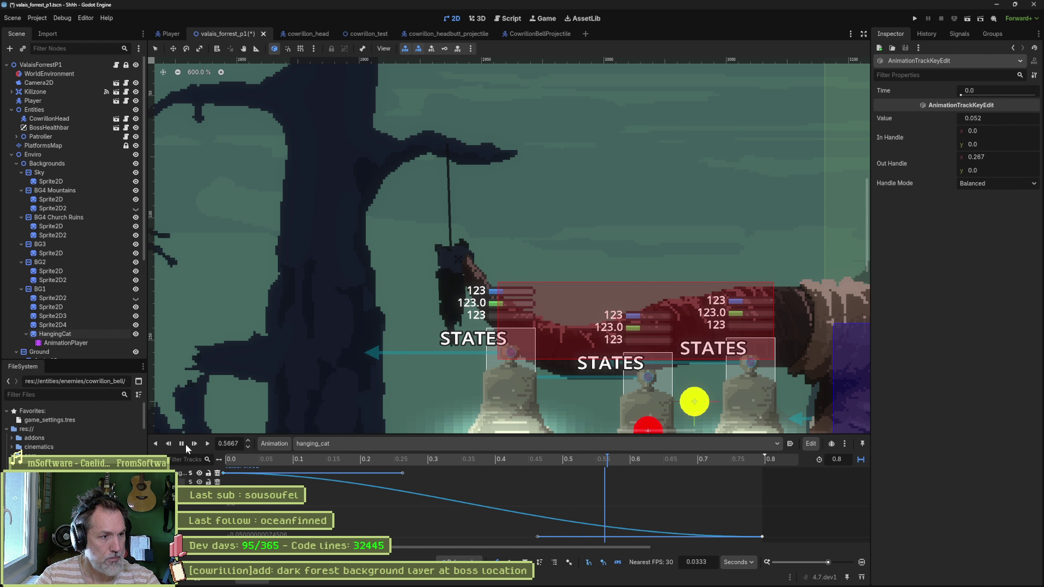
pyautogui.click(182, 444)
pyautogui.hotkey('ctrl', 's')
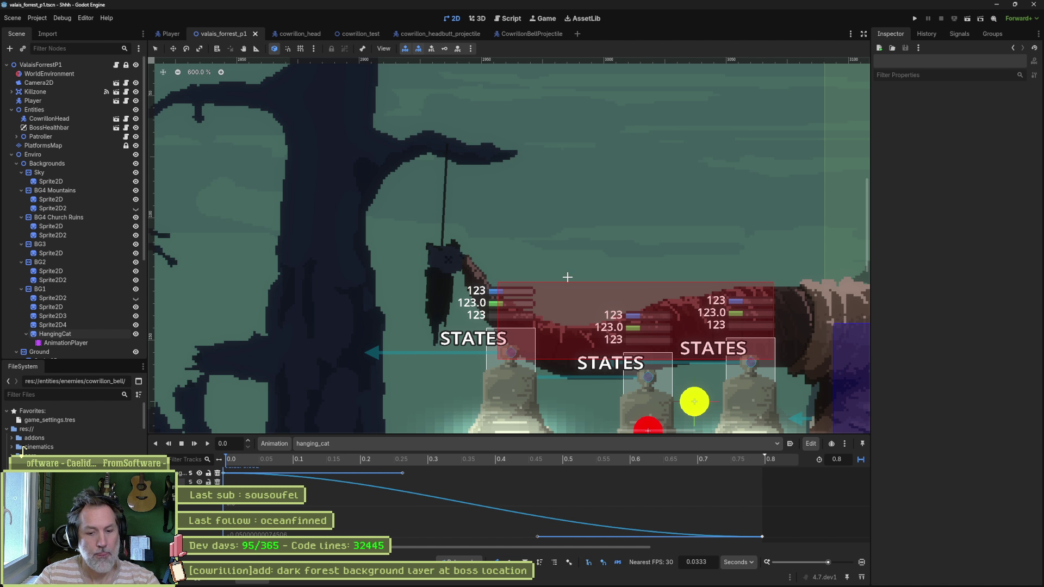
pyautogui.press('F6')
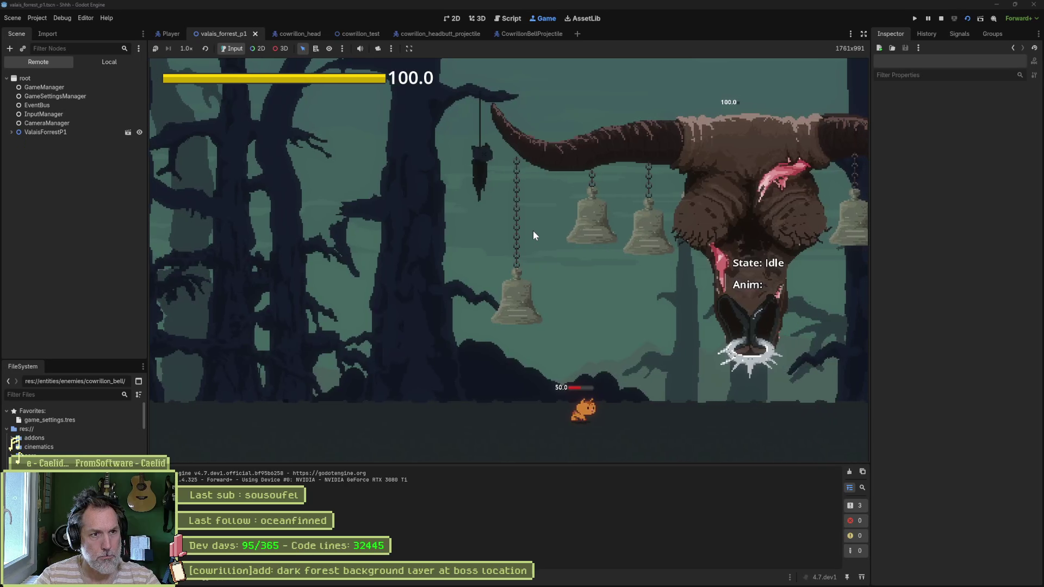
# Stop the game, select HangingCat's AnimationPlayer, and relaunch the scene with F6.
pyautogui.press('F8')
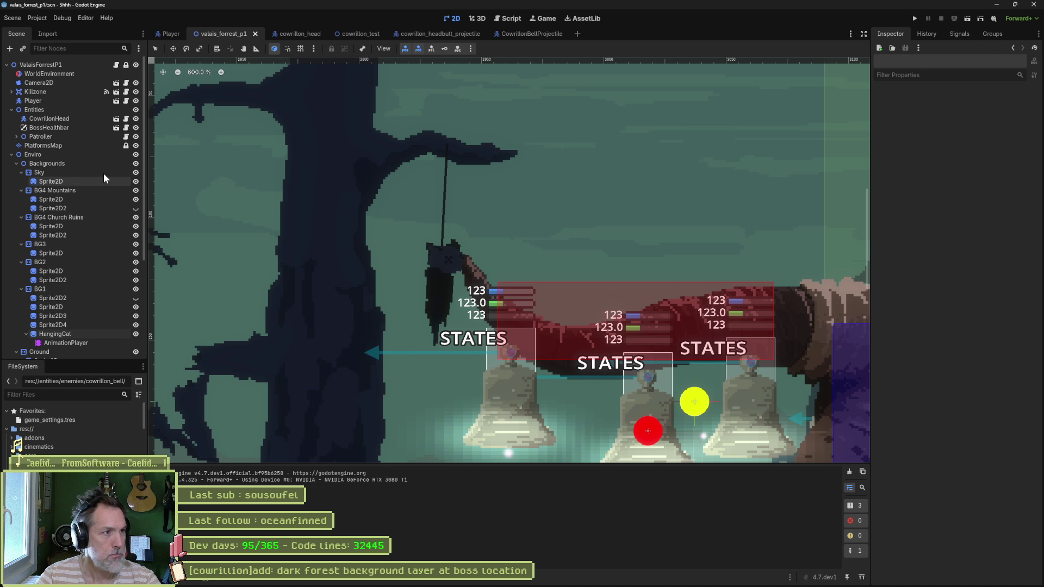
pyautogui.click(68, 342)
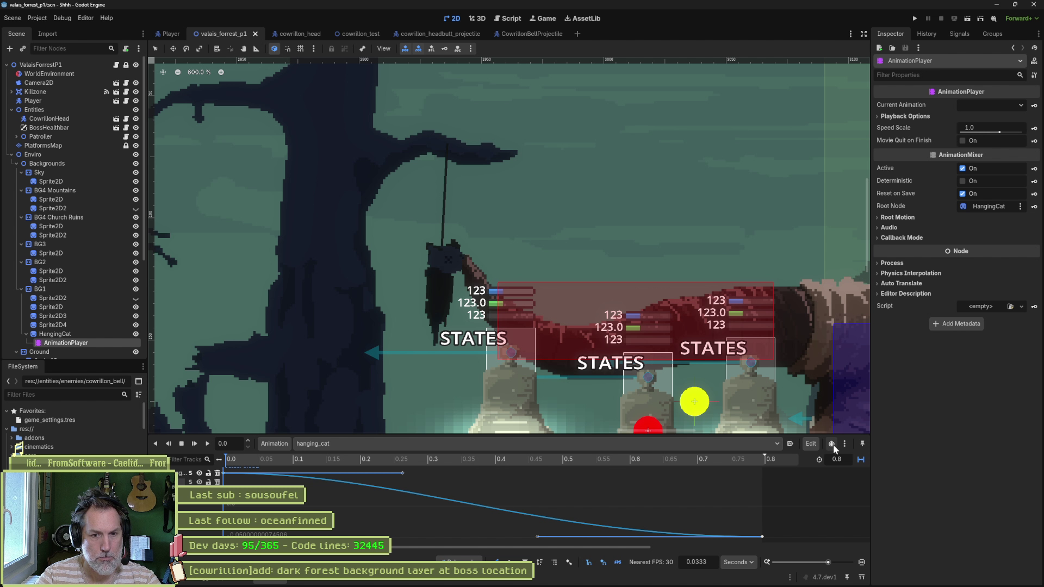
pyautogui.press('F6')
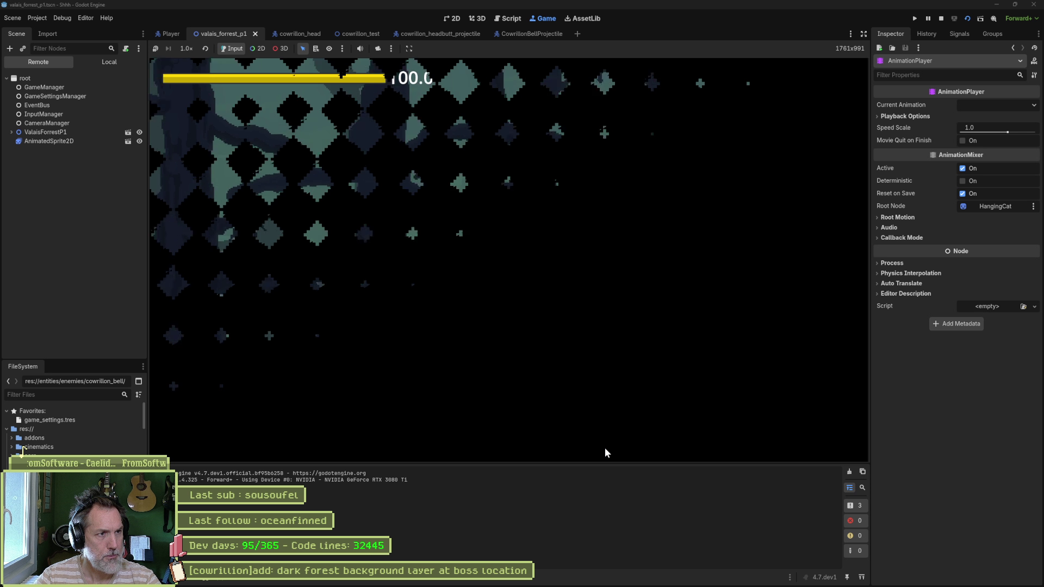
# Move the player cat left and right around the arena, then stop the game.
pyautogui.press('d')
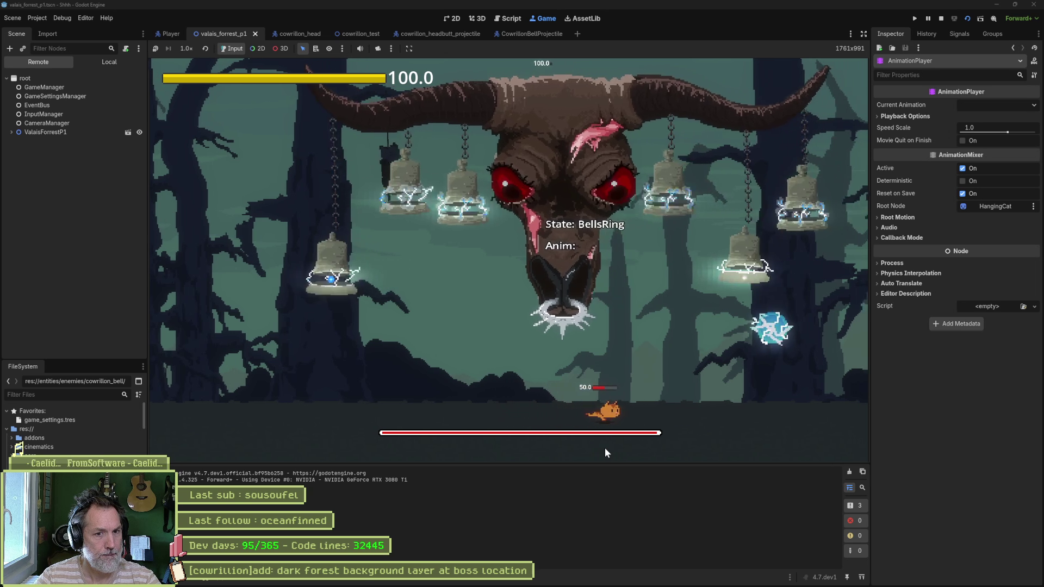
pyautogui.press('a')
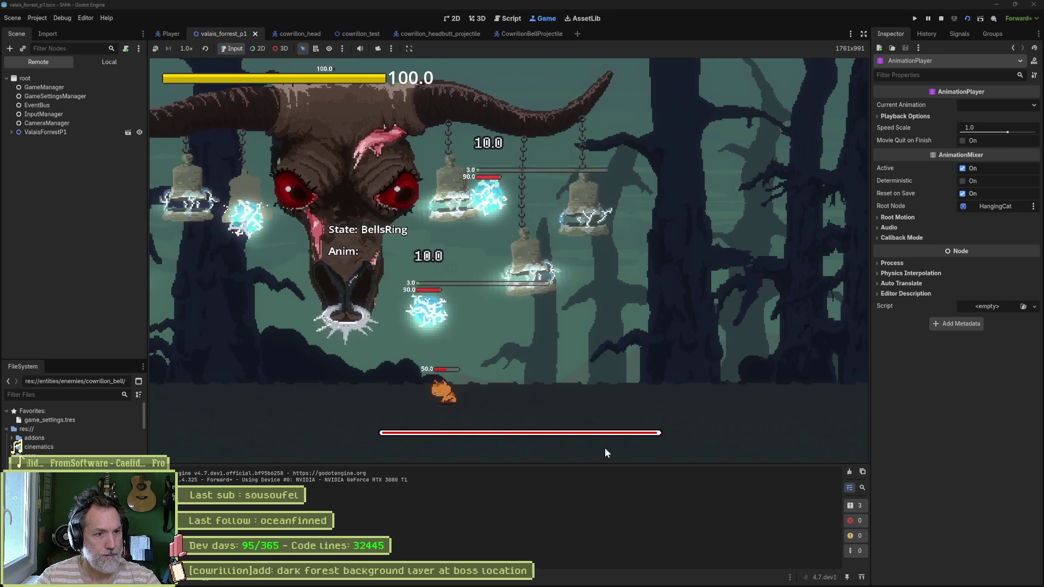
pyautogui.press('a')
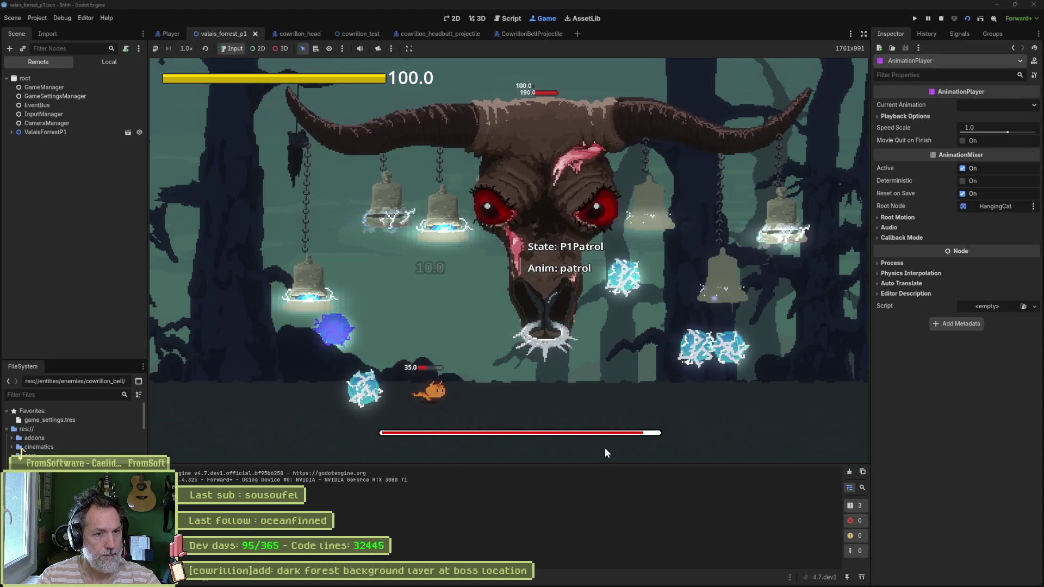
pyautogui.press('d')
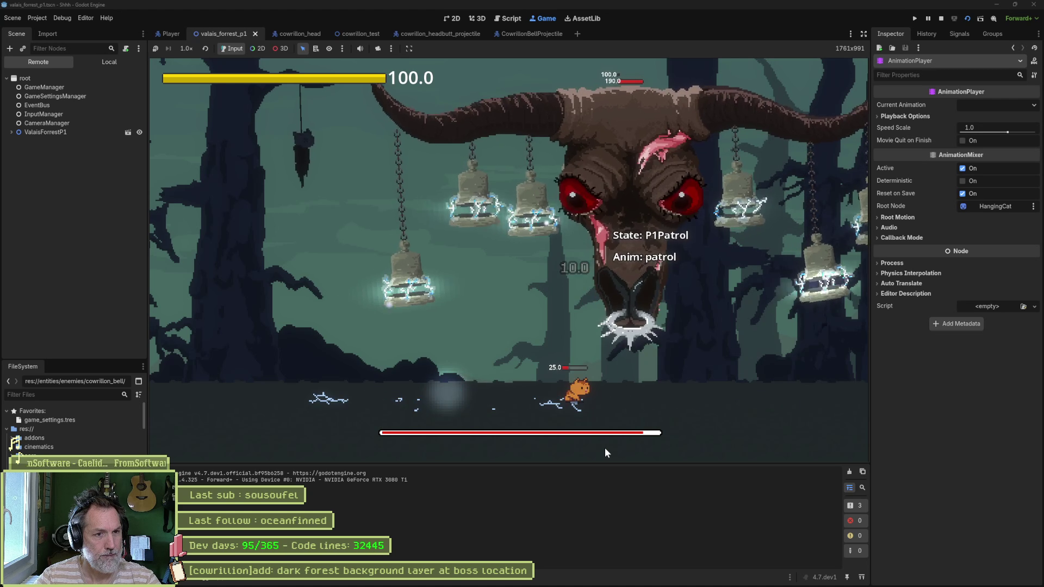
pyautogui.press('a')
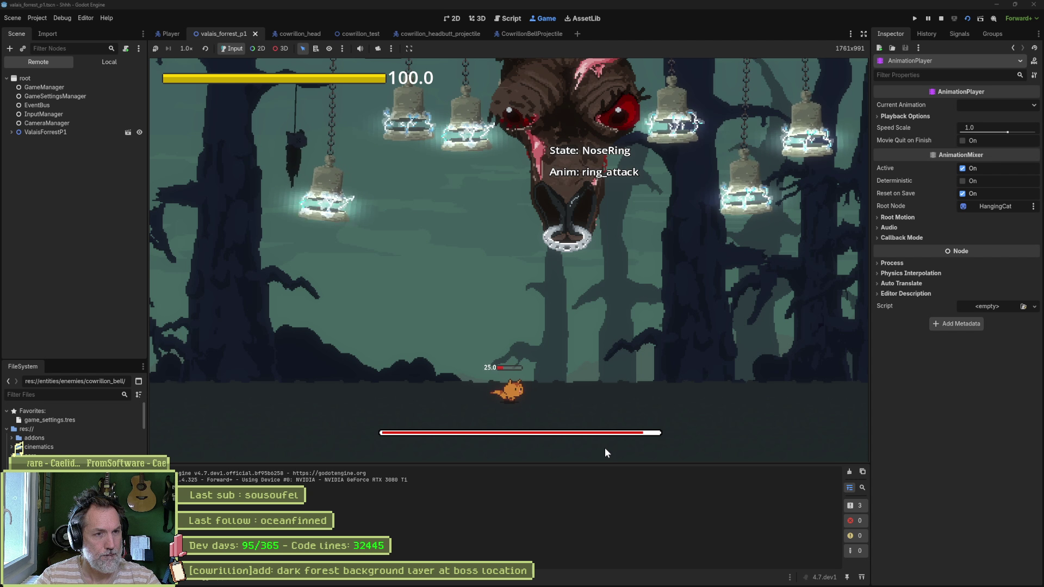
pyautogui.press('F8')
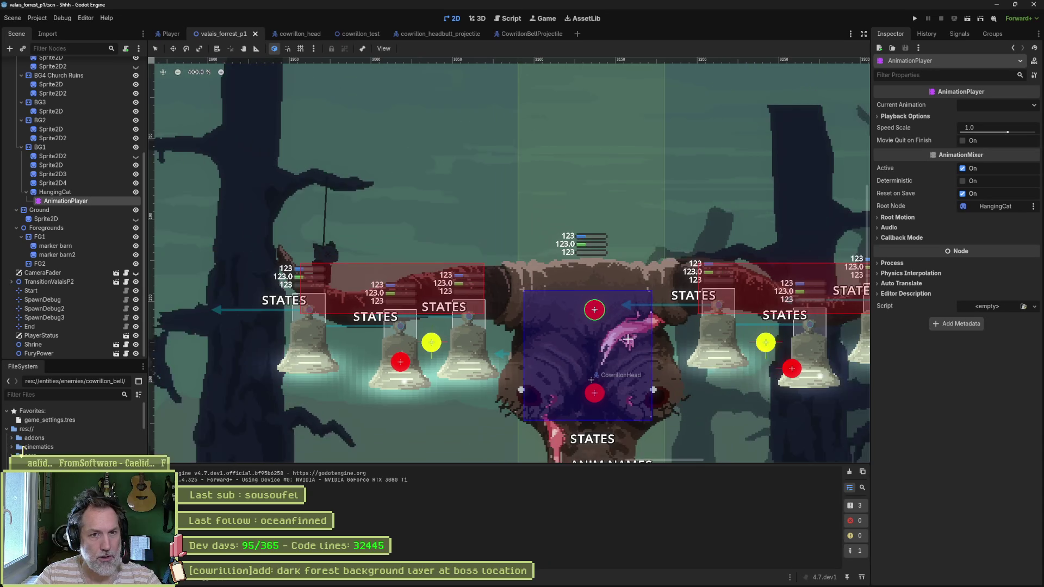
pyautogui.scroll(-3, 567, 185)
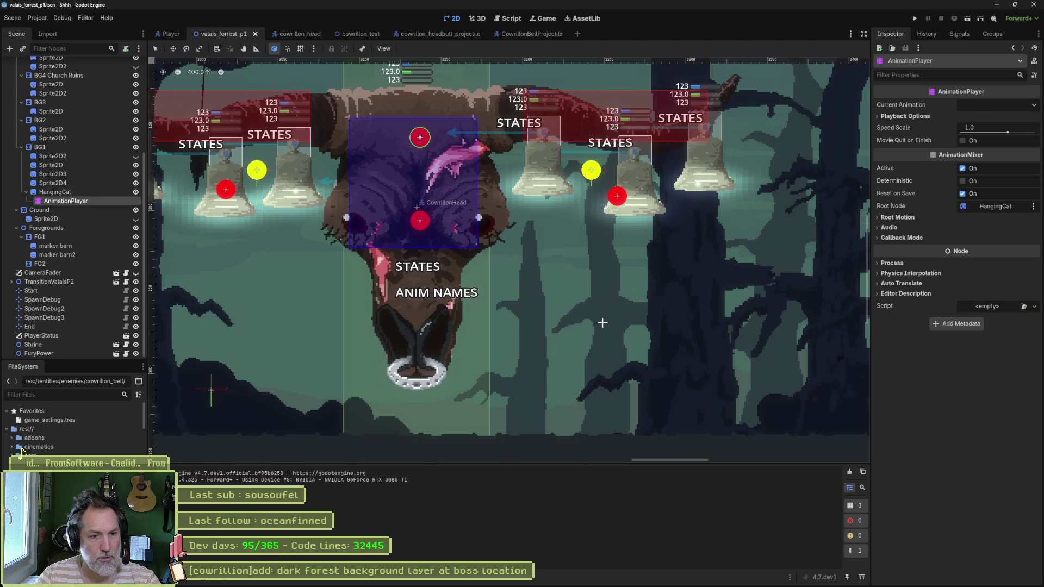
# Switch to Aseprite, zoom the forest panorama to 100%, and pan toward its left side.
pyautogui.click(603, 577)
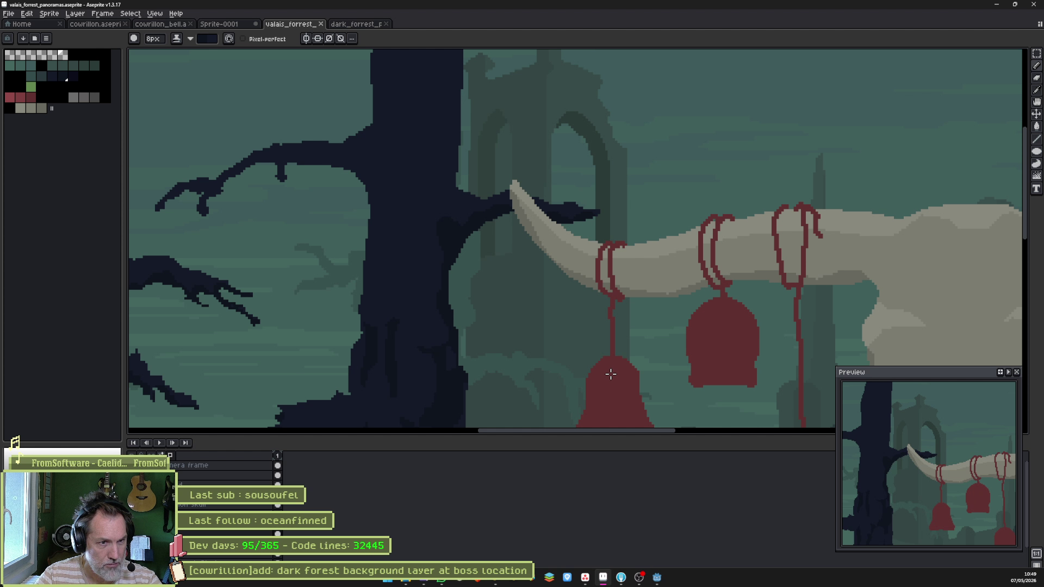
pyautogui.scroll(-4, 610, 374)
pyautogui.scroll(2, 636, 364)
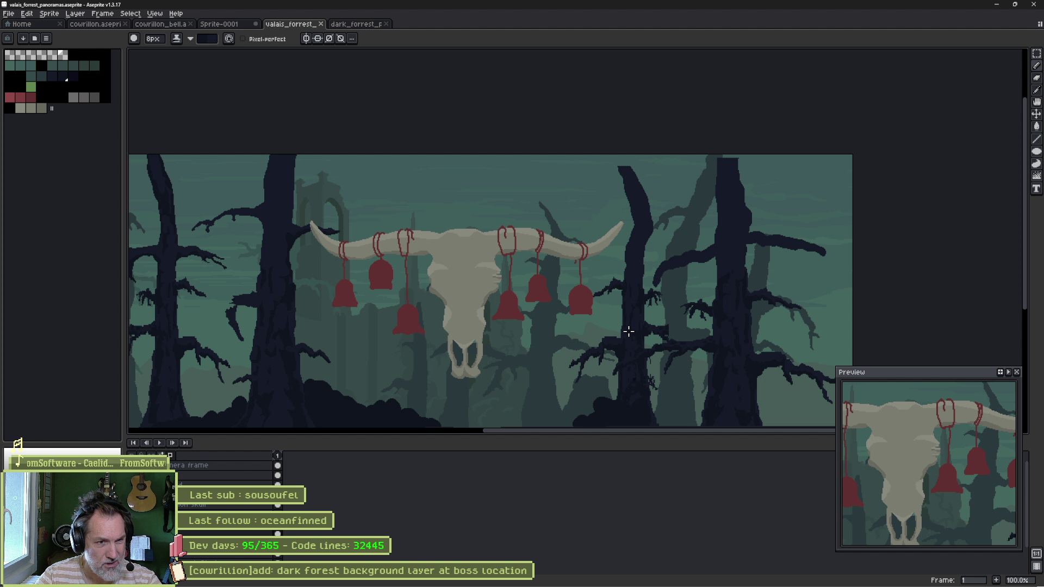
pyautogui.moveTo(265, 301)
pyautogui.mouseDown()
pyautogui.moveTo(391, 310)
pyautogui.moveTo(282, 311)
pyautogui.mouseUp()
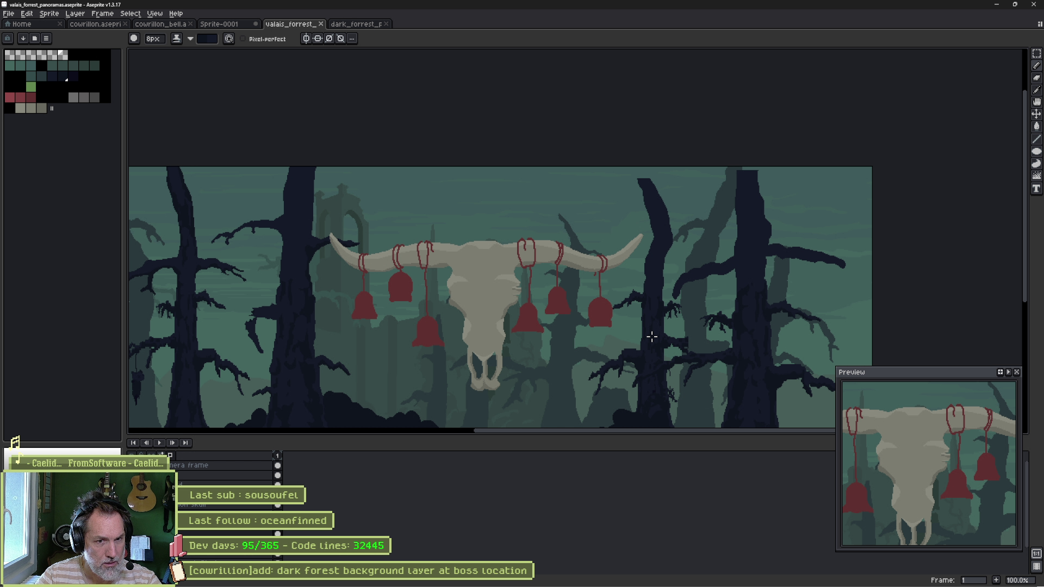
# Bring the panorama's left edge into view, return to Godot, and run the scene with F6.
pyautogui.moveTo(332, 329)
pyautogui.mouseDown()
pyautogui.moveTo(687, 298)
pyautogui.moveTo(675, 386)
pyautogui.moveTo(432, 334)
pyautogui.moveTo(454, 227)
pyautogui.moveTo(440, 208)
pyautogui.moveTo(344, 305)
pyautogui.mouseUp()
pyautogui.hotkey('alt', 'Tab')
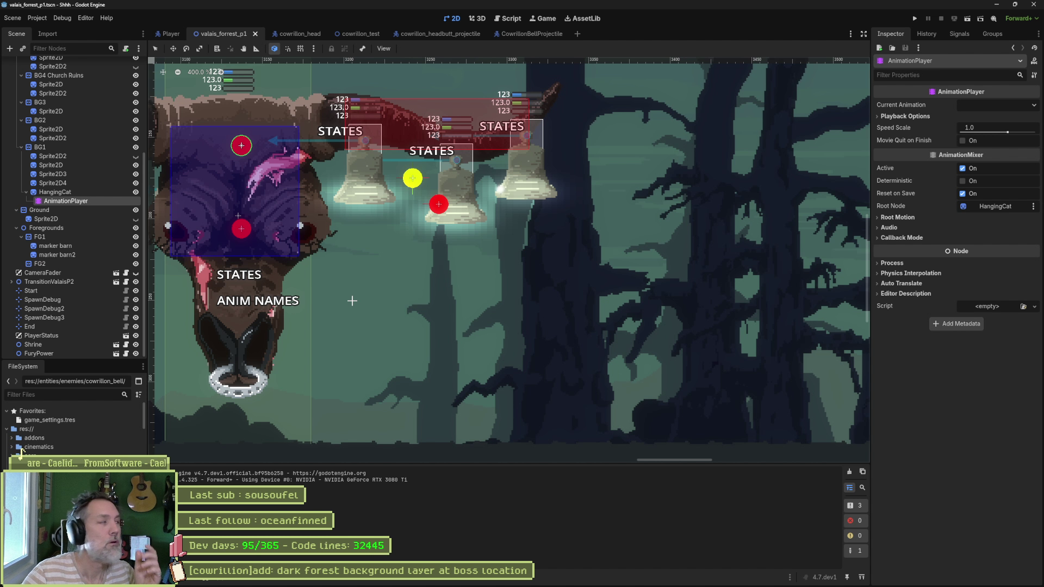
pyautogui.press('F6')
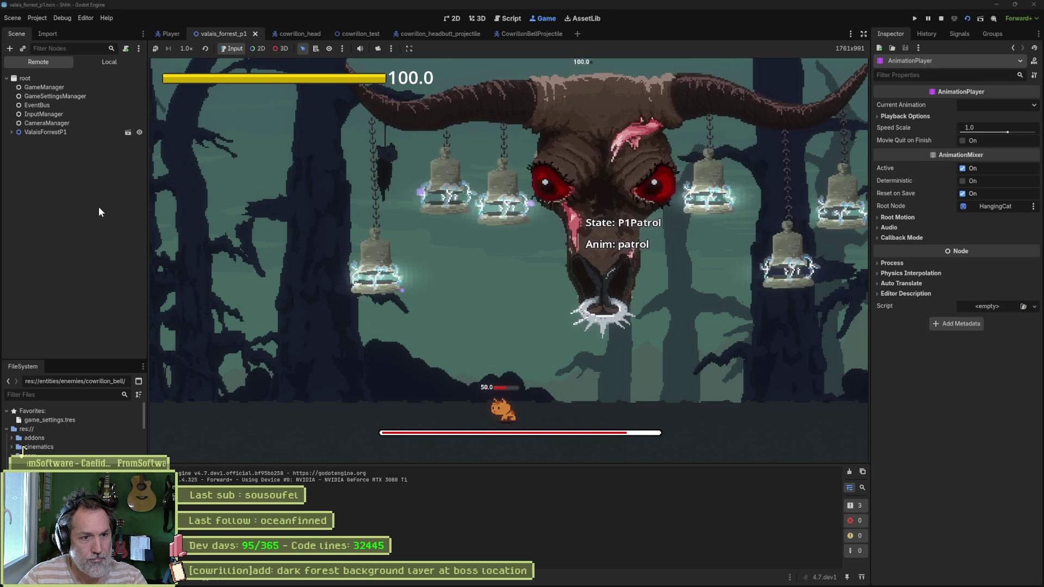
# Walk the player cat back and forth across the arena floor with the arrow keys.
pyautogui.press('Right')
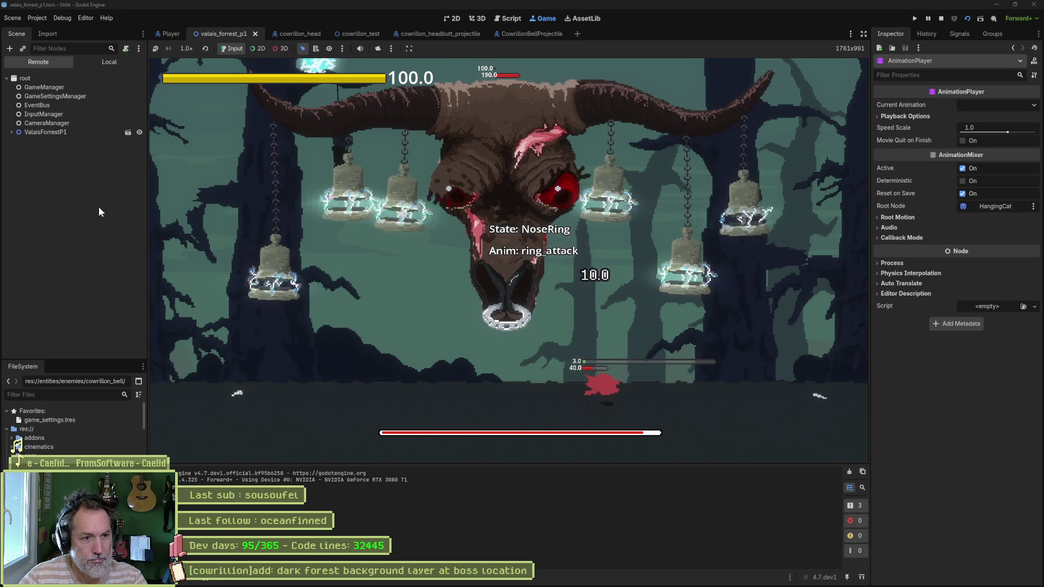
pyautogui.press('Left')
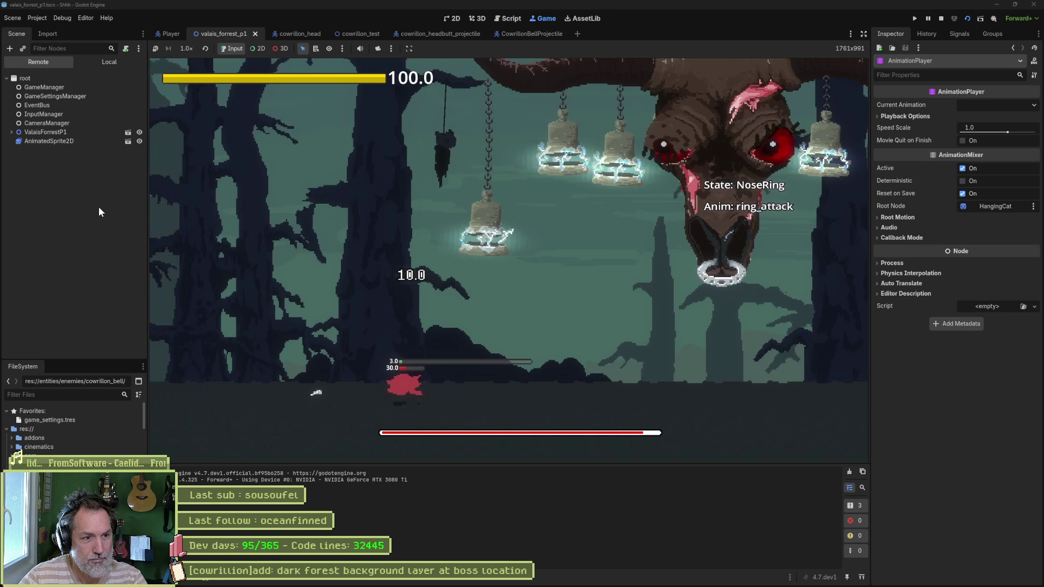
pyautogui.press('Right')
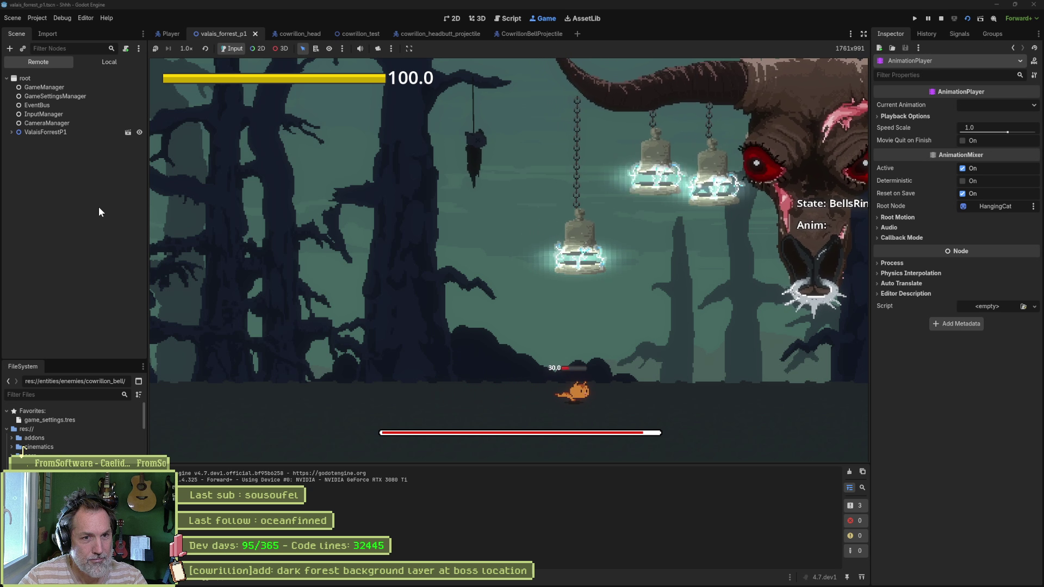
pyautogui.press('Left')
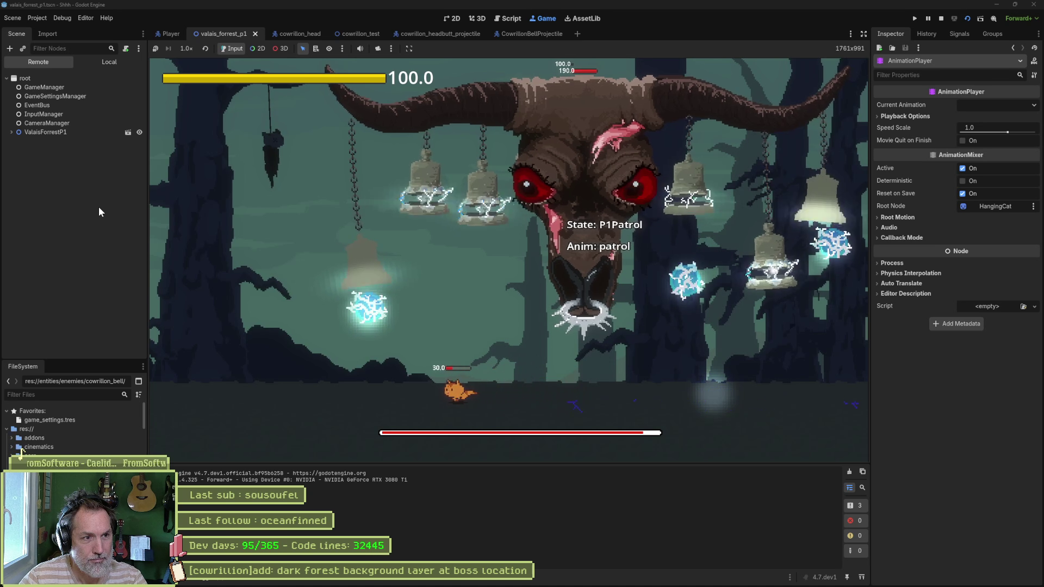
pyautogui.press('Right')
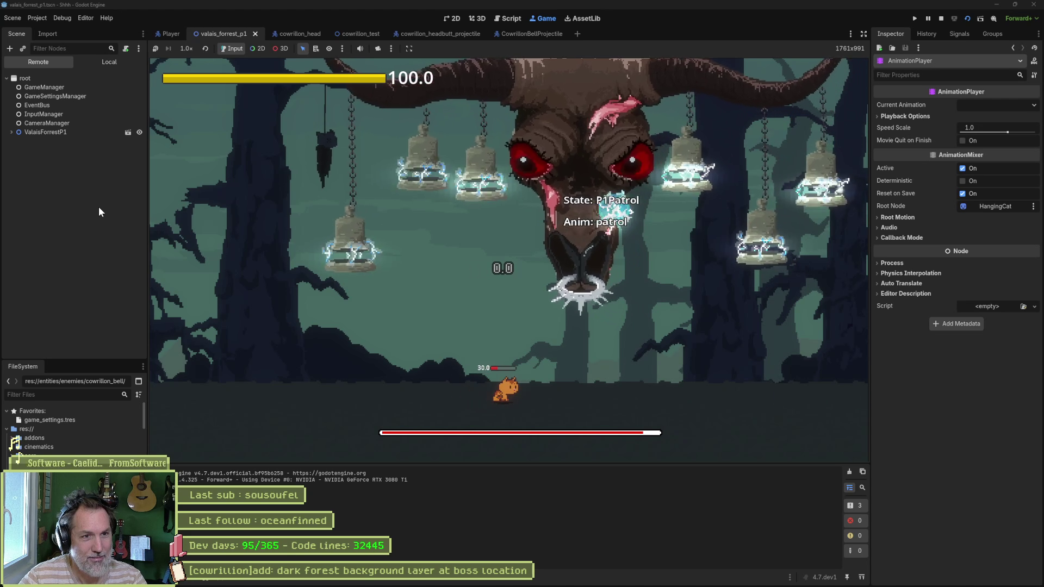
pyautogui.press('Left')
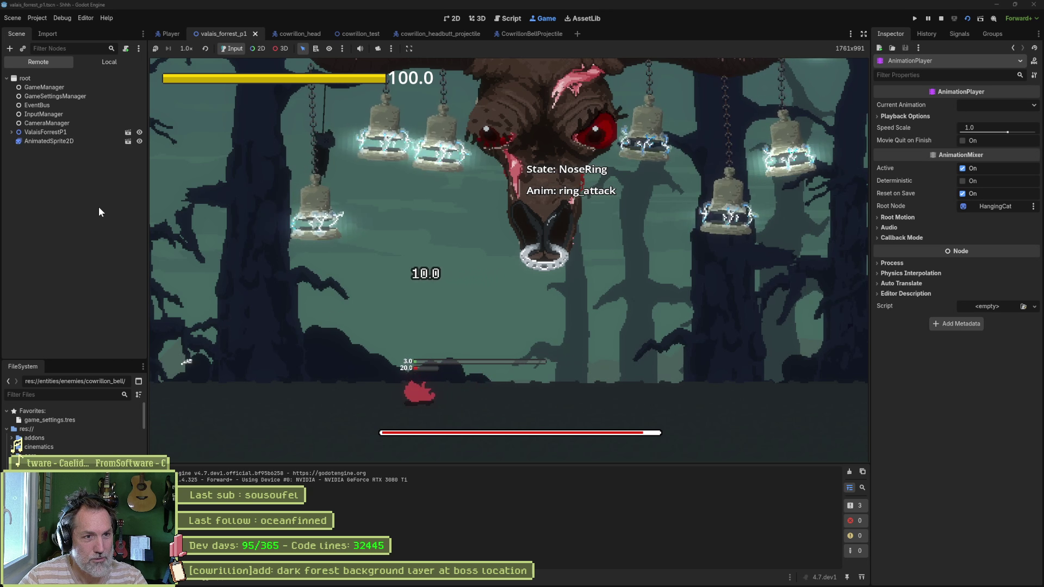
# Tick Is P 2 on the live CowrillonHead node to force phase two, then stop the game.
pyautogui.click(54, 133)
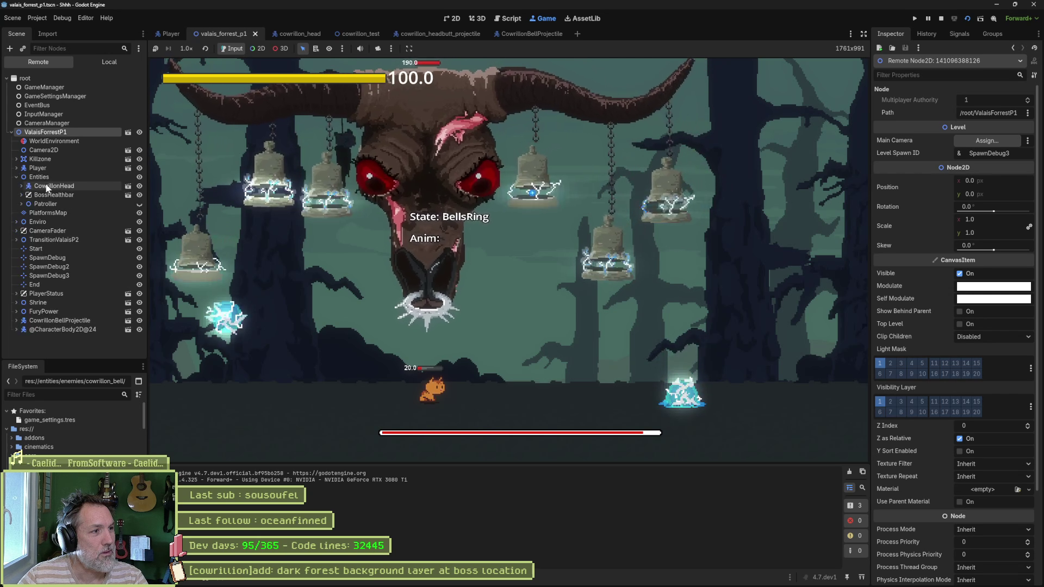
pyautogui.click(48, 187)
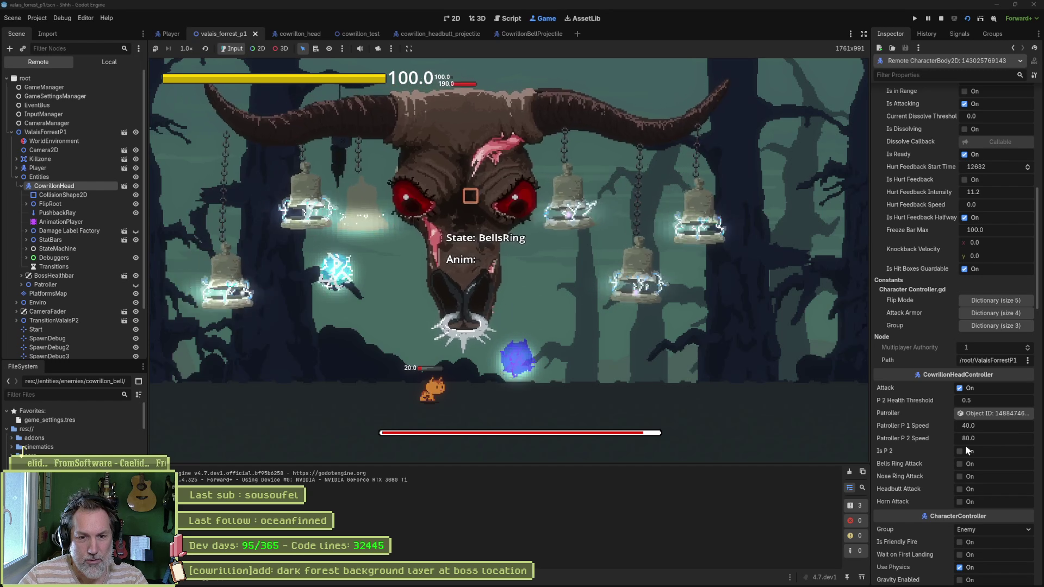
pyautogui.click(961, 451)
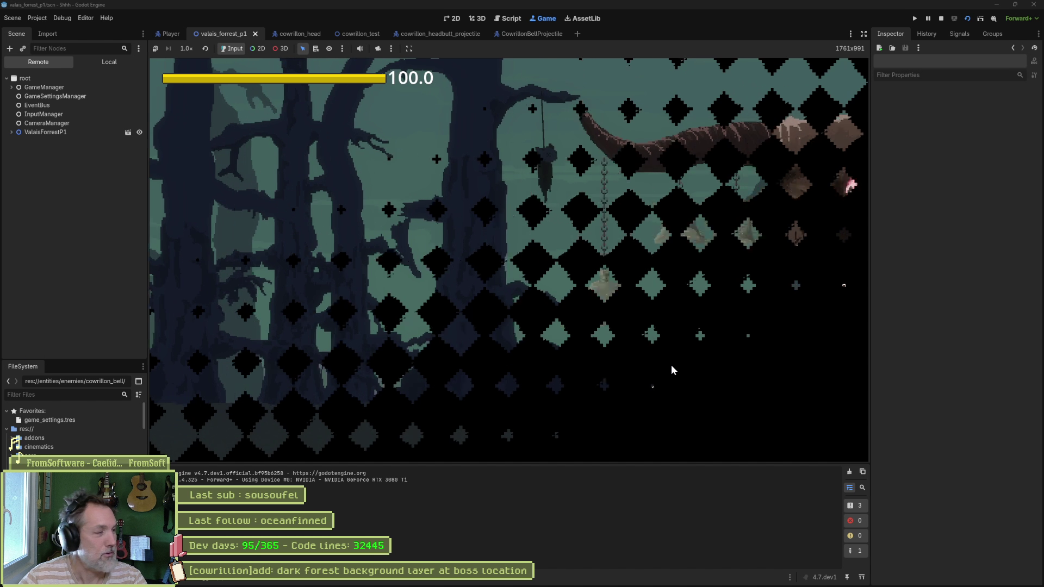
pyautogui.press('F8')
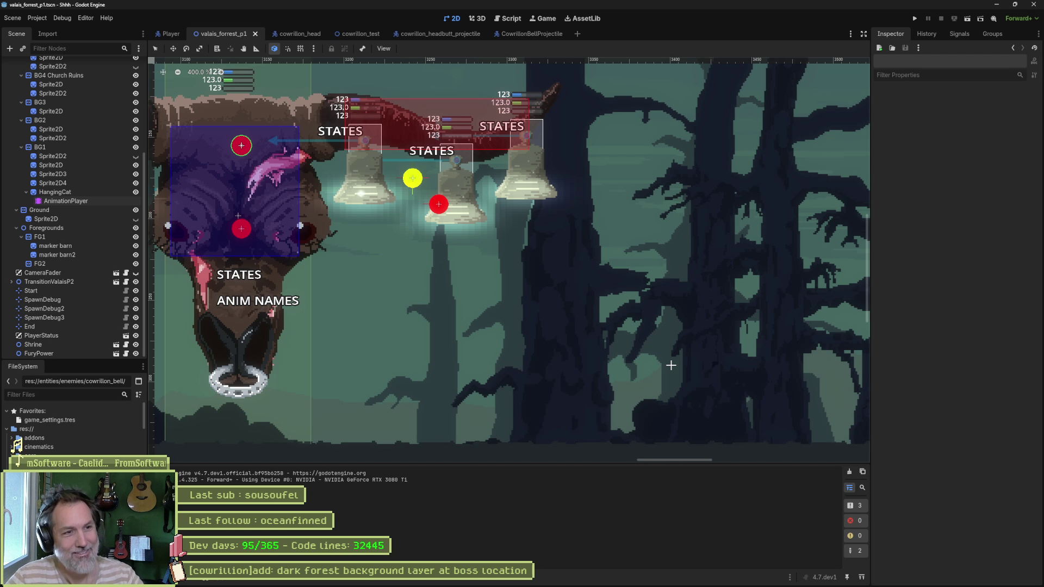
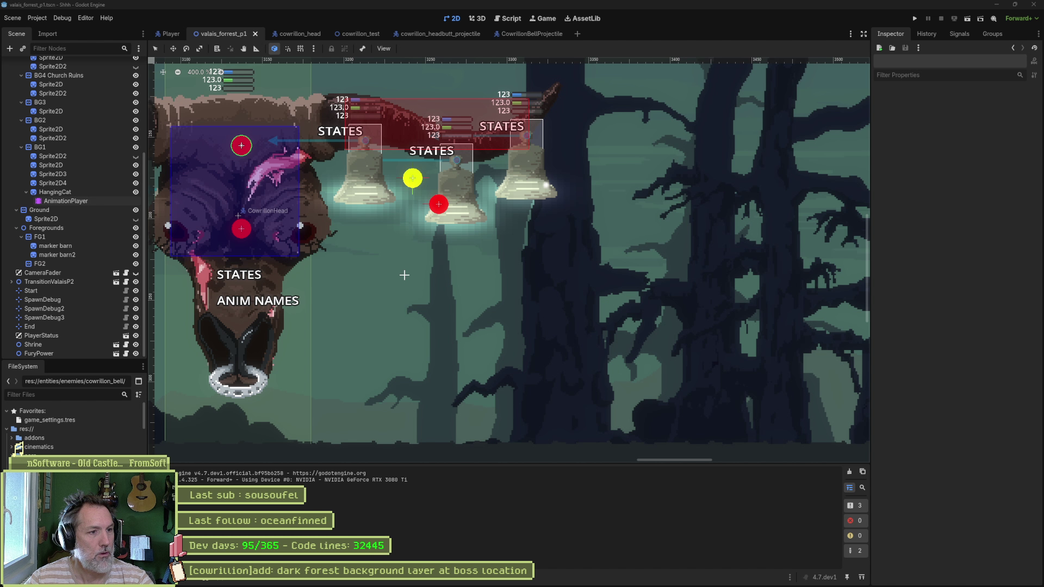
# Pan across the boss arena's forest, then bring up the forest panorama in Aseprite.
pyautogui.moveTo(403, 275)
pyautogui.mouseDown()
pyautogui.moveTo(680, 278)
pyautogui.moveTo(596, 289)
pyautogui.moveTo(564, 275)
pyautogui.moveTo(645, 280)
pyautogui.moveTo(459, 347)
pyautogui.moveTo(424, 265)
pyautogui.moveTo(478, 248)
pyautogui.moveTo(485, 260)
pyautogui.mouseUp()
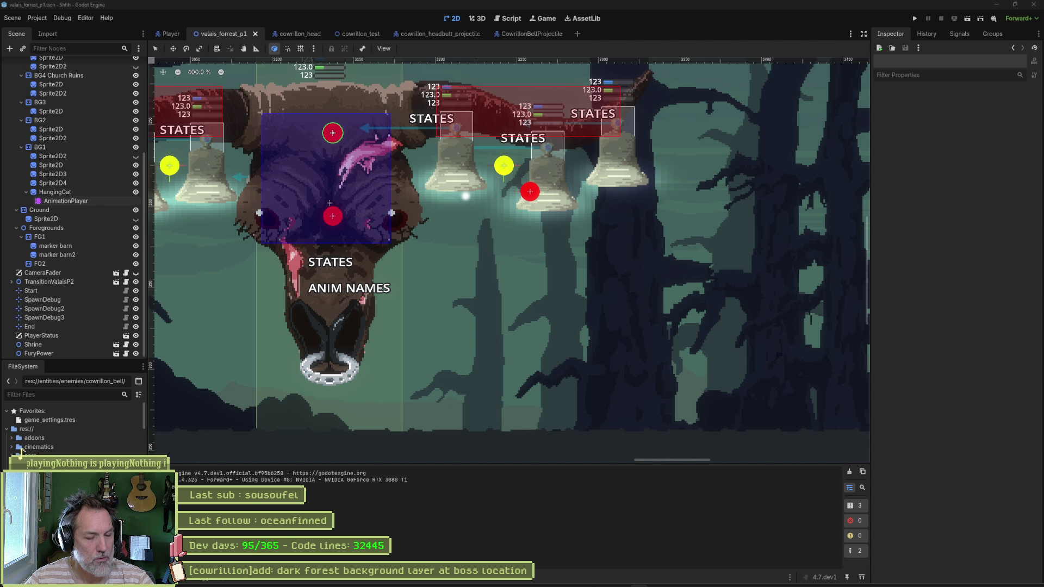
pyautogui.click(603, 578)
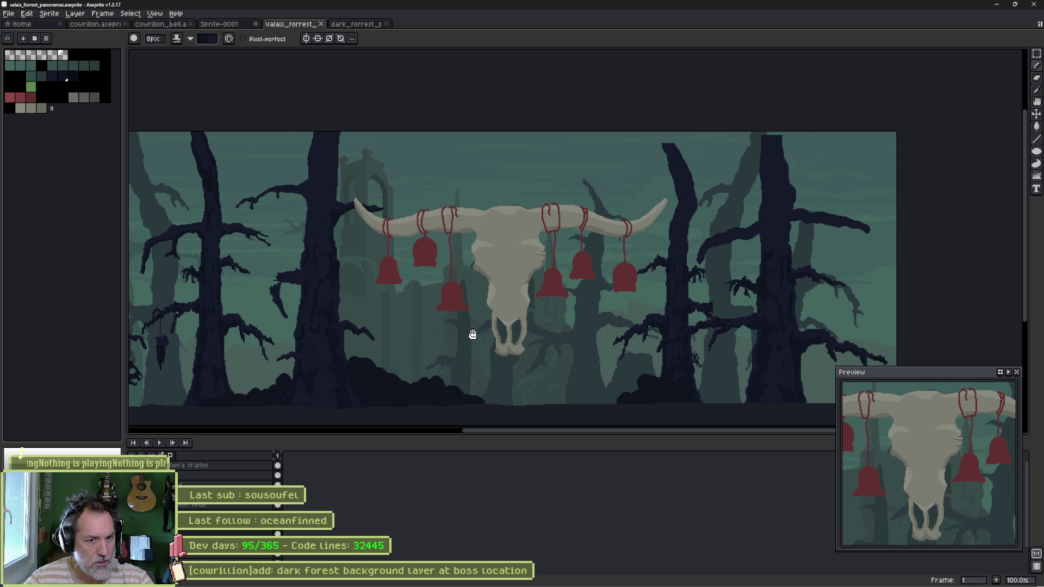
# Zoom the Aseprite panorama to 300% on the tree trunks.
pyautogui.moveTo(473, 334); pyautogui.dragTo(636, 318)
pyautogui.scroll(2, 472, 312)
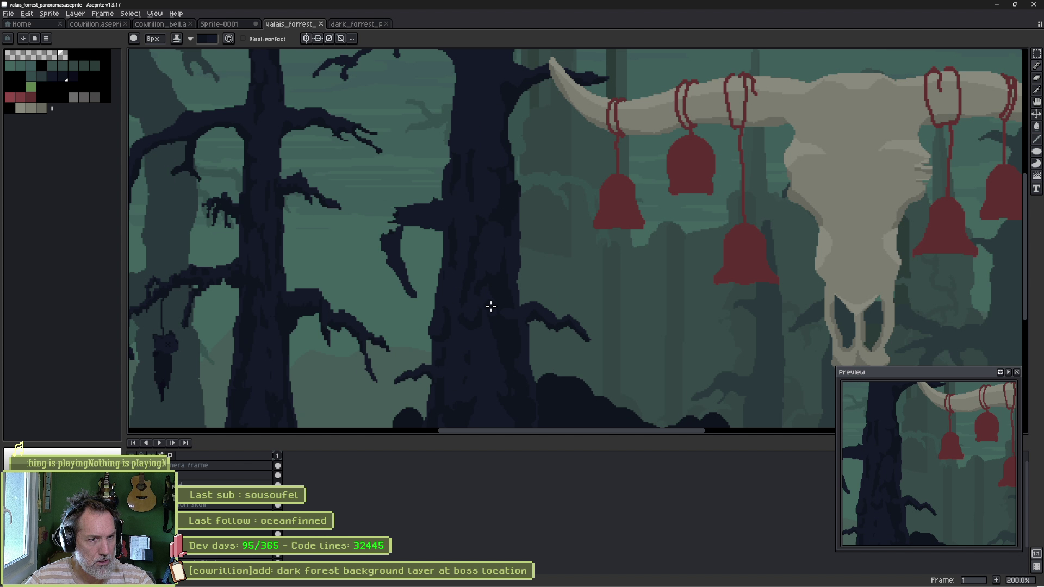
pyautogui.press('alt')
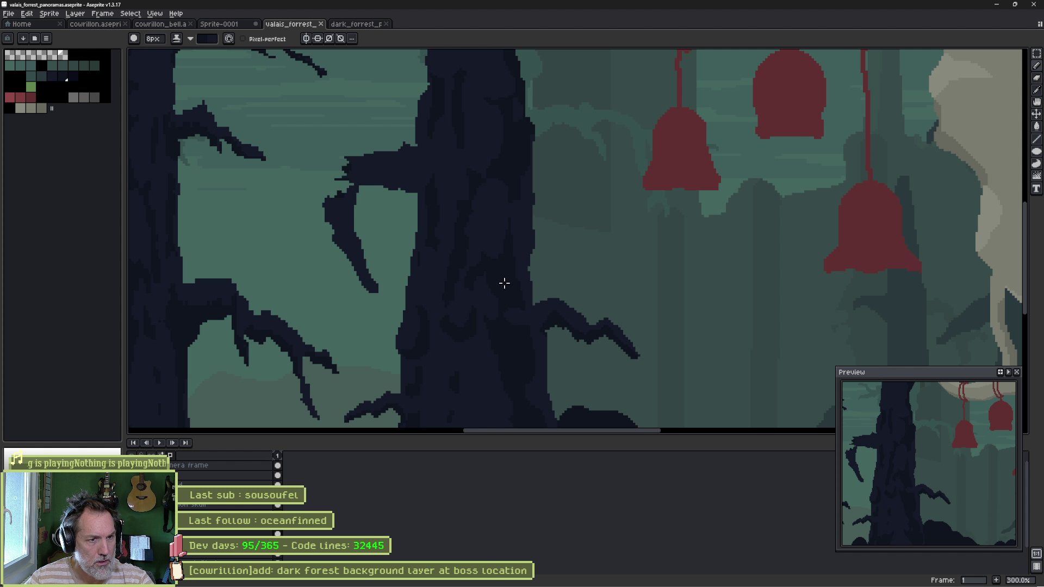
# Compare the panorama's trees and bells with the Godot arena, ending back in Godot.
pyautogui.hotkey('alt', 'Tab')
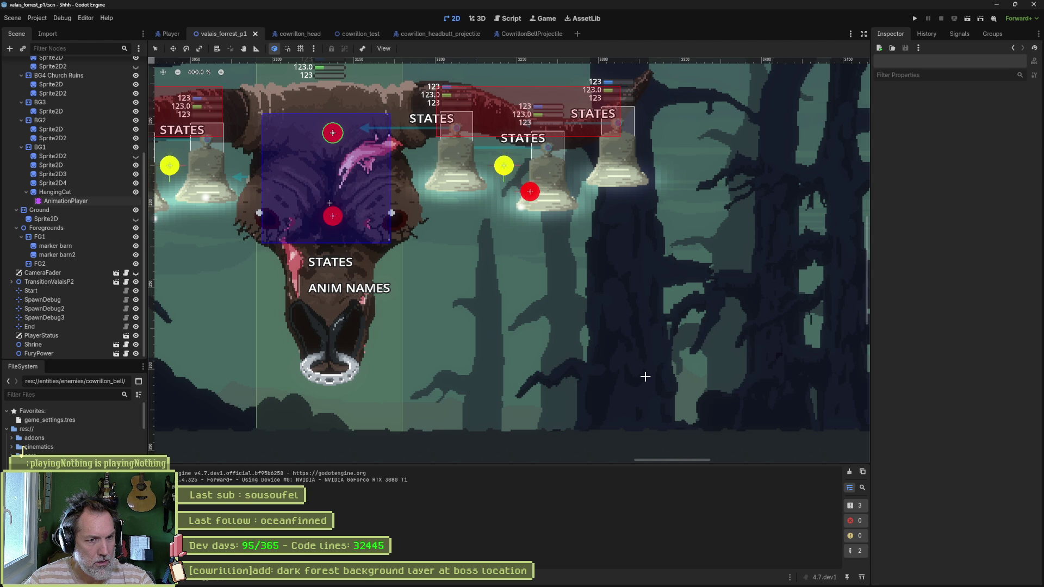
pyautogui.hotkey('alt', 'Tab')
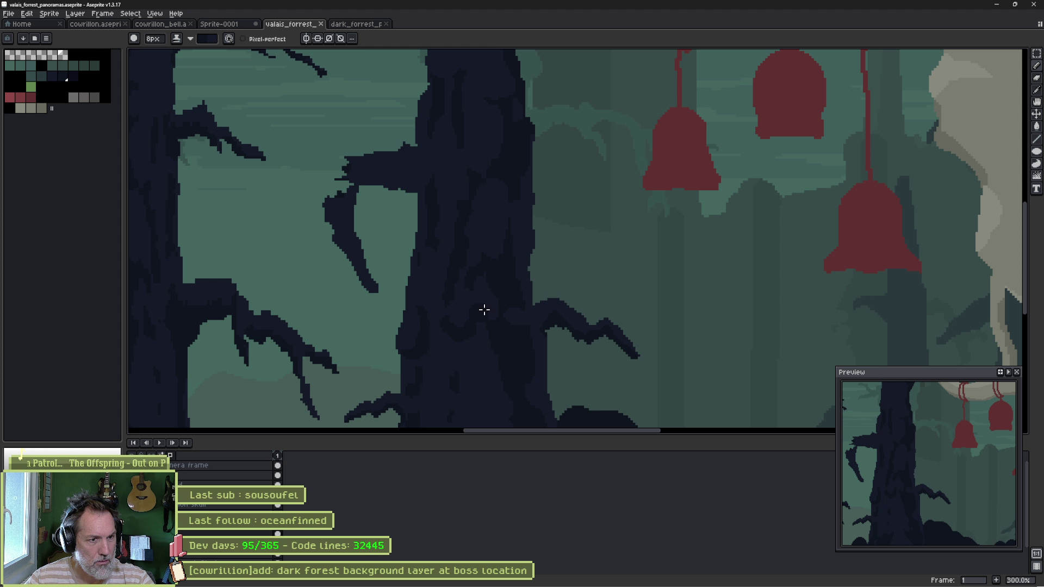
pyautogui.hotkey('alt', 'Tab')
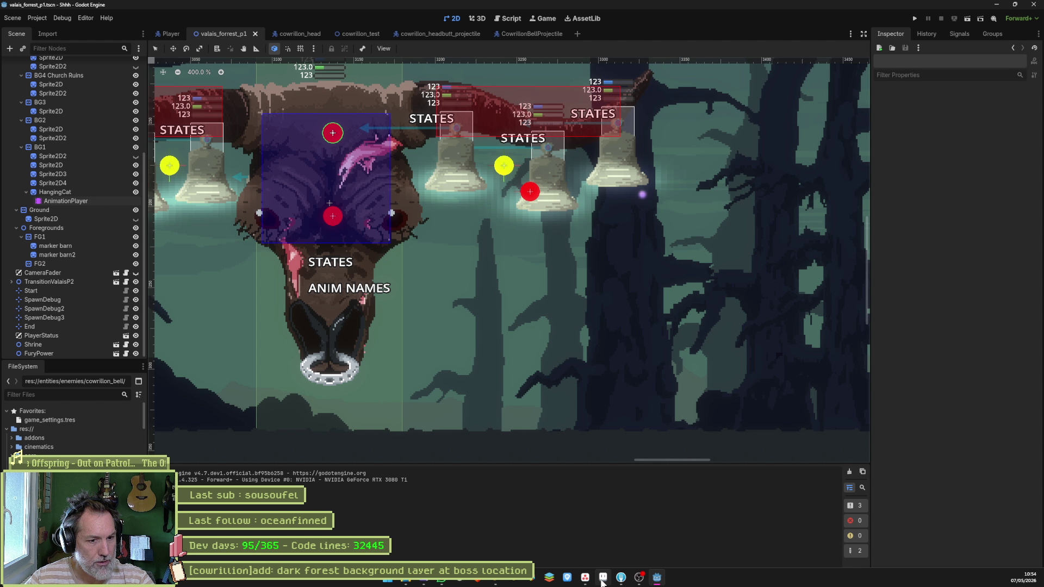
pyautogui.click(602, 579)
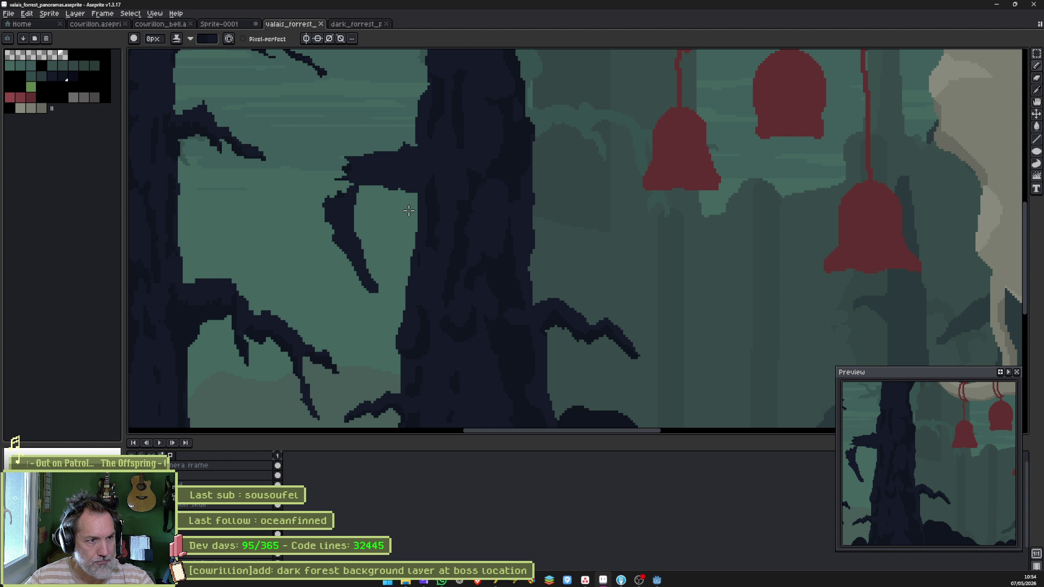
pyautogui.hotkey('alt', 'Tab')
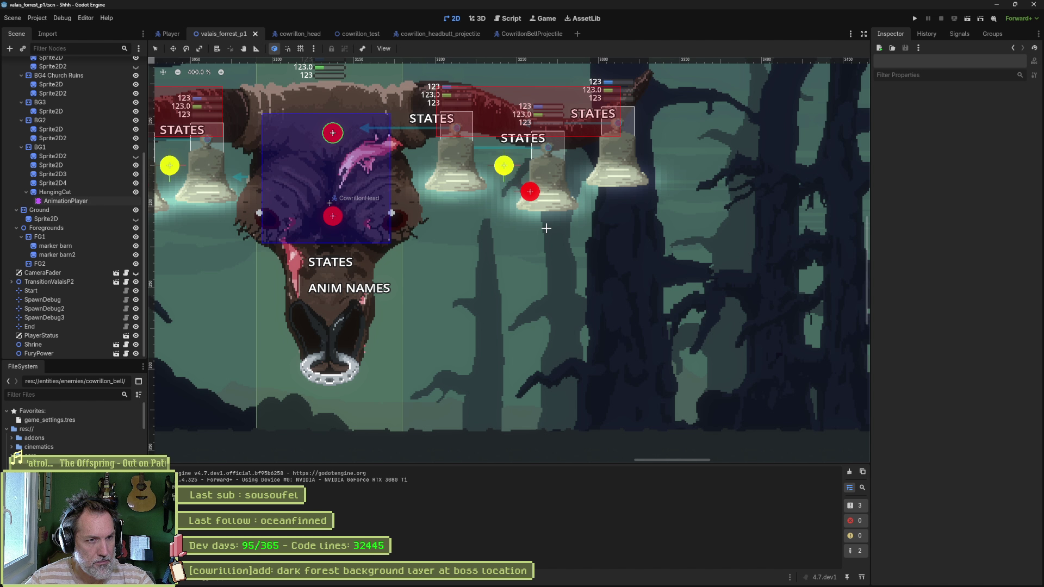
# Duplicate the HangingCat sprite and rename the copy Woodstuff.
pyautogui.moveTo(497, 227)
pyautogui.mouseDown()
pyautogui.moveTo(574, 302)
pyautogui.moveTo(565, 421)
pyautogui.moveTo(585, 422)
pyautogui.mouseUp()
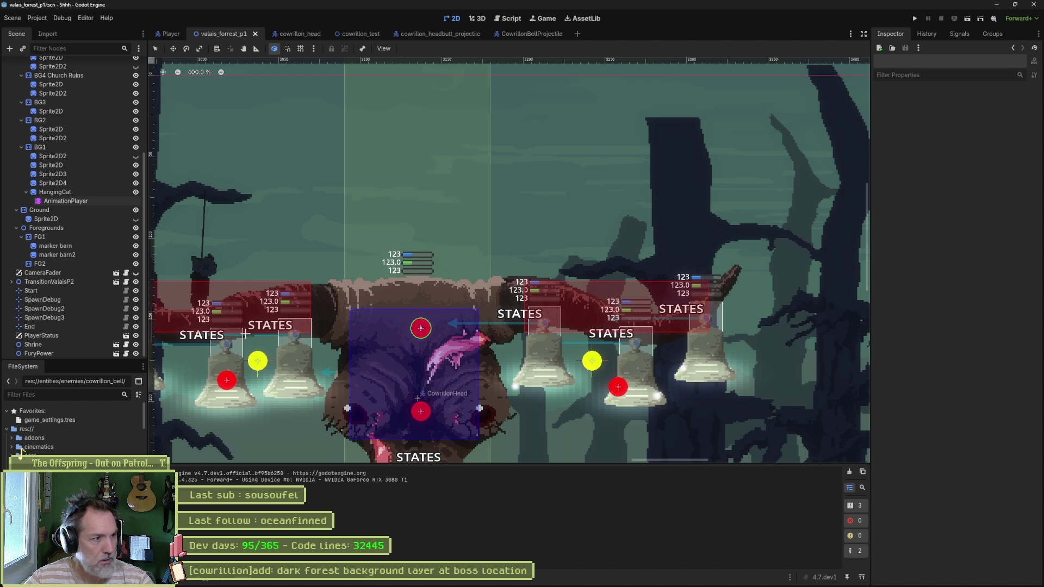
pyautogui.click(57, 192)
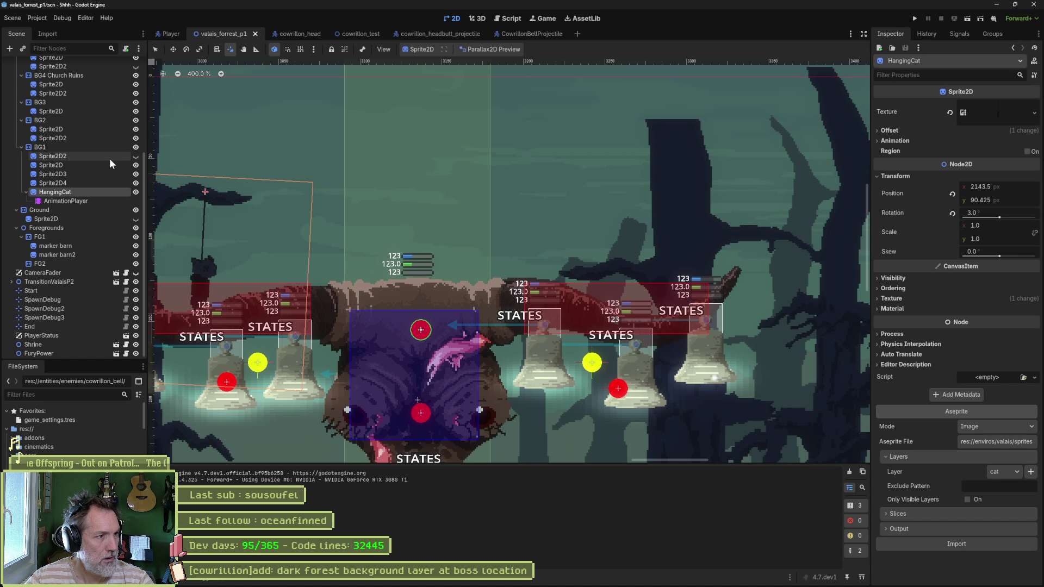
pyautogui.hotkey('ctrl', 'd')
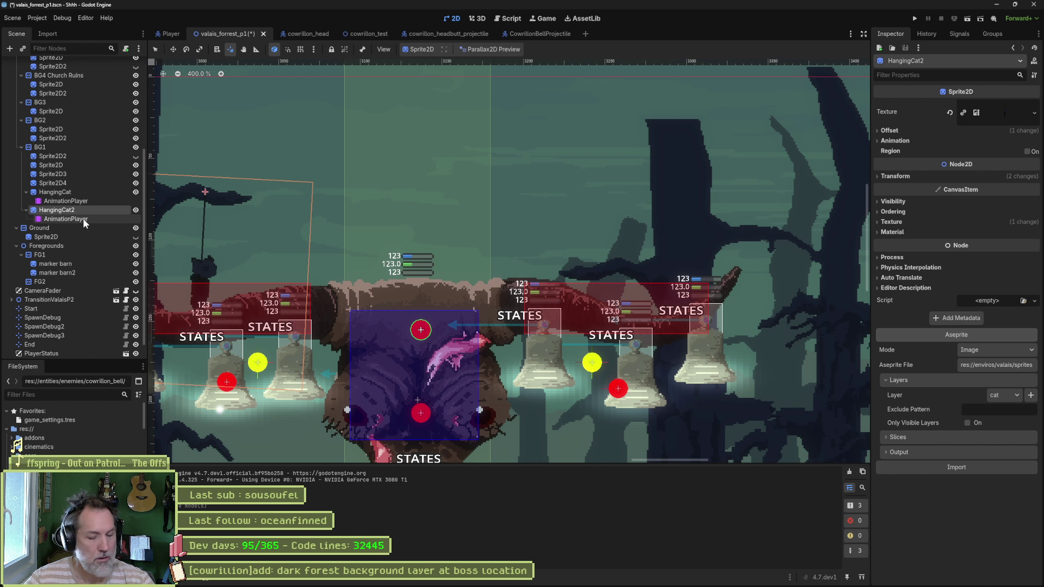
pyautogui.press('F2')
pyautogui.write('woo')
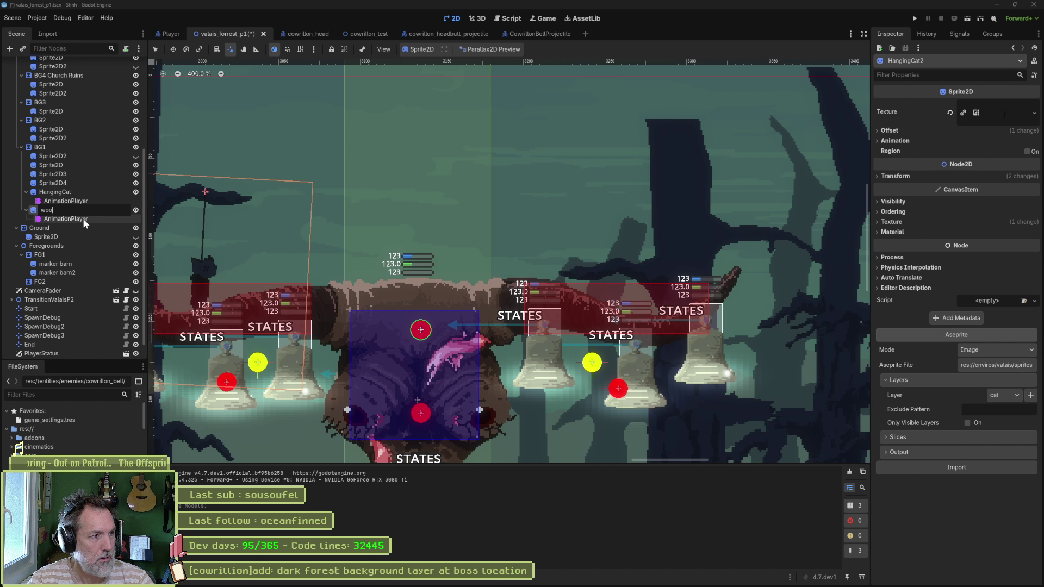
pyautogui.press('BackSpace')
pyautogui.press('BackSpace')
pyautogui.press('BackSpace')
pyautogui.write('Woodst')
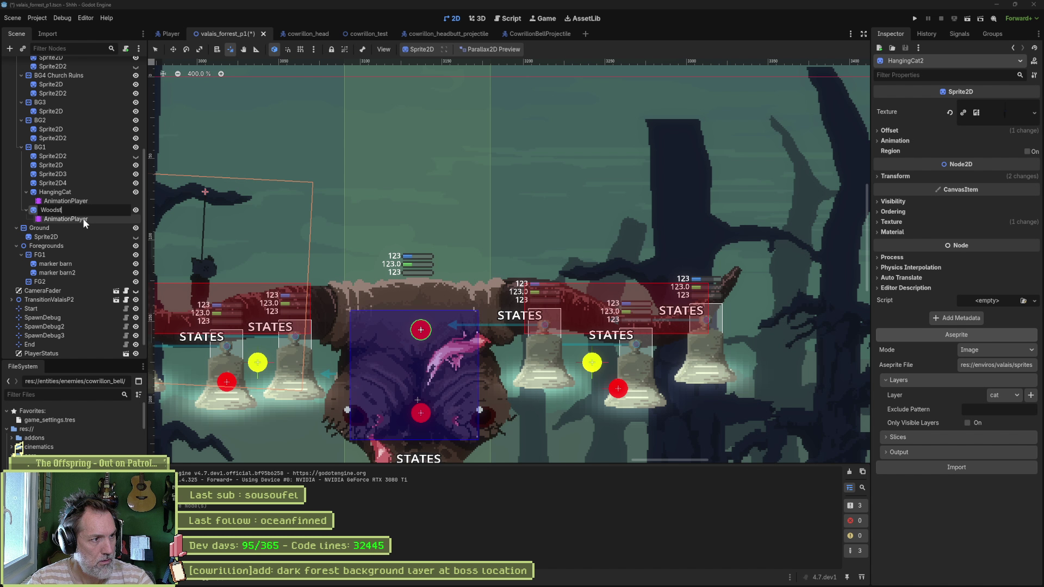
pyautogui.write('uff')
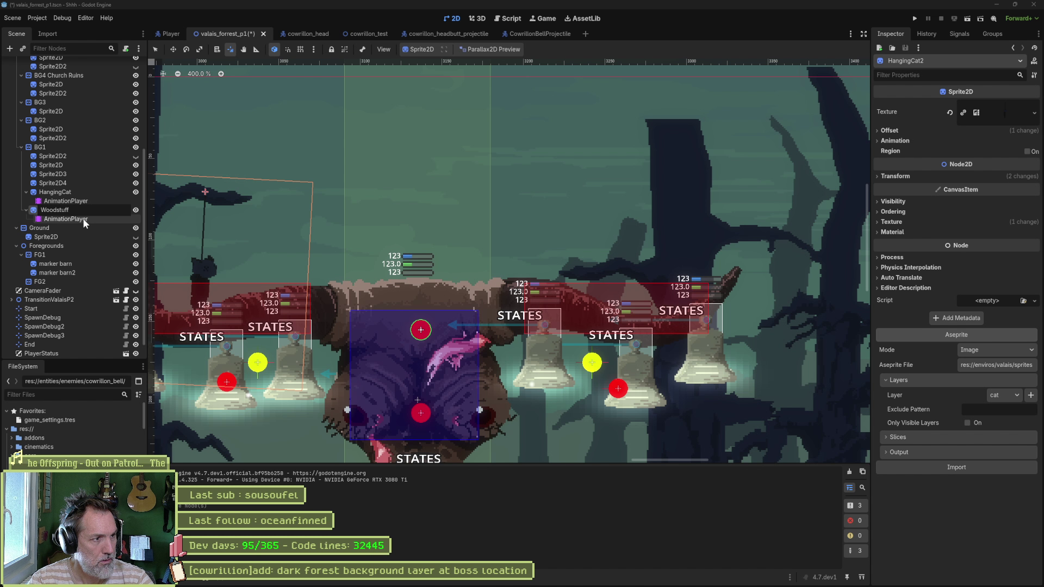
pyautogui.press('Return')
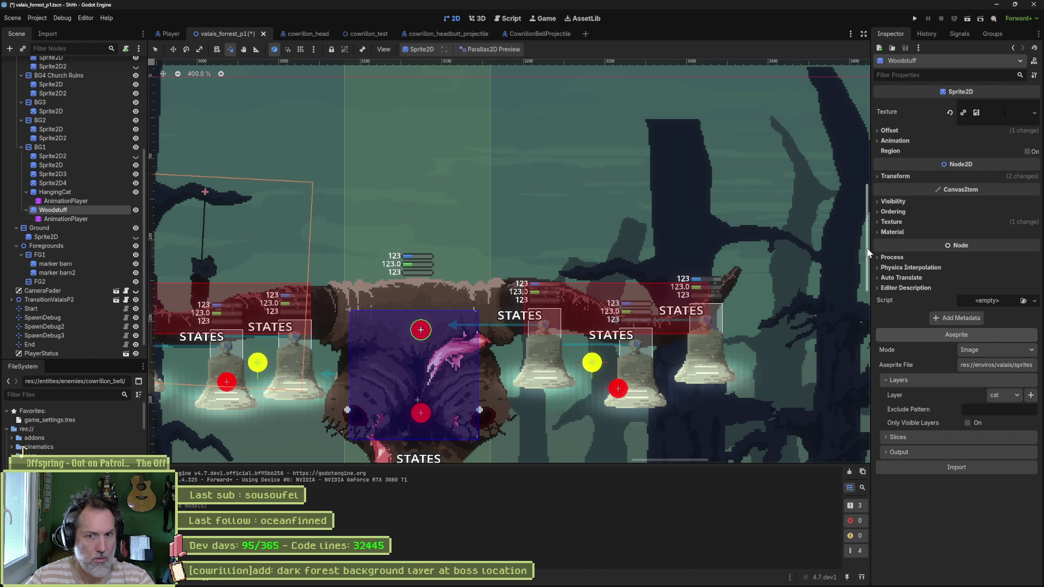
# Reimport Woodstuff using the wood Aseprite layer instead of cat.
pyautogui.click(1000, 393)
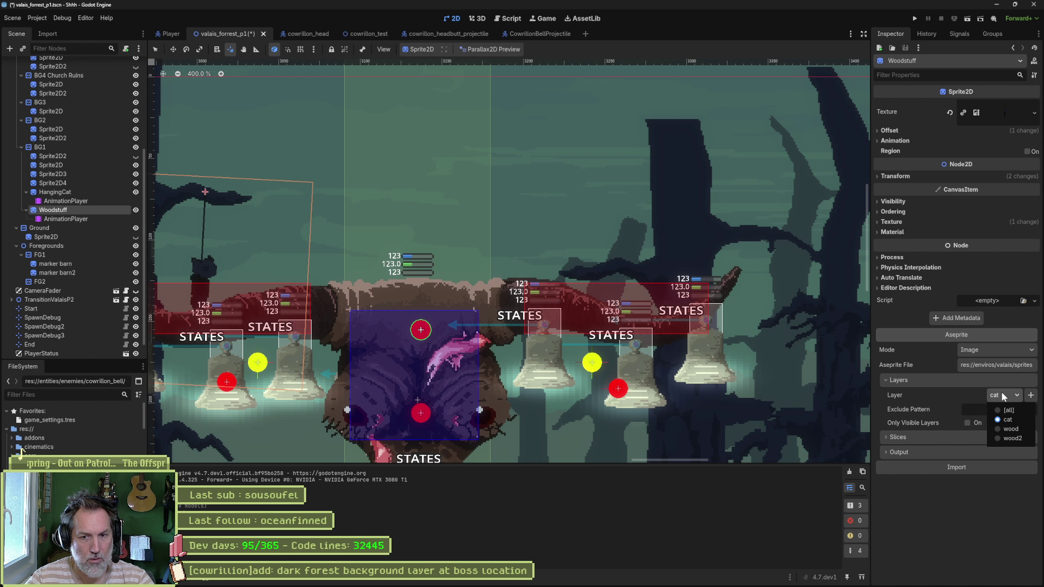
pyautogui.click(1013, 429)
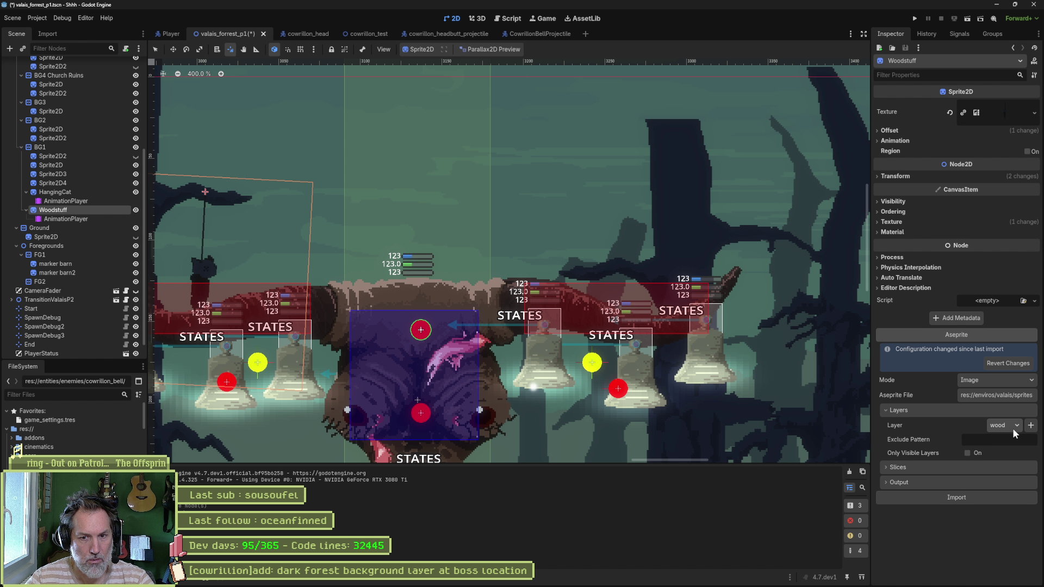
pyautogui.click(983, 497)
# Move Woodstuff right over the bells, then save and test-run the arena.
pyautogui.press('w')
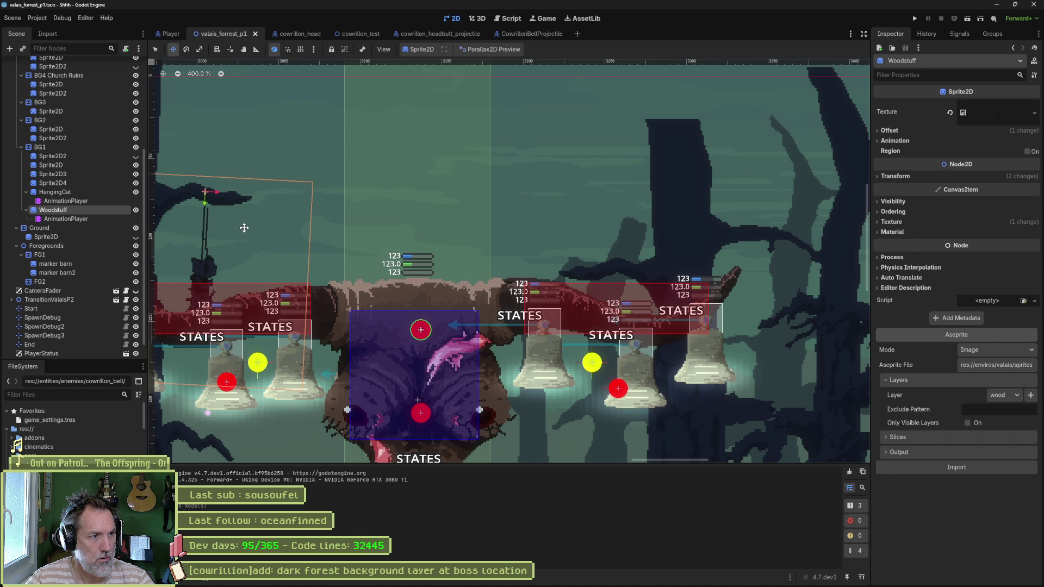
pyautogui.moveTo(243, 226)
pyautogui.mouseDown()
pyautogui.moveTo(620, 223)
pyautogui.moveTo(635, 299)
pyautogui.moveTo(653, 298)
pyautogui.mouseUp()
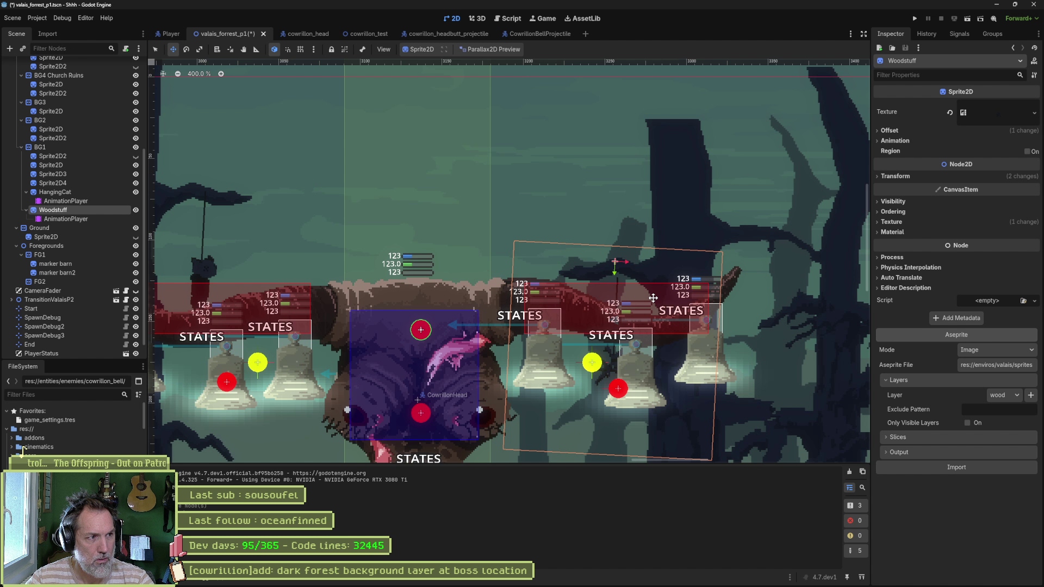
pyautogui.press('F6')
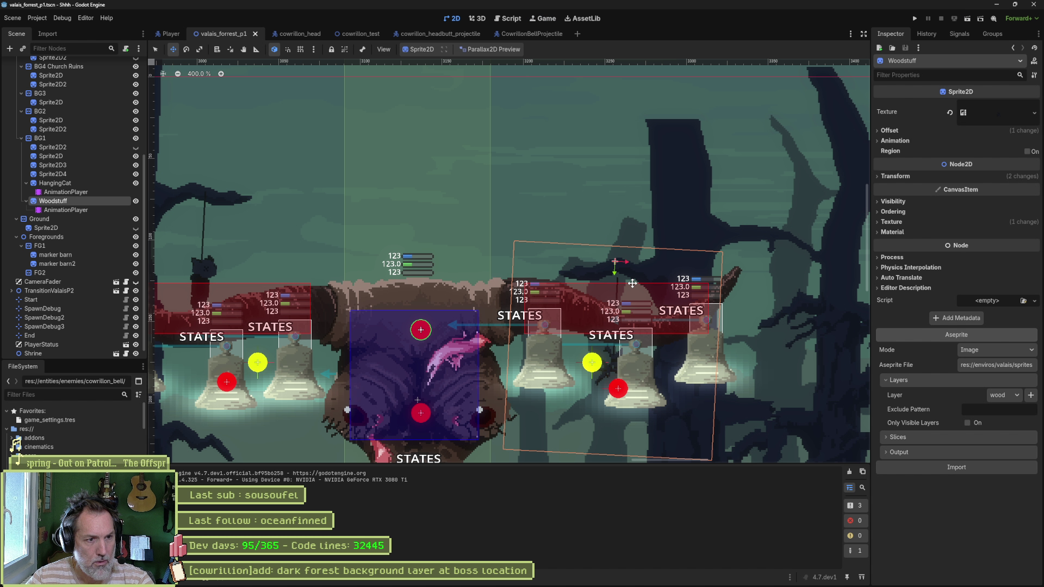
pyautogui.press('F8')
pyautogui.click(68, 193)
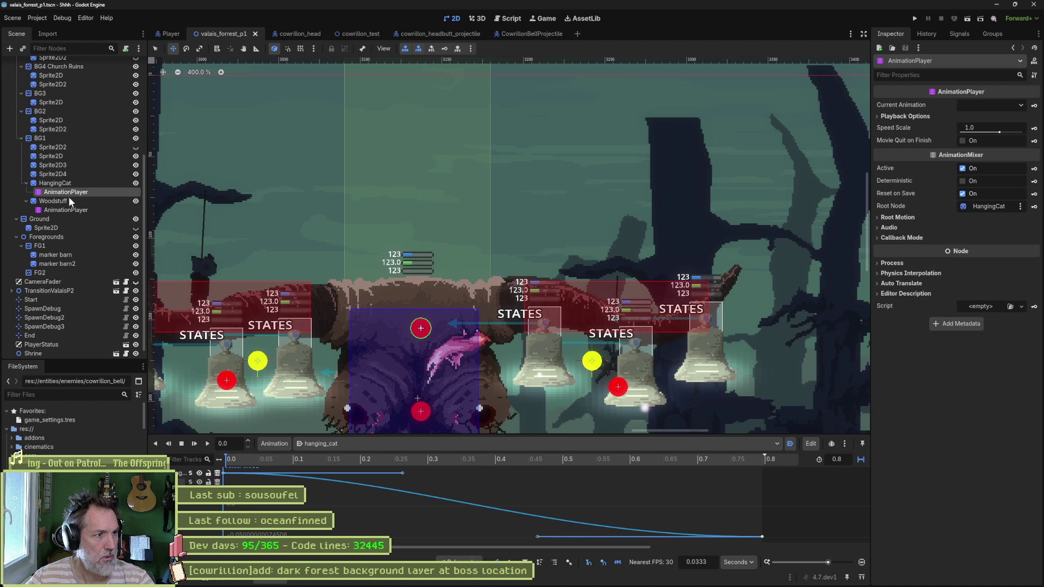
# Move the last hanging_cat key and the animation length to 0.7 s, save, and run the scene.
pyautogui.click(763, 537)
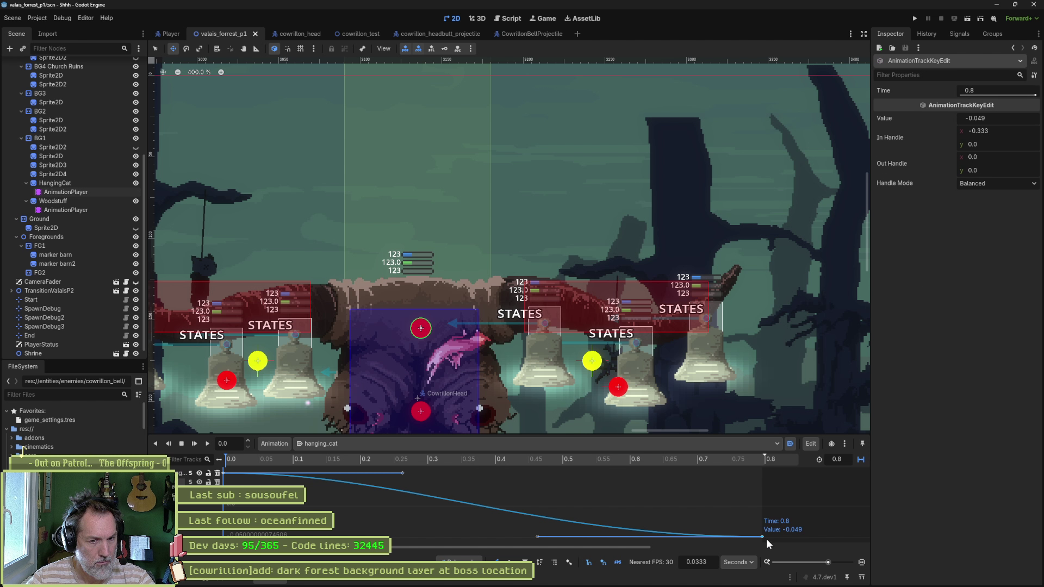
pyautogui.moveTo(762, 536); pyautogui.dragTo(707, 538)
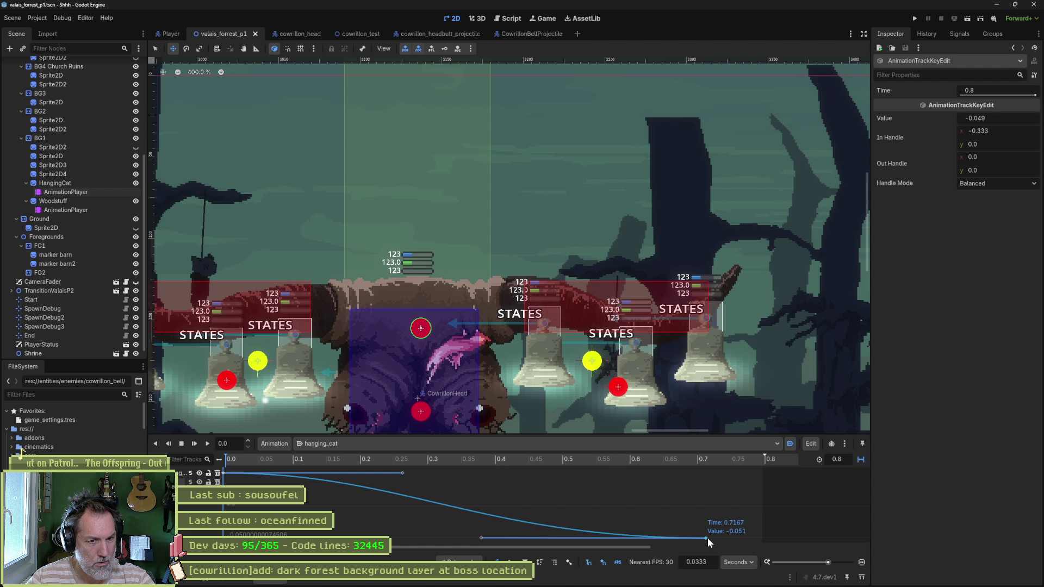
pyautogui.moveTo(769, 459); pyautogui.dragTo(708, 469)
pyautogui.moveTo(706, 538); pyautogui.dragTo(696, 537)
pyautogui.hotkey('ctrl', 's')
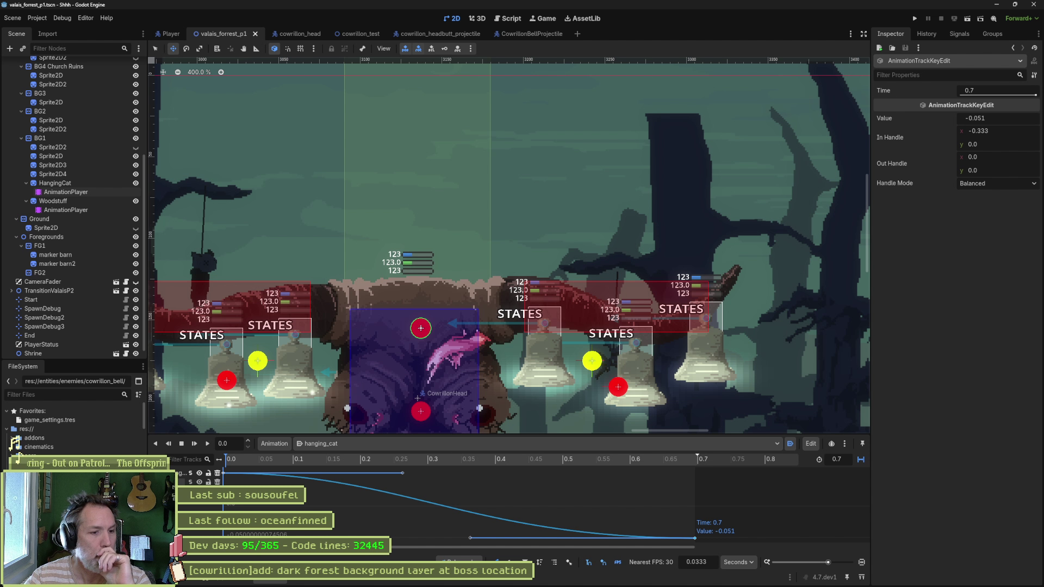
pyautogui.moveTo(499, 585)
pyautogui.moveTo(436, 584)
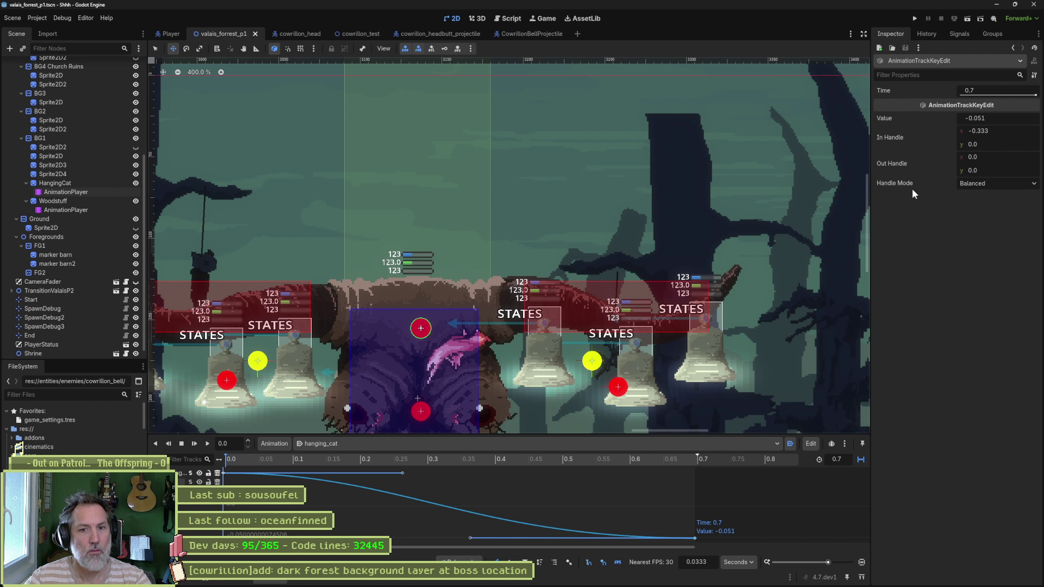
pyautogui.press('F6')
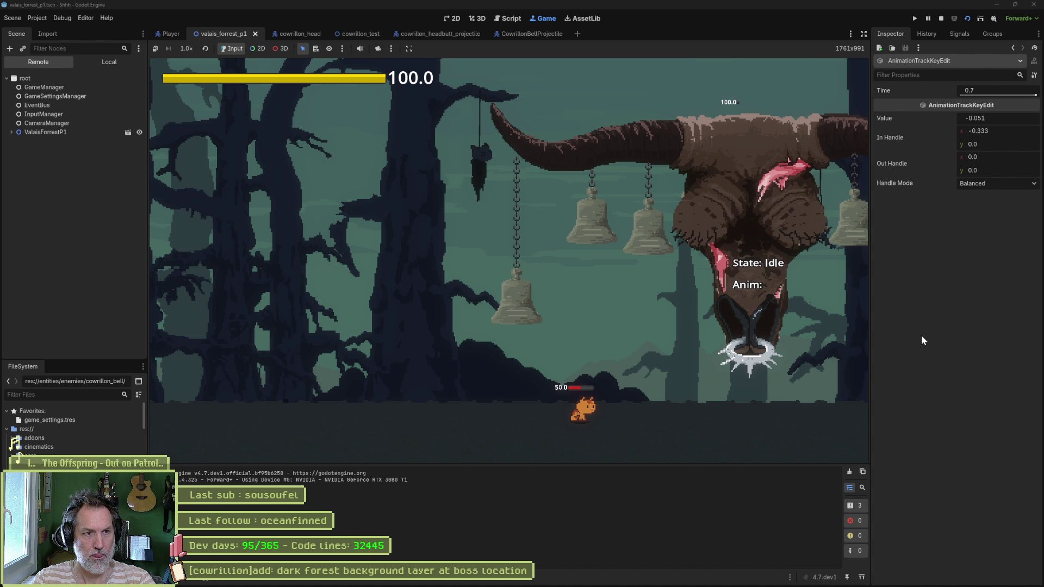
# Stop the game and preview the hanging_cat swing animation.
pyautogui.press('F8')
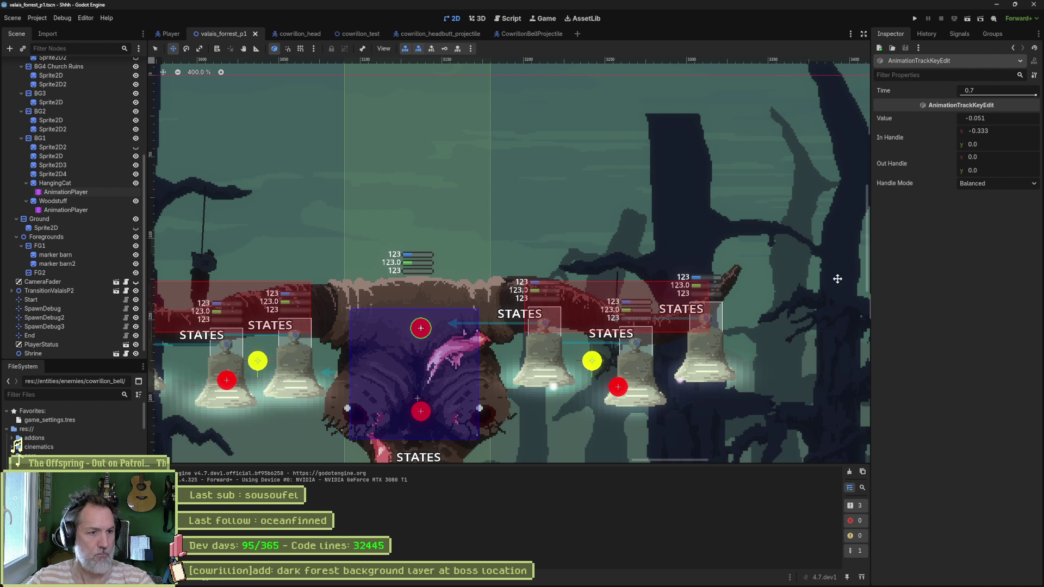
pyautogui.click(85, 190)
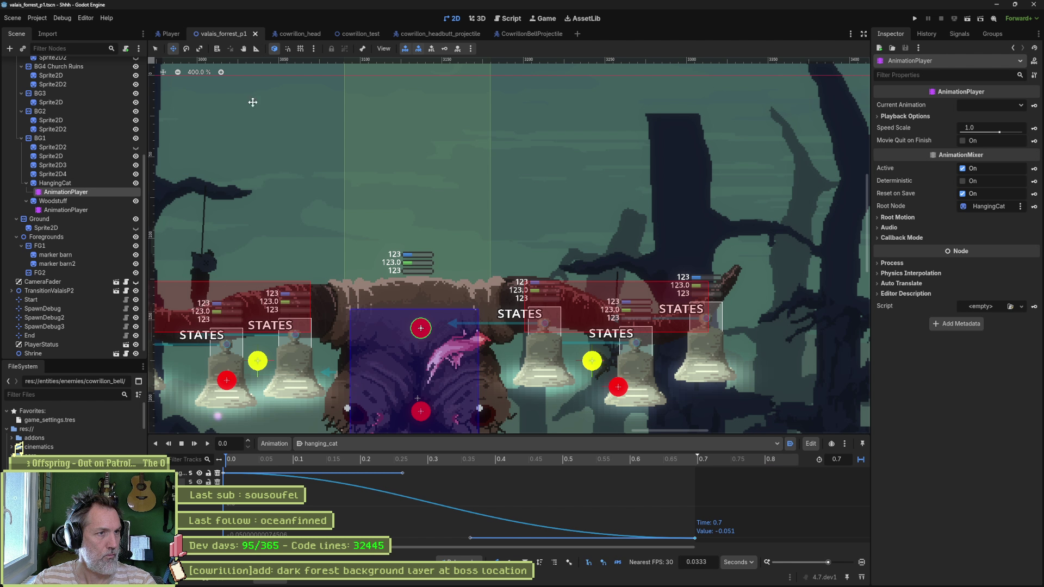
pyautogui.scroll(-5, 423, 318)
pyautogui.hscroll(5, 381, 244)
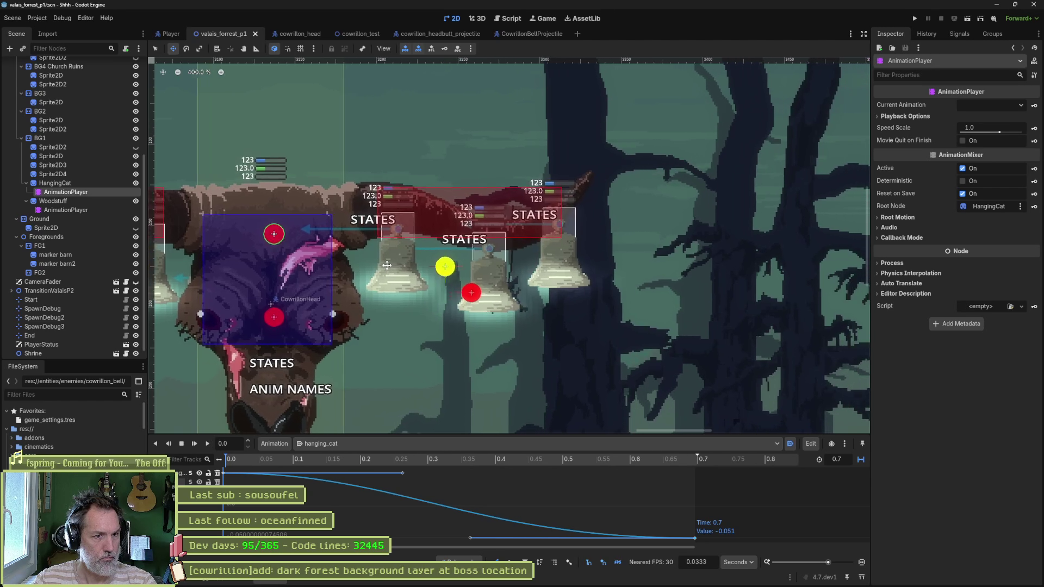
pyautogui.click(206, 444)
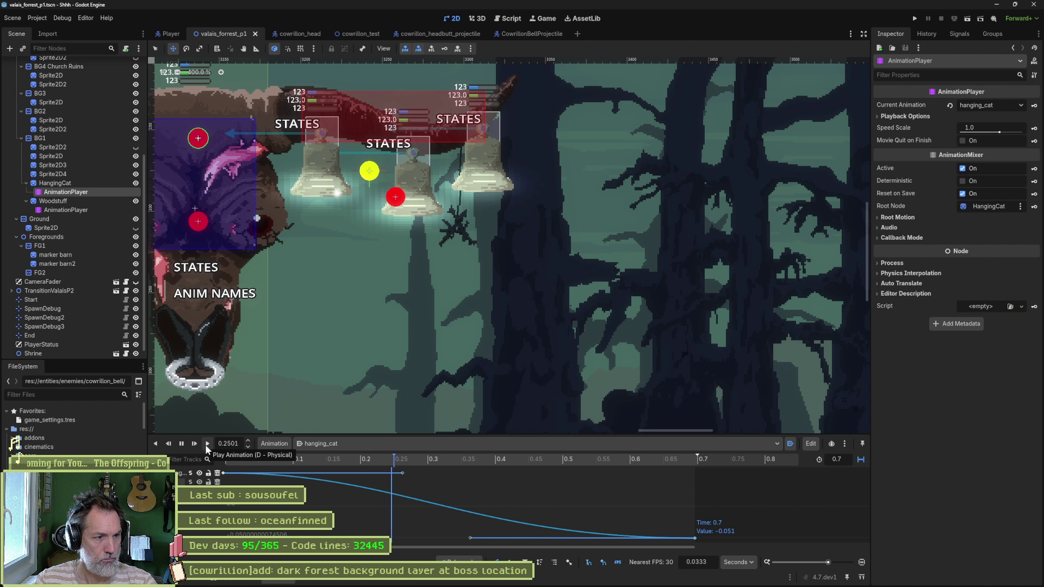
pyautogui.click(183, 443)
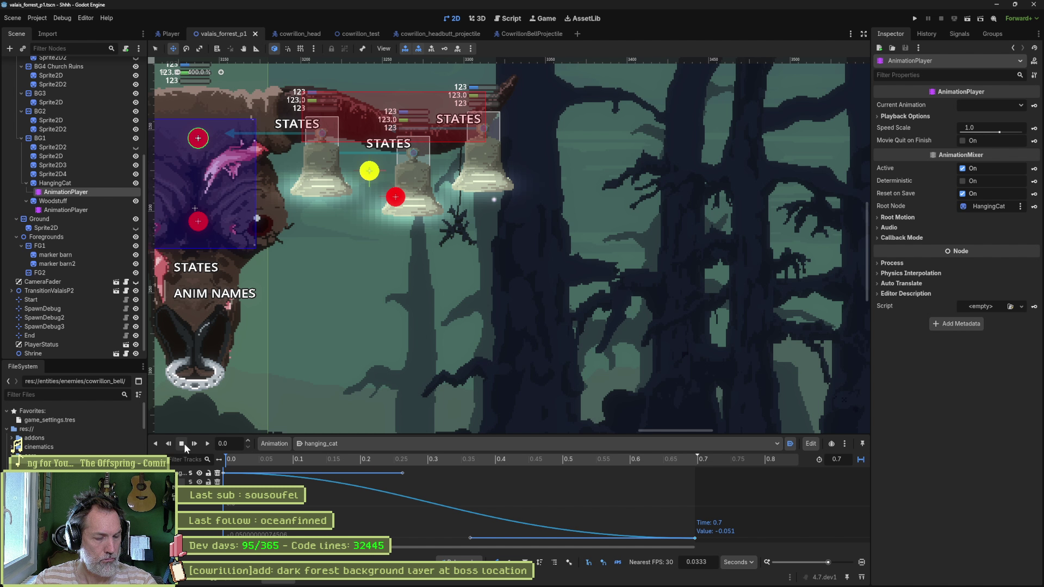
# Select both hanging_cat curve keys at 0.0 and 0.7 s.
pyautogui.click(224, 474)
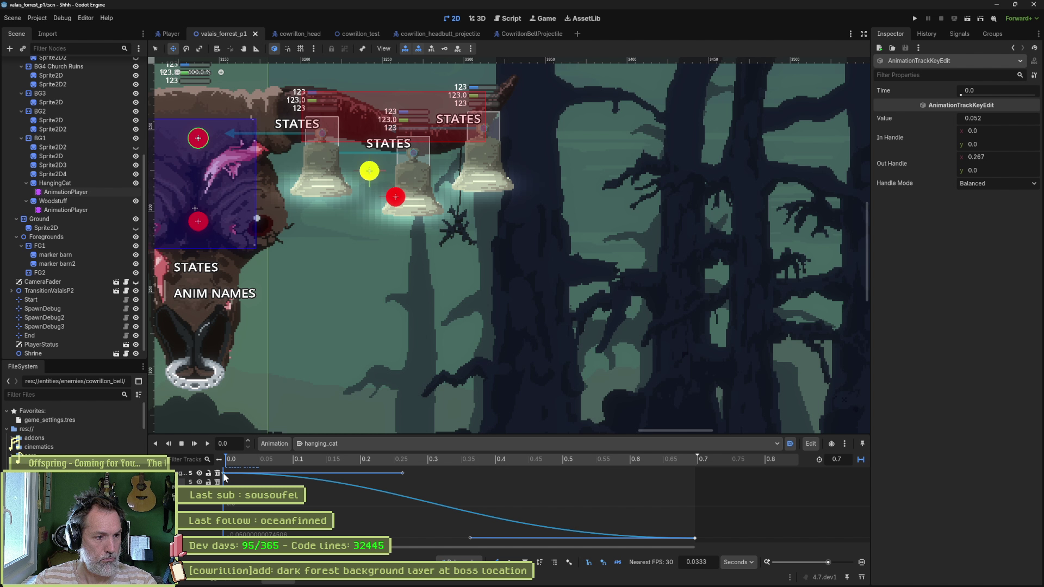
pyautogui.scroll(1, 284, 508)
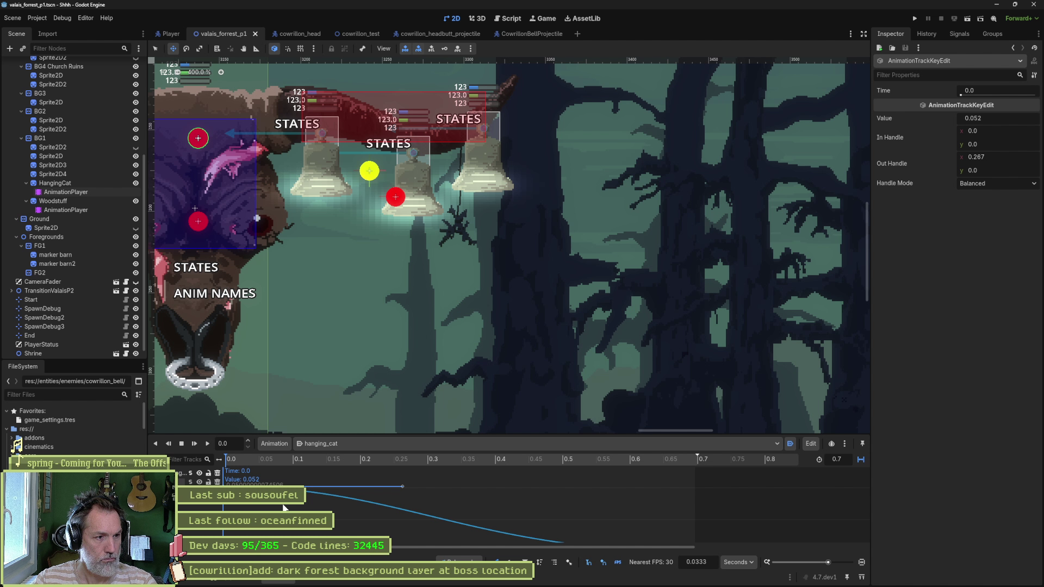
pyautogui.scroll(-1, 347, 495)
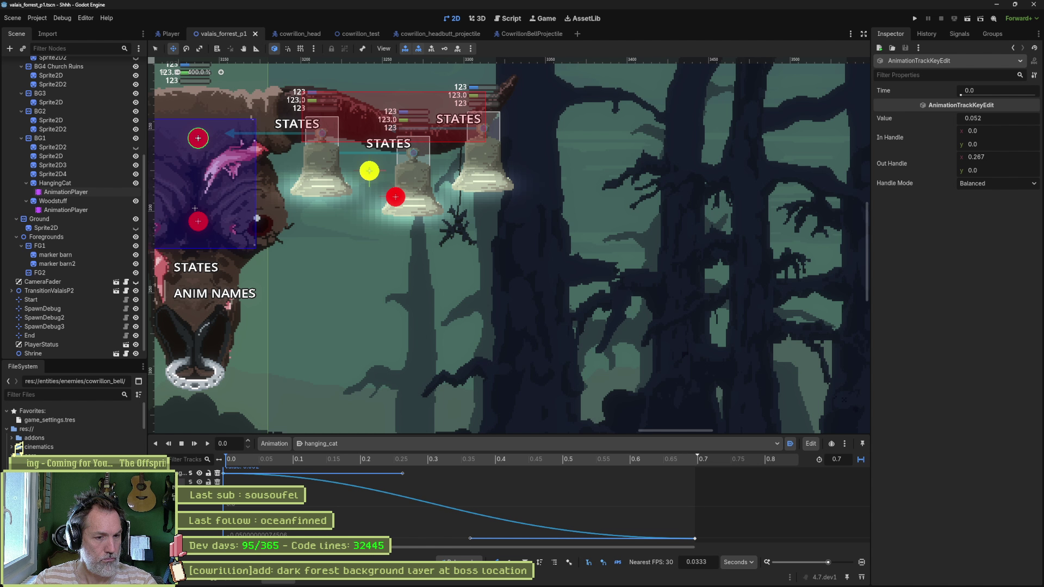
pyautogui.scroll(1, 354, 496)
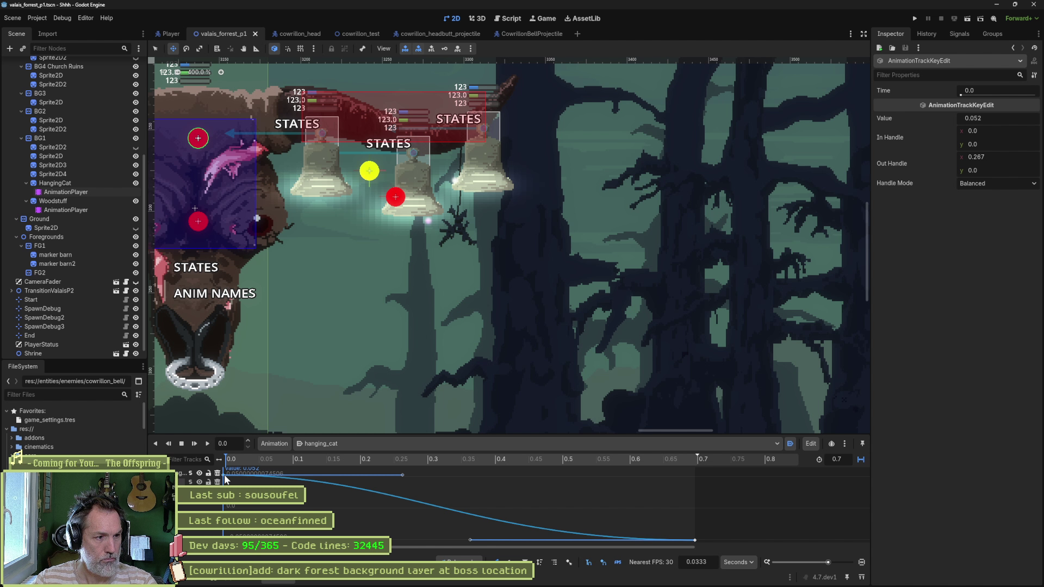
pyautogui.keyDown('shift'); pyautogui.click(693, 540); pyautogui.keyUp('shift')
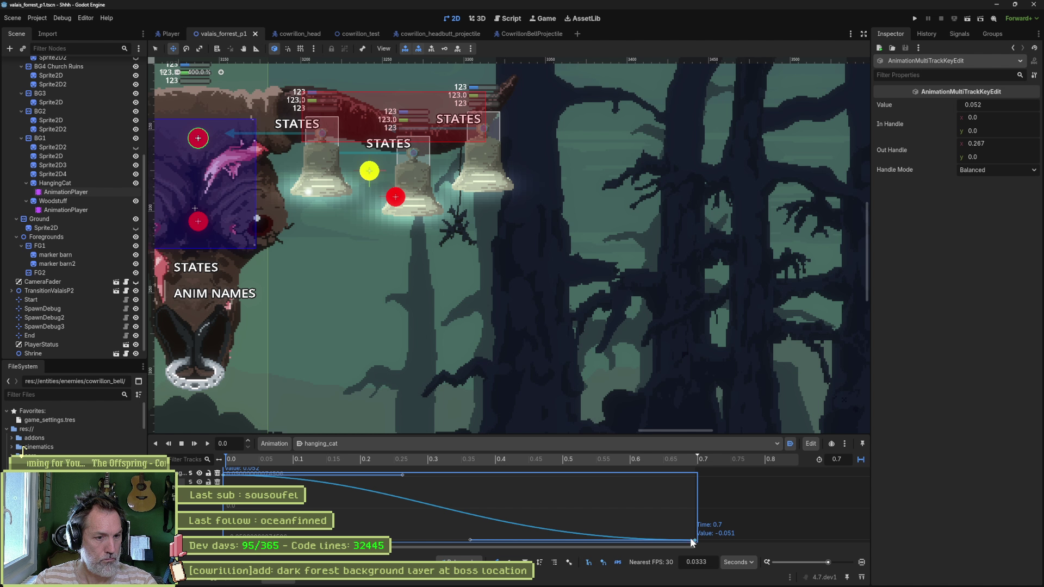
# Scale both keys down vertically to shrink the swing and test it in the game.
pyautogui.moveTo(476, 473); pyautogui.dragTo(468, 492)
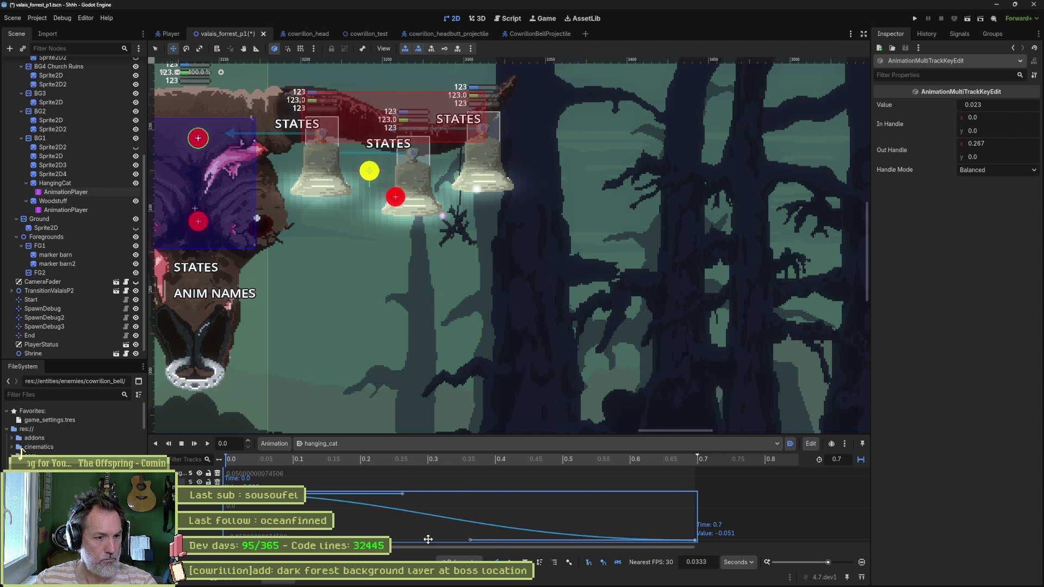
pyautogui.moveTo(427, 541); pyautogui.dragTo(428, 528)
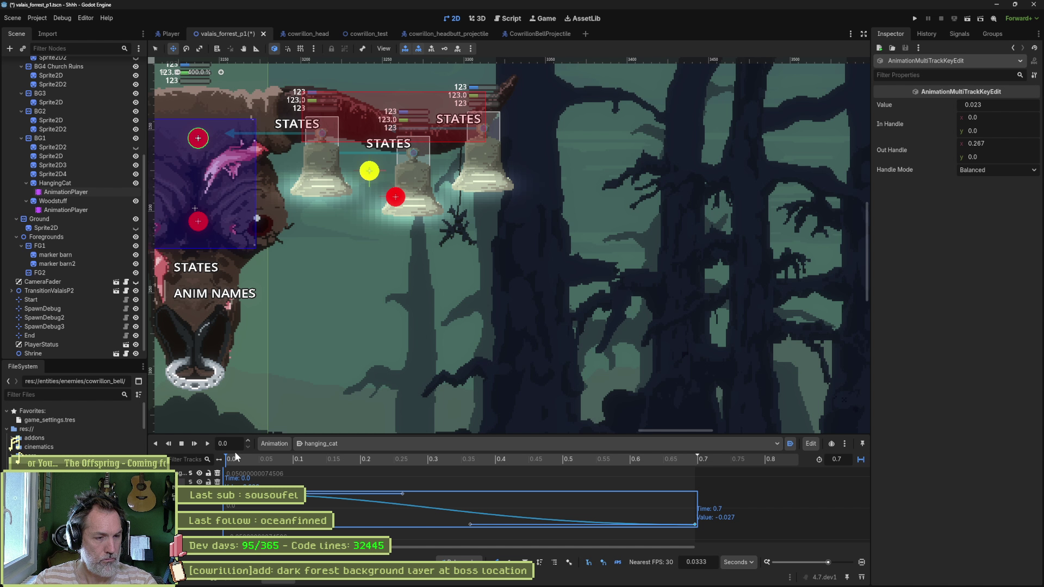
pyautogui.press('F6')
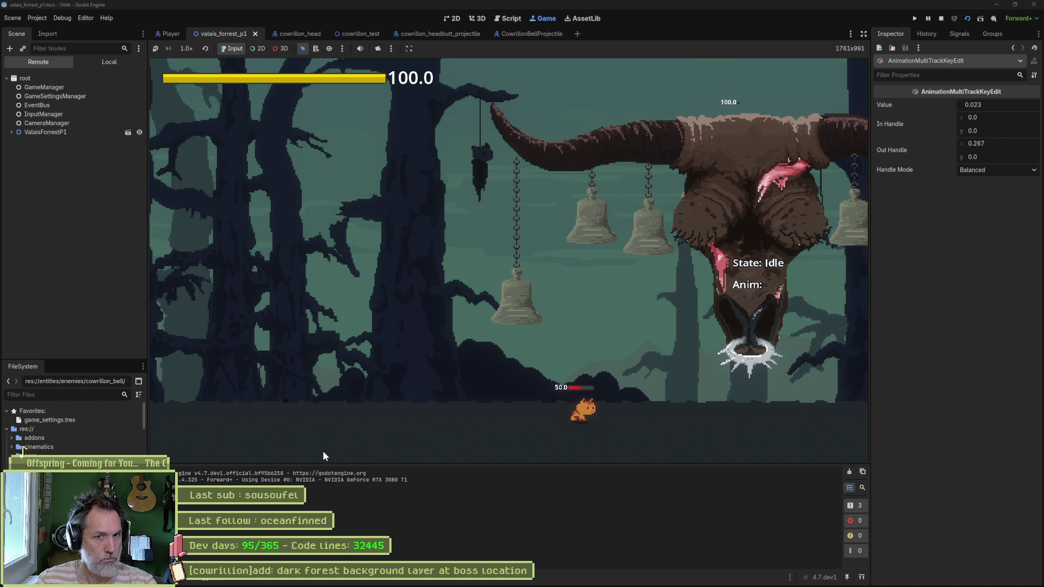
pyautogui.press('F8')
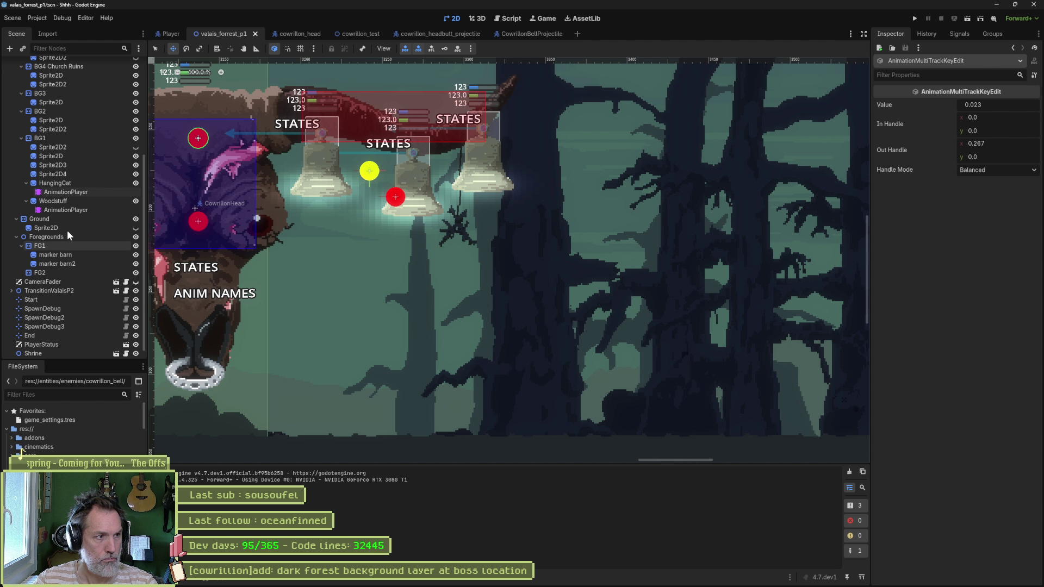
# Reverse the curve so it starts low and ends high, then test-run again.
pyautogui.click(51, 190)
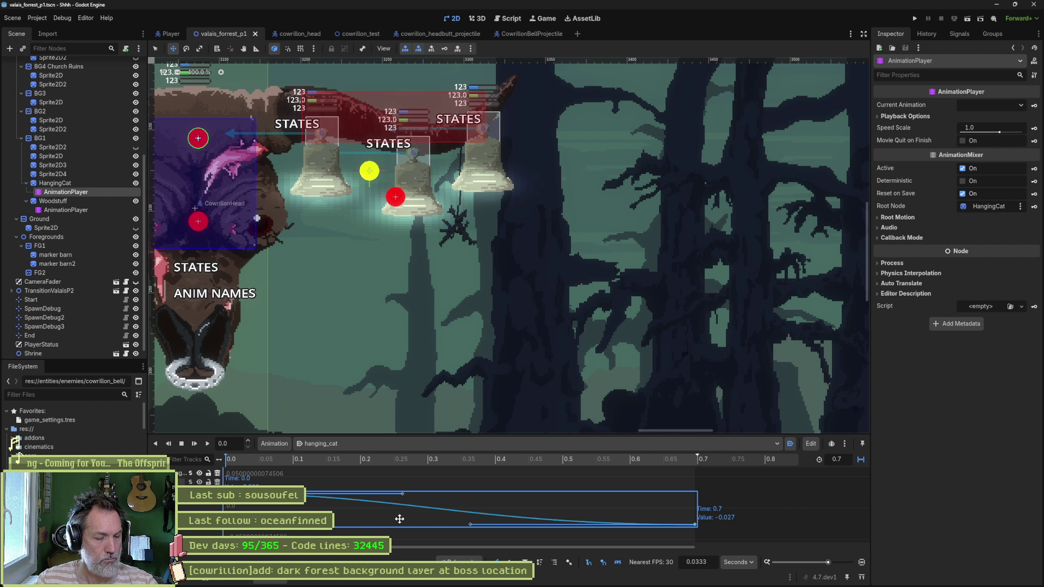
pyautogui.moveTo(402, 529)
pyautogui.mouseDown()
pyautogui.moveTo(439, 504)
pyautogui.moveTo(438, 513)
pyautogui.mouseUp()
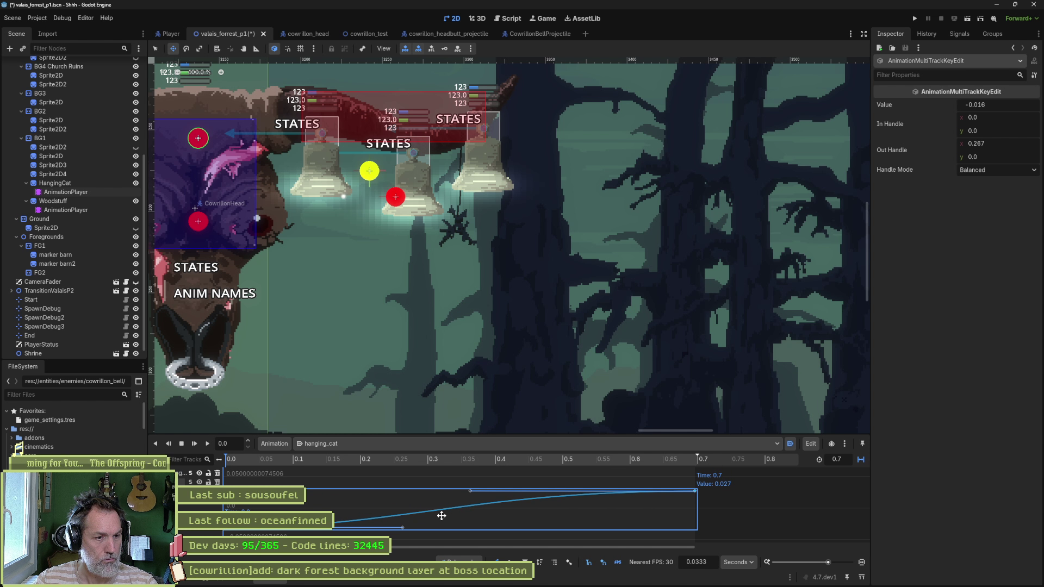
pyautogui.press('F6')
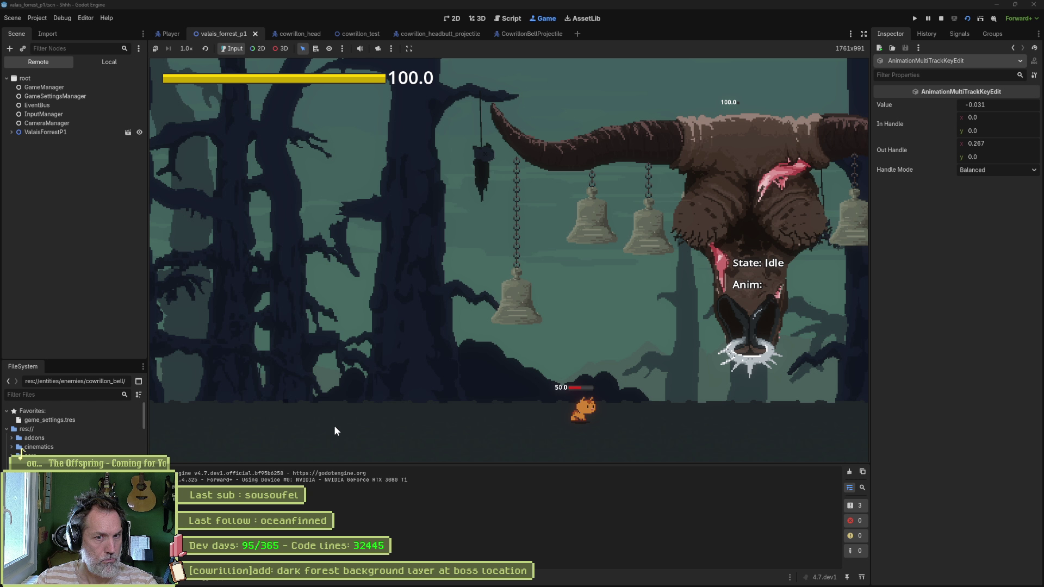
pyautogui.press('F8')
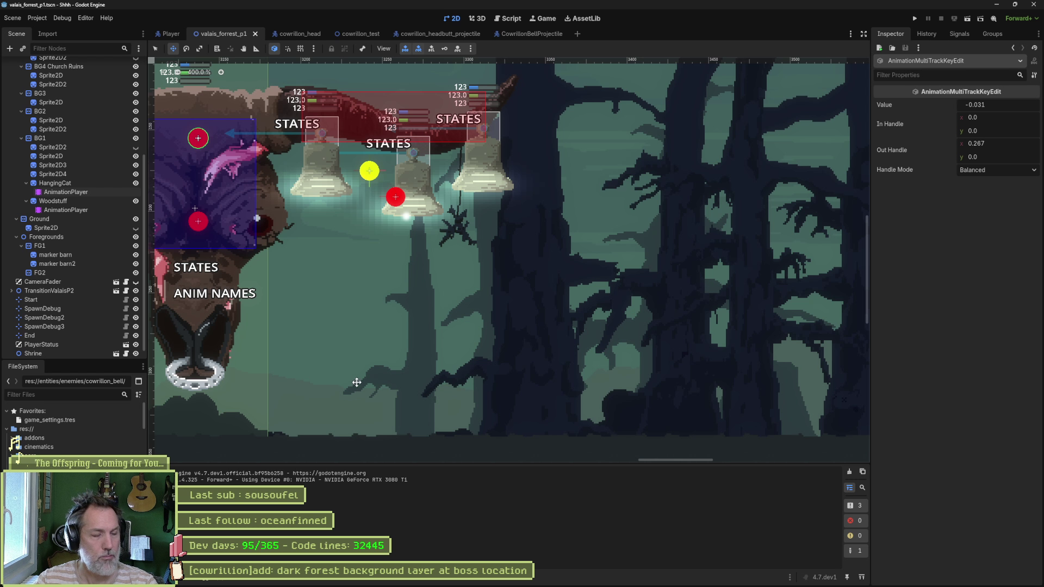
# Select Woodstuff's AnimationPlayer in the Scene dock.
pyautogui.click(74, 183)
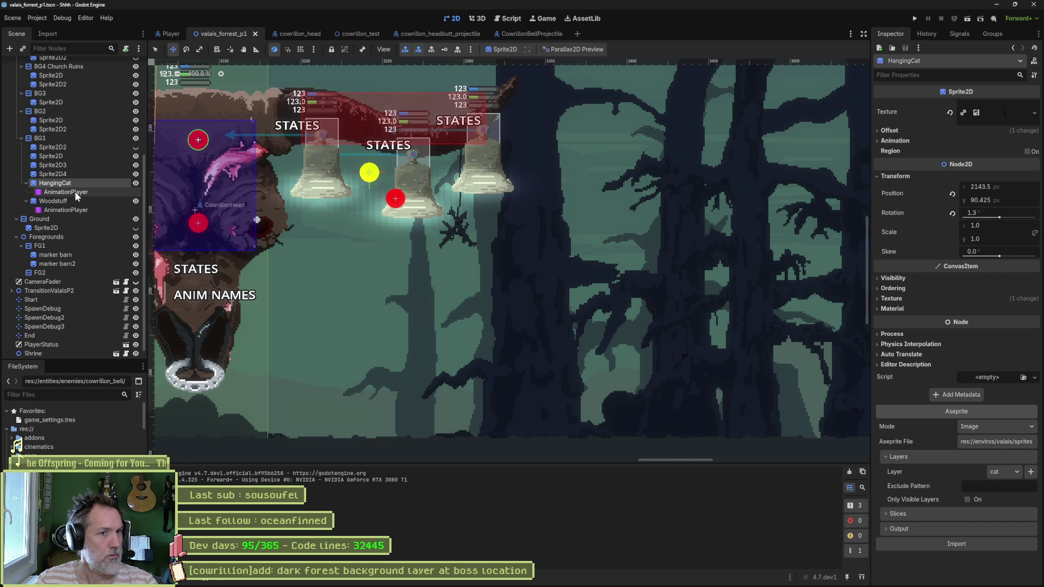
pyautogui.click(74, 192)
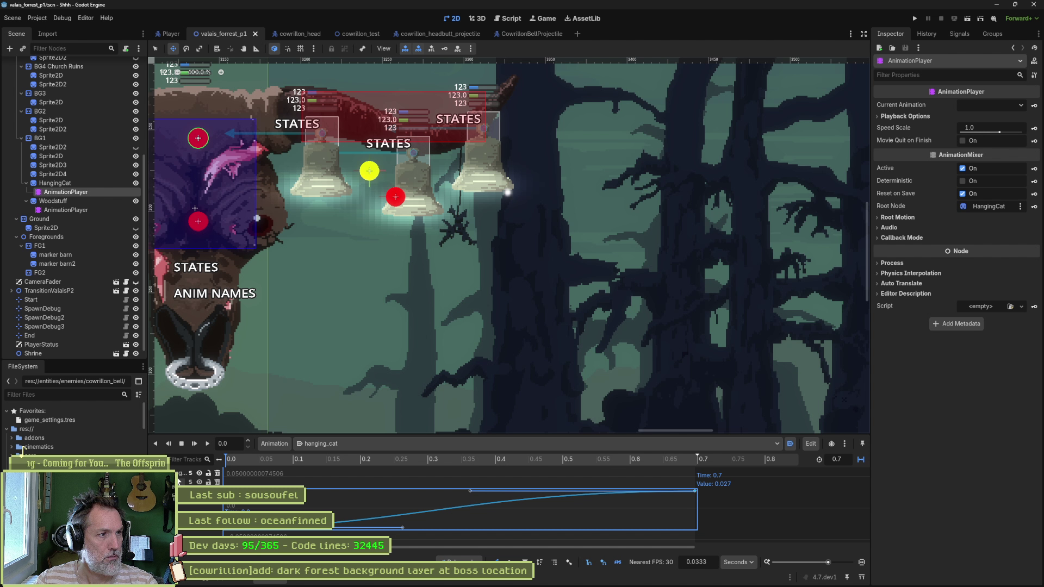
pyautogui.moveTo(174, 373)
pyautogui.mouseDown()
pyautogui.moveTo(532, 322)
pyautogui.moveTo(626, 322)
pyautogui.moveTo(667, 338)
pyautogui.mouseUp()
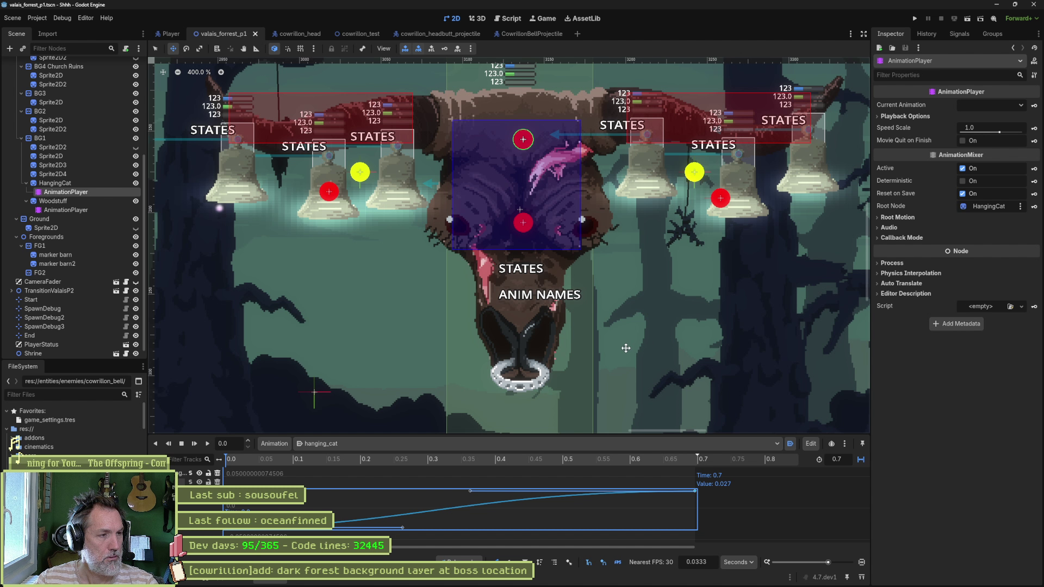
pyautogui.click(80, 211)
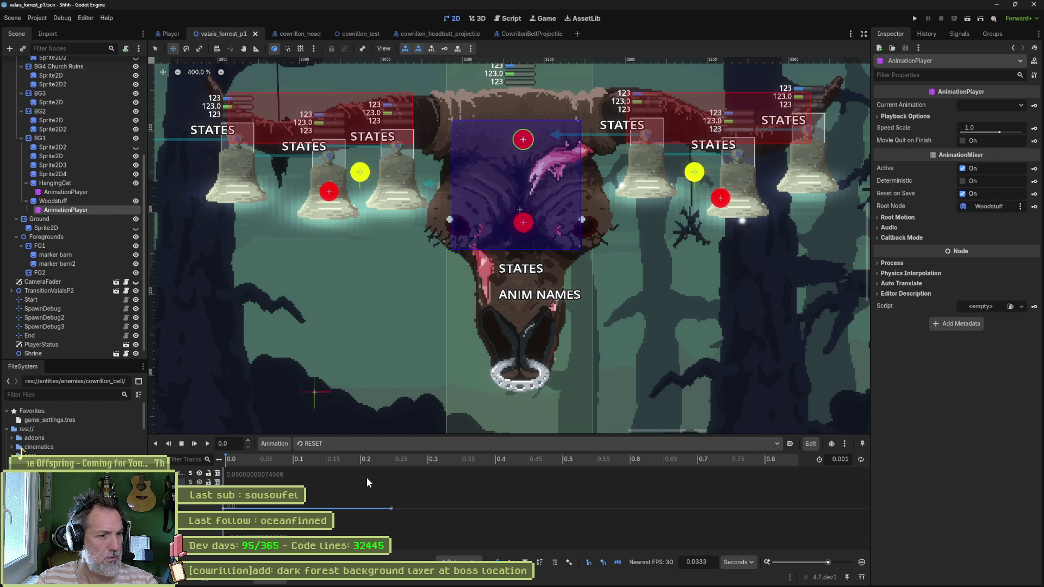
# Create a new animation named wood_stuff.
pyautogui.click(317, 443)
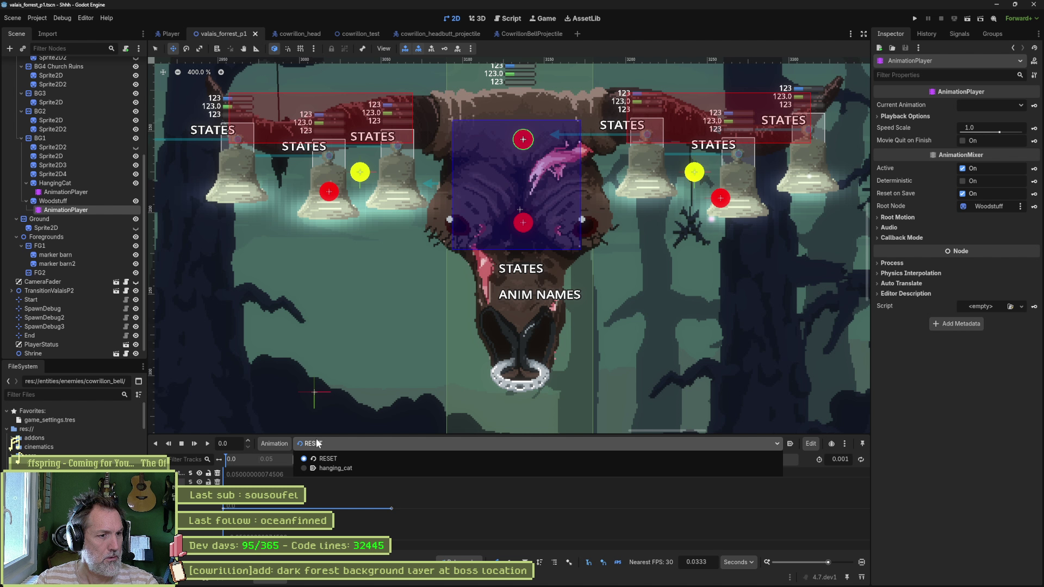
pyautogui.click(275, 444)
pyautogui.click(275, 445)
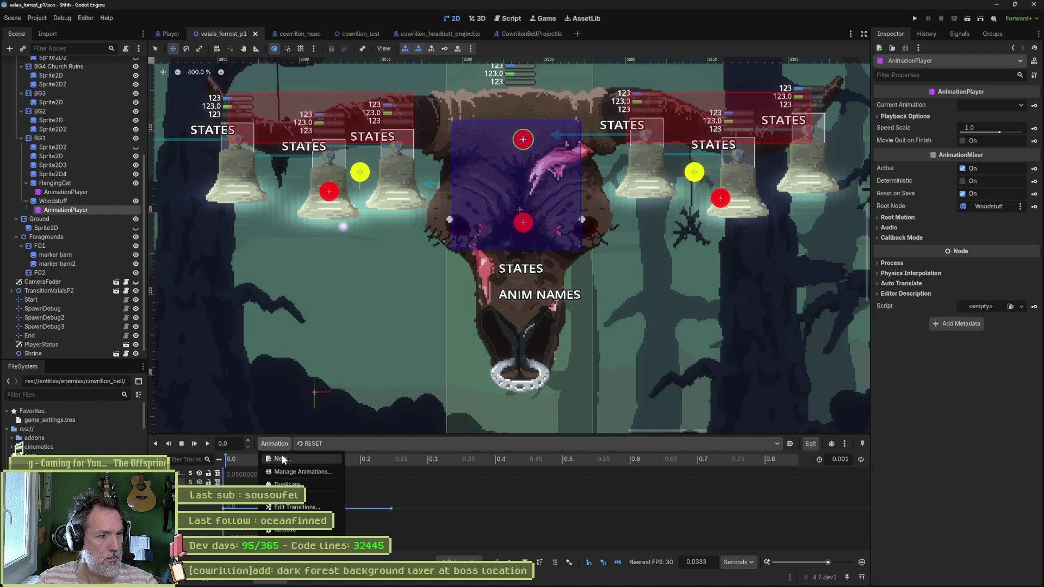
pyautogui.click(282, 461)
pyautogui.write('w')
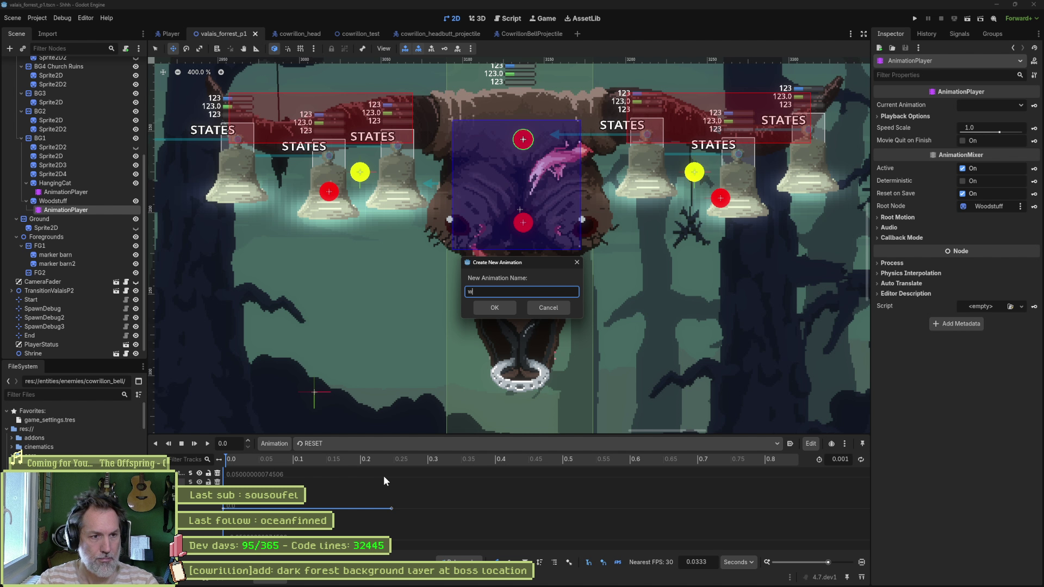
pyautogui.write('ood_stuff')
pyautogui.press('Return')
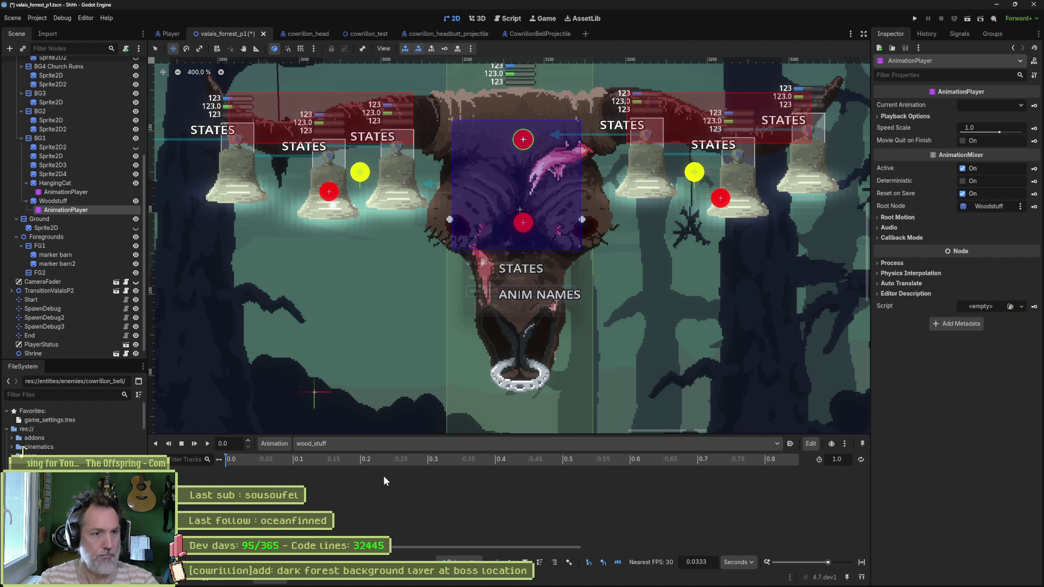
# Check the hanging_cat track, reselect wood_stuff, and select the Woodstuff sprite node.
pyautogui.click(337, 445)
pyautogui.click(337, 465)
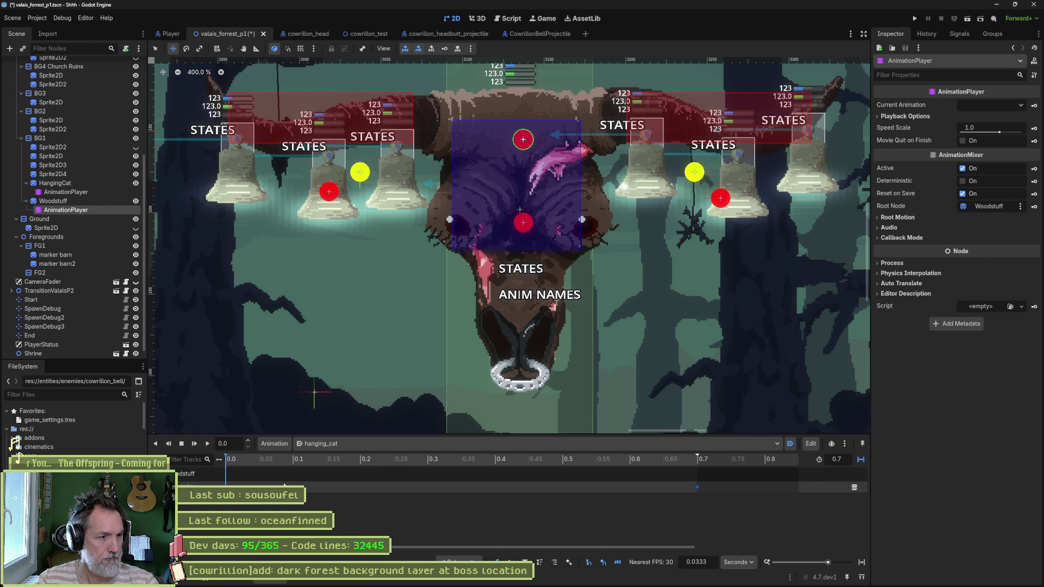
pyautogui.click(368, 444)
pyautogui.click(368, 477)
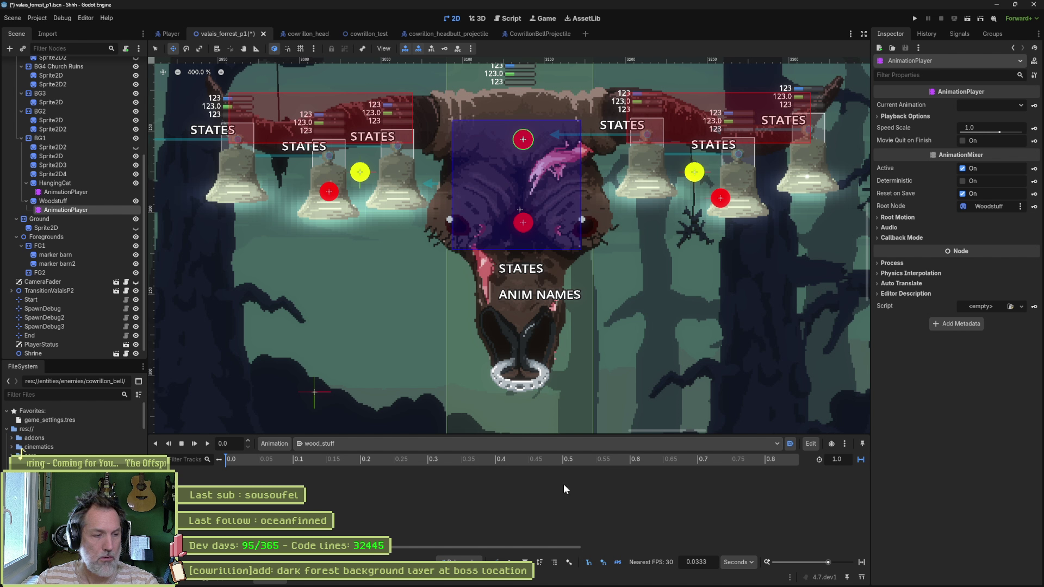
pyautogui.click(53, 201)
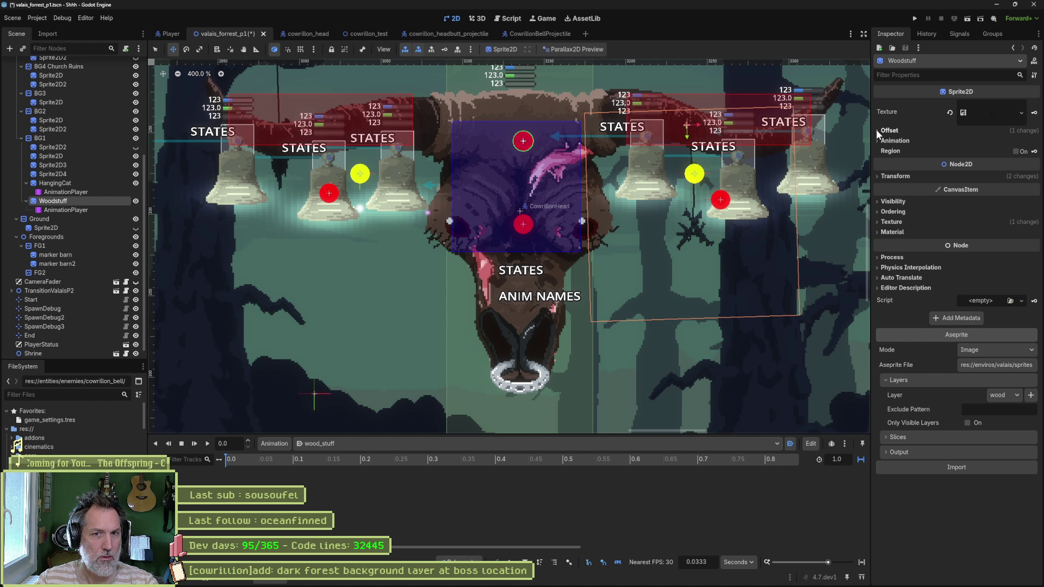
# Add a Woodstuff rotation track with the end key at 1.0 s set to 1.8°, and save.
pyautogui.click(893, 176)
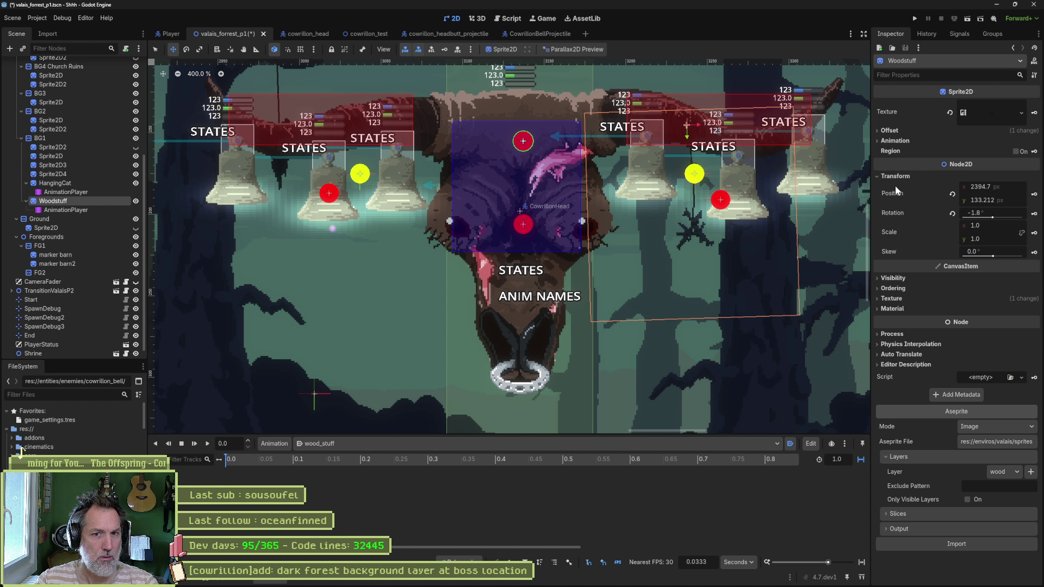
pyautogui.click(1034, 213)
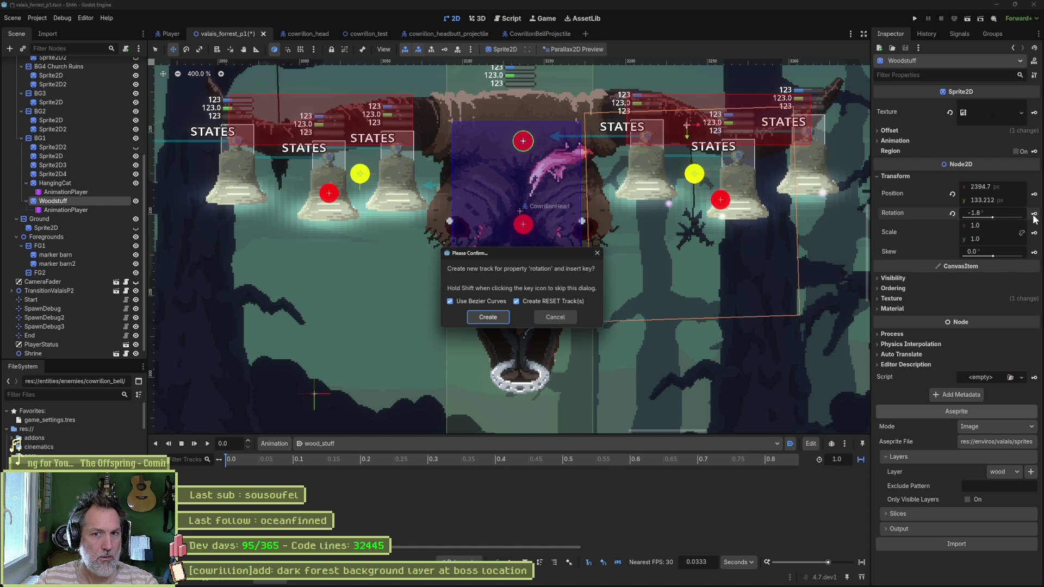
pyautogui.click(488, 317)
pyautogui.click(406, 460)
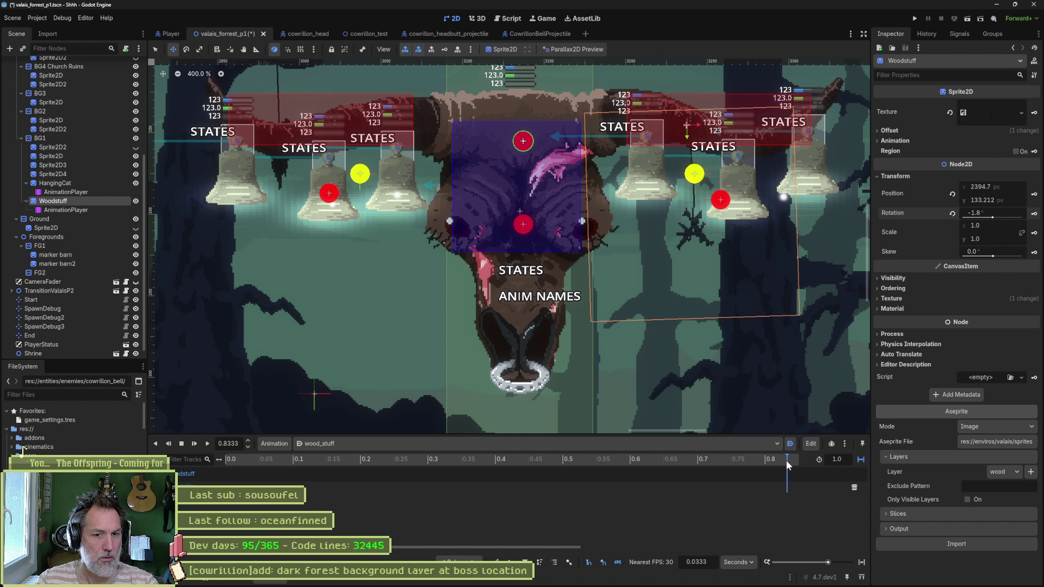
pyautogui.click(862, 562)
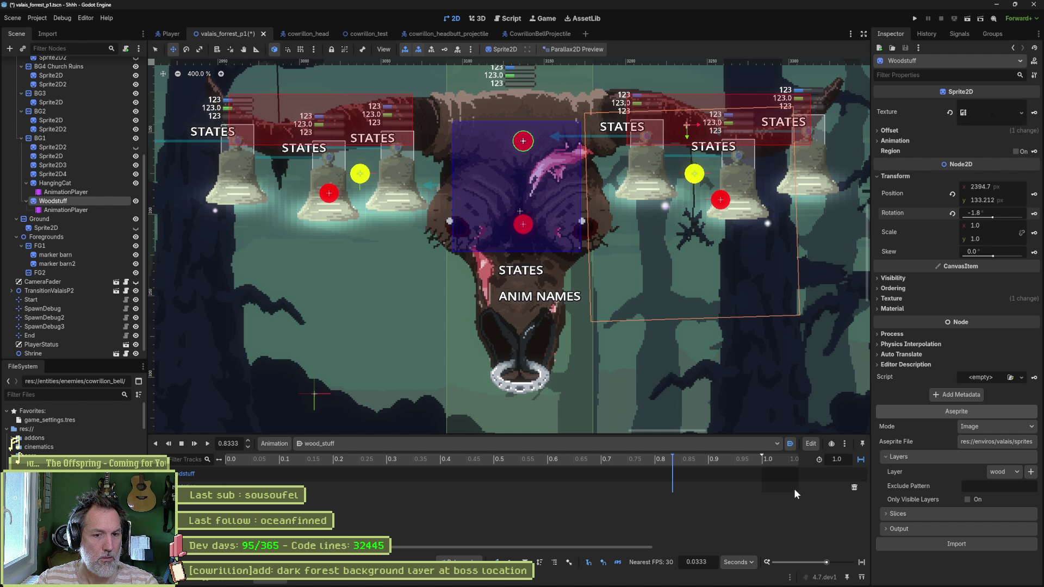
pyautogui.click(761, 460)
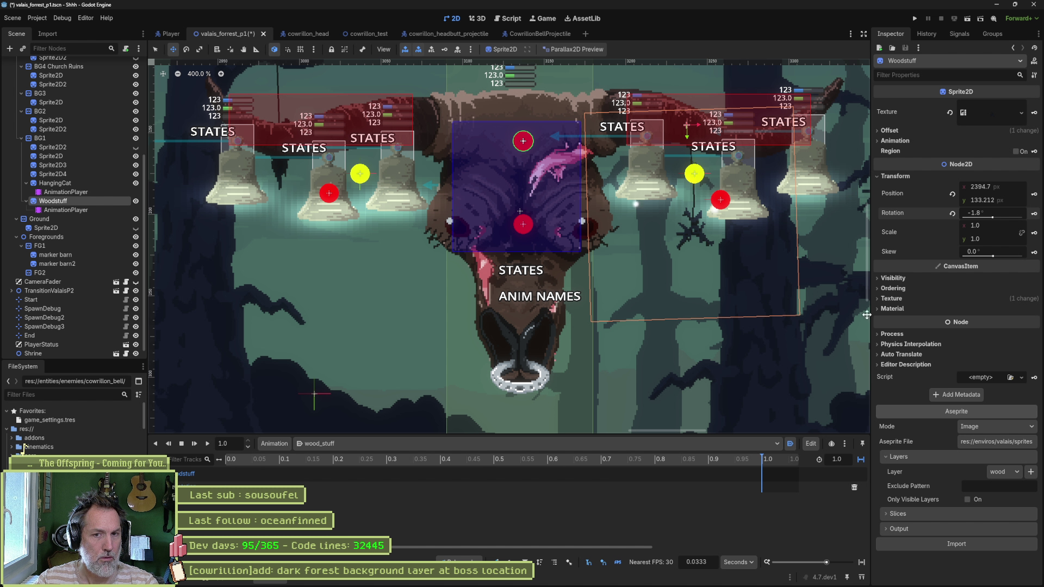
pyautogui.click(1002, 213)
pyautogui.write('1.8')
pyautogui.press('Return')
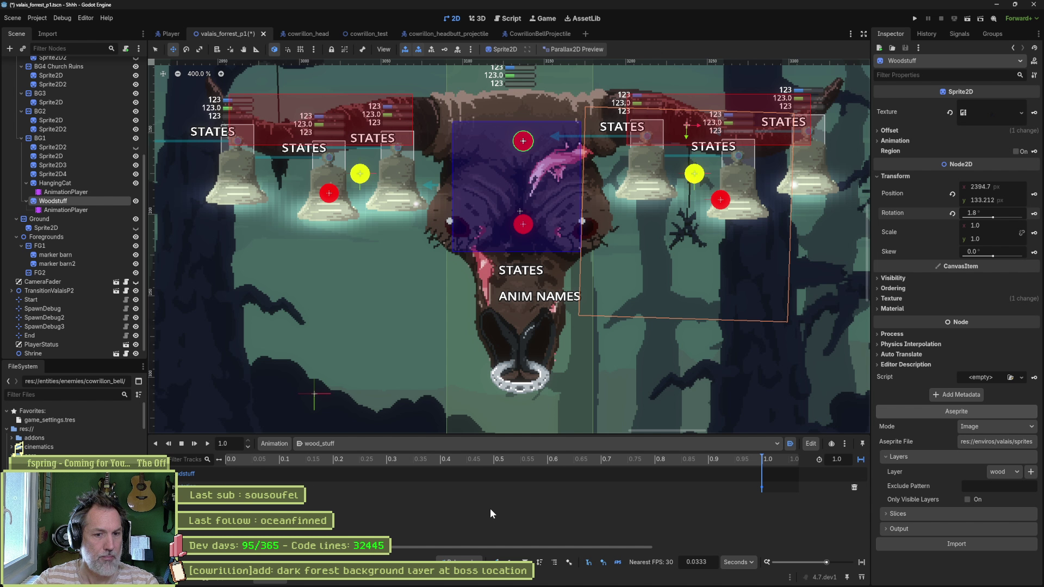
pyautogui.hotkey('ctrl', 's')
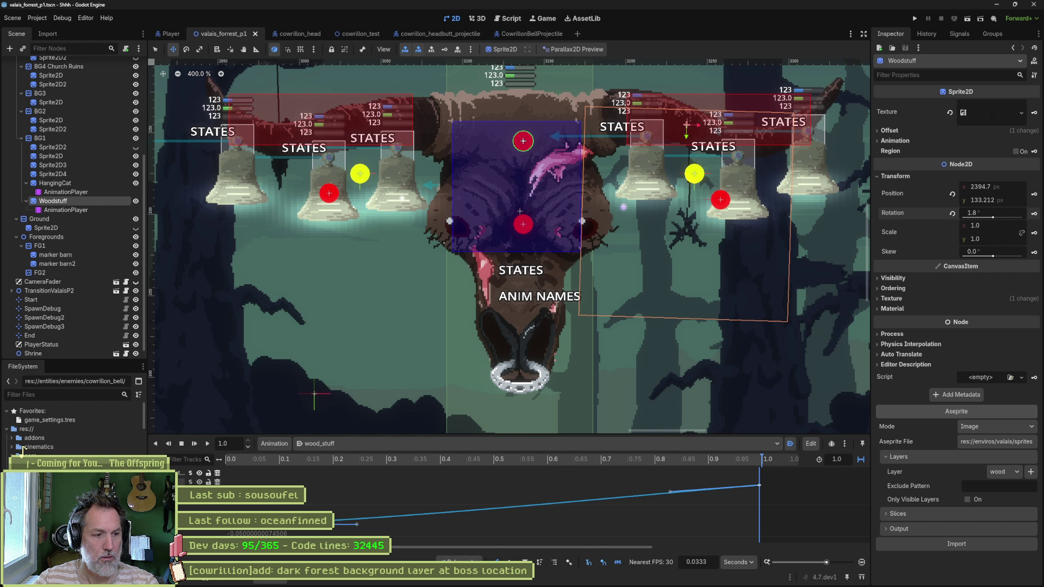
# Make handles balanced on both rotation keys and save.
pyautogui.click(225, 529)
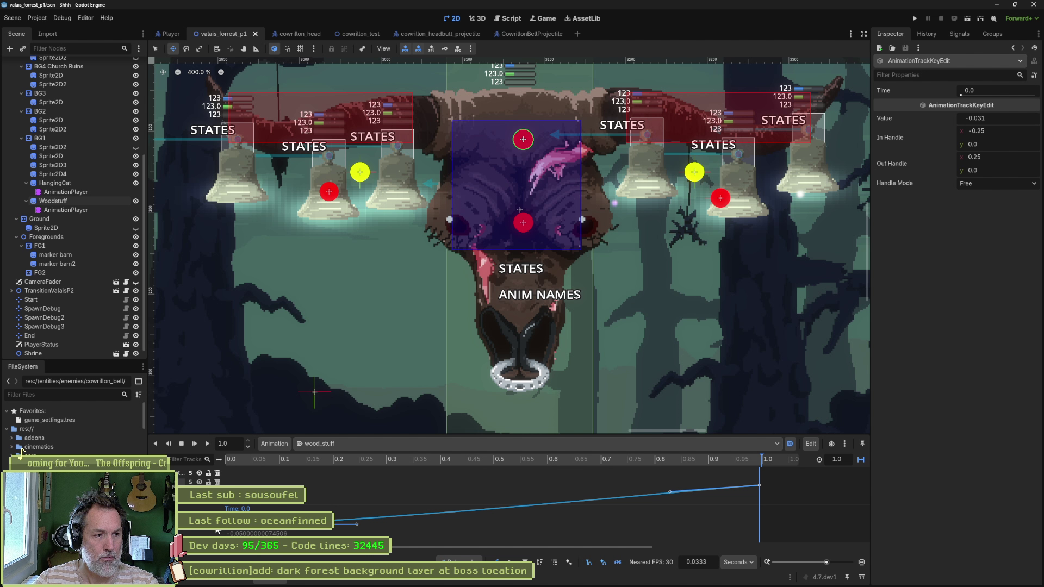
pyautogui.rightClick(225, 529)
pyautogui.click(261, 535)
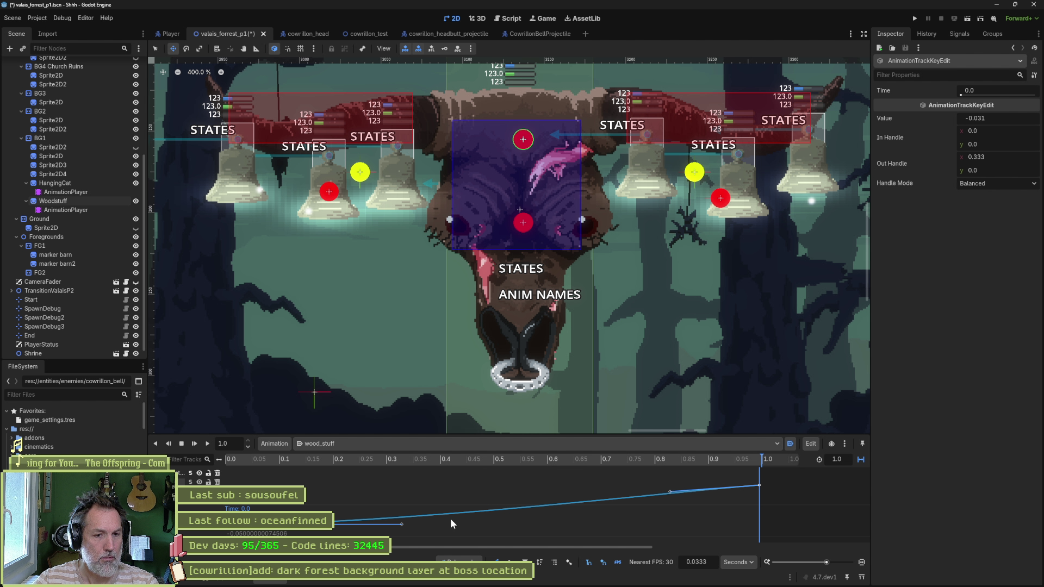
pyautogui.rightClick(759, 484)
pyautogui.click(784, 547)
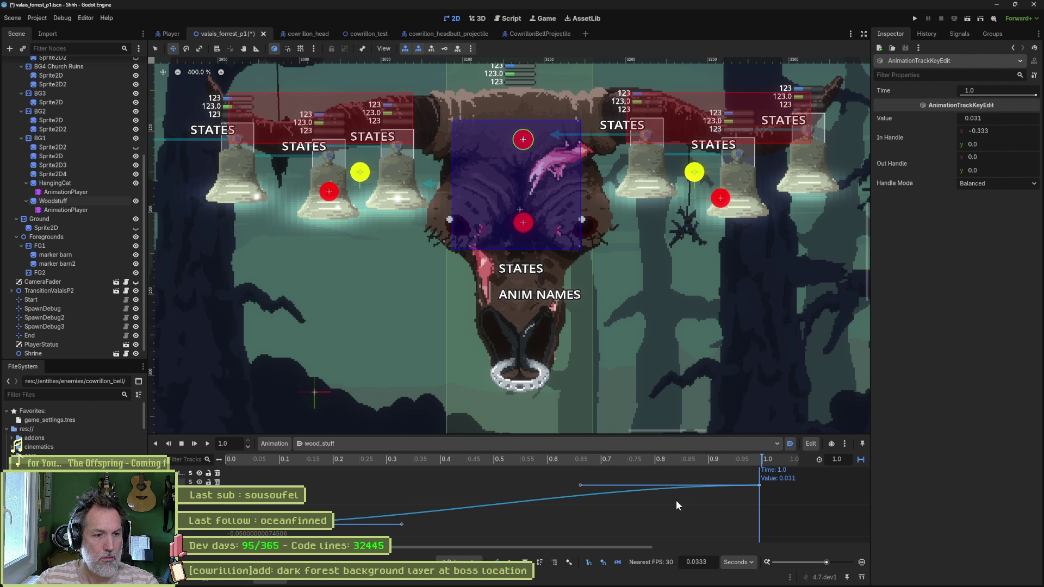
pyautogui.hotkey('ctrl', 's')
# Preview the wood_stuff sway animation, then run the game.
pyautogui.click(206, 443)
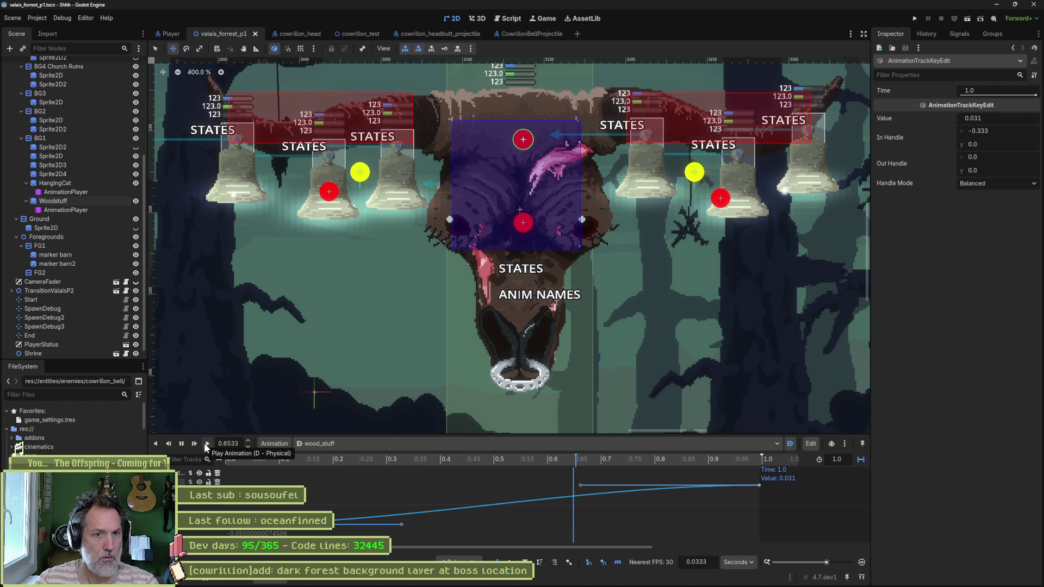
pyautogui.click(181, 443)
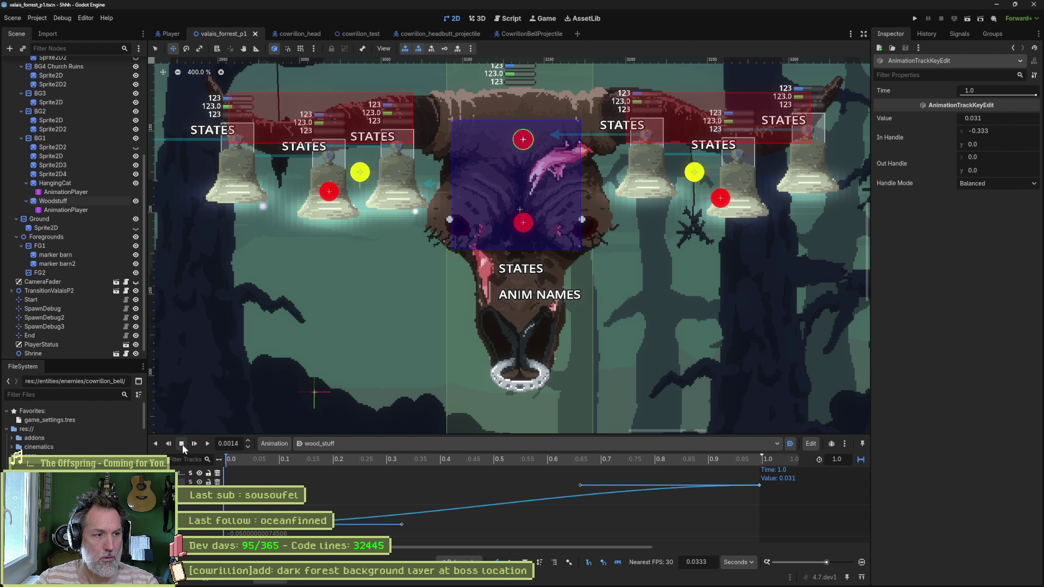
pyautogui.press('F5')
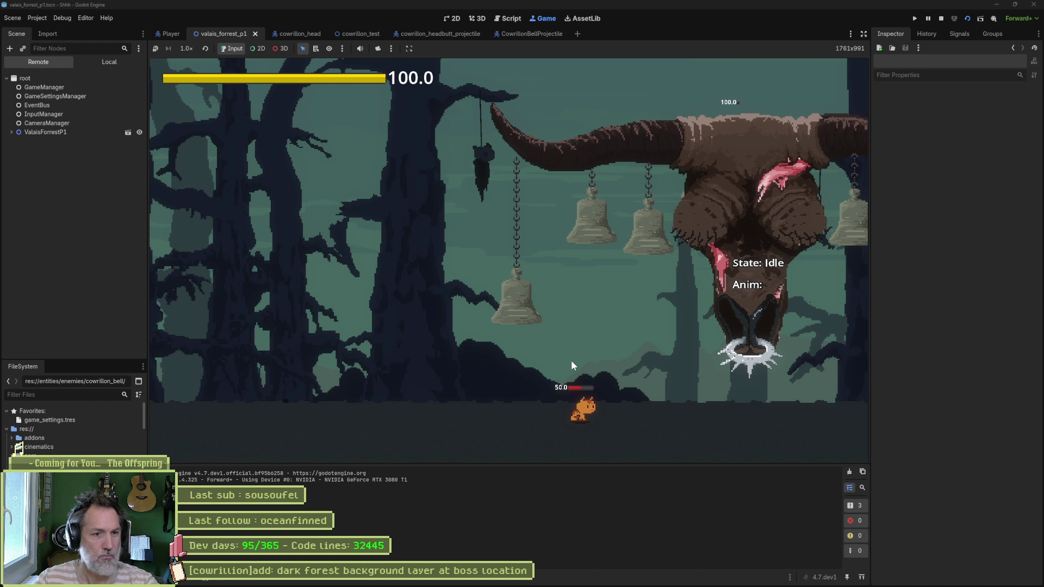
# Walk the cat right into the boss fight, then stop the game.
pyautogui.press('d')
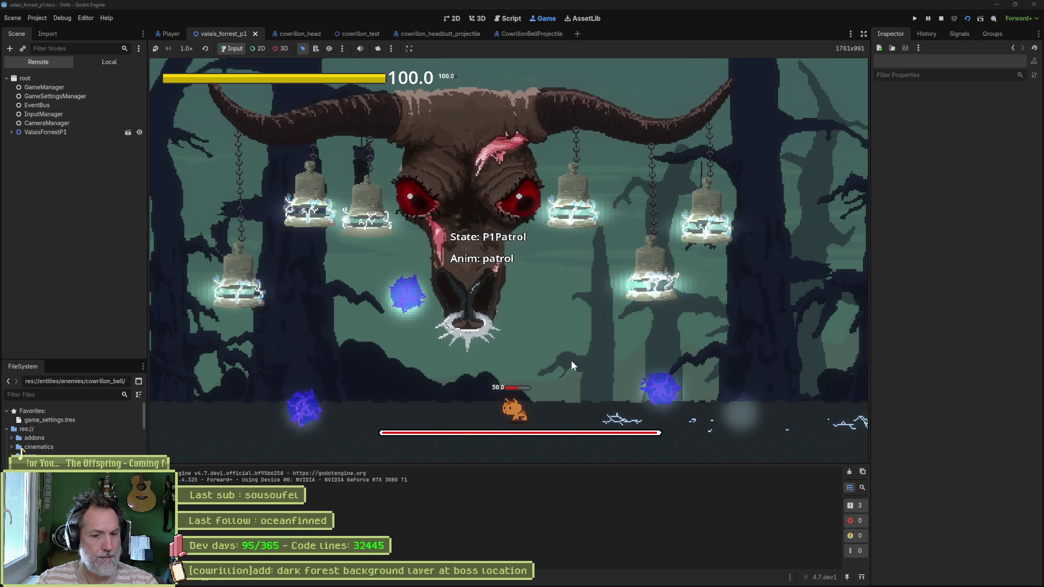
pyautogui.press('F8')
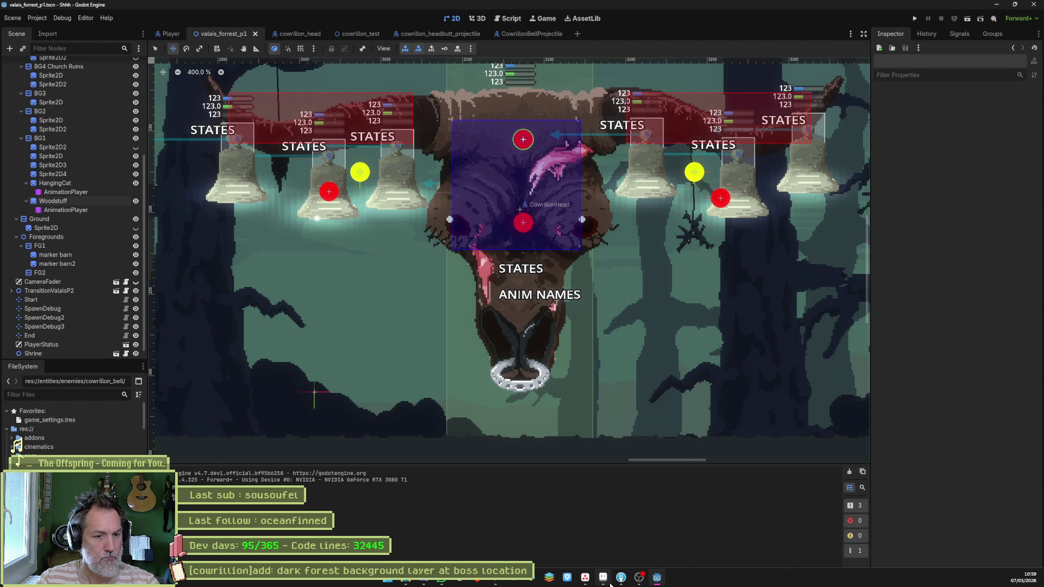
pyautogui.click(603, 578)
pyautogui.scroll(-2, 578, 331)
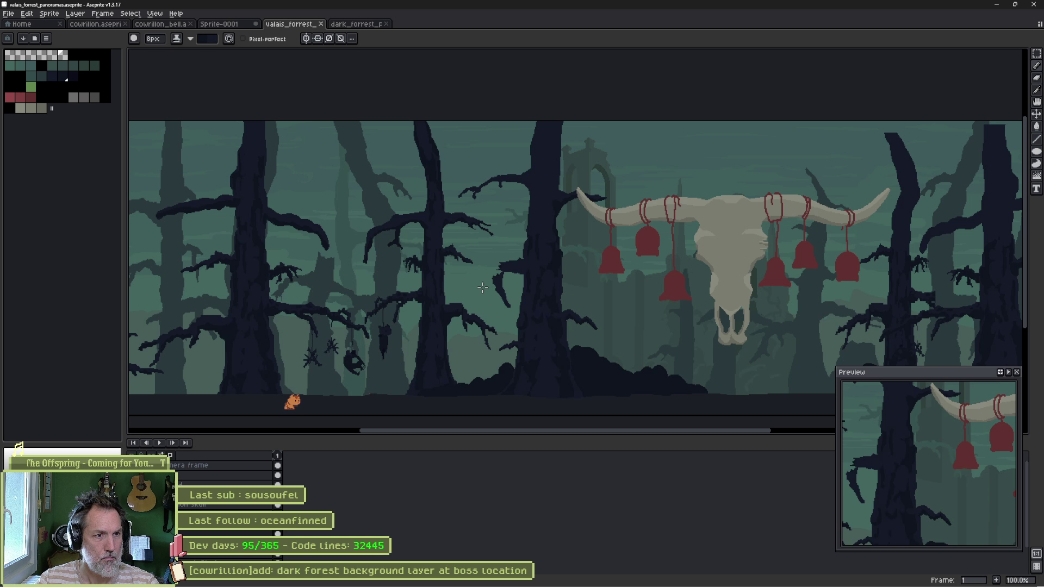
pyautogui.moveTo(482, 288); pyautogui.dragTo(578, 300)
pyautogui.press('v')
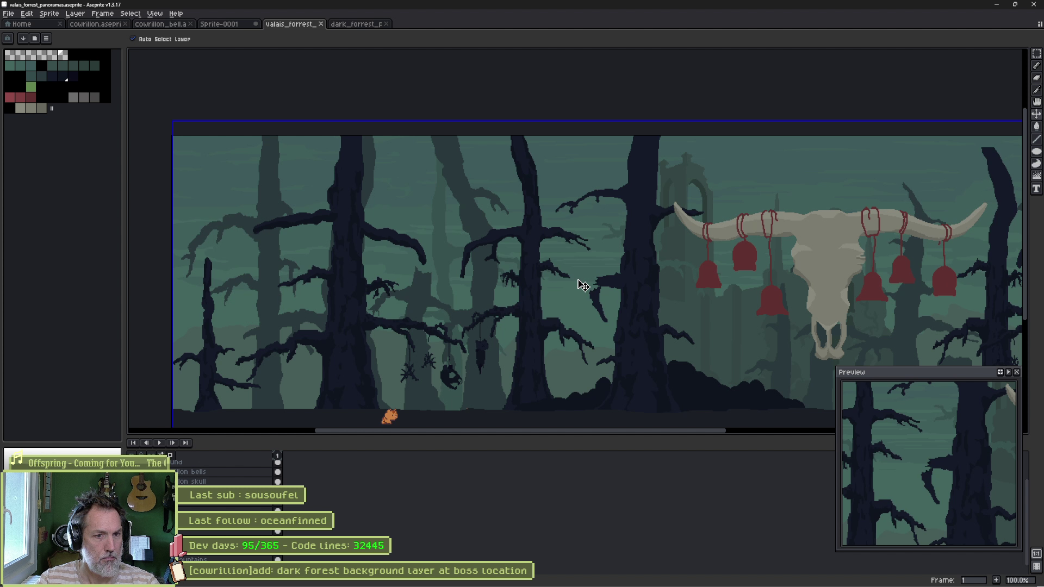
pyautogui.press('b')
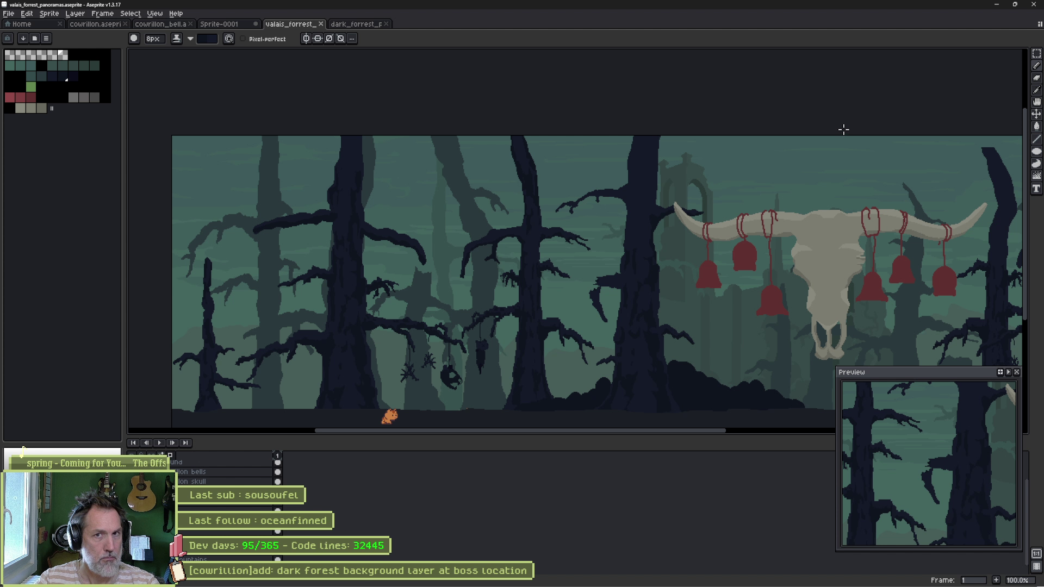
pyautogui.click(997, 5)
pyautogui.scroll(-3, 347, 318)
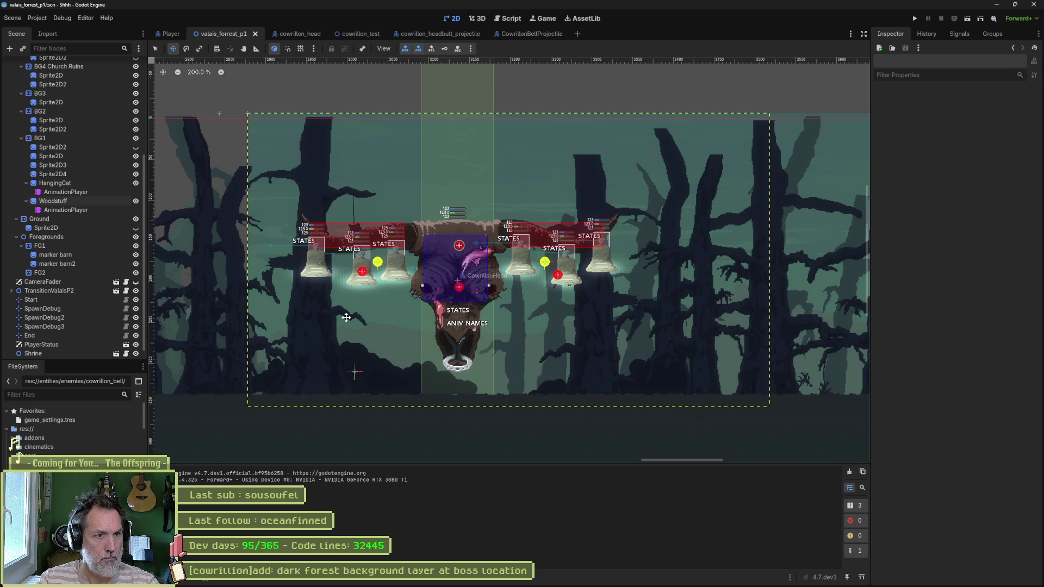
# Rename the sky's Sprite2D node to Sky.
pyautogui.scroll(5, 89, 193)
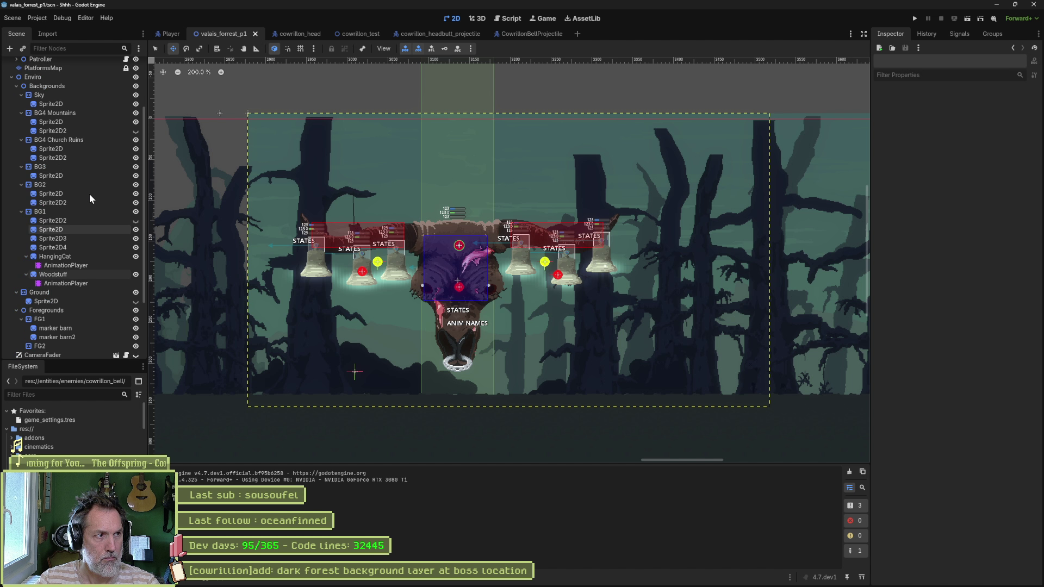
pyautogui.press('q')
pyautogui.click(358, 174)
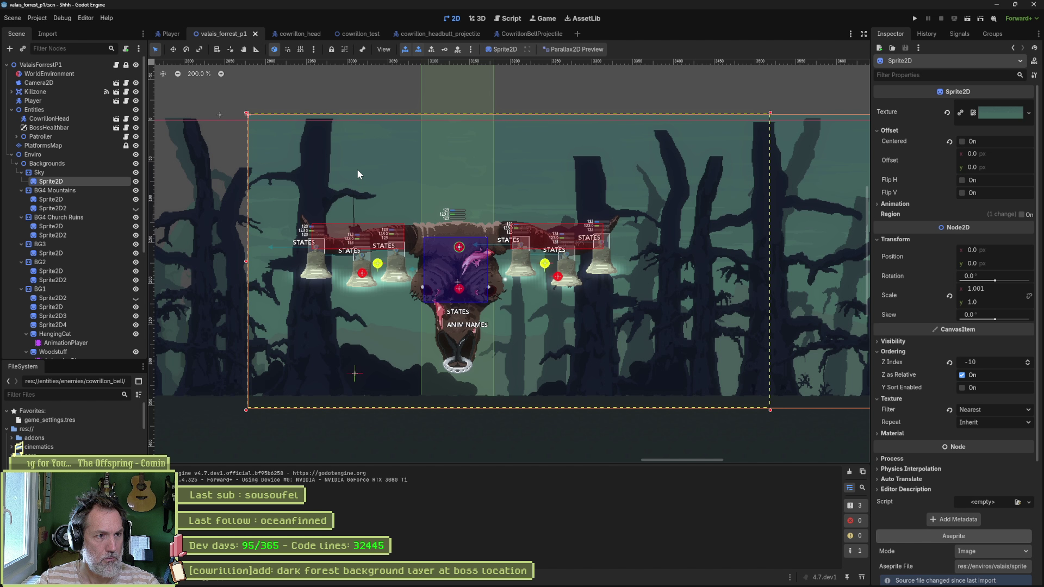
pyautogui.click(135, 182)
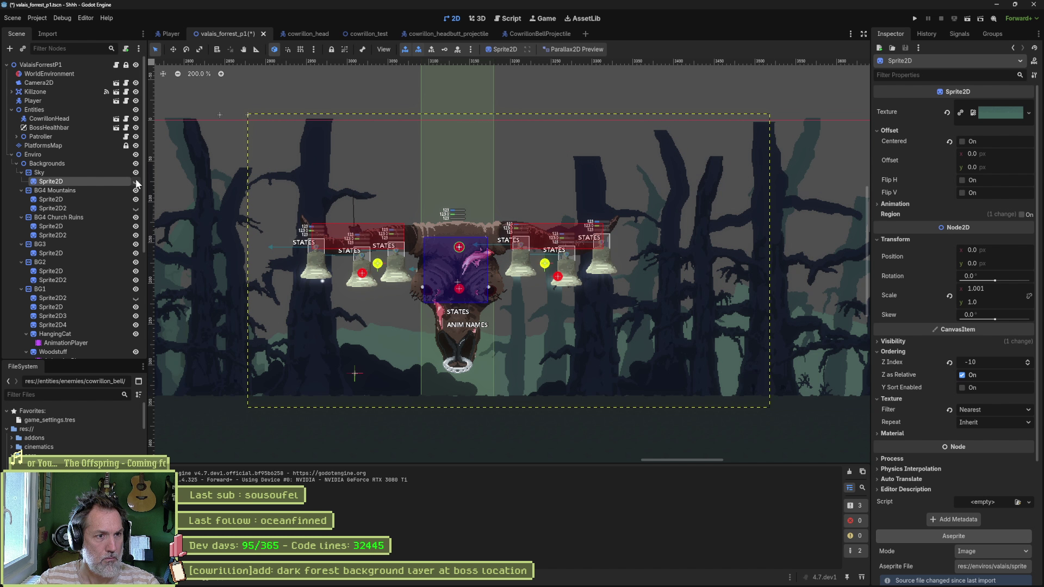
pyautogui.click(135, 182)
pyautogui.write('Sky')
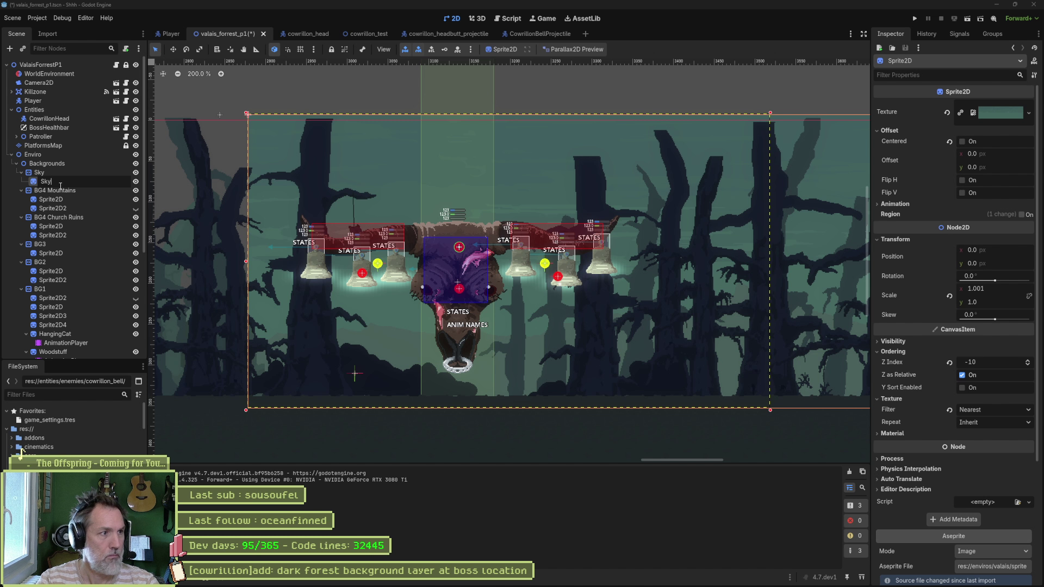
pyautogui.press('Return')
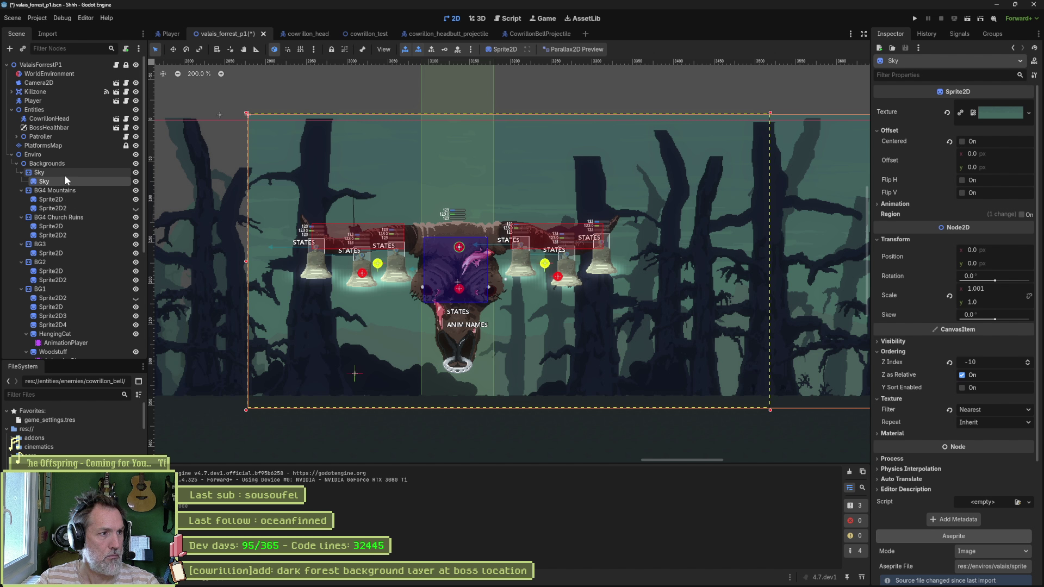
# Give the Sky parallax layer a horizontal autoscroll of 5 px/s and run the game.
pyautogui.click(67, 174)
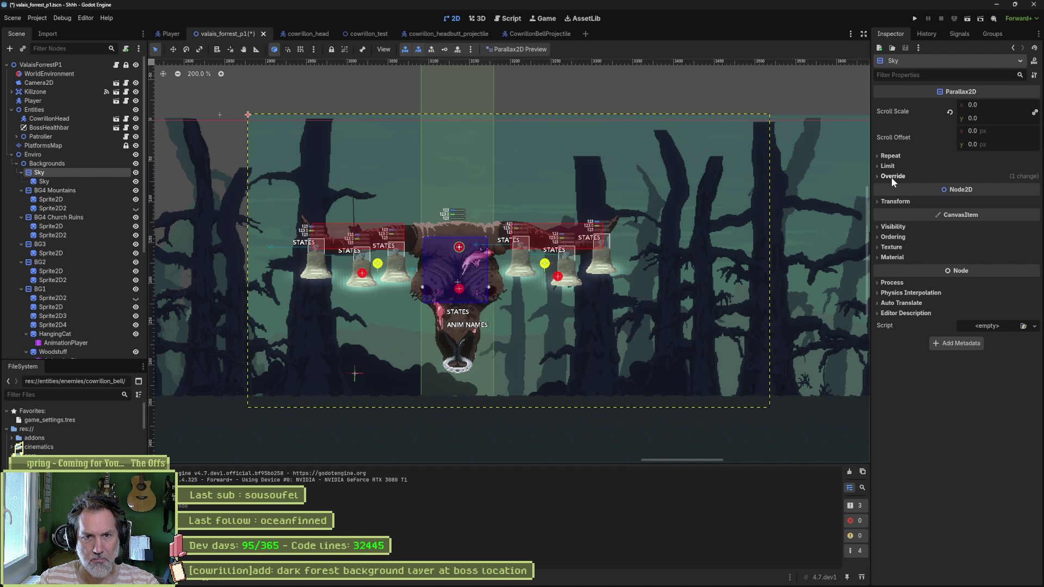
pyautogui.click(891, 158)
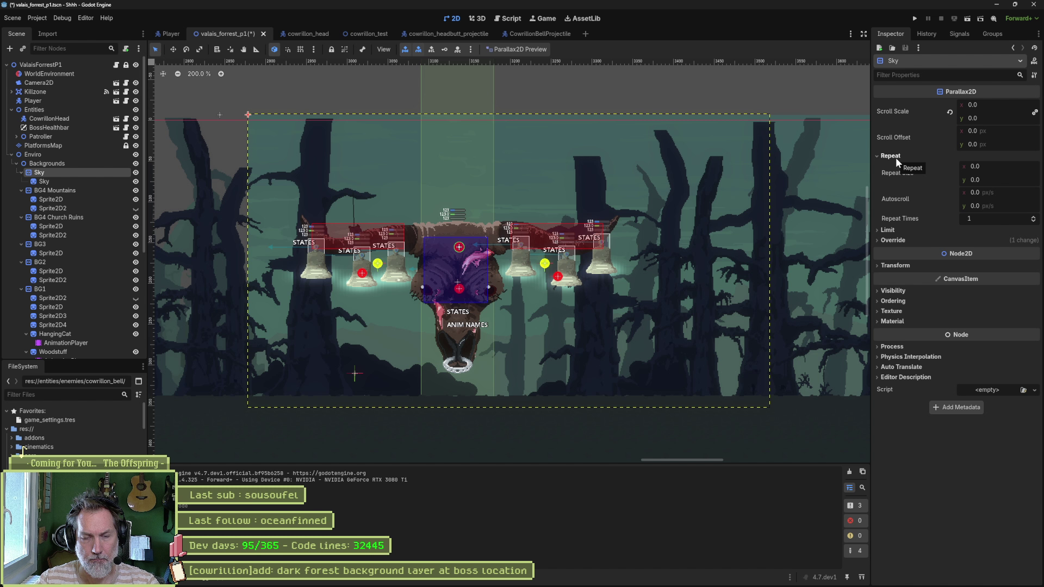
pyautogui.click(1011, 194)
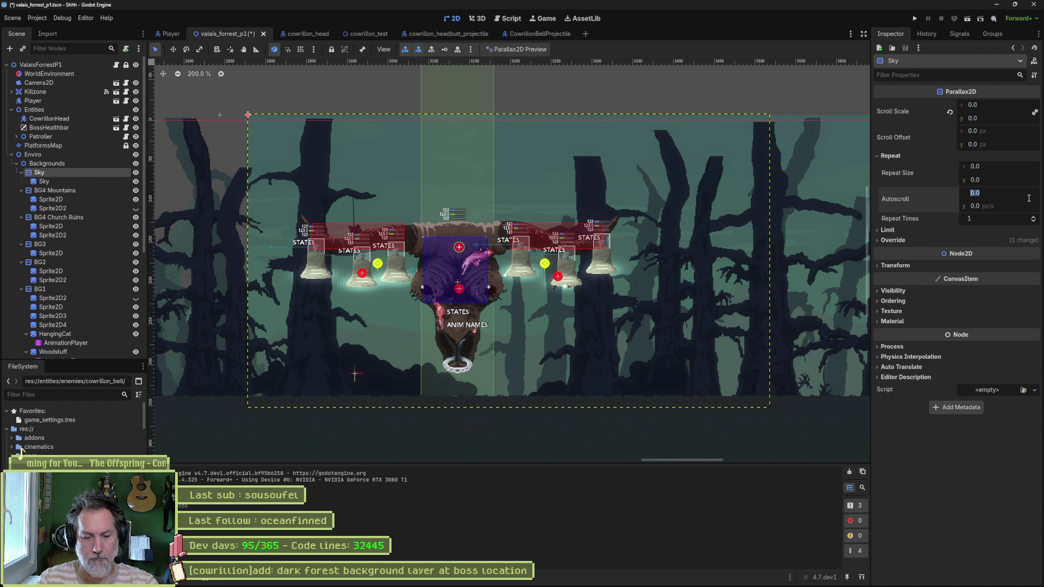
pyautogui.write('5')
pyautogui.press('F6')
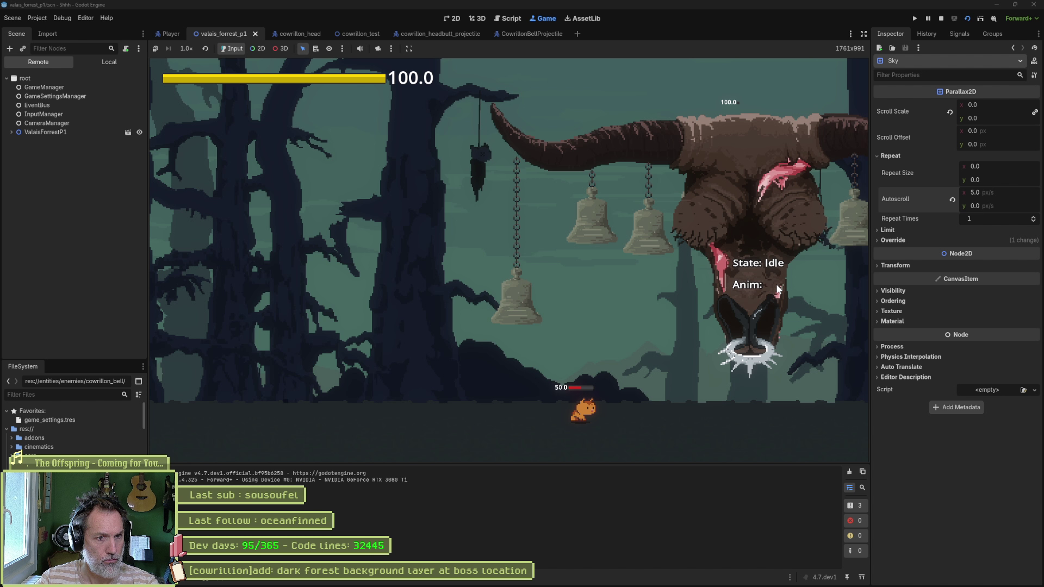
# Stop the running game with F8.
pyautogui.press('F8')
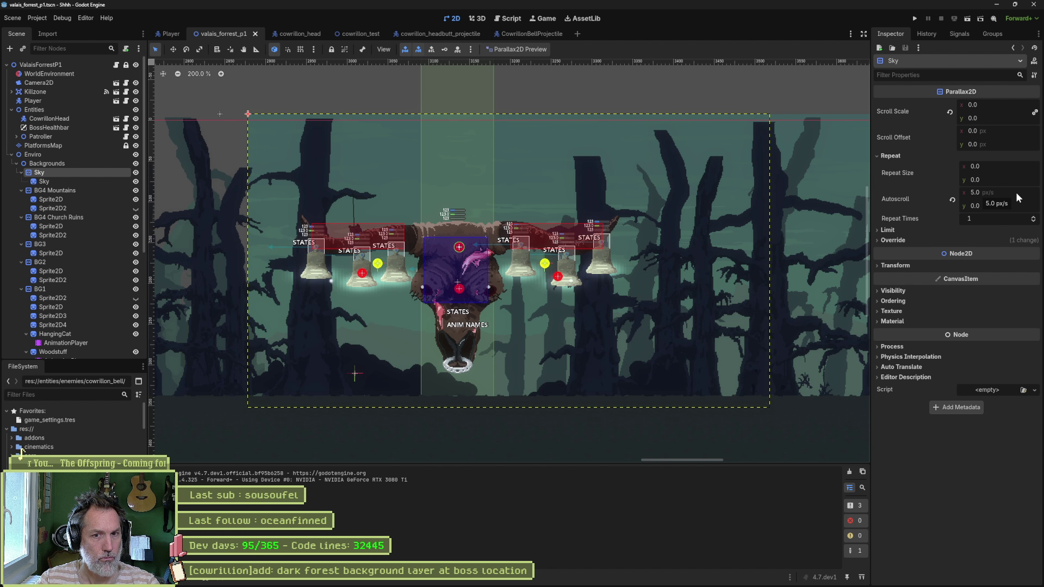
# Set the Sky layer's Repeat Size x to 1280, then test-run and stop the game.
pyautogui.click(1033, 221)
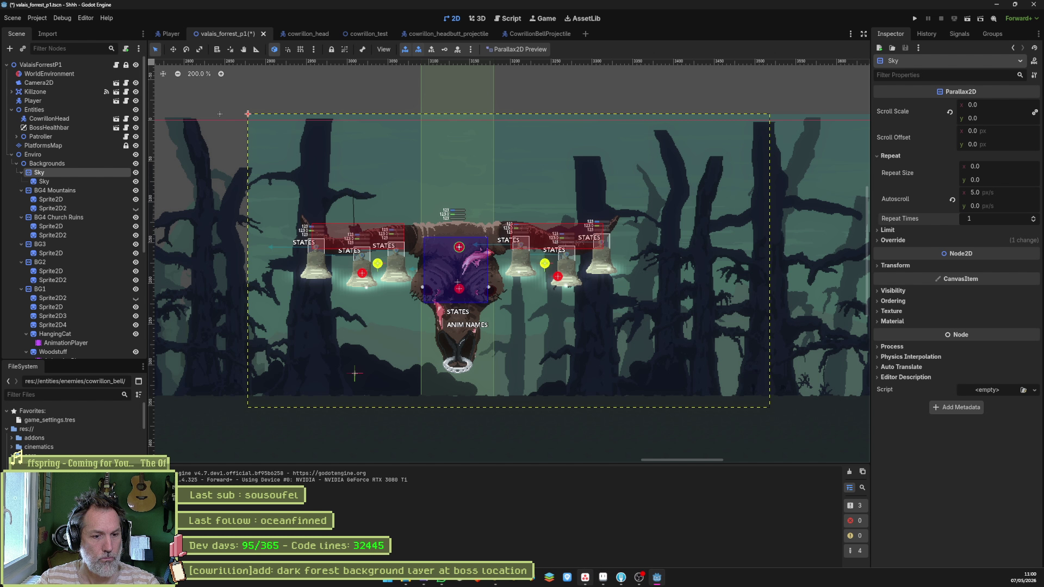
pyautogui.click(600, 579)
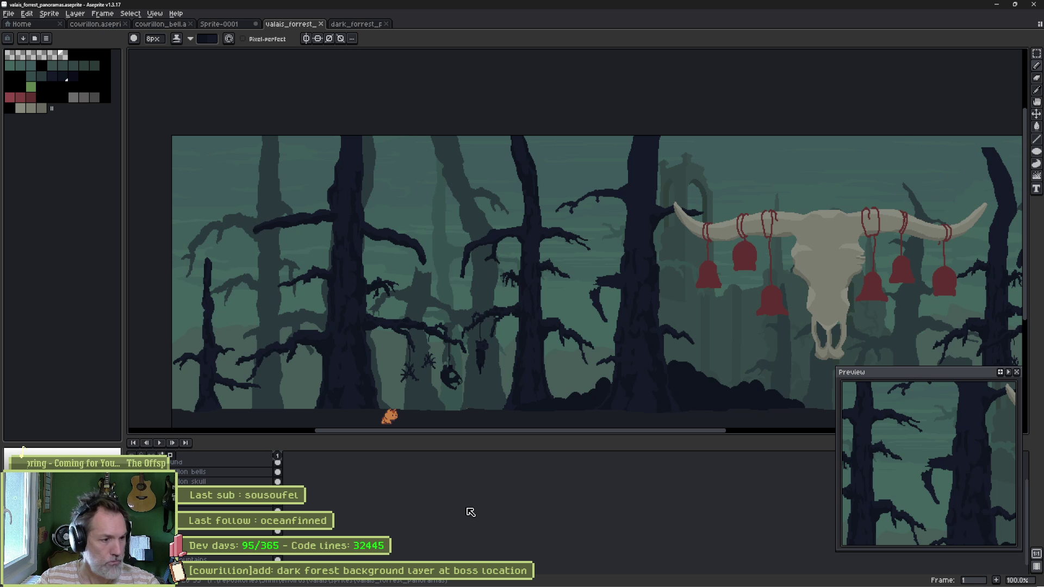
pyautogui.hotkey('alt', 'Tab')
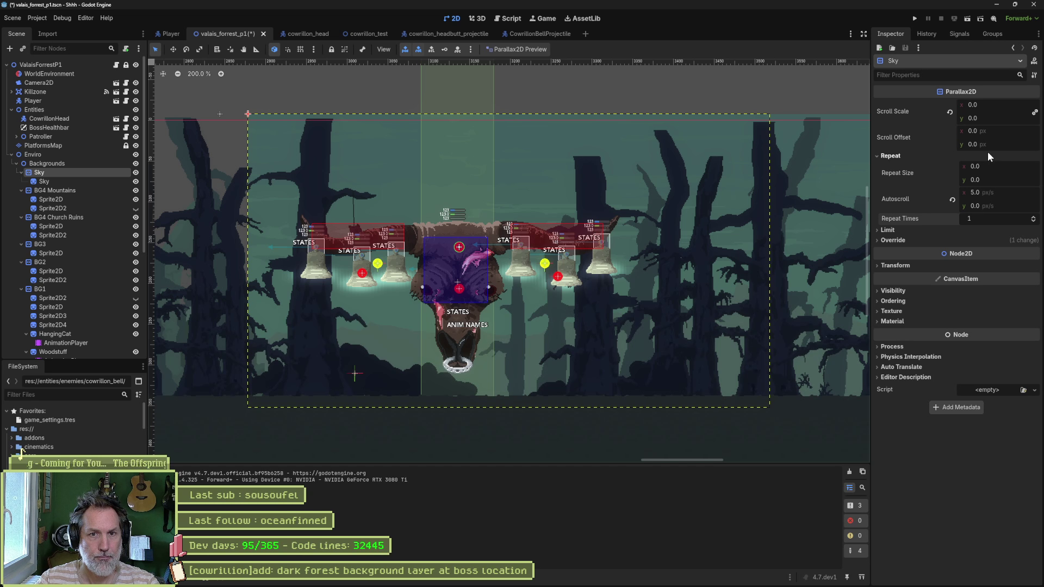
pyautogui.click(993, 167)
pyautogui.write('128')
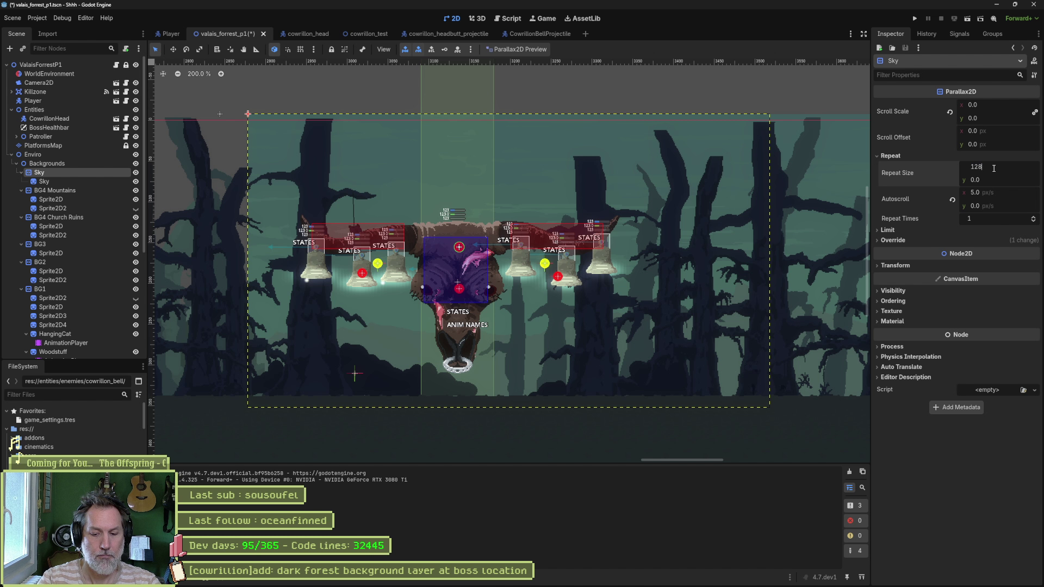
pyautogui.write('0')
pyautogui.press('Return')
pyautogui.press('F6')
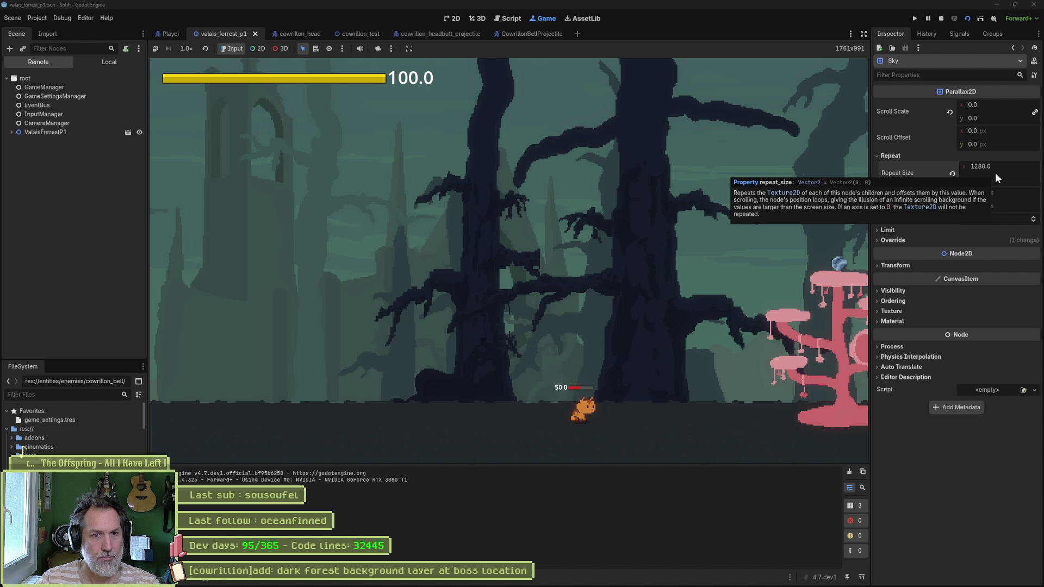
pyautogui.press('F8')
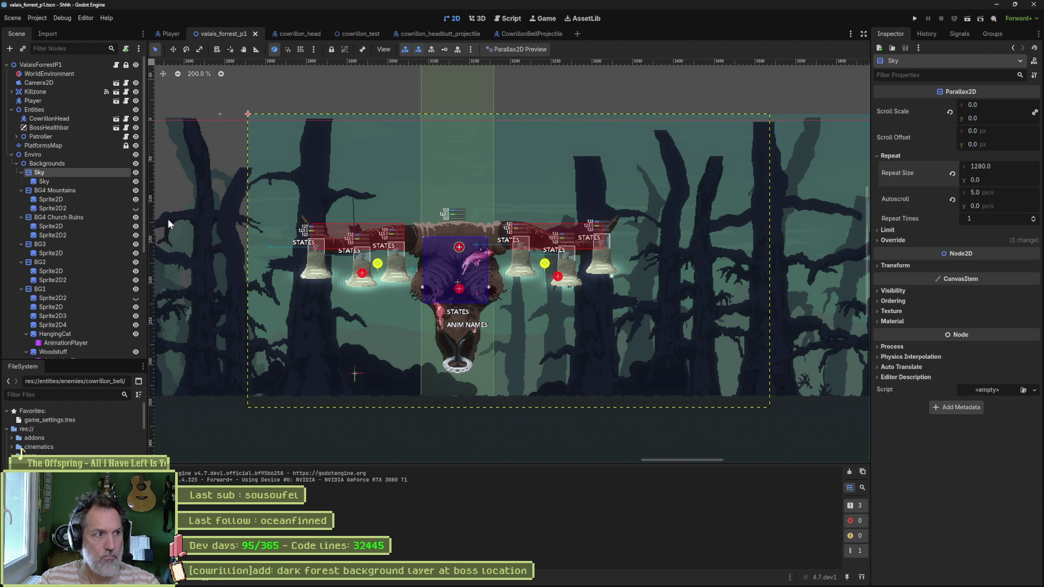
# Raise the Sky layer's Autoscroll x to 10 px/s, test-run the game, then stop it.
pyautogui.moveTo(1013, 199); pyautogui.dragTo(1012, 200)
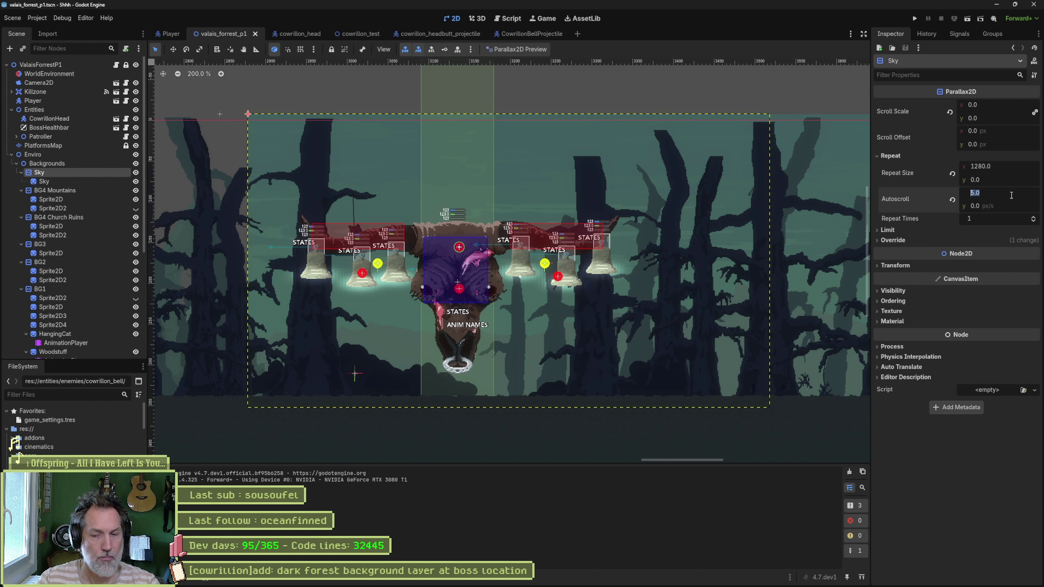
pyautogui.write('10')
pyautogui.press('F6')
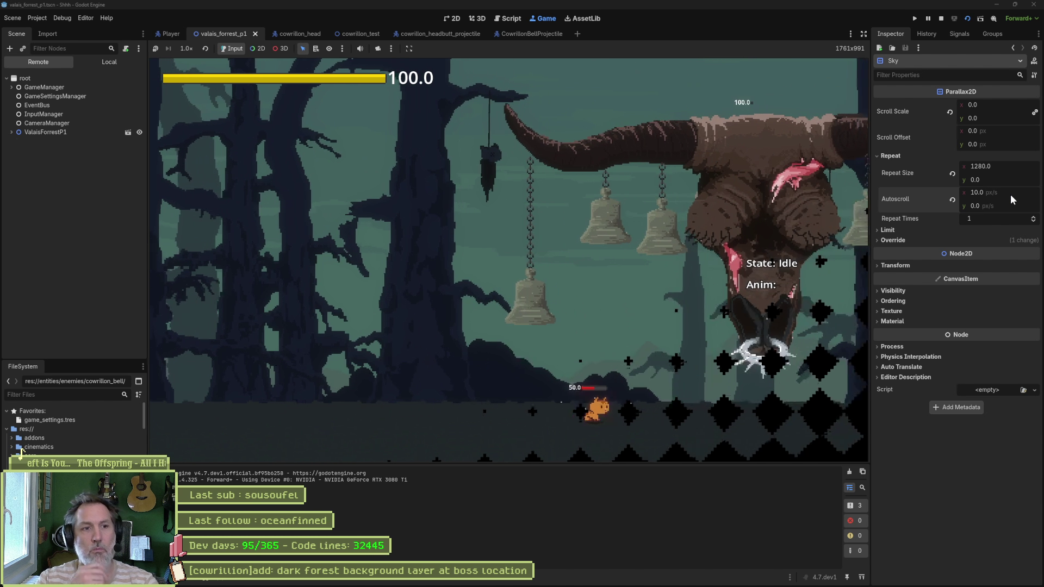
pyautogui.press('F8')
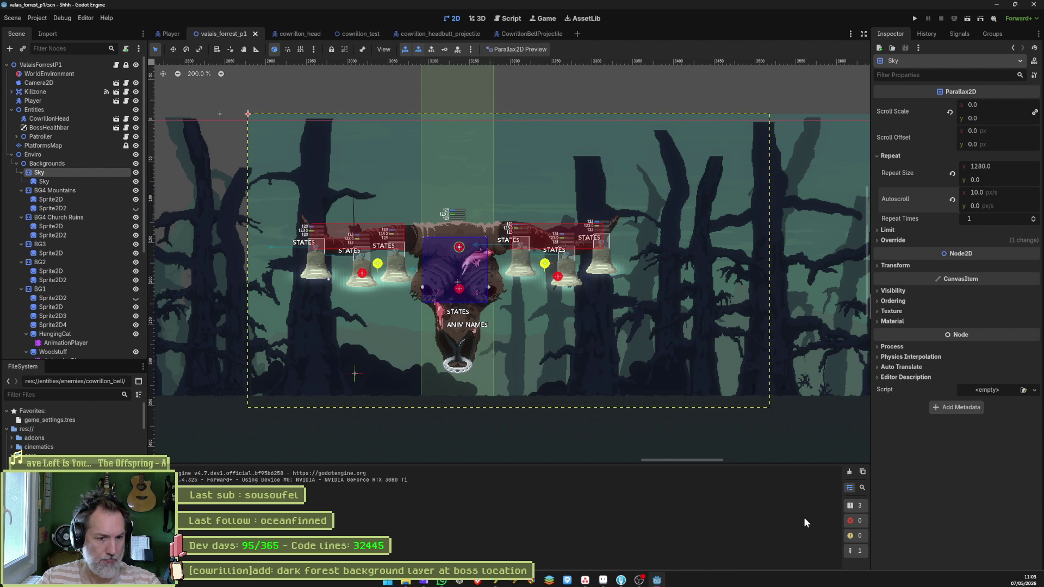
pyautogui.click(604, 581)
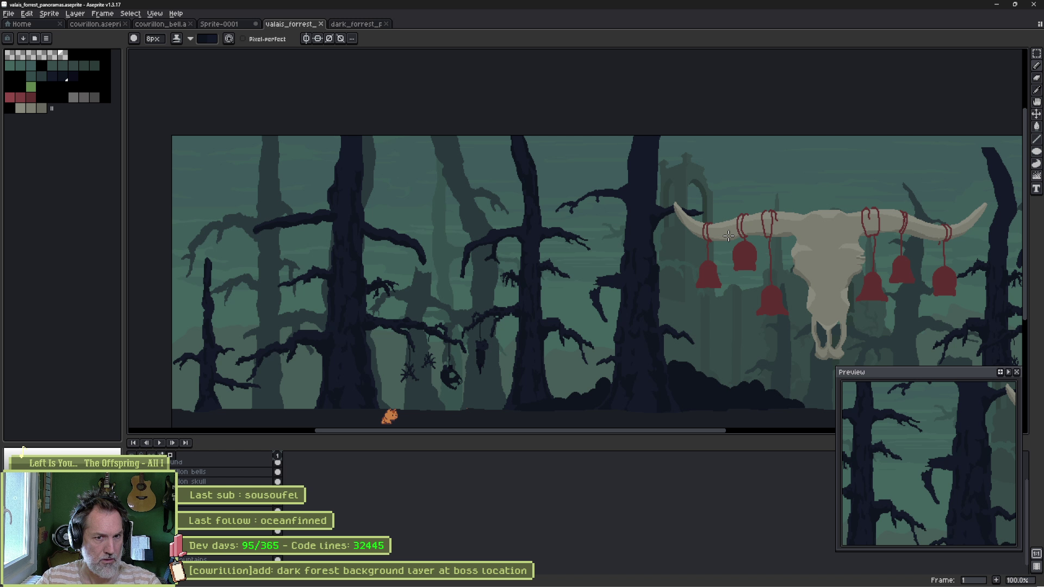
# Center the bull skull and name the new timeline layer 'BG11 Dar Sky'.
pyautogui.moveTo(789, 237)
pyautogui.mouseDown()
pyautogui.moveTo(757, 248)
pyautogui.moveTo(546, 235)
pyautogui.mouseUp()
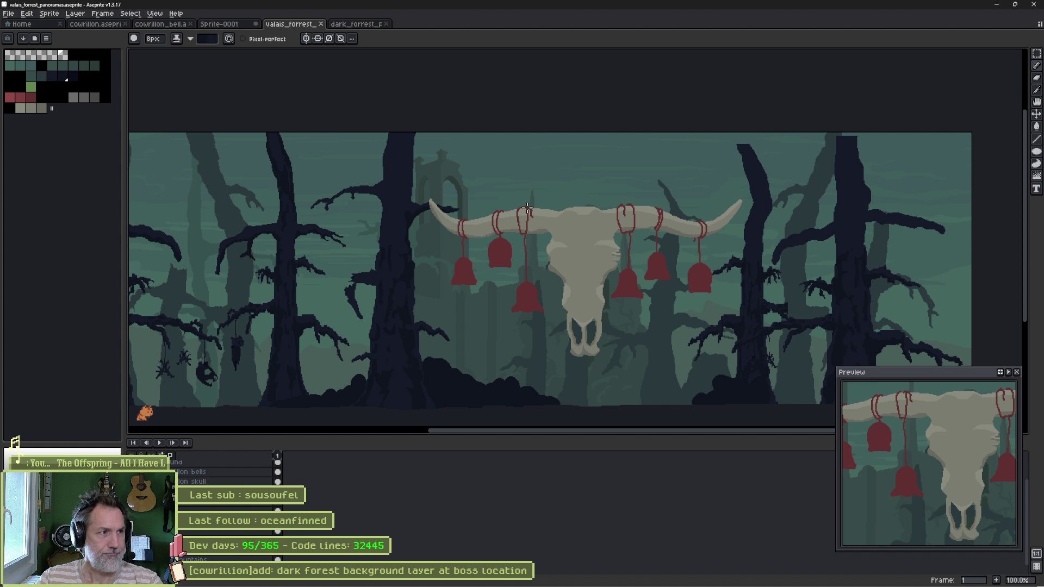
pyautogui.scroll(-1, 229, 530)
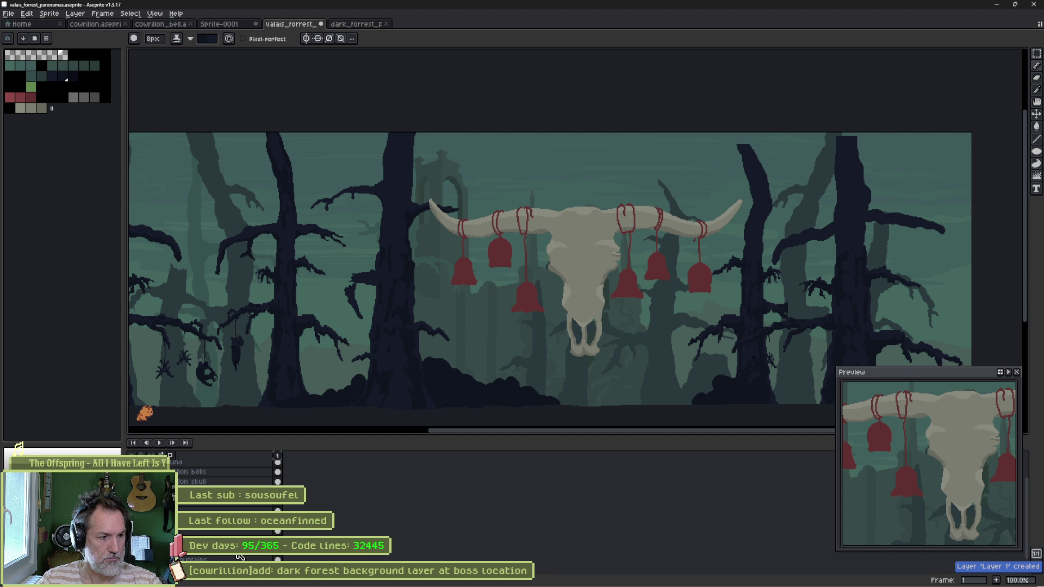
pyautogui.scroll(-1, 231, 557)
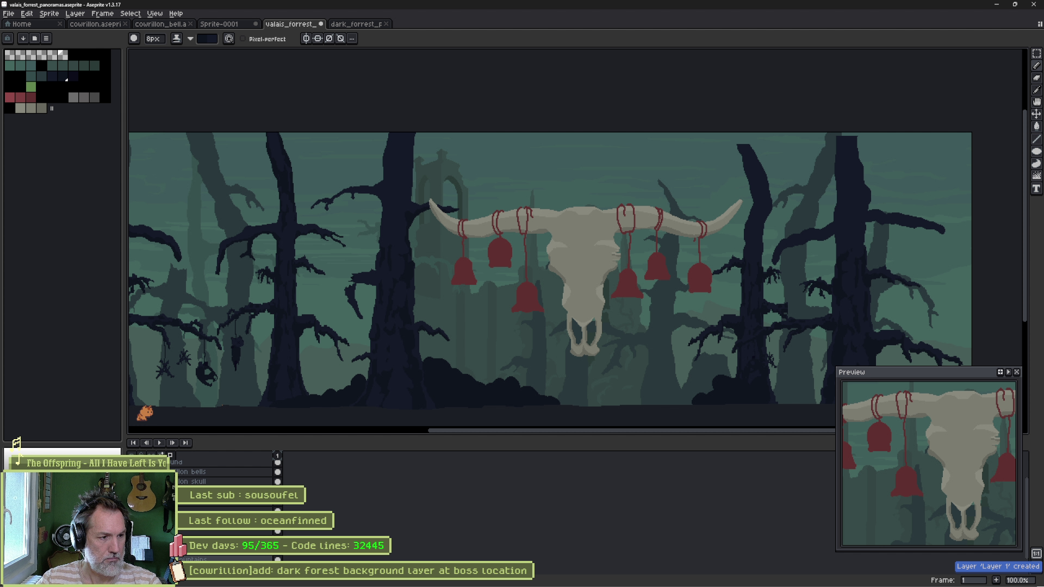
pyautogui.doubleClick(222, 556)
pyautogui.write('BG11 Dar Sky')
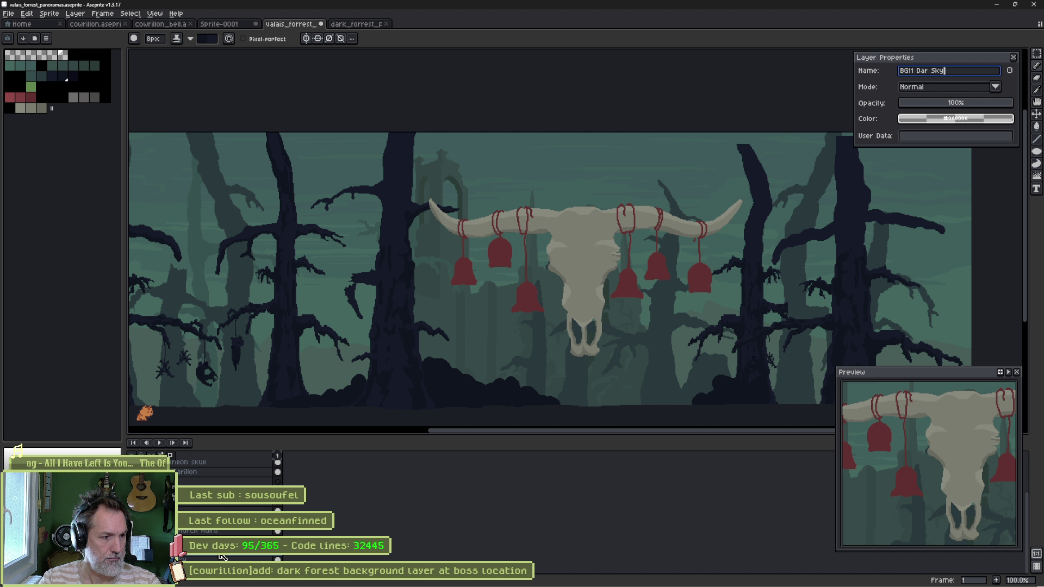
pyautogui.press('Return')
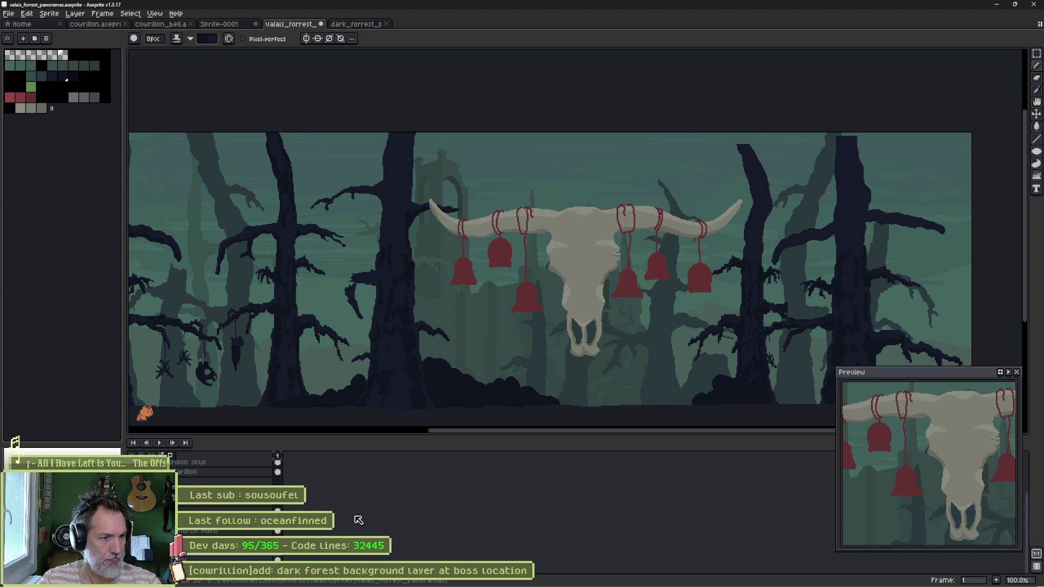
# Sample a dark colour and paint a thick canopy stroke across the sky and branches.
pyautogui.press('i')
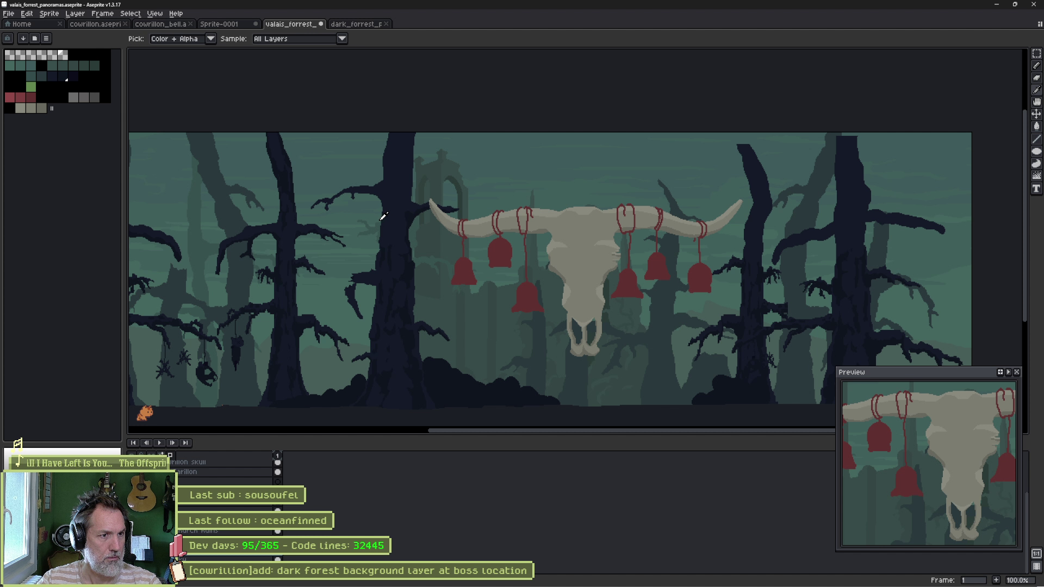
pyautogui.press('b')
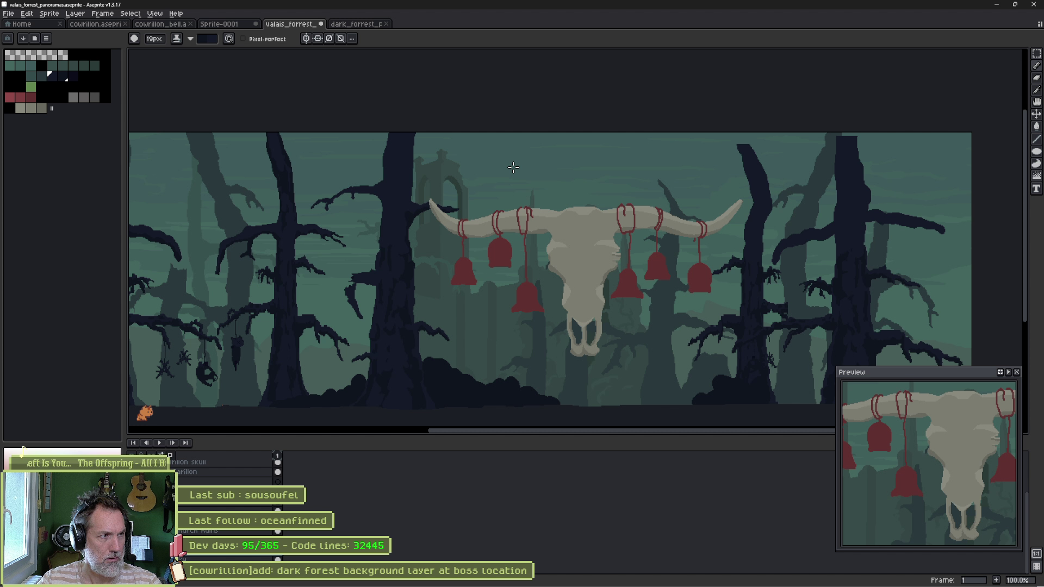
pyautogui.press('e')
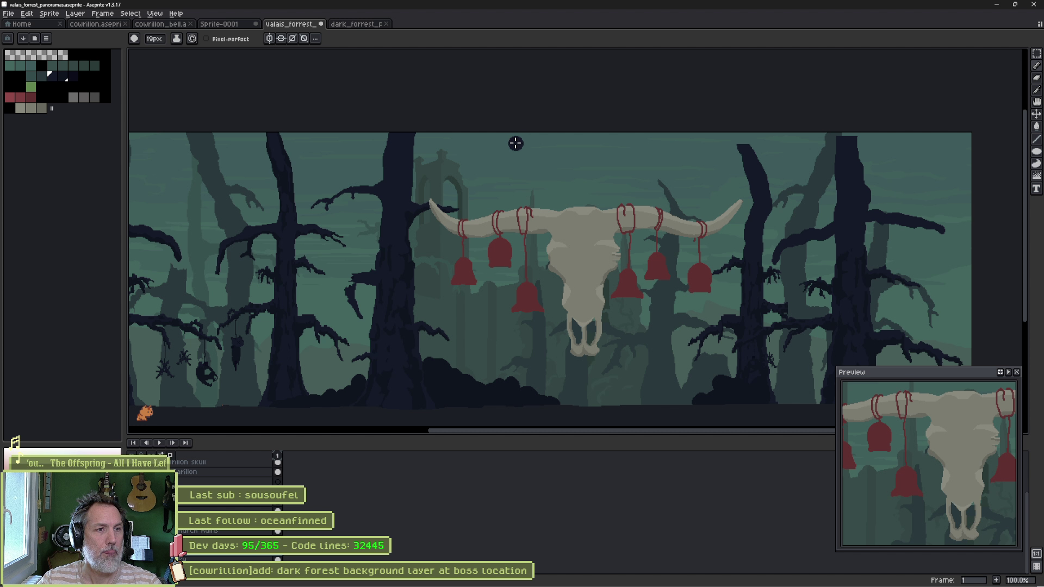
pyautogui.moveTo(506, 145)
pyautogui.mouseDown()
pyautogui.moveTo(433, 147)
pyautogui.moveTo(776, 138)
pyautogui.moveTo(540, 157)
pyautogui.moveTo(736, 162)
pyautogui.moveTo(461, 180)
pyautogui.moveTo(554, 202)
pyautogui.moveTo(761, 191)
pyautogui.moveTo(688, 217)
pyautogui.moveTo(544, 237)
pyautogui.moveTo(335, 180)
pyautogui.moveTo(375, 150)
pyautogui.moveTo(696, 170)
pyautogui.moveTo(819, 154)
pyautogui.moveTo(885, 191)
pyautogui.mouseUp()
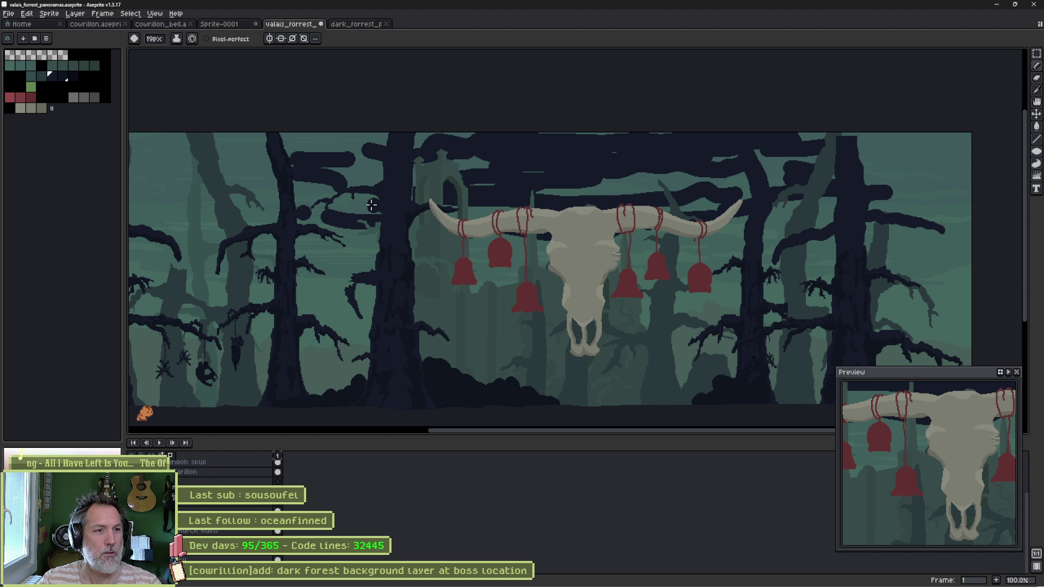
pyautogui.moveTo(298, 260); pyautogui.dragTo(373, 288)
pyautogui.moveTo(677, 294); pyautogui.dragTo(731, 289)
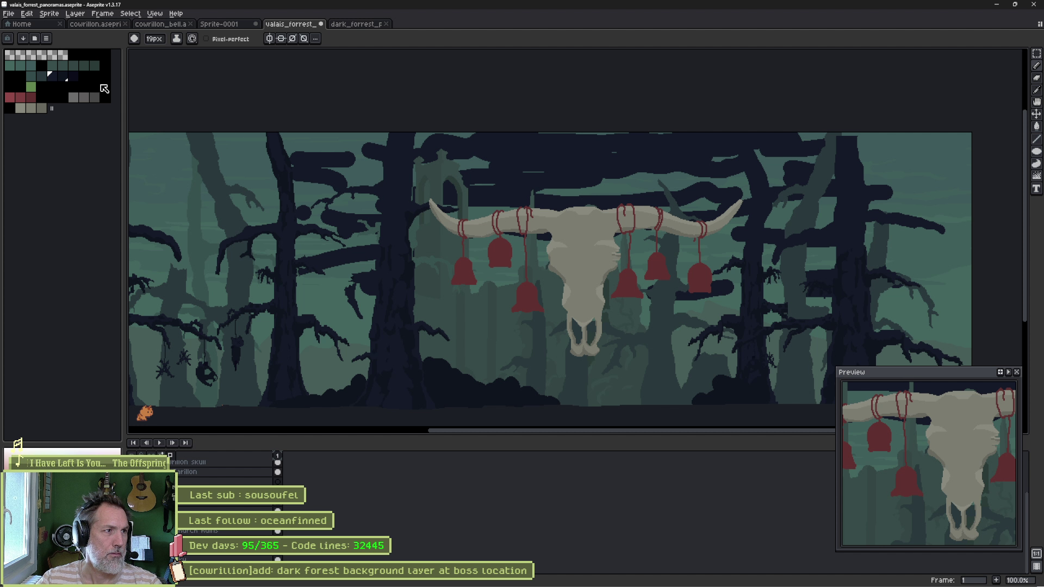
# Add lighter teal streaks and more dark foliage down the left and right trees.
pyautogui.click(58, 76)
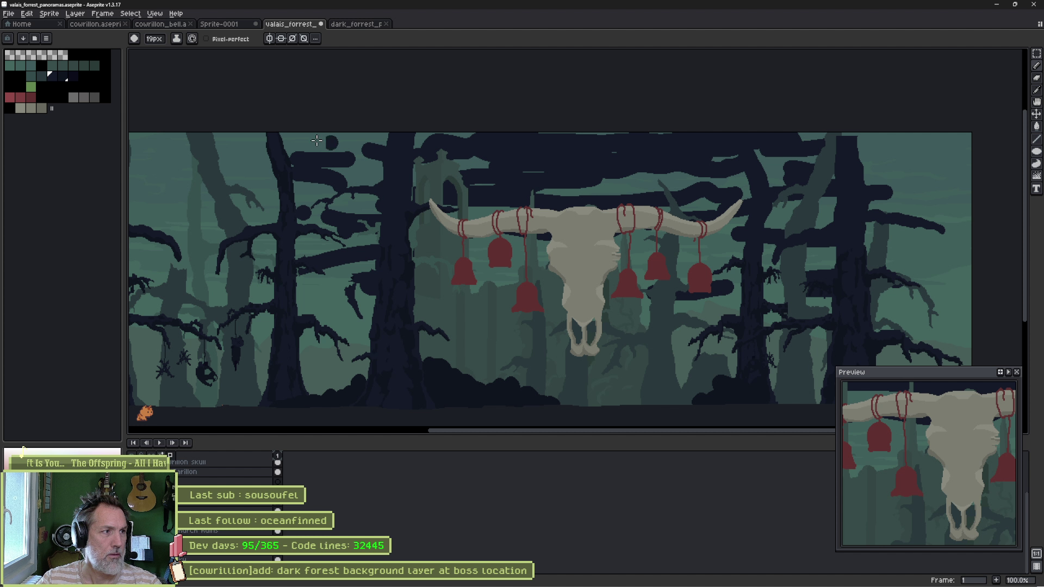
pyautogui.press('[')
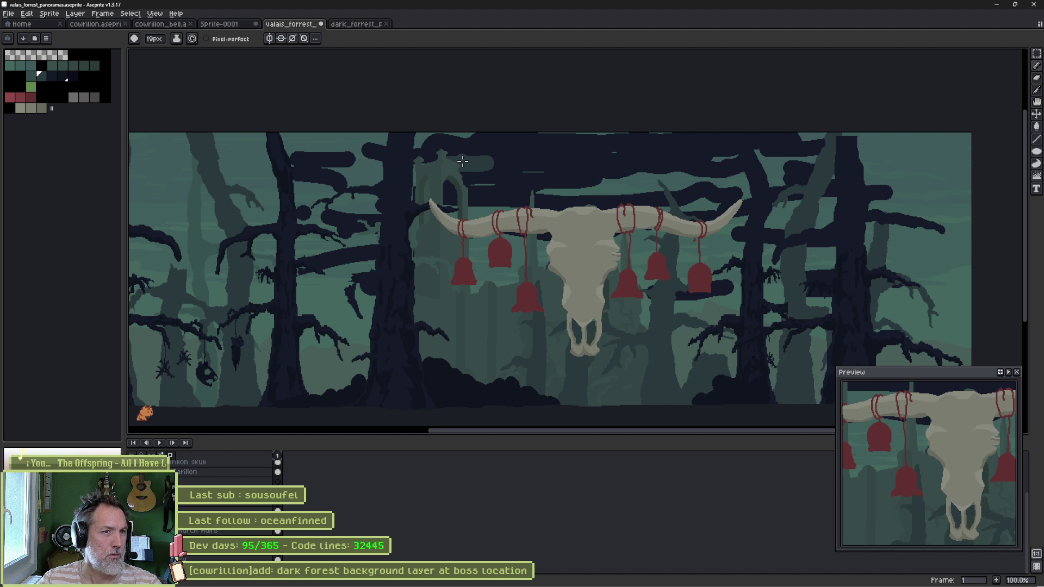
pyautogui.moveTo(541, 176); pyautogui.dragTo(773, 171)
pyautogui.moveTo(636, 182); pyautogui.dragTo(554, 193)
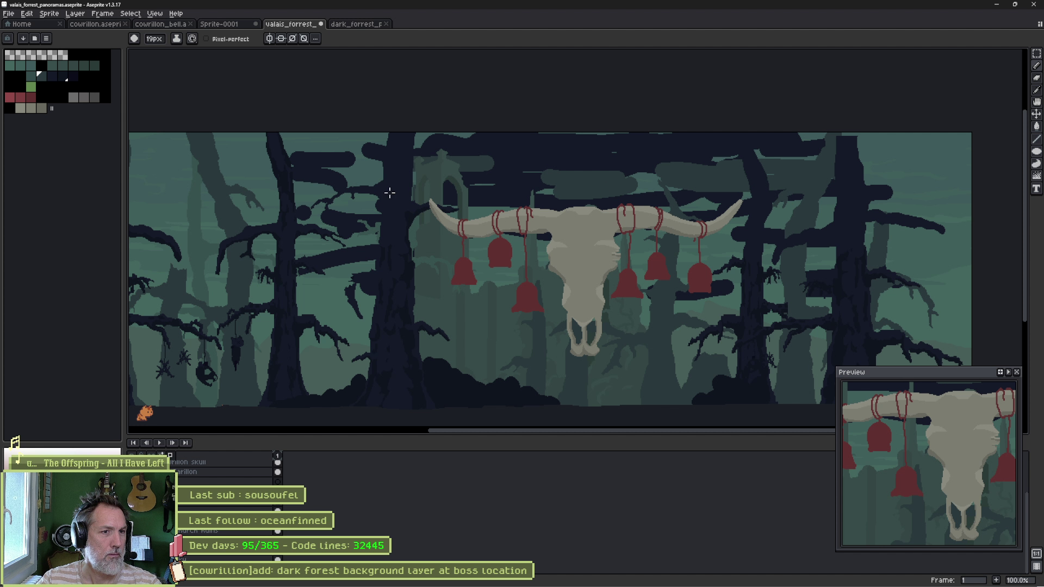
pyautogui.moveTo(334, 209)
pyautogui.mouseDown()
pyautogui.moveTo(256, 201)
pyautogui.moveTo(271, 218)
pyautogui.mouseUp()
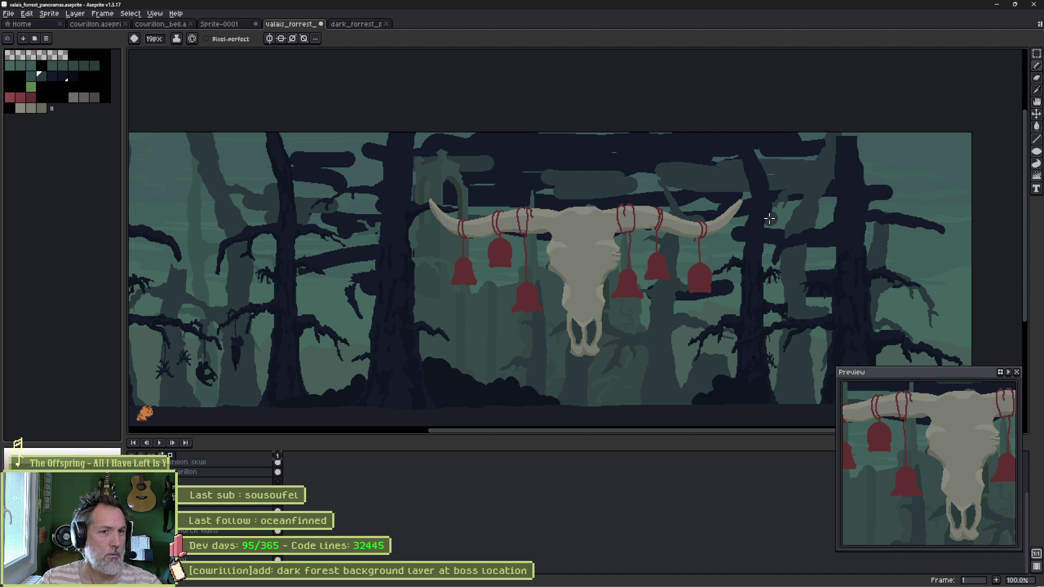
pyautogui.moveTo(296, 146)
pyautogui.mouseDown()
pyautogui.moveTo(384, 185)
pyautogui.moveTo(311, 283)
pyautogui.mouseUp()
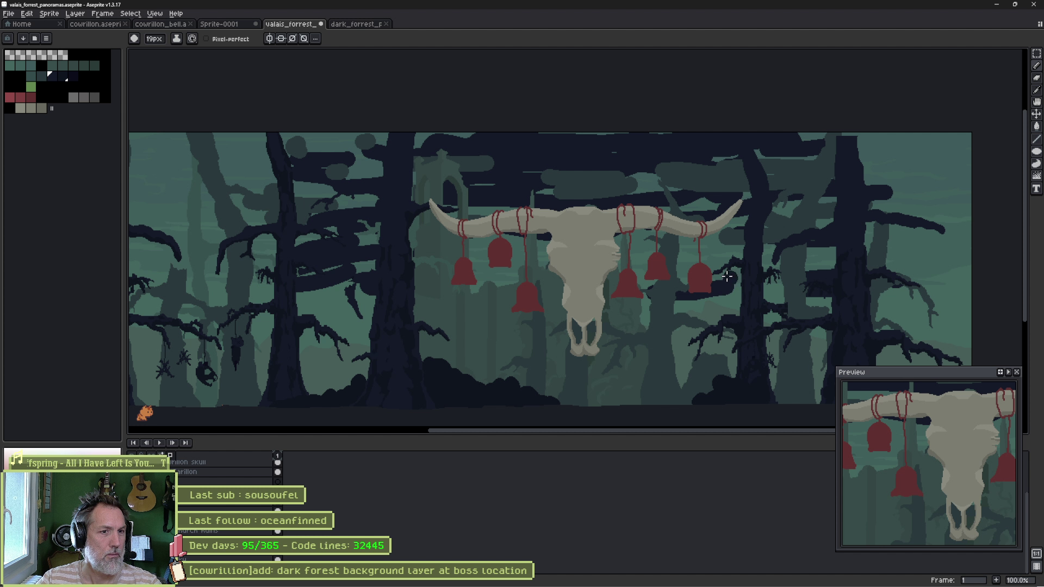
pyautogui.moveTo(718, 241)
pyautogui.mouseDown()
pyautogui.moveTo(772, 260)
pyautogui.moveTo(775, 321)
pyautogui.mouseUp()
pyautogui.moveTo(333, 321); pyautogui.dragTo(254, 351)
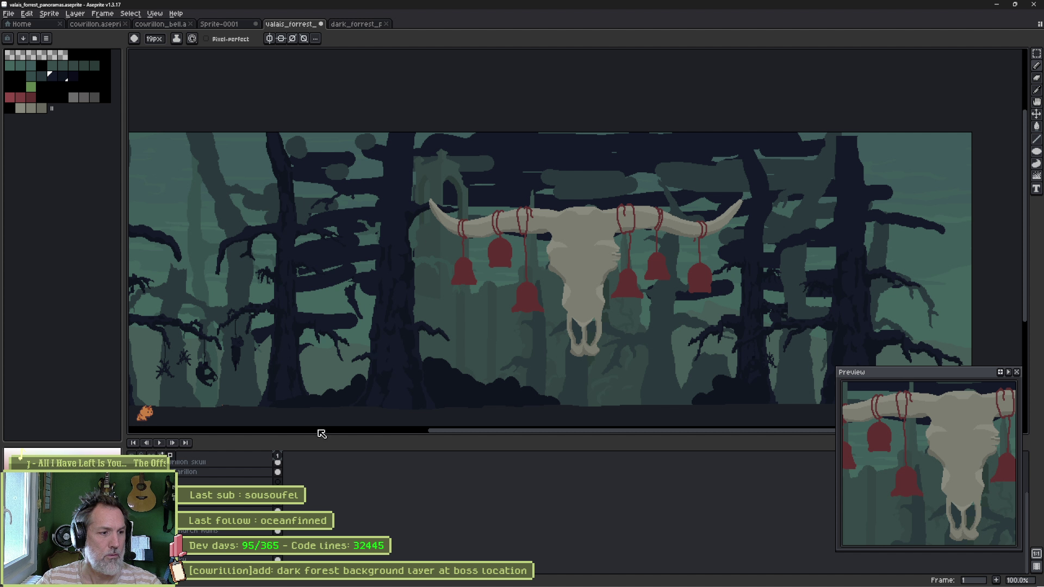
pyautogui.hotkey('alt', 'Tab')
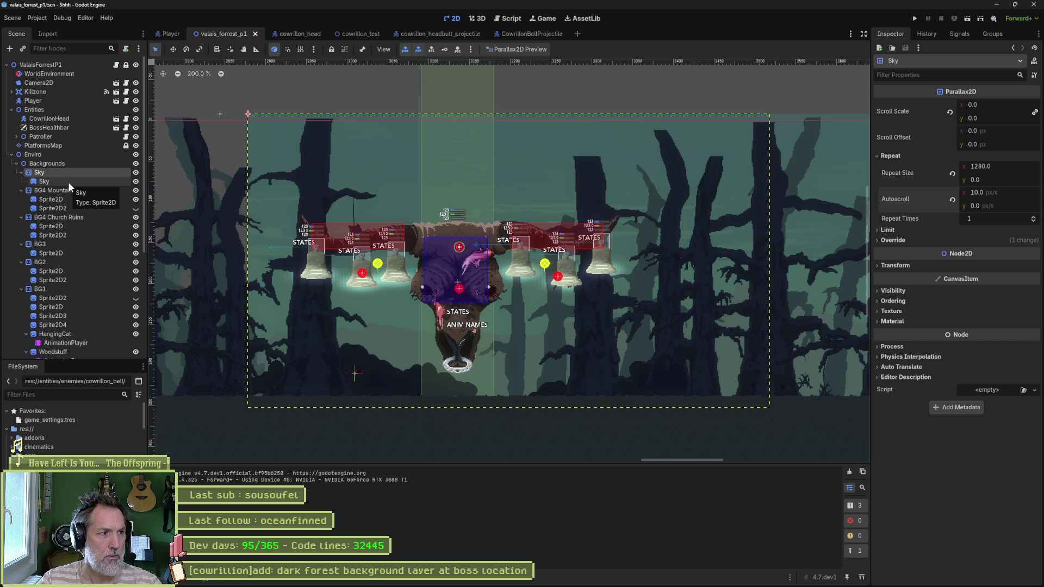
# Duplicate the Sky parallax node and rename the copy DarkSky.
pyautogui.hotkey('ctrl', 'd')
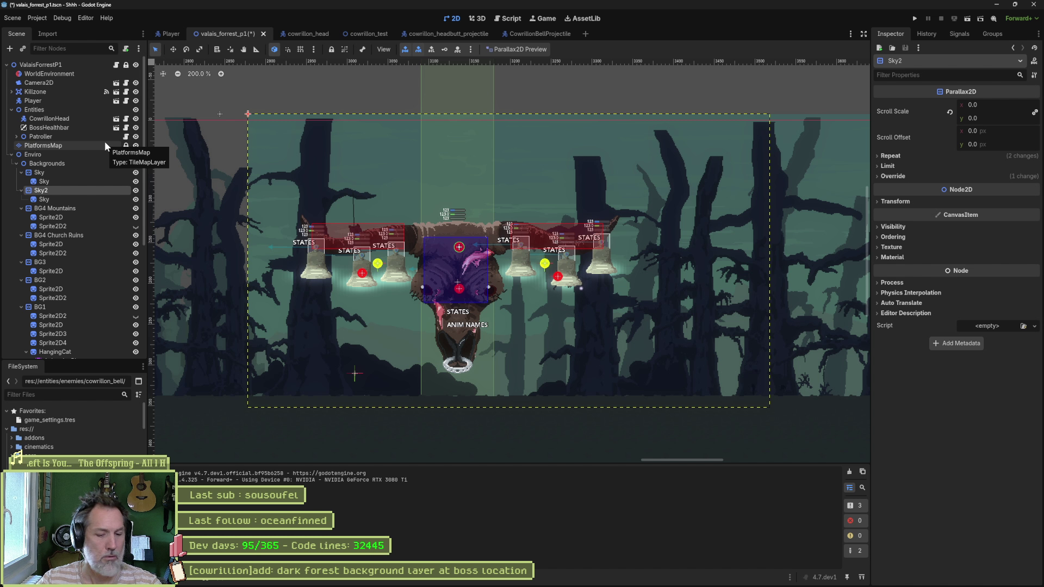
pyautogui.press('F2')
pyautogui.write('Dra')
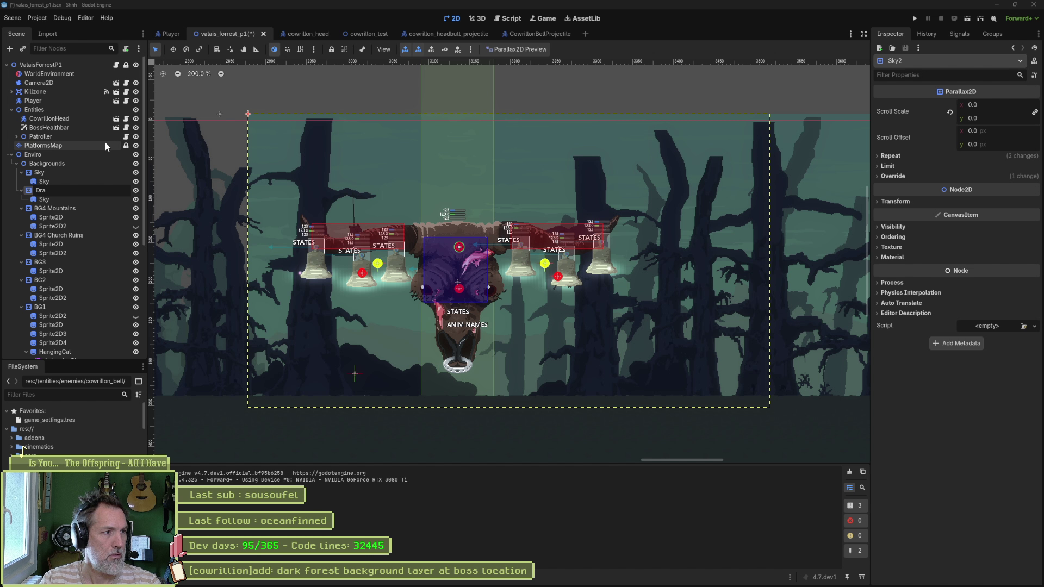
pyautogui.press('BackSpace')
pyautogui.press('BackSpace')
pyautogui.write('arkSky')
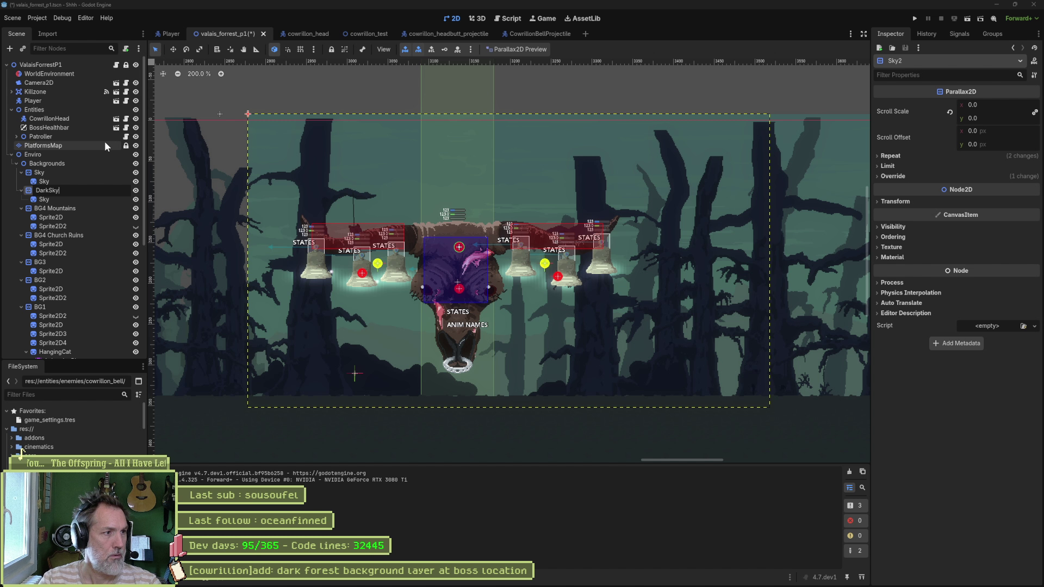
pyautogui.press('Return')
# Reimport DarkSky's sprite from the 'BG11 Dar Sky' Aseprite layer and select DarkSky.
pyautogui.click(73, 198)
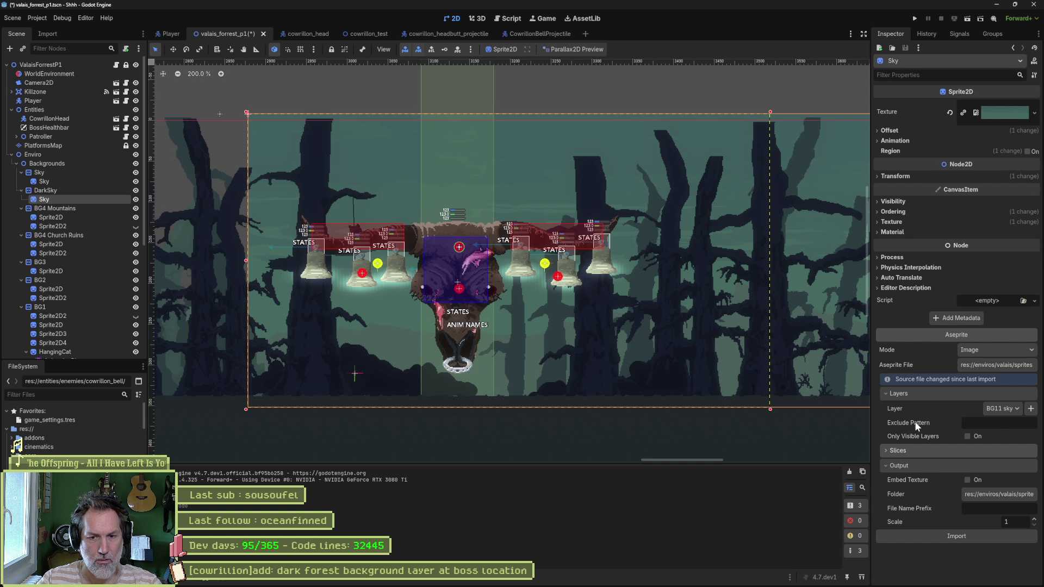
pyautogui.click(962, 535)
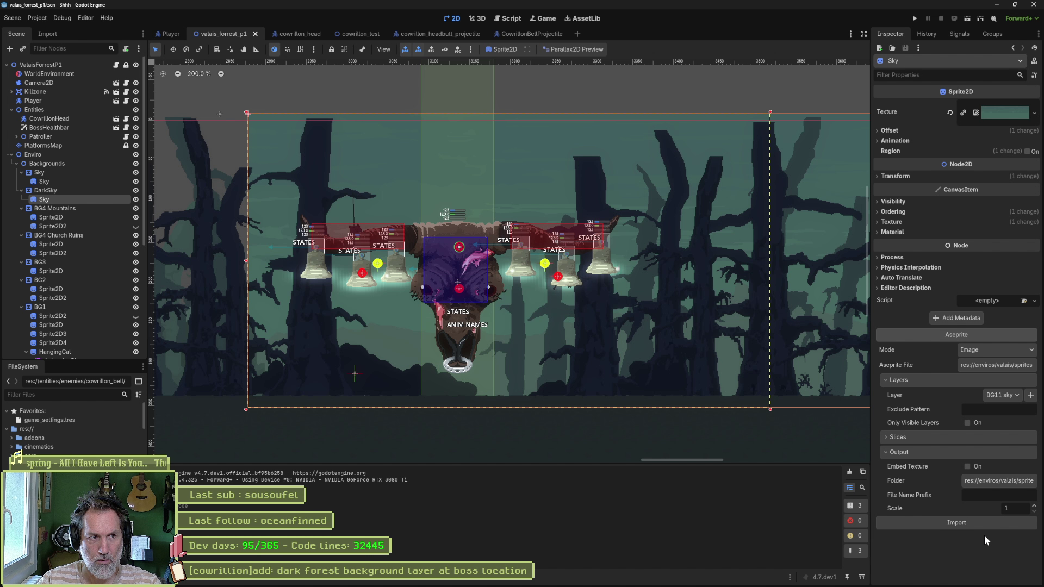
pyautogui.click(1009, 396)
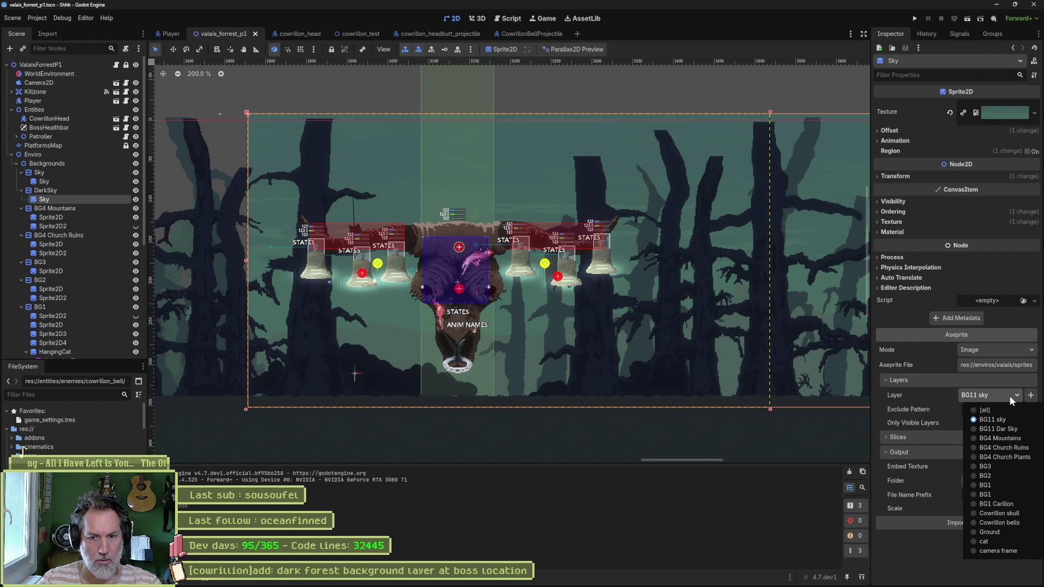
pyautogui.click(1004, 432)
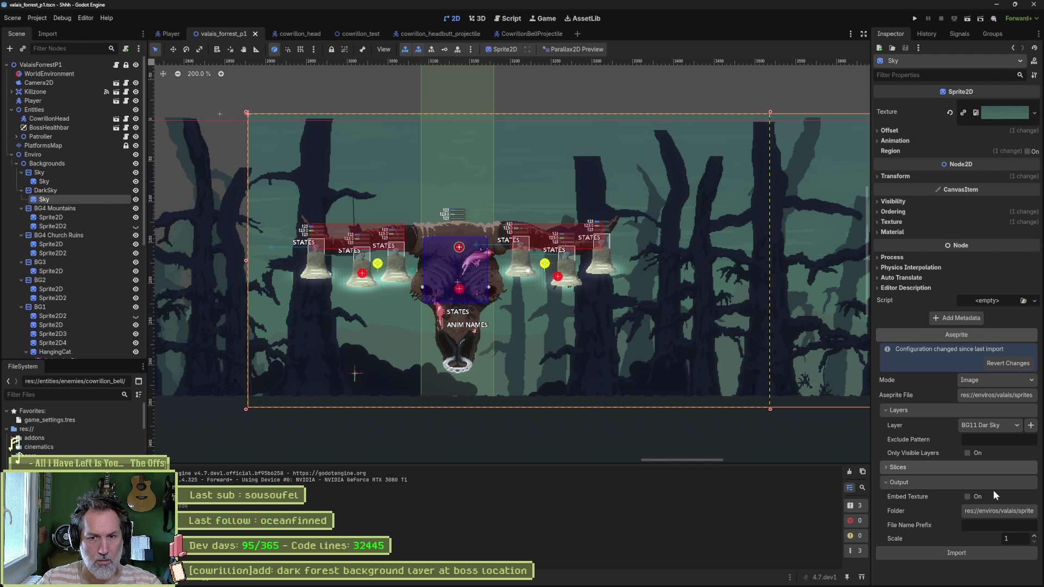
pyautogui.click(977, 554)
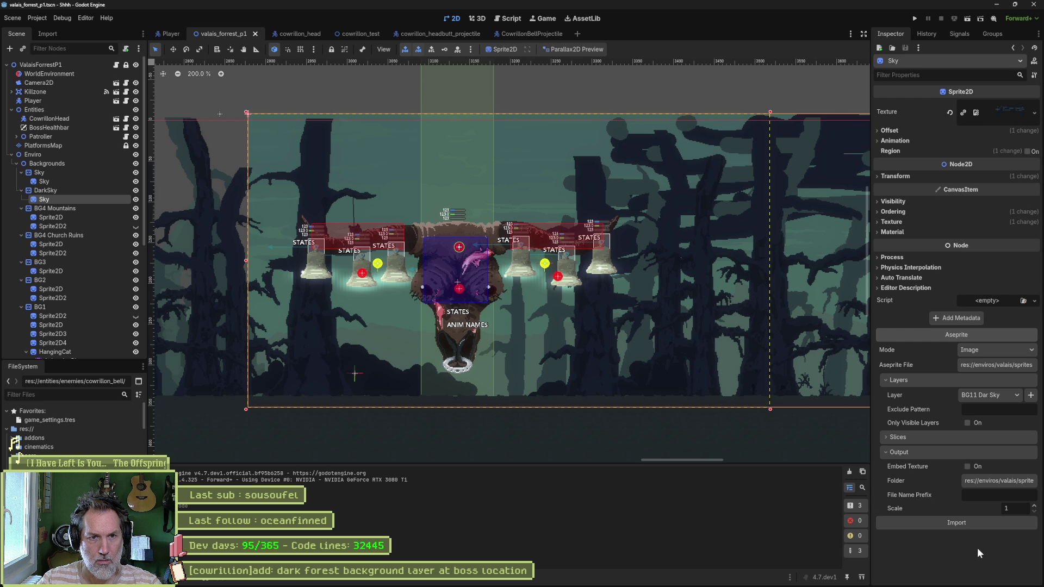
pyautogui.click(74, 191)
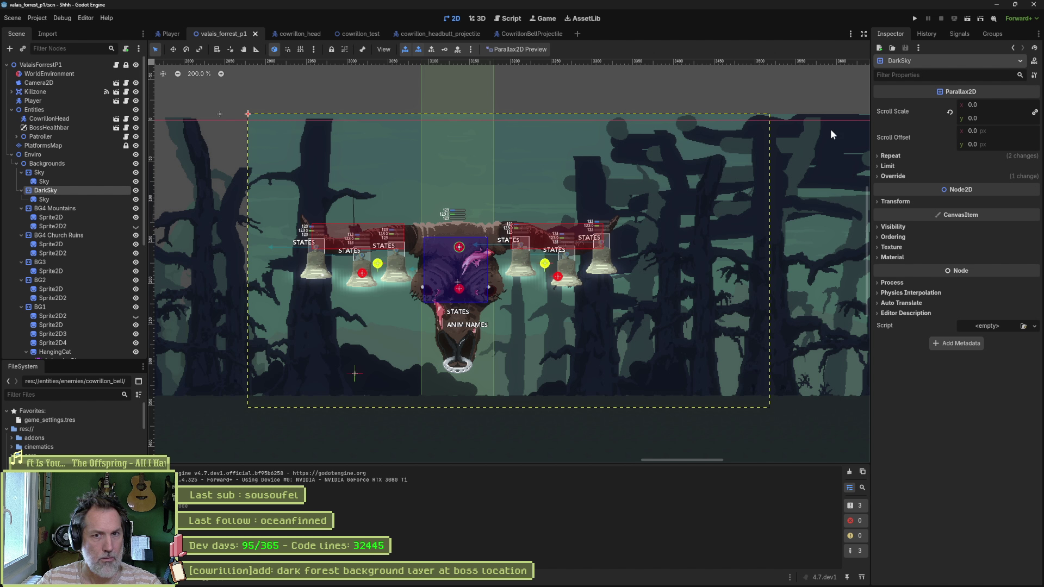
# Reset DarkSky's Repeat Size and Autoscroll x to 0 and save the scene.
pyautogui.click(895, 157)
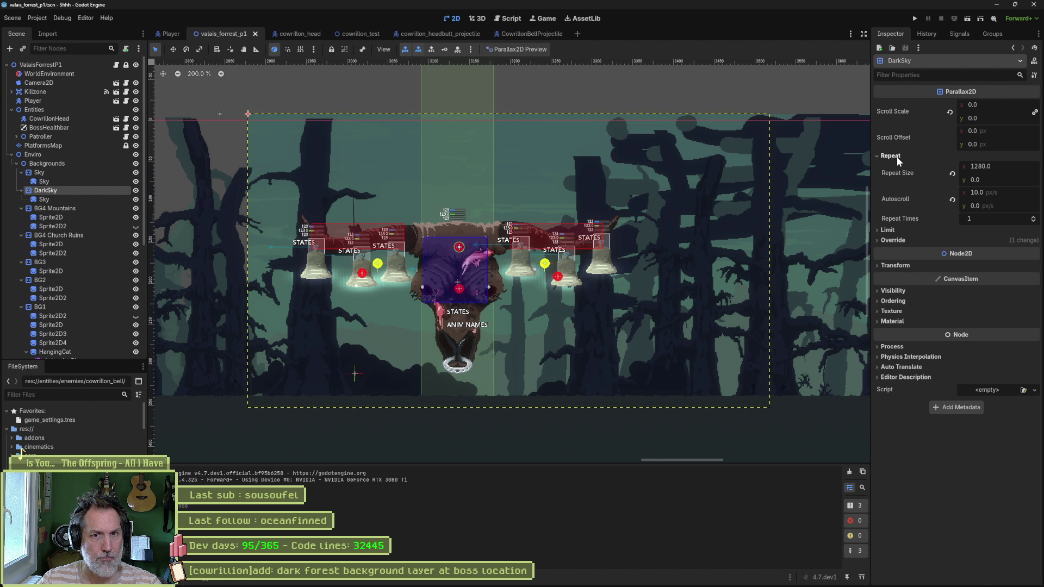
pyautogui.click(952, 174)
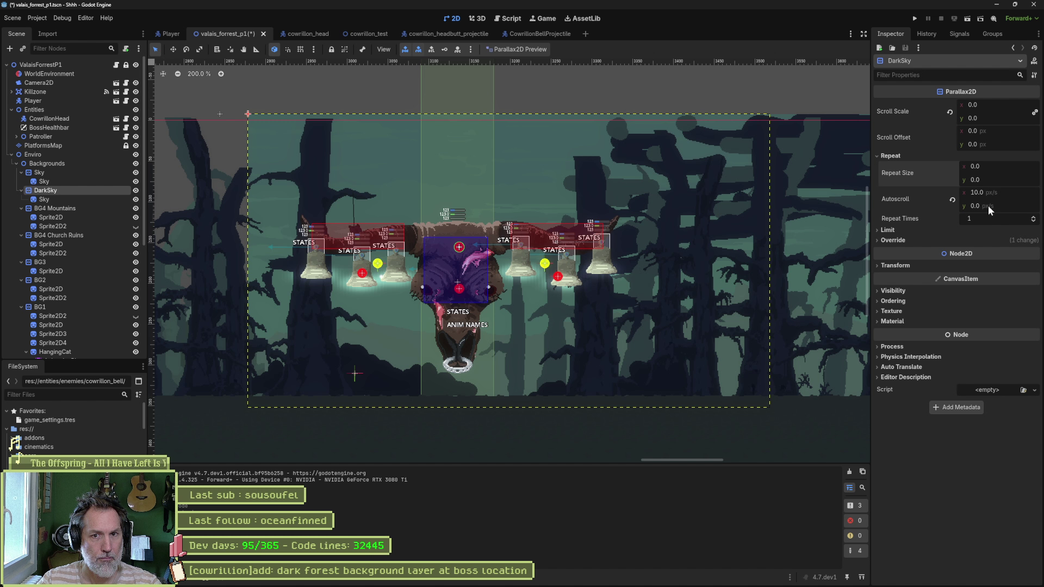
pyautogui.click(952, 200)
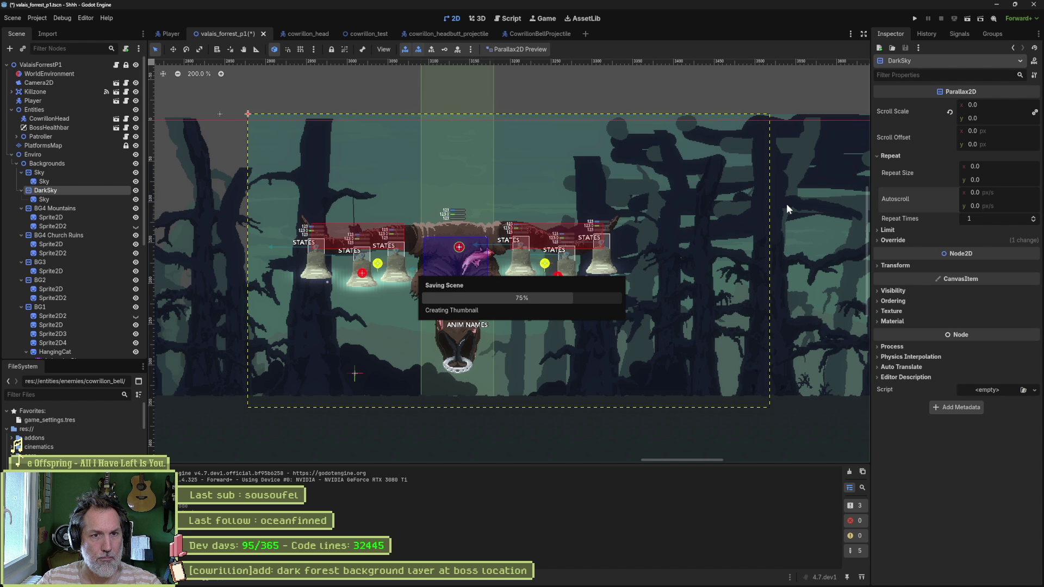
pyautogui.hotkey('ctrl', 's')
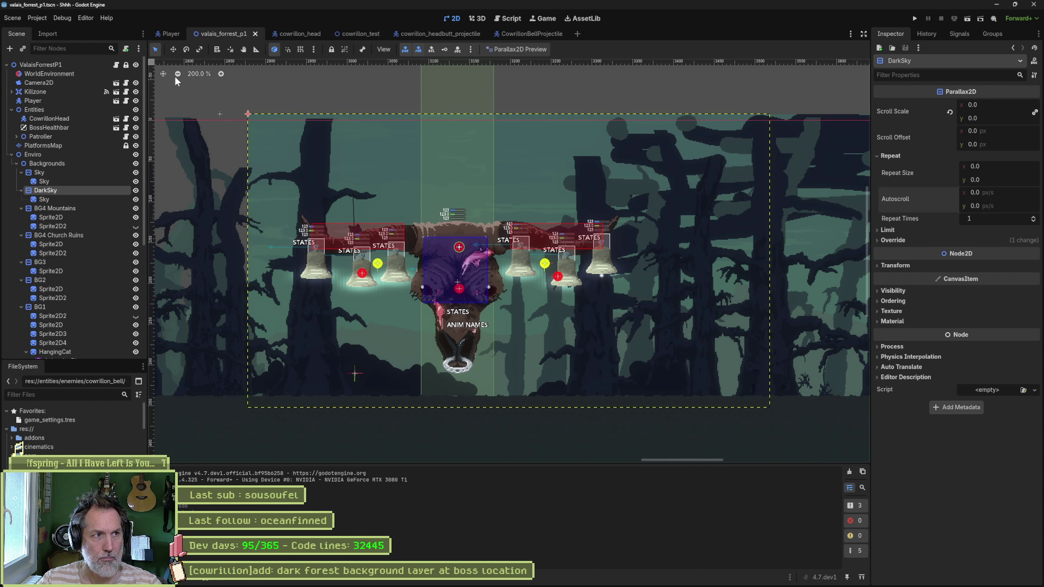
# Try dragging the DarkSky layer across the arena, then revert its scroll offset.
pyautogui.press('w')
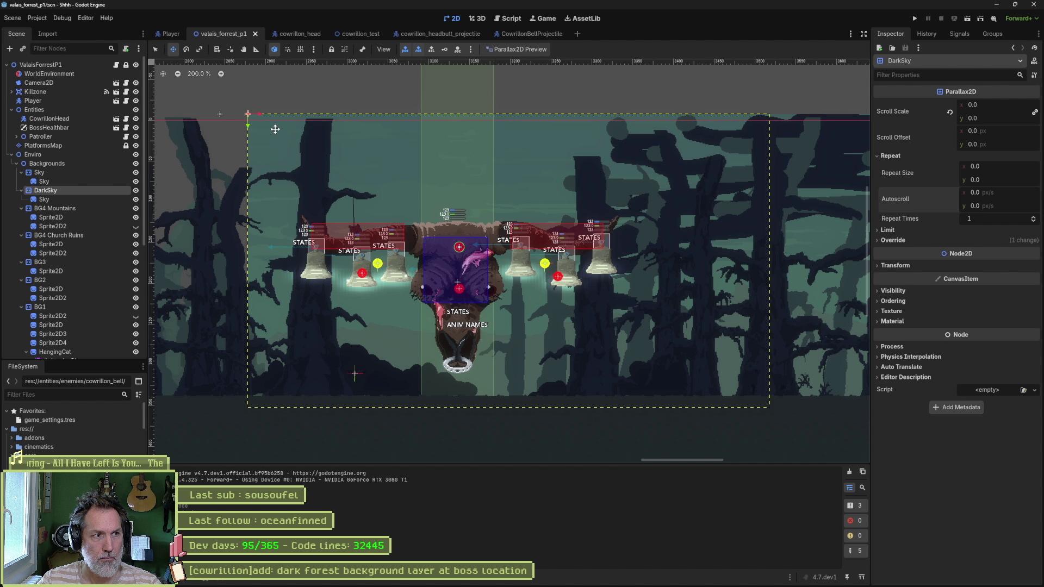
pyautogui.moveTo(254, 113); pyautogui.dragTo(251, 111)
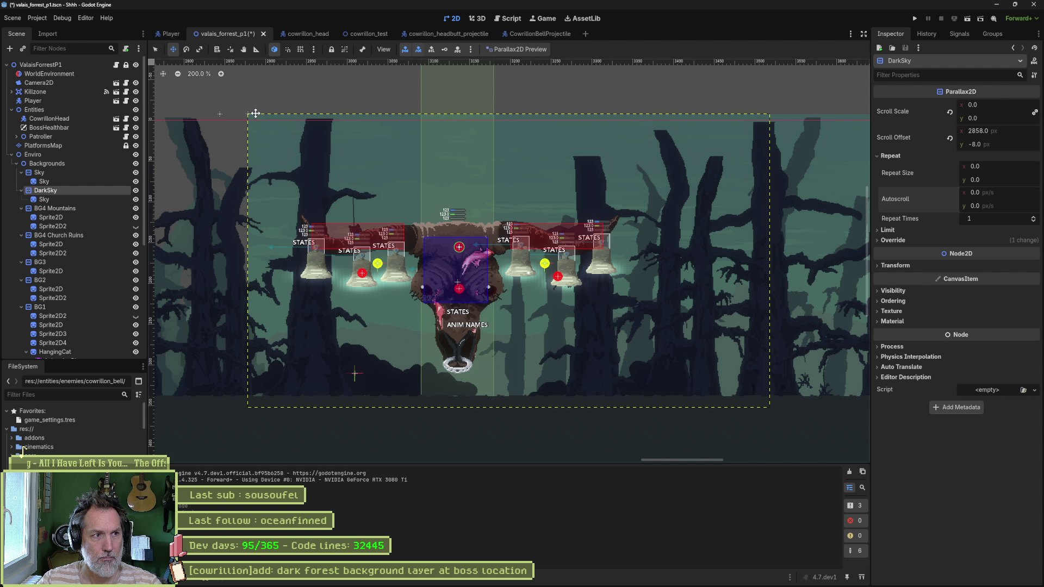
pyautogui.scroll(-4, 266, 125)
pyautogui.scroll(-1, 436, 247)
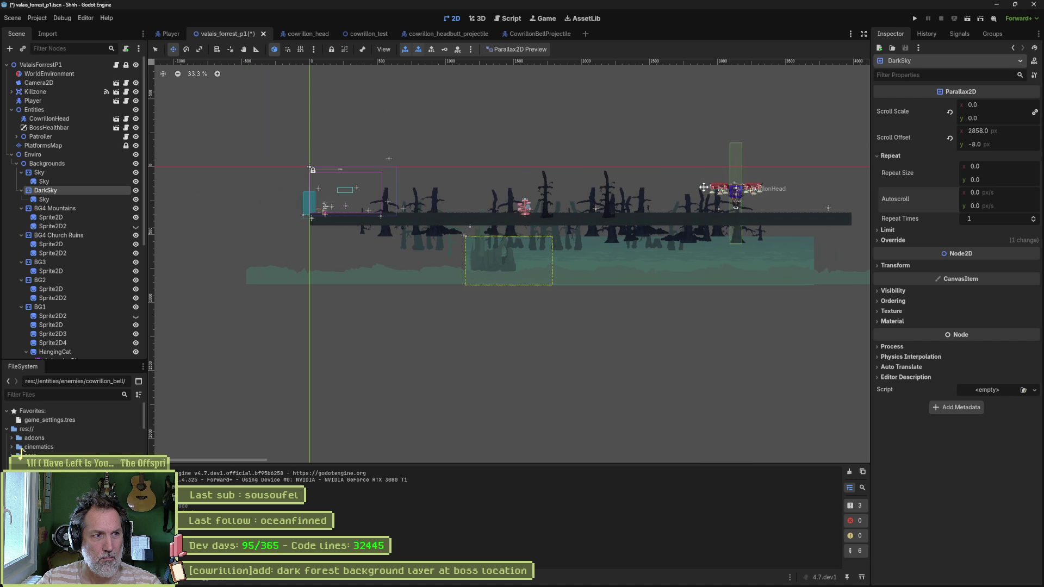
pyautogui.hscroll(8, 680, 228)
pyautogui.hscroll(-1, 696, 227)
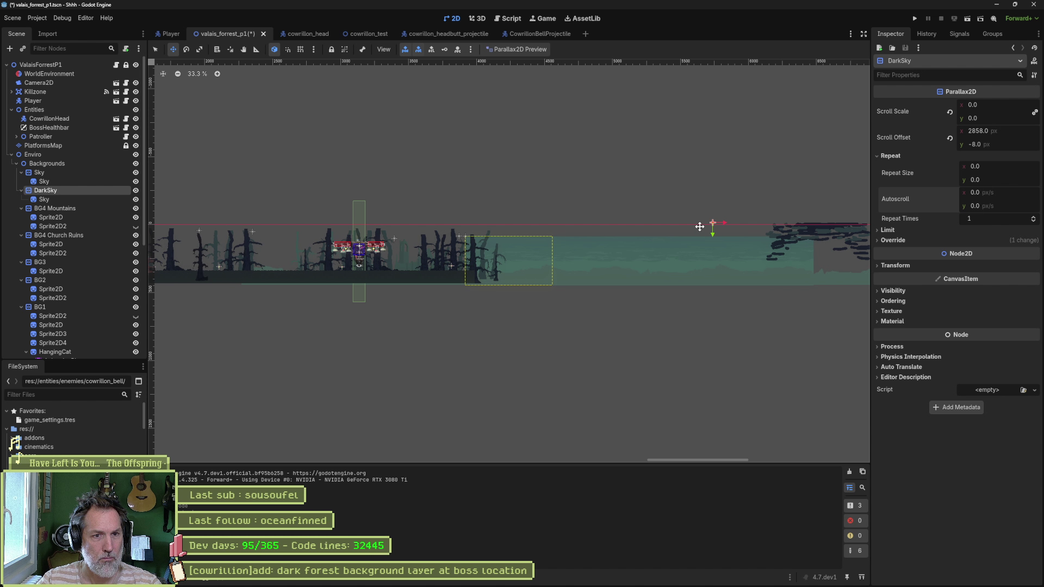
pyautogui.moveTo(723, 222); pyautogui.dragTo(569, 225)
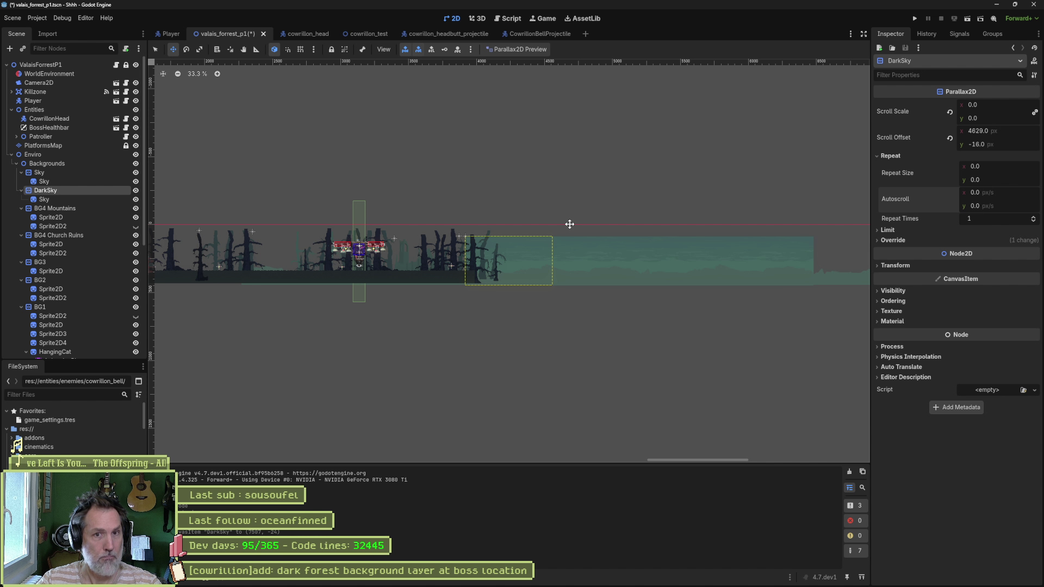
pyautogui.click(950, 138)
# Drag DarkSky once more, reset its scroll offset to 0, 0, and save.
pyautogui.click(83, 182)
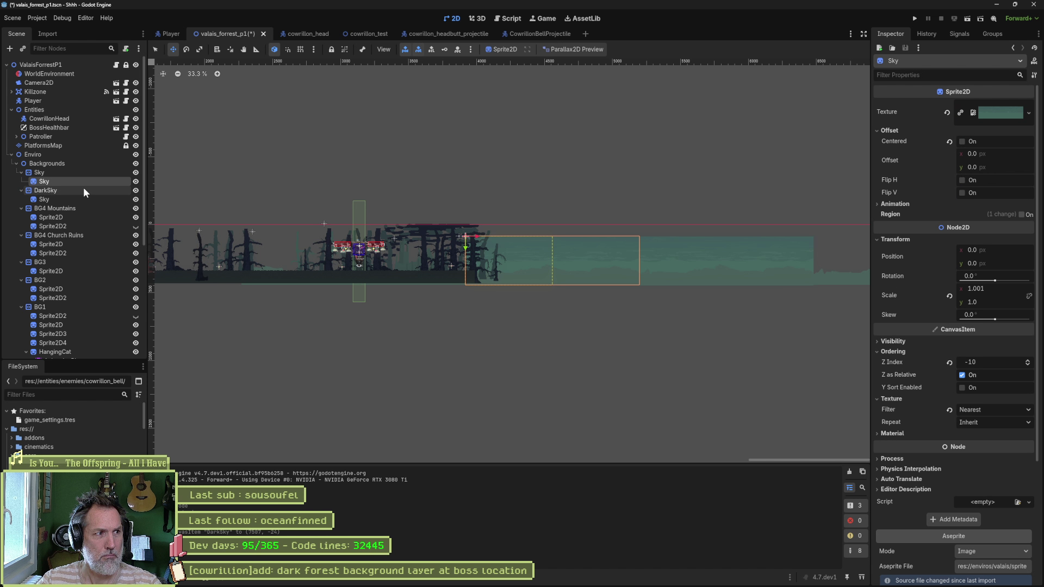
pyautogui.click(83, 188)
pyautogui.moveTo(360, 227)
pyautogui.mouseDown()
pyautogui.moveTo(3, 236)
pyautogui.moveTo(222, 236)
pyautogui.moveTo(638, 266)
pyautogui.mouseUp()
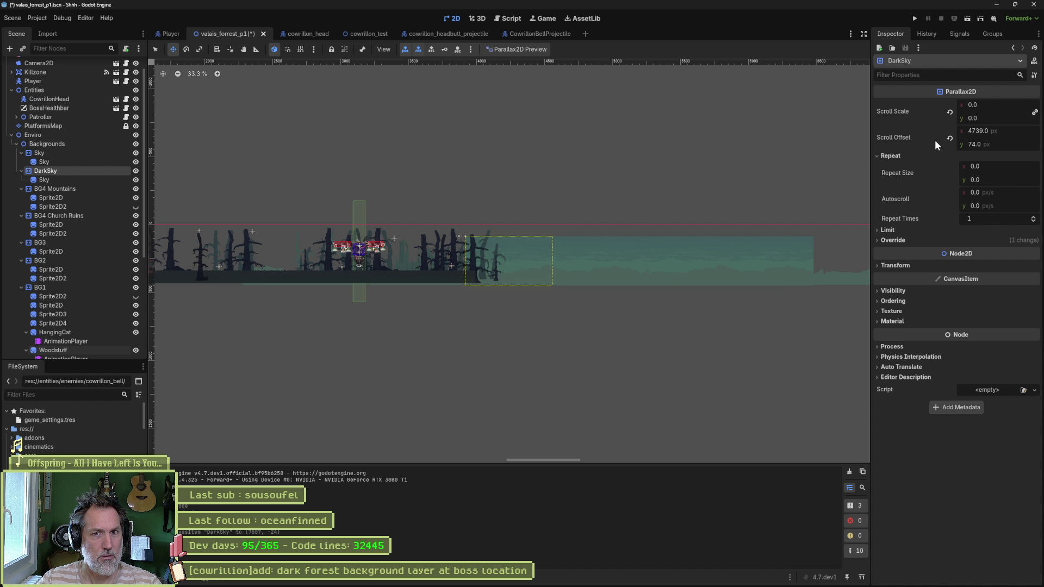
pyautogui.click(949, 137)
pyautogui.hotkey('ctrl', 's')
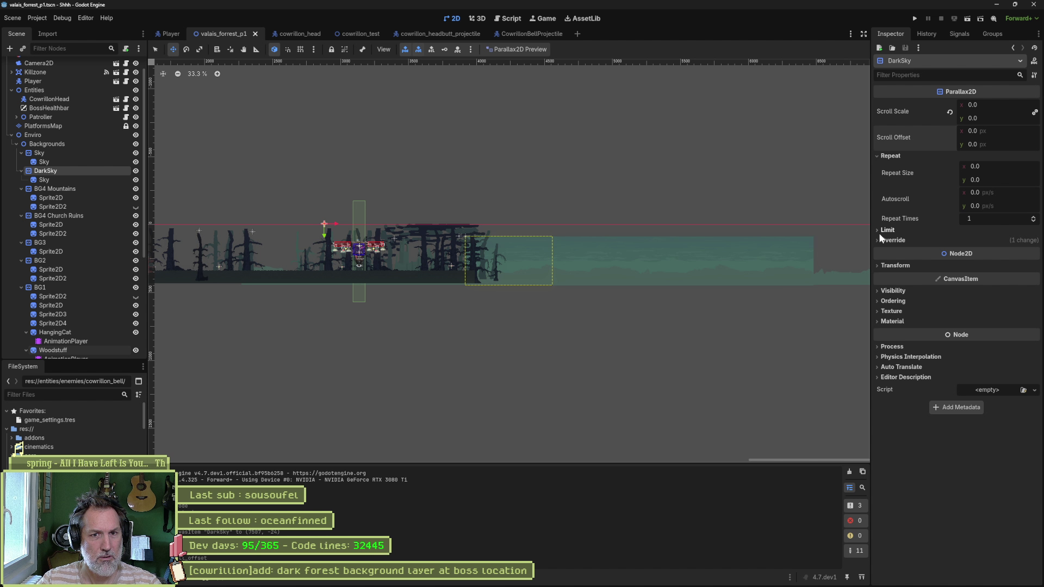
# Close the editor and relaunch the Shhh project from the Project Manager.
pyautogui.click(1034, 6)
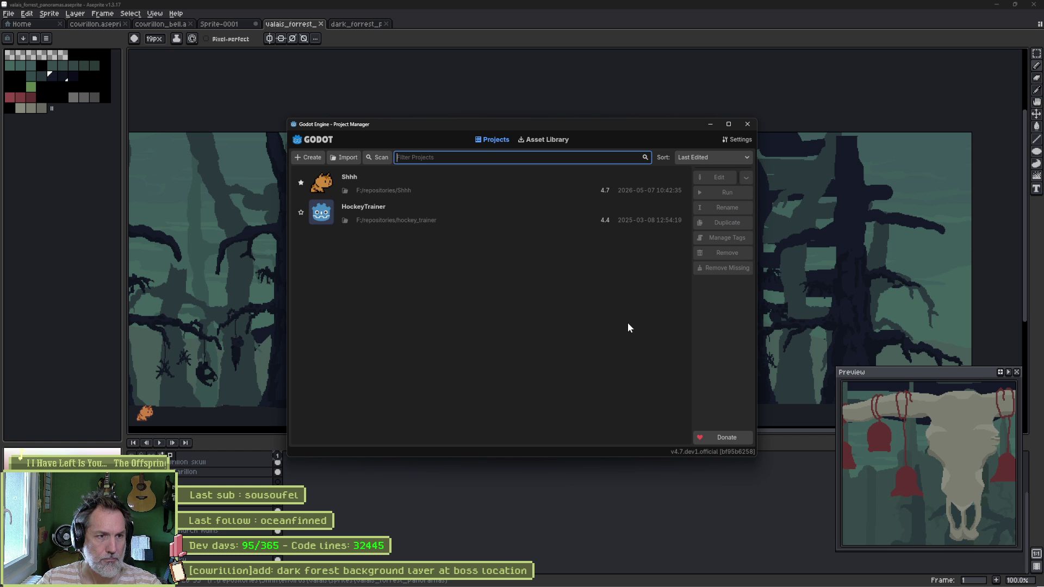
pyautogui.doubleClick(403, 185)
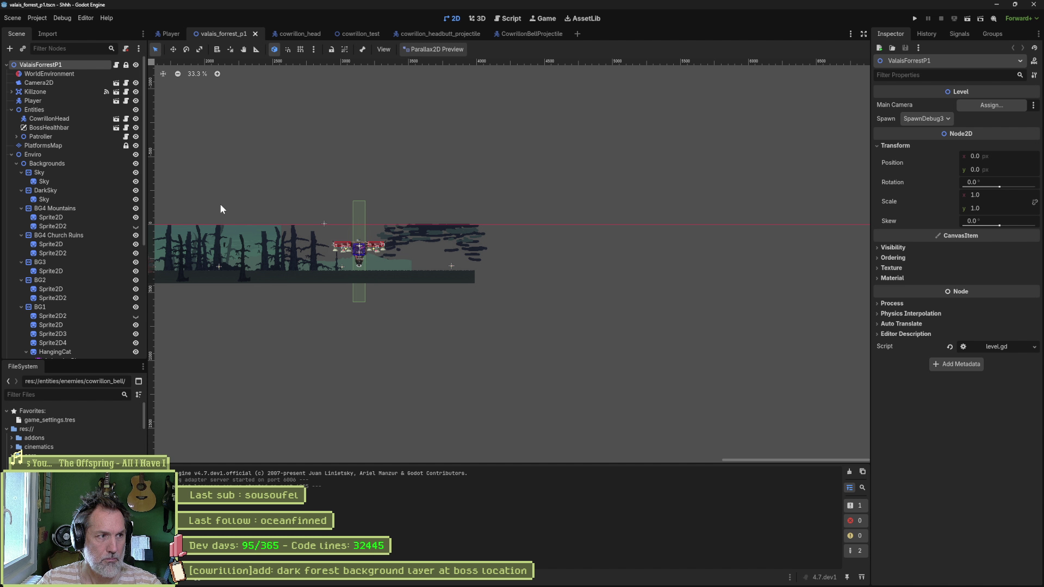
pyautogui.click(423, 230)
# Move the dark forest sprite left and turn on the Parallax2D preview.
pyautogui.press('w')
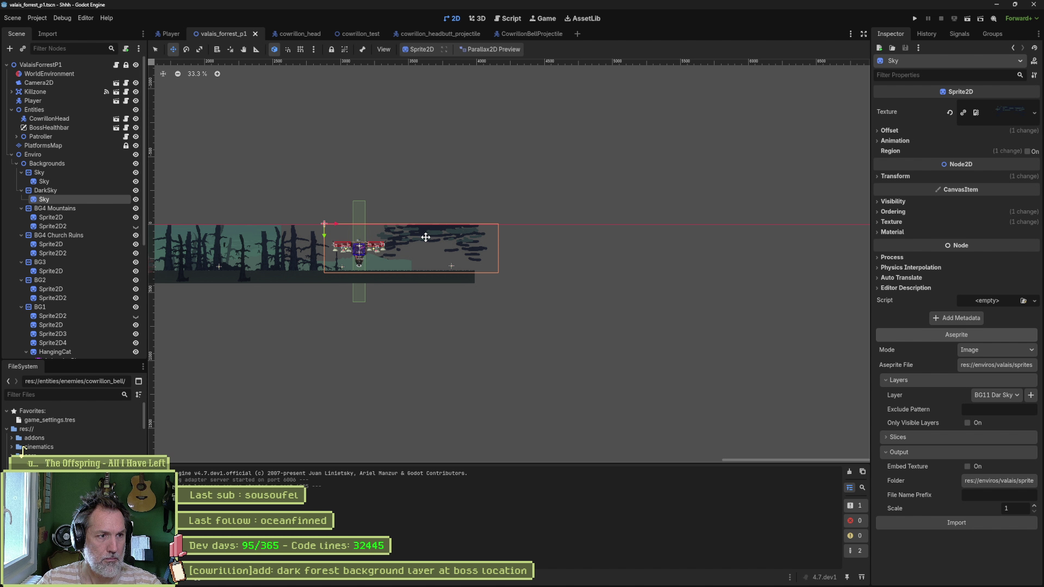
pyautogui.moveTo(426, 235); pyautogui.dragTo(274, 235)
pyautogui.click(489, 49)
pyautogui.click(486, 74)
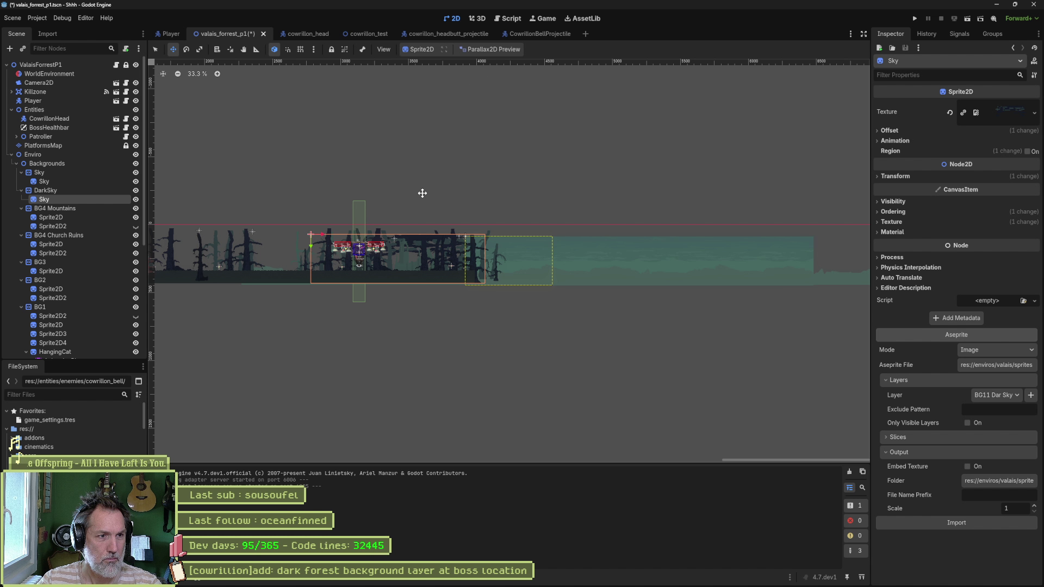
pyautogui.scroll(2, 407, 190)
pyautogui.moveTo(471, 170)
pyautogui.mouseDown()
pyautogui.moveTo(697, 182)
pyautogui.moveTo(517, 178)
pyautogui.moveTo(541, 177)
pyautogui.mouseUp()
pyautogui.scroll(4, 564, 177)
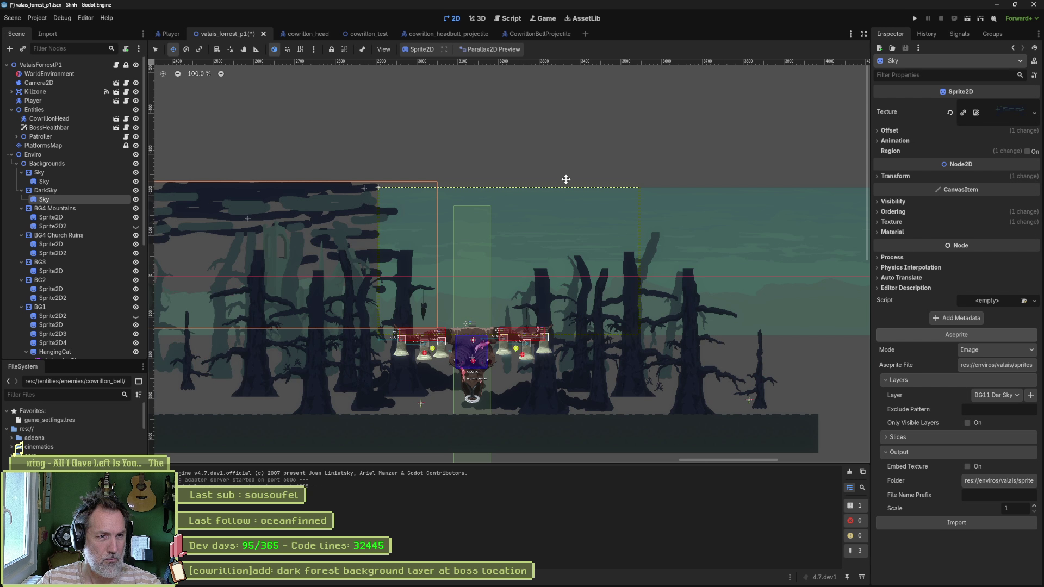
pyautogui.scroll(-5, 588, 172)
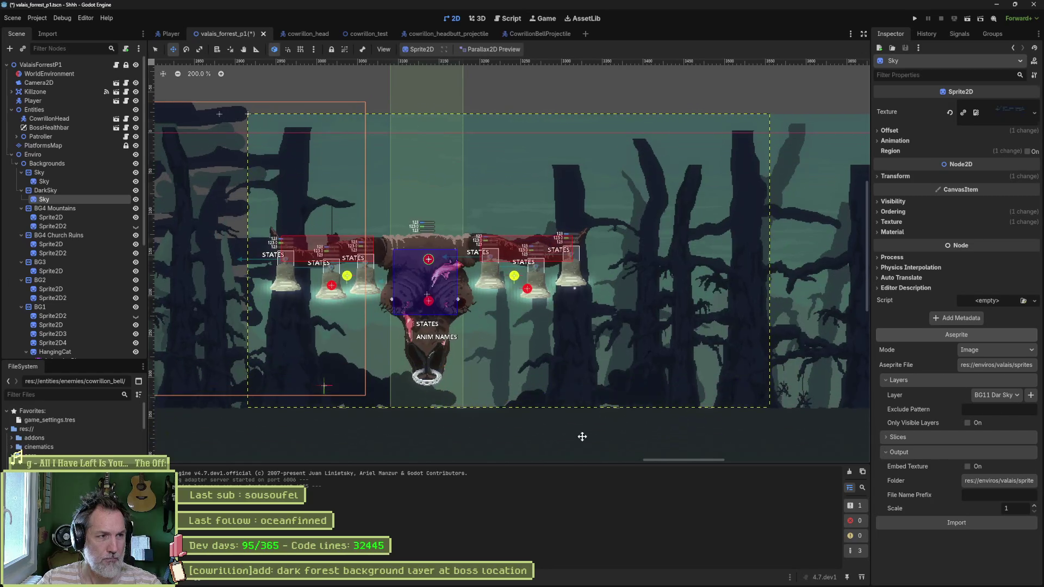
# Shift DarkSky and its Sky sprite right to span the arena, then save and run.
pyautogui.click(73, 191)
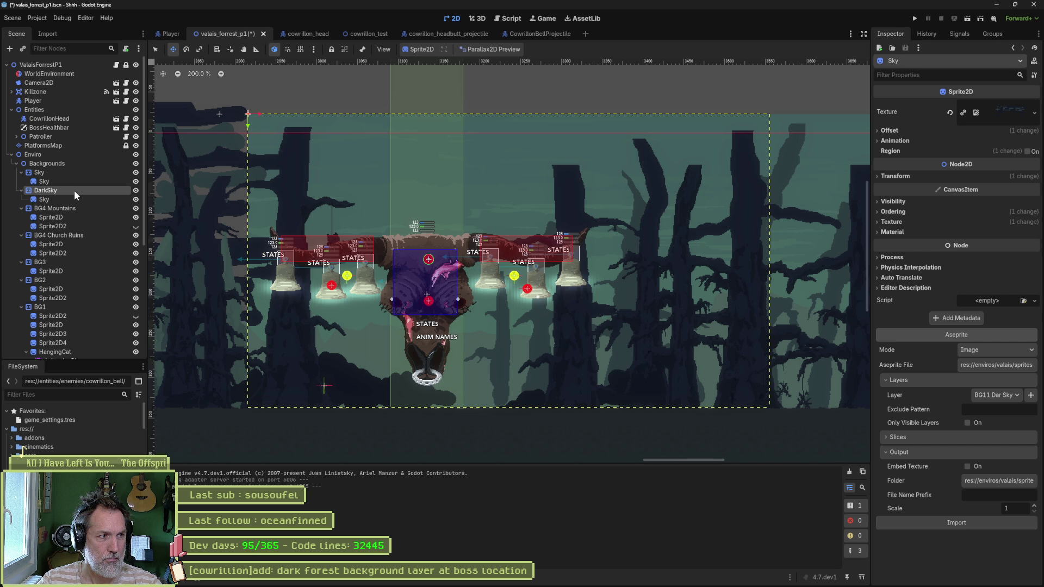
pyautogui.moveTo(295, 180); pyautogui.dragTo(320, 180)
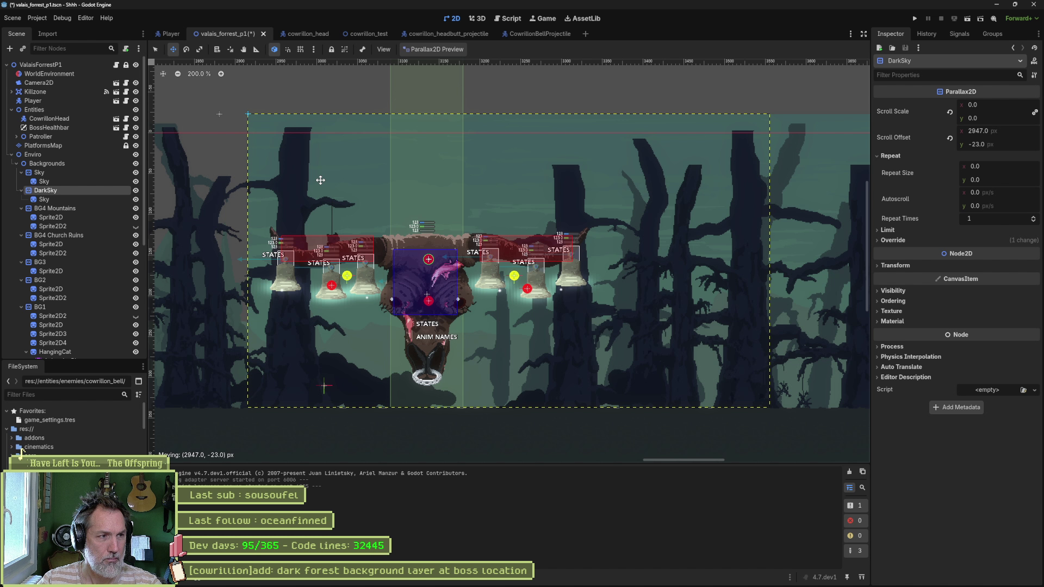
pyautogui.click(86, 196)
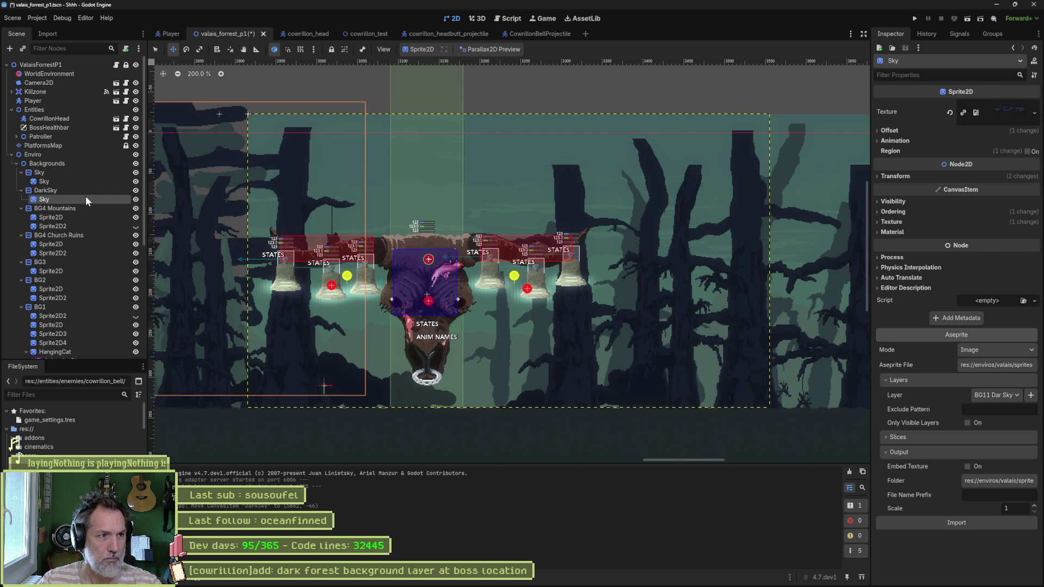
pyautogui.click(87, 190)
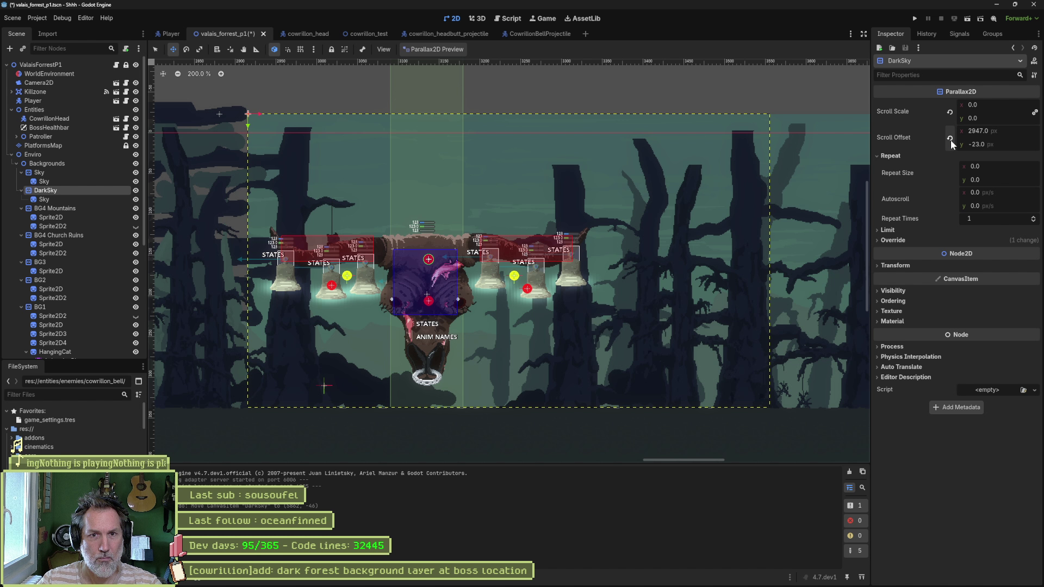
pyautogui.click(73, 200)
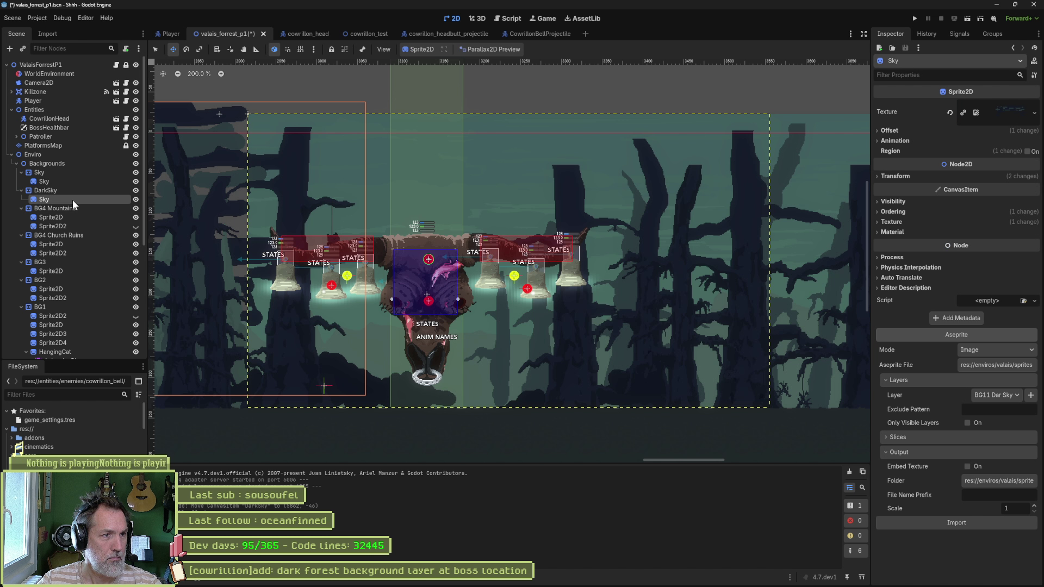
pyautogui.moveTo(211, 232); pyautogui.dragTo(713, 240)
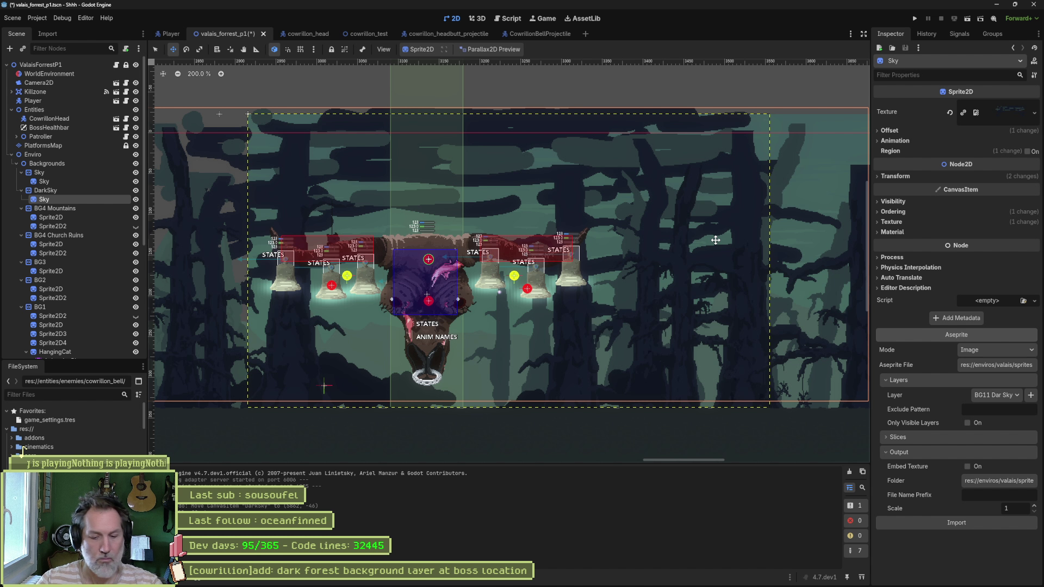
pyautogui.press('F5')
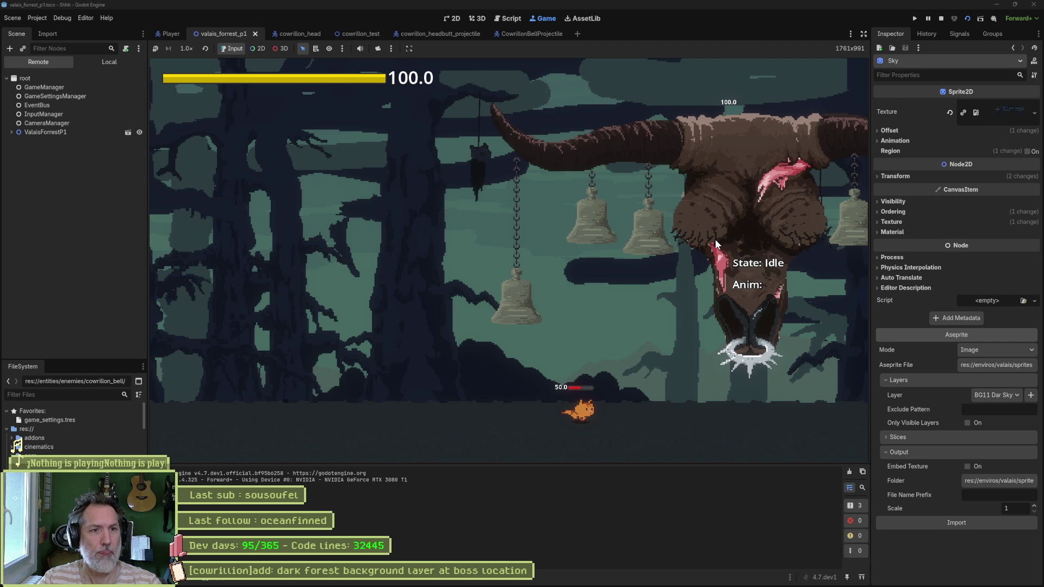
# Run the player character left and right through the boss arena to test it.
pyautogui.press('Right')
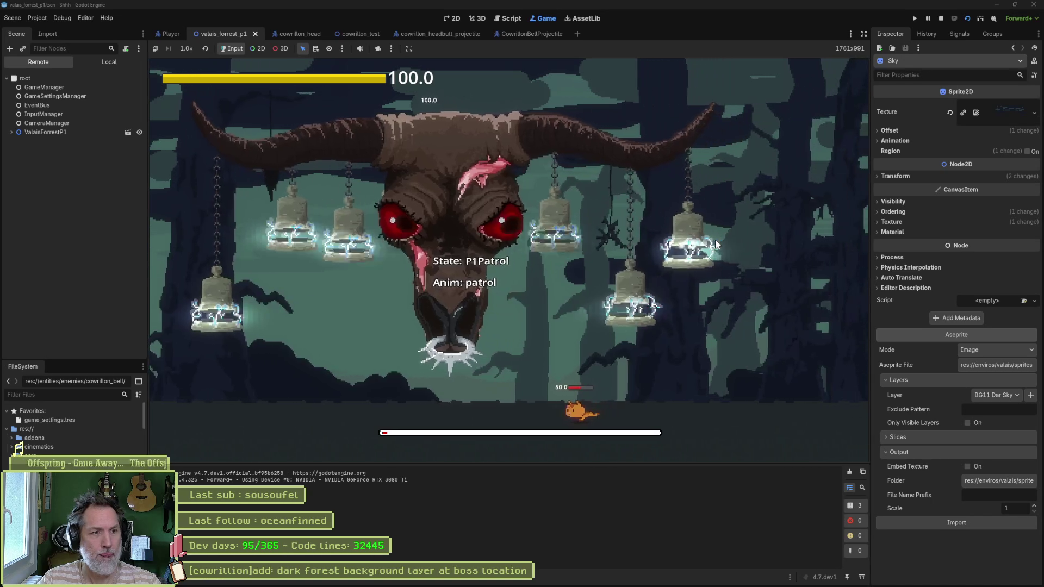
pyautogui.press('Left')
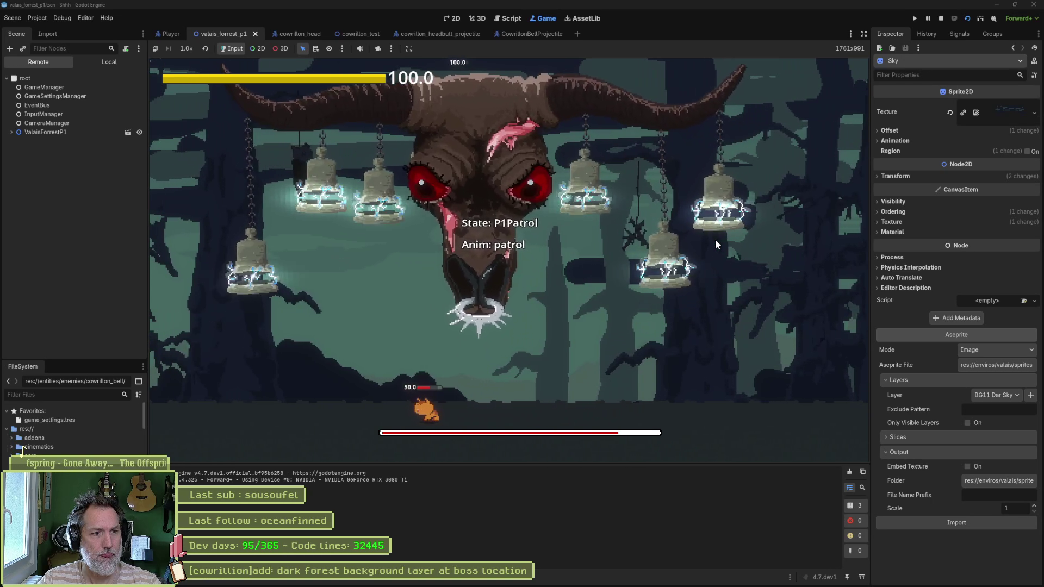
pyautogui.press('Right')
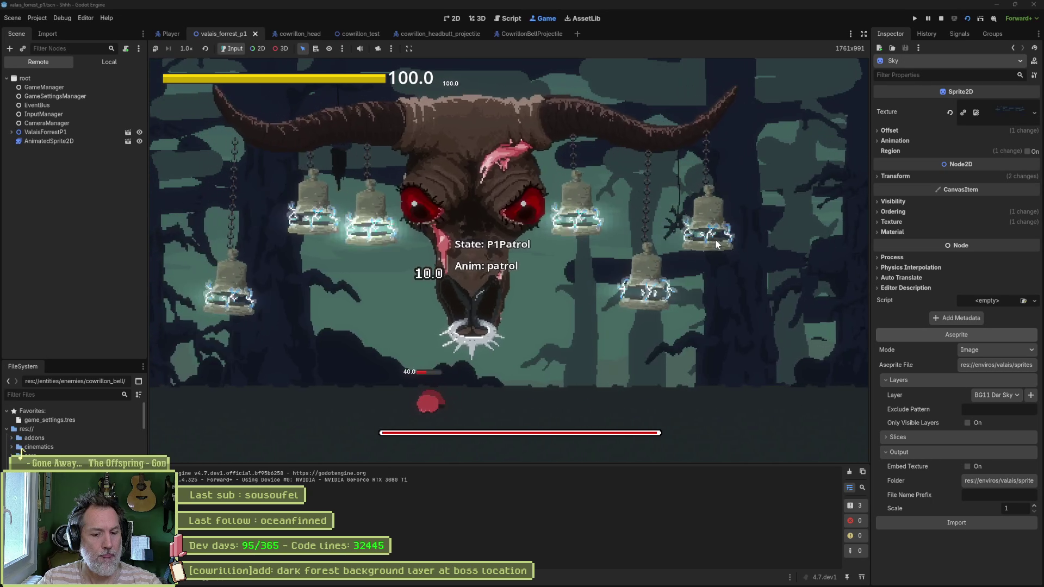
pyautogui.press('Right')
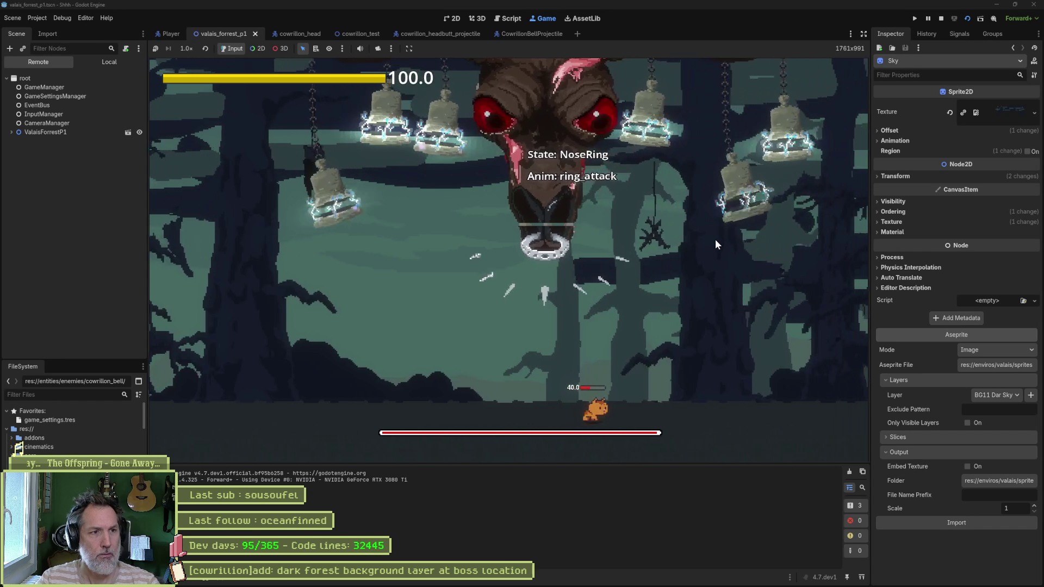
# Stop the running game with F8 and bring up the forest panorama artwork.
pyautogui.press('F8')
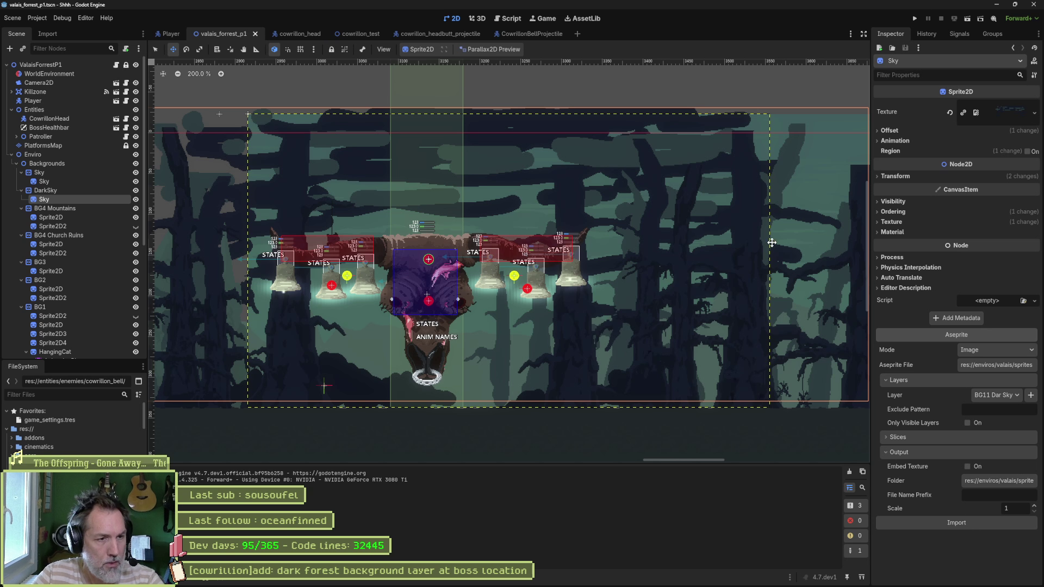
pyautogui.moveTo(657, 577)
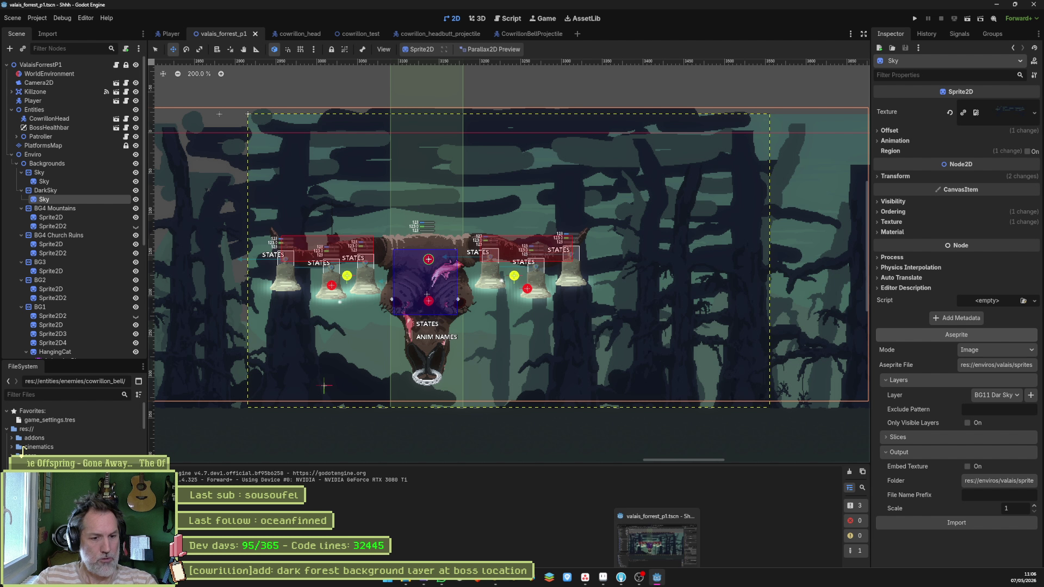
pyautogui.click(603, 578)
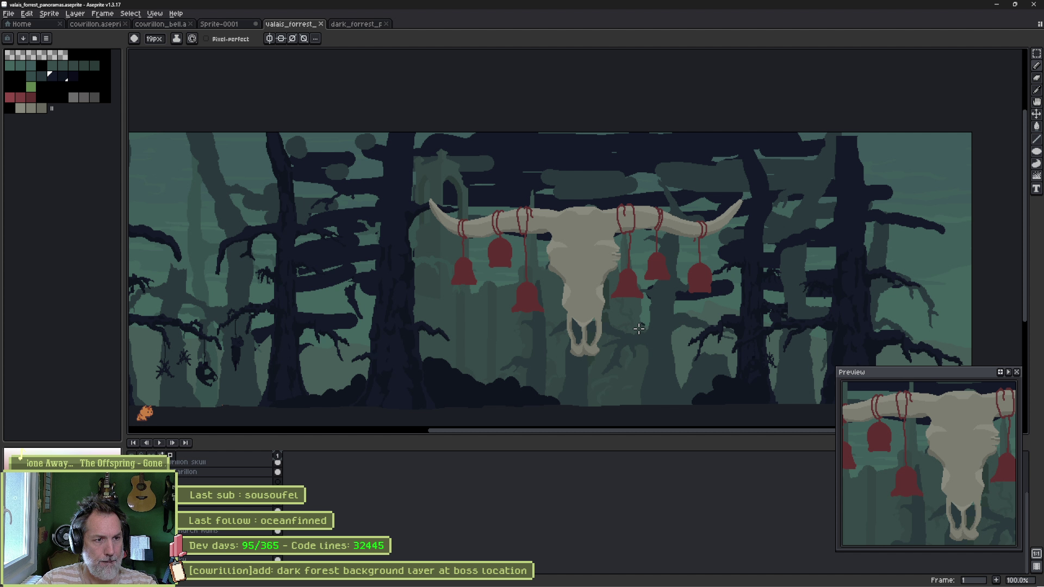
# Pan the bell-hung skull panorama slightly, then switch to the web browser for references.
pyautogui.moveTo(642, 328); pyautogui.dragTo(616, 333)
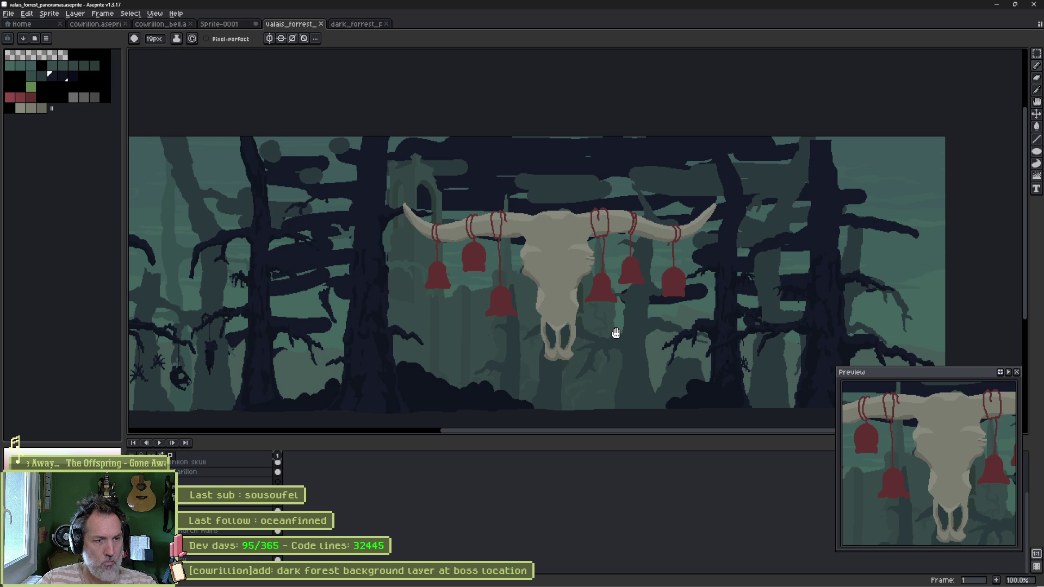
pyautogui.moveTo(505, 583)
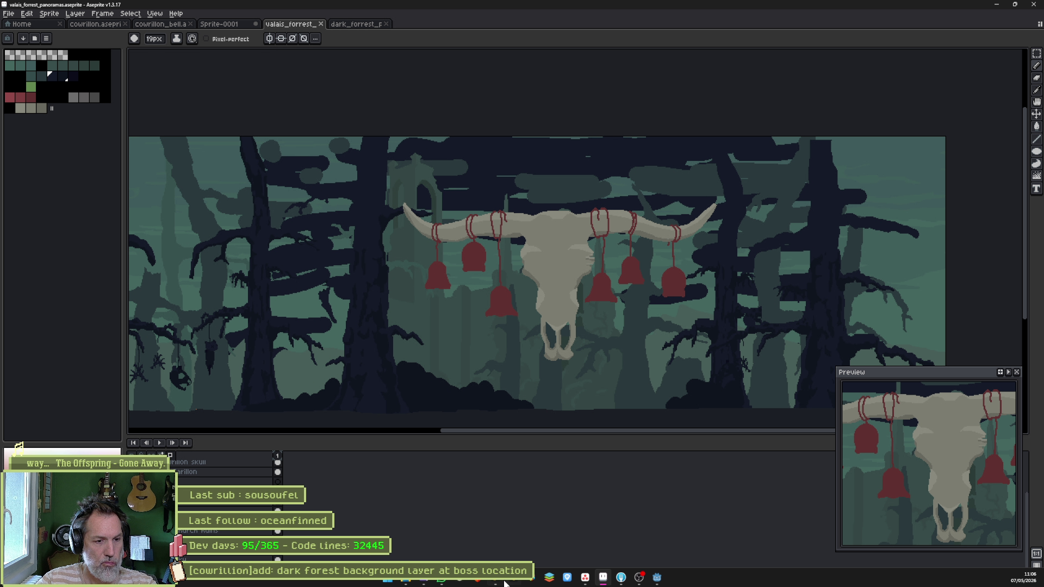
pyautogui.click(470, 582)
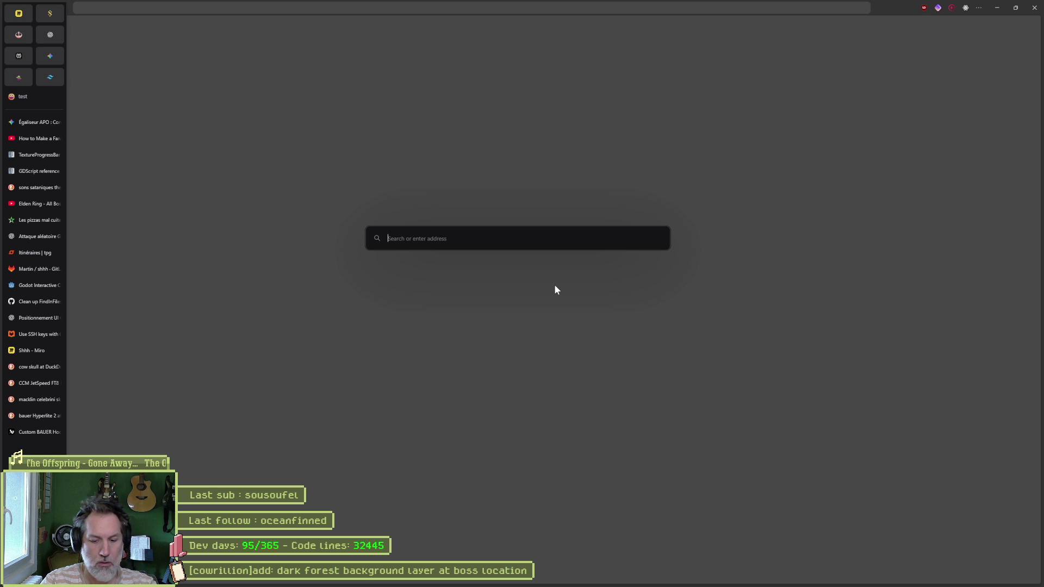
# Search DuckDuckGo for 'stormy sky' and show the image results.
pyautogui.write('storm s')
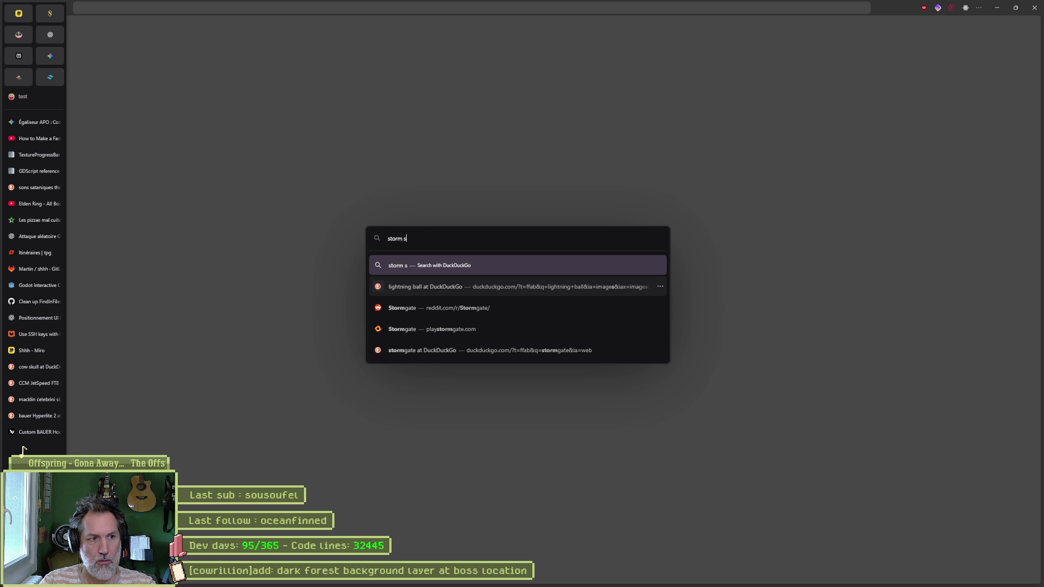
pyautogui.press('BackSpace')
pyautogui.press('BackSpace')
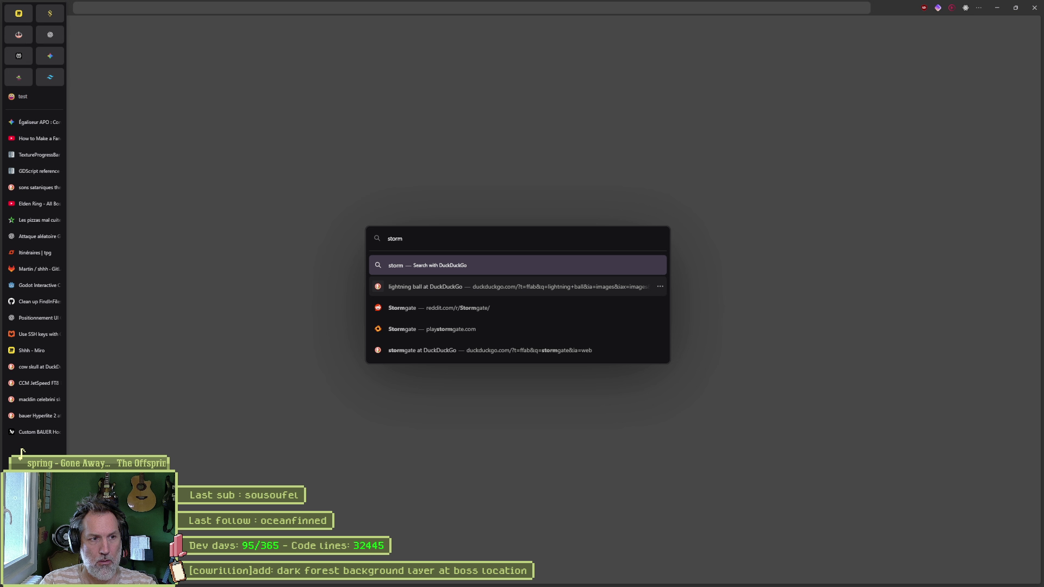
pyautogui.write('y sky')
pyautogui.press('Return')
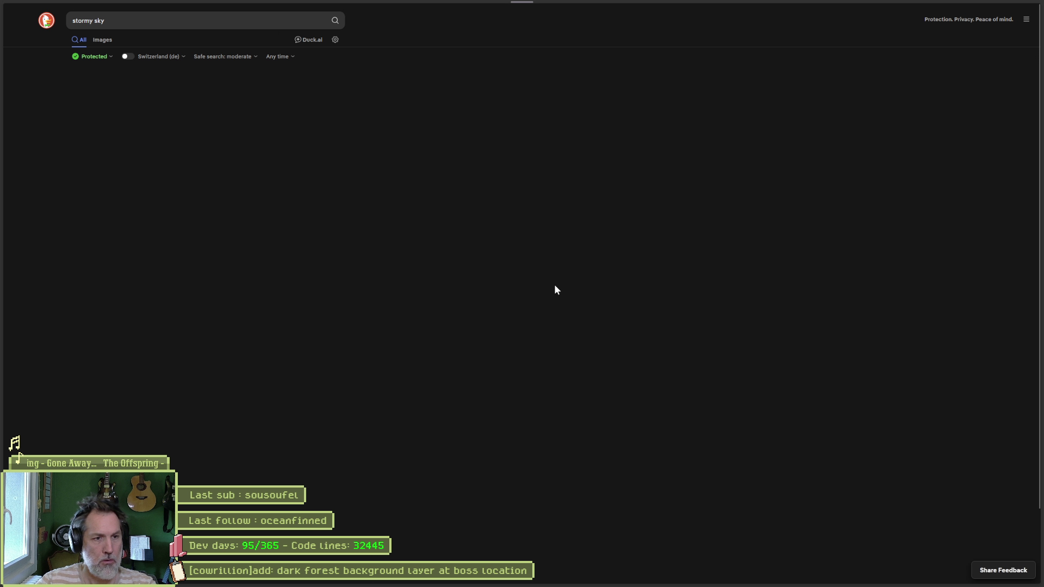
pyautogui.click(102, 40)
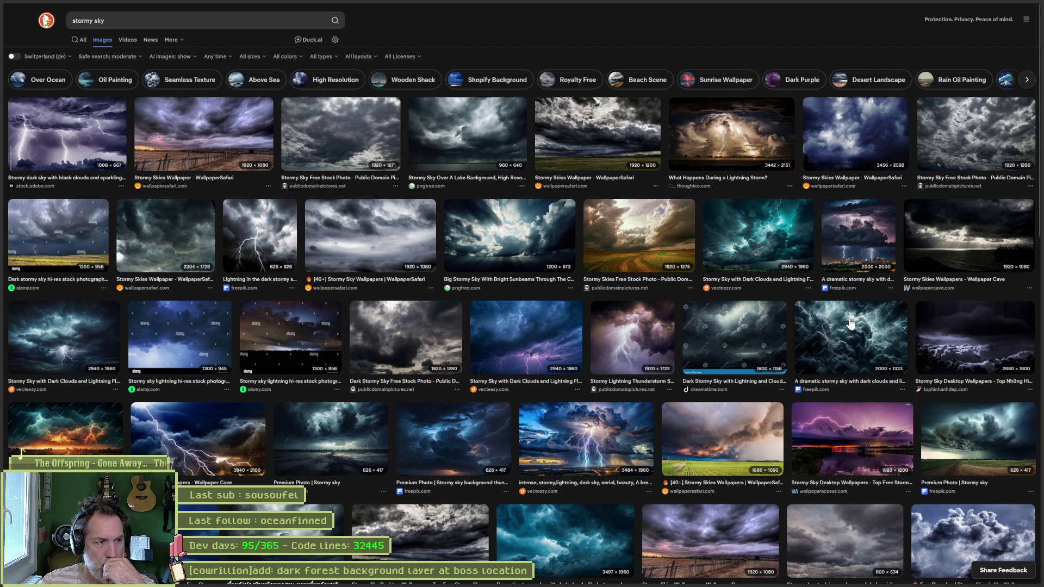
# Preview the orange lightning storm and dark-cloud lightning pictures, then minimize the browser.
pyautogui.click(74, 427)
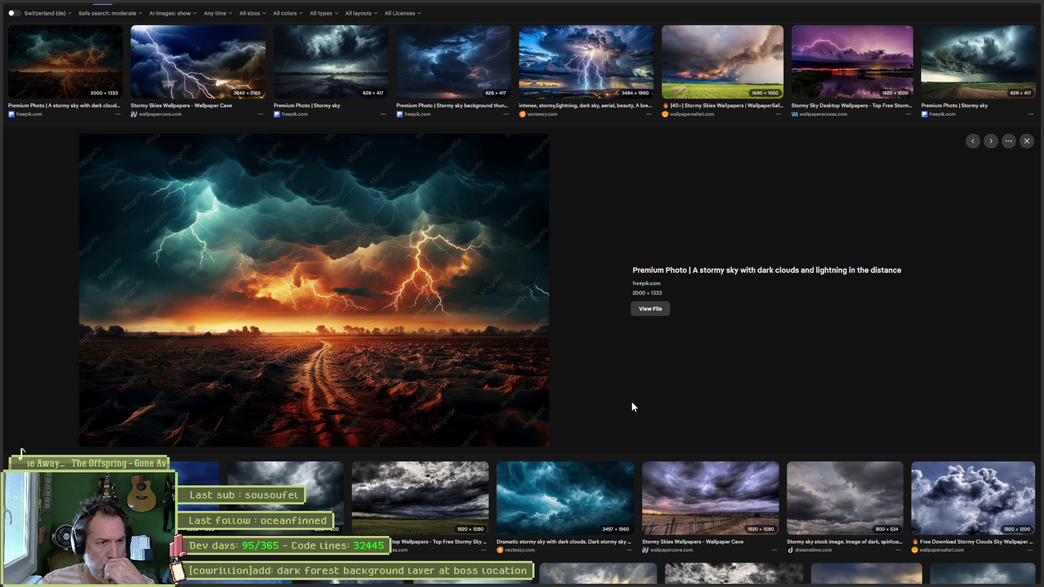
pyautogui.scroll(-2, 575, 315)
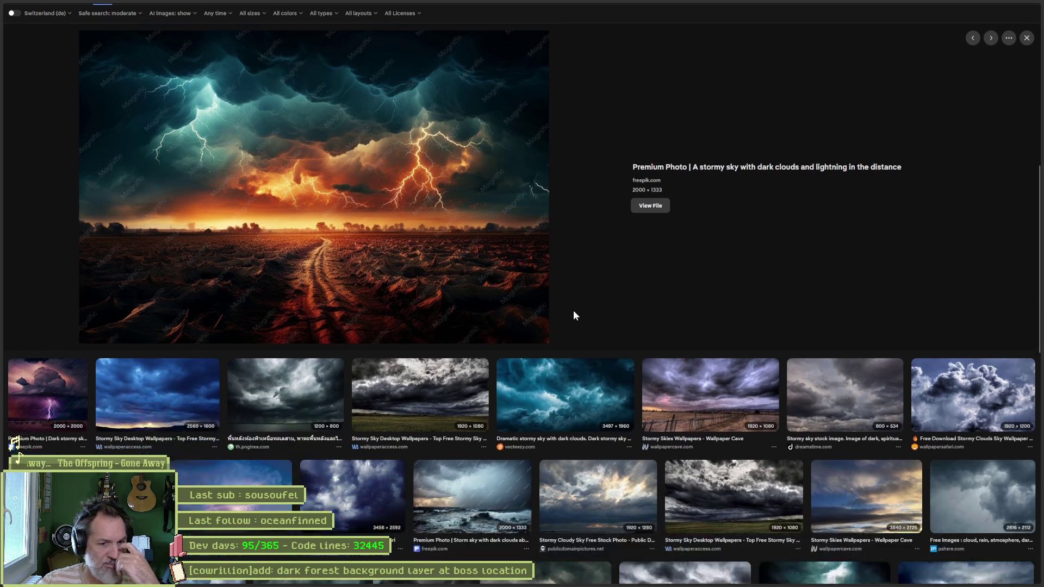
pyautogui.scroll(-2, 573, 315)
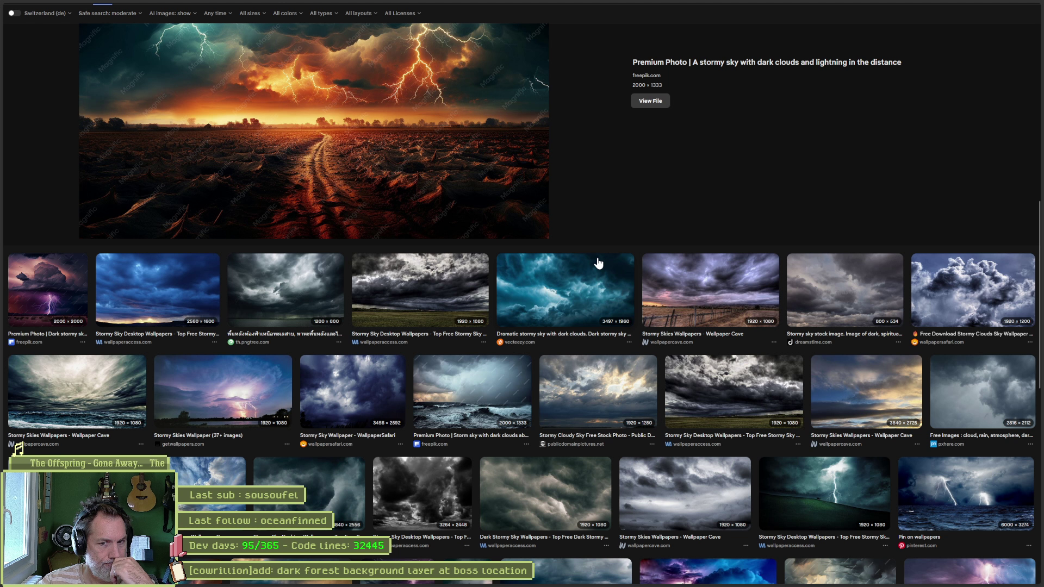
pyautogui.scroll(8, 575, 290)
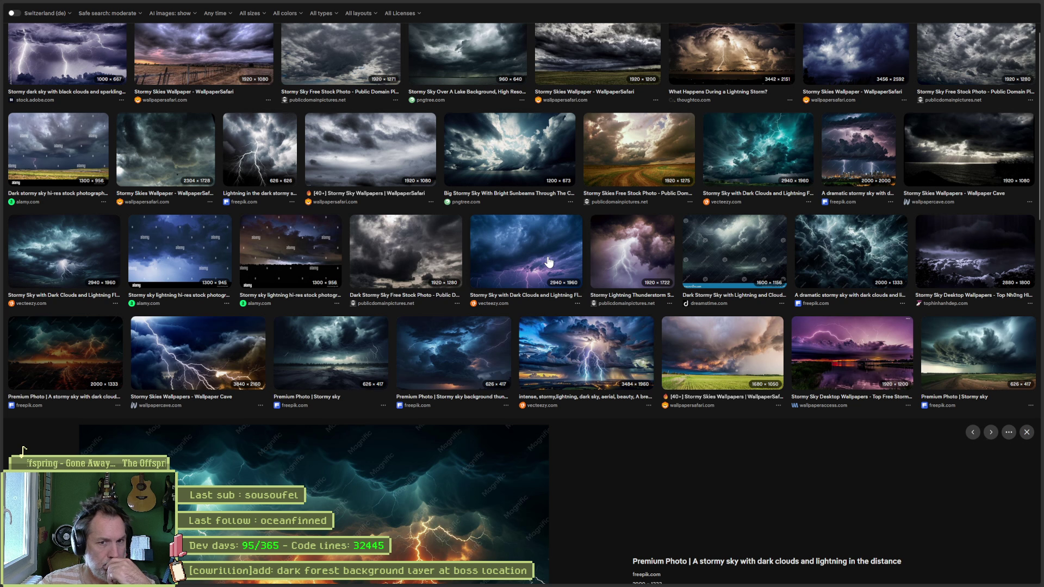
pyautogui.click(855, 244)
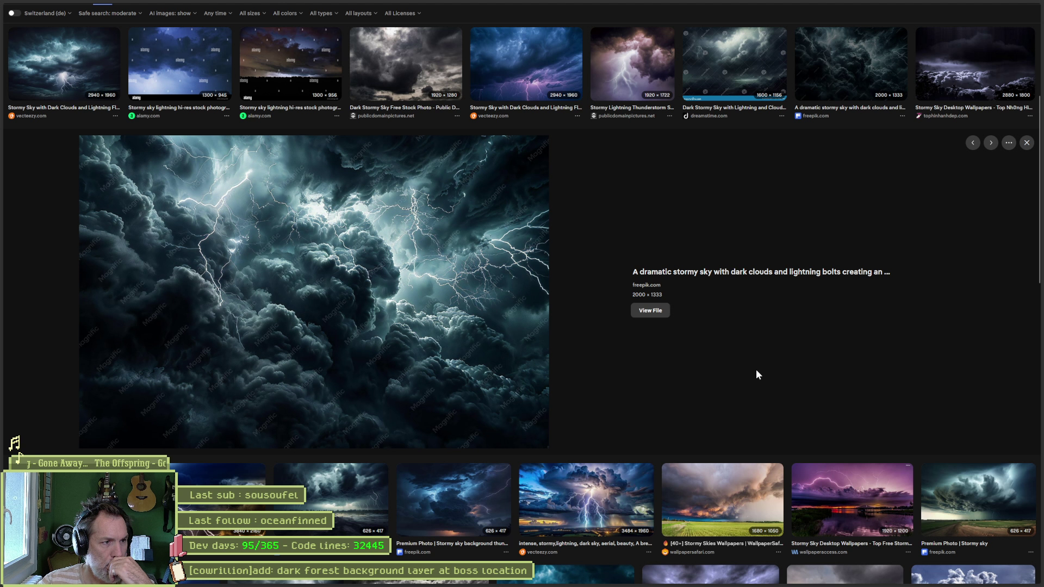
pyautogui.moveTo(925, 4)
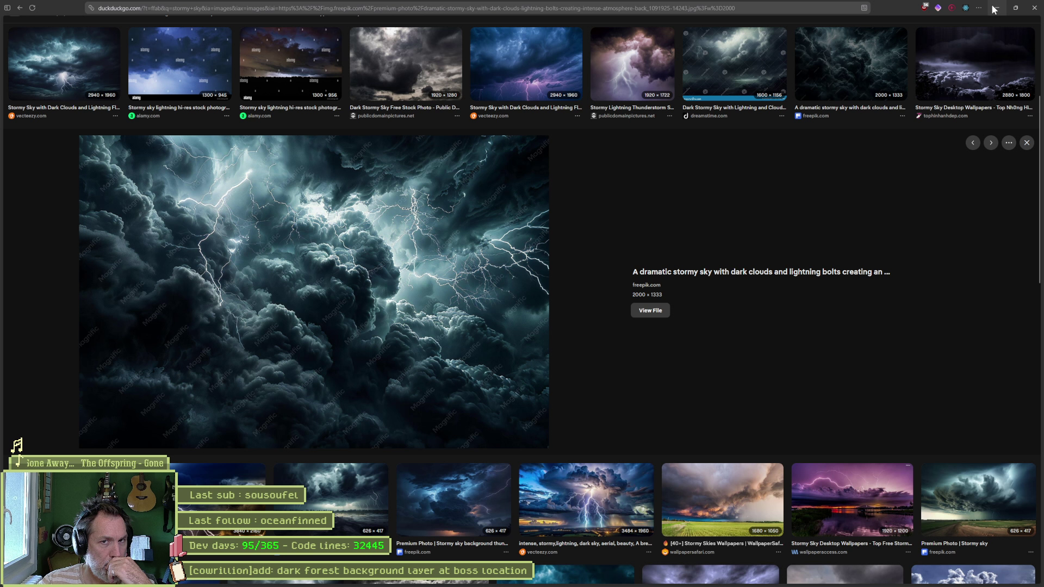
pyautogui.click(994, 7)
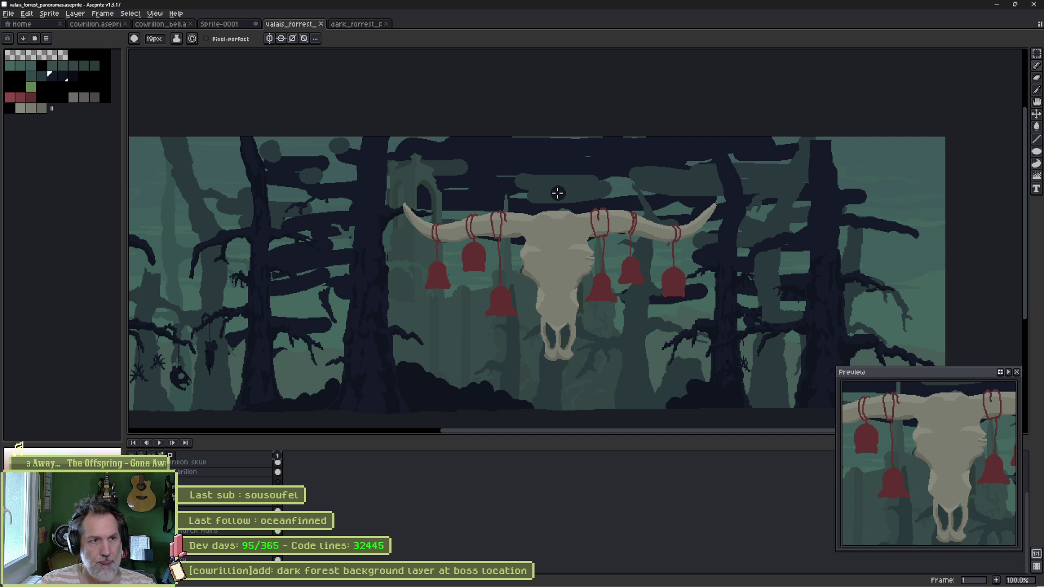
# Enlarge the brush to 25px and show only the dark cloud layer.
pyautogui.scroll(1, 466, 200)
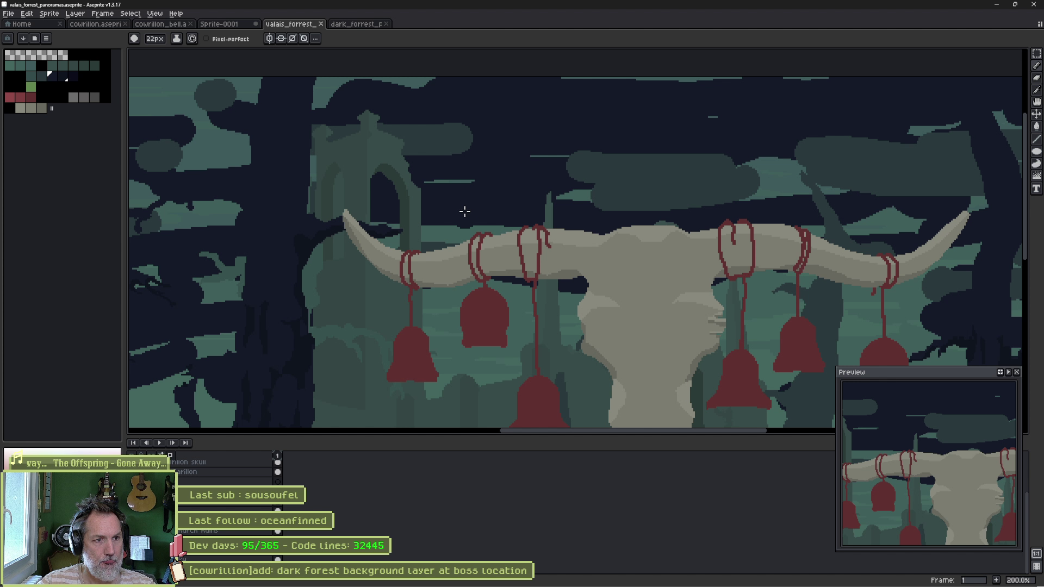
pyautogui.press('+')
pyautogui.press('+')
pyautogui.press('+')
pyautogui.scroll(-2, 458, 220)
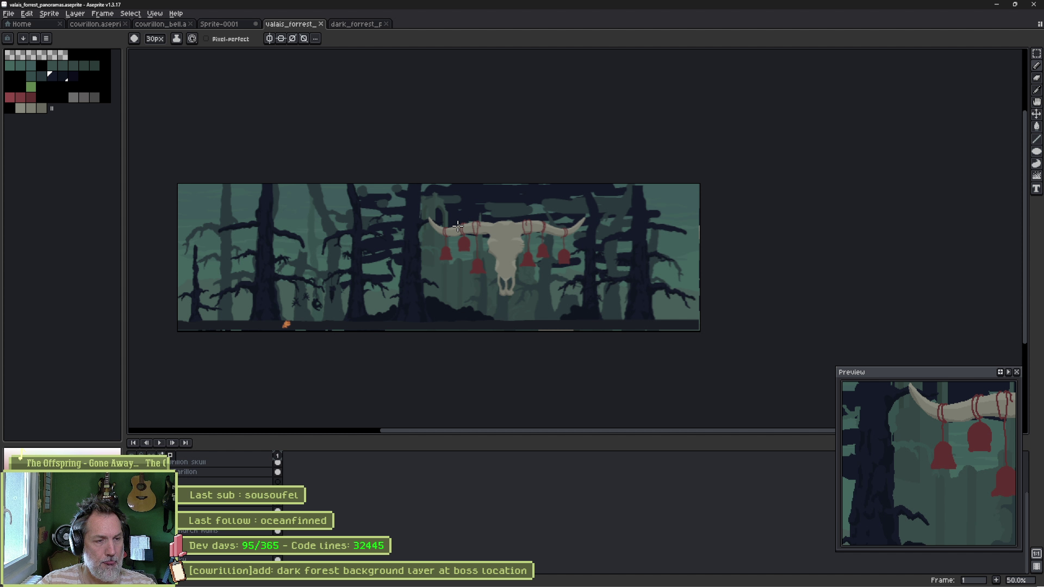
pyautogui.click(457, 227)
pyautogui.keyDown('alt'); pyautogui.click(133, 482); pyautogui.keyUp('alt')
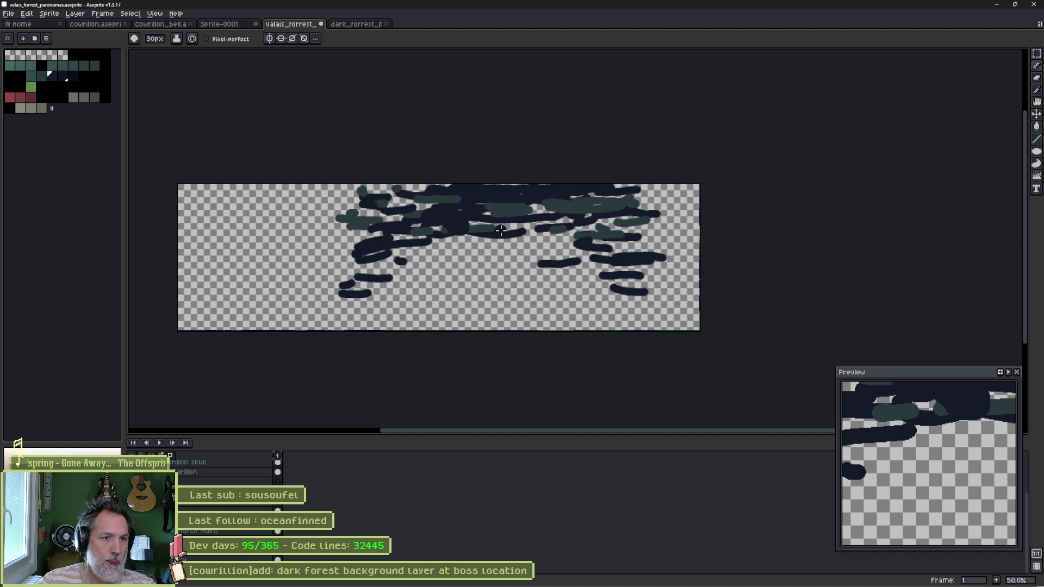
# Grow the navy blob rightward and downward and paint navy along the bottom, left and top edges.
pyautogui.moveTo(500, 230)
pyautogui.mouseDown()
pyautogui.moveTo(489, 218)
pyautogui.moveTo(476, 231)
pyautogui.moveTo(514, 234)
pyautogui.mouseUp()
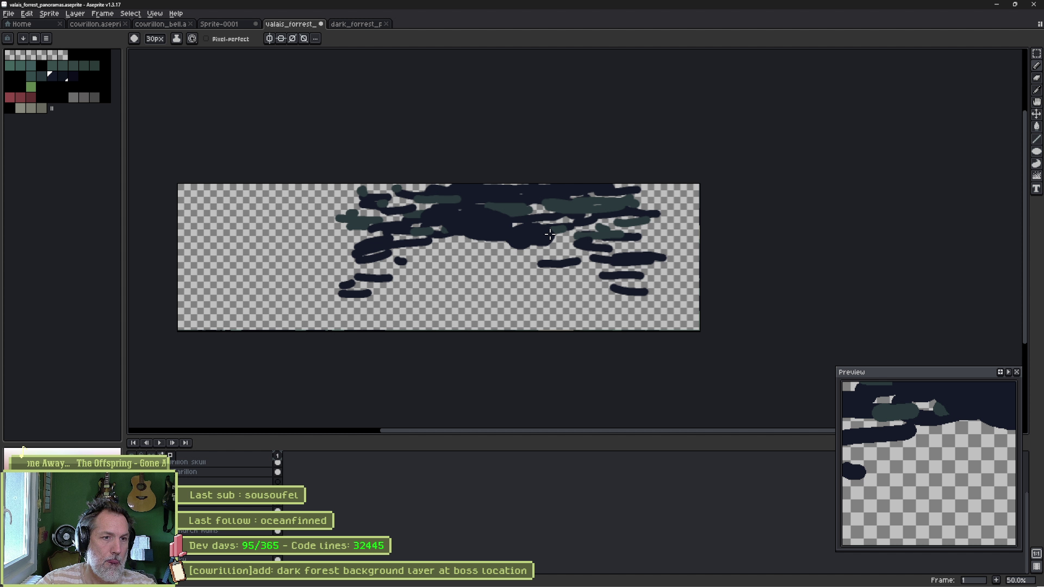
pyautogui.moveTo(550, 234); pyautogui.dragTo(603, 267)
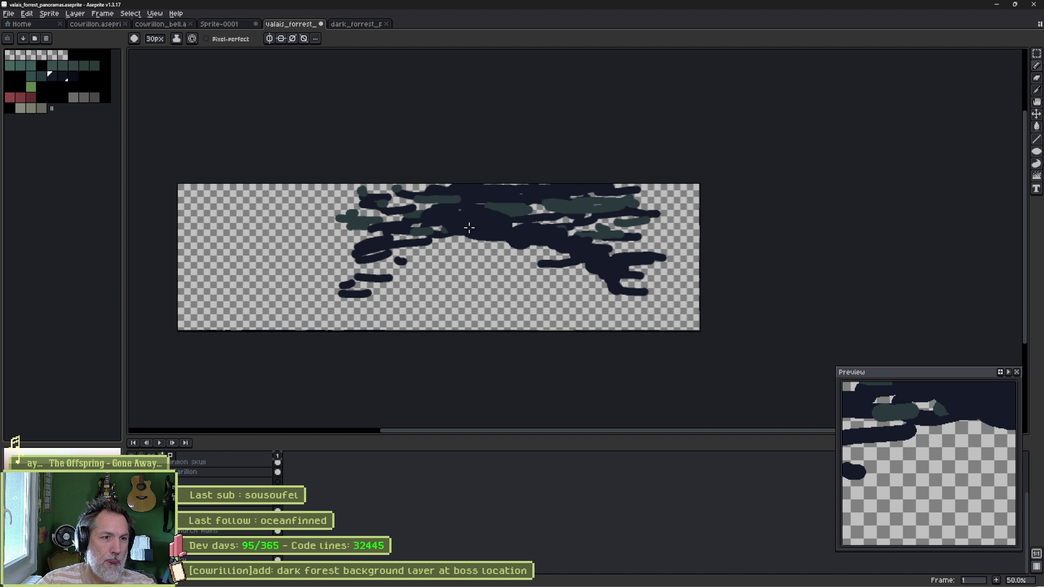
pyautogui.moveTo(469, 228)
pyautogui.mouseDown()
pyautogui.moveTo(477, 242)
pyautogui.moveTo(434, 236)
pyautogui.moveTo(329, 324)
pyautogui.mouseUp()
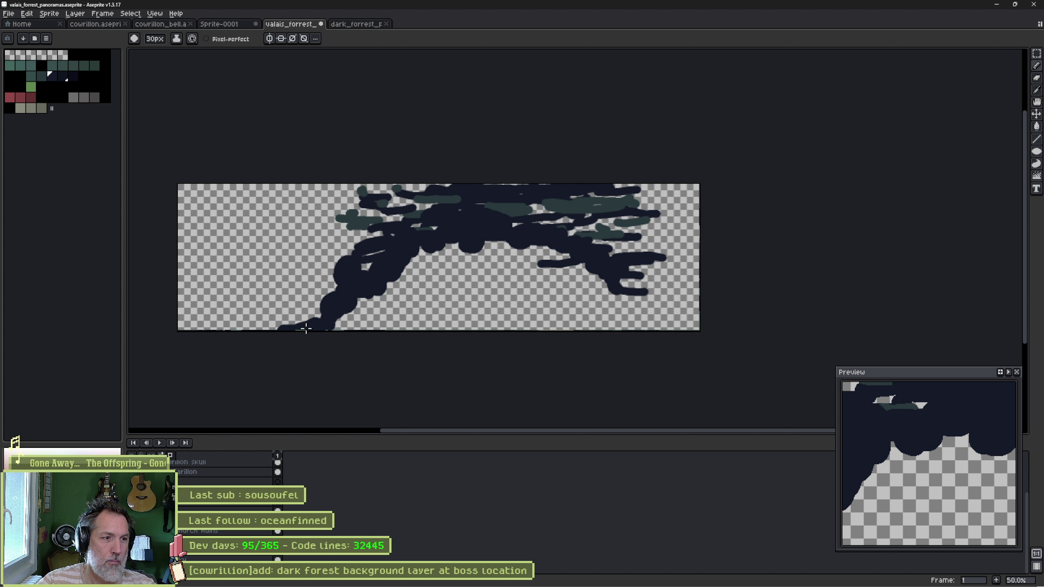
pyautogui.moveTo(272, 329)
pyautogui.mouseDown()
pyautogui.moveTo(177, 329)
pyautogui.moveTo(180, 229)
pyautogui.moveTo(287, 180)
pyautogui.moveTo(658, 185)
pyautogui.moveTo(691, 300)
pyautogui.moveTo(688, 329)
pyautogui.moveTo(645, 325)
pyautogui.moveTo(646, 312)
pyautogui.moveTo(616, 319)
pyautogui.mouseUp()
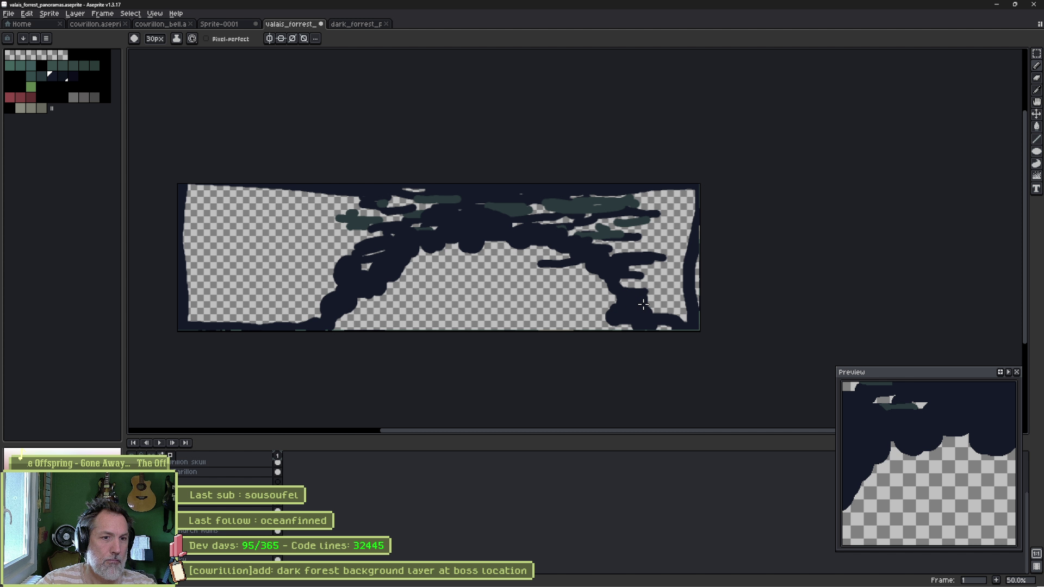
# Fill the transparent left and right sides with navy and paint over the green and white clouds.
pyautogui.press('g')
pyautogui.click(671, 263)
pyautogui.click(293, 230)
pyautogui.press('b')
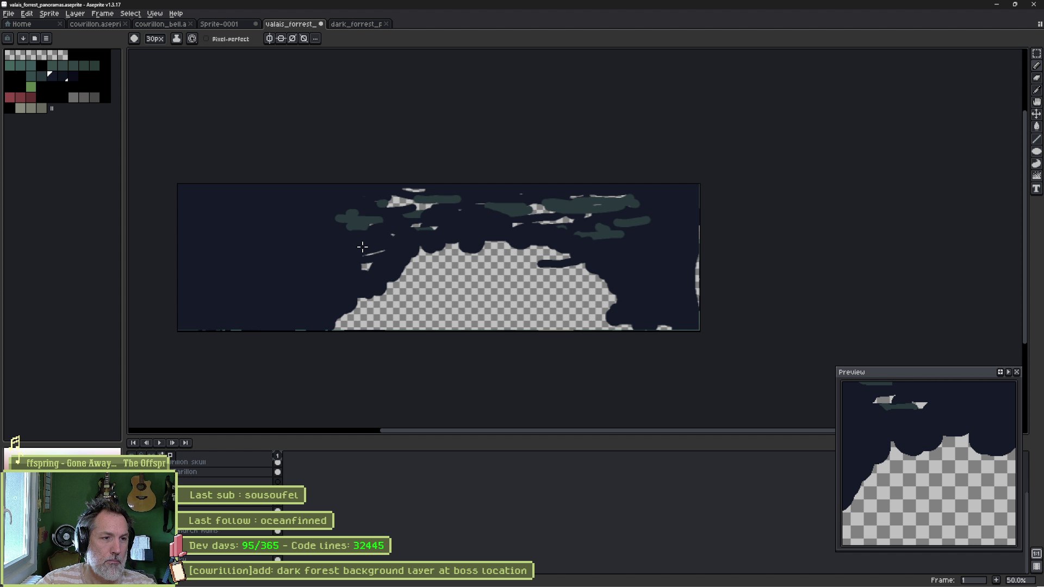
pyautogui.moveTo(369, 268)
pyautogui.mouseDown()
pyautogui.moveTo(400, 203)
pyautogui.moveTo(364, 215)
pyautogui.moveTo(419, 198)
pyautogui.mouseUp()
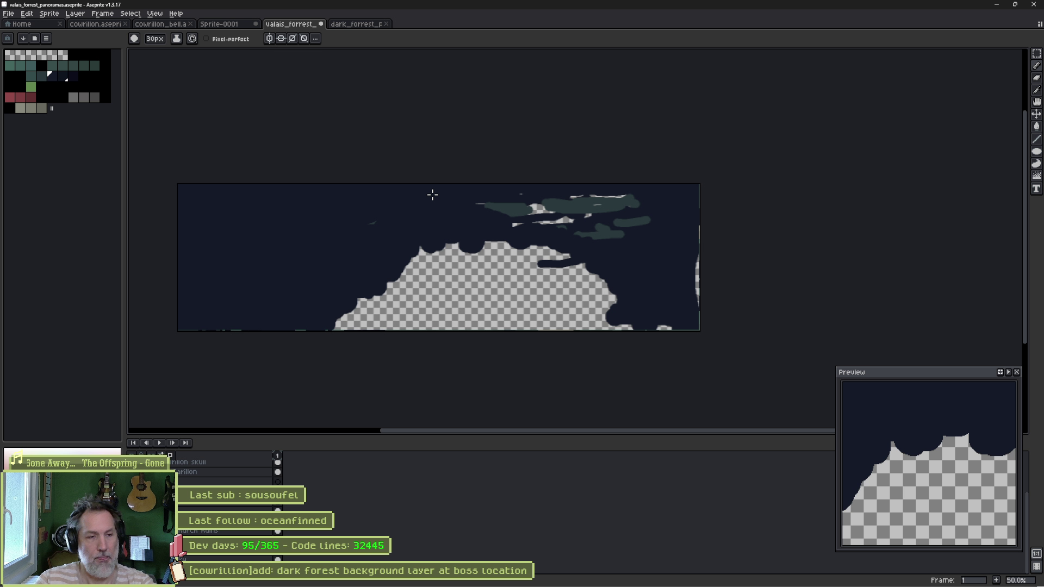
pyautogui.moveTo(481, 207)
pyautogui.mouseDown()
pyautogui.moveTo(657, 196)
pyautogui.moveTo(666, 210)
pyautogui.mouseUp()
pyautogui.moveTo(527, 222); pyautogui.dragTo(670, 229)
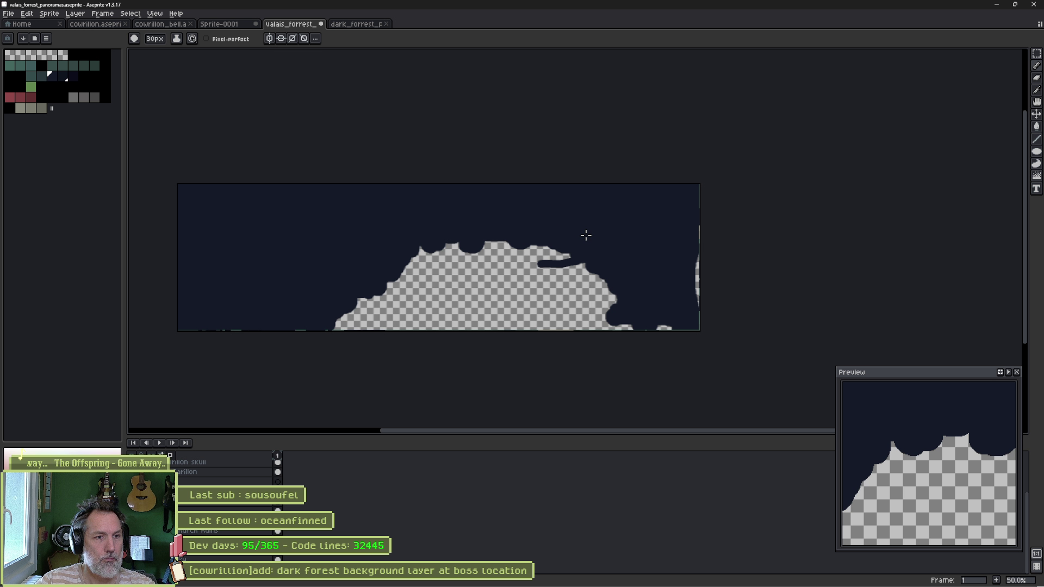
pyautogui.moveTo(573, 249)
pyautogui.mouseDown()
pyautogui.moveTo(574, 270)
pyautogui.moveTo(557, 257)
pyautogui.mouseUp()
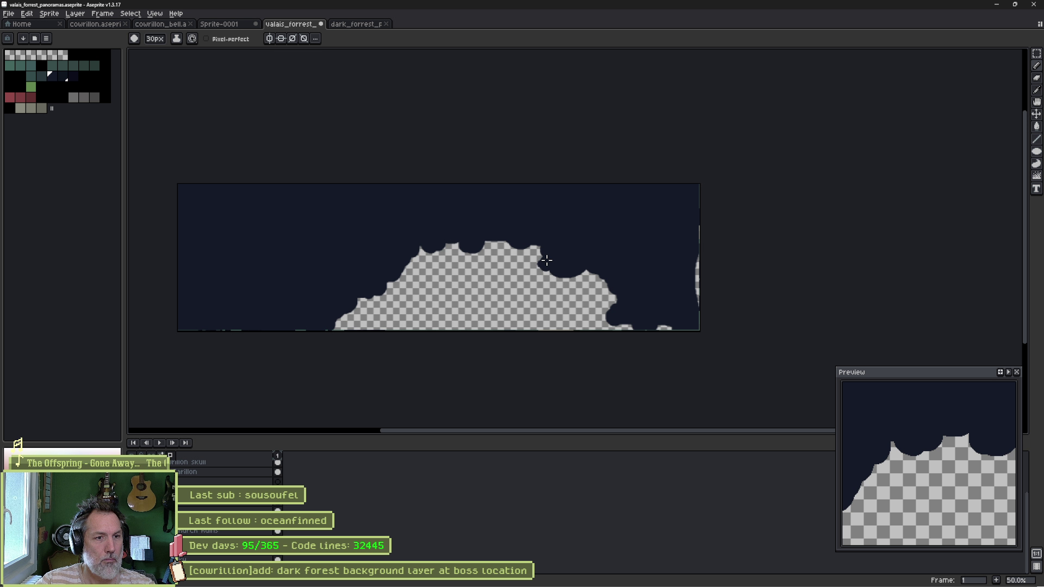
# With a smaller brush, paint dark sky notches along the treetop ridge edge.
pyautogui.scroll(2, 494, 247)
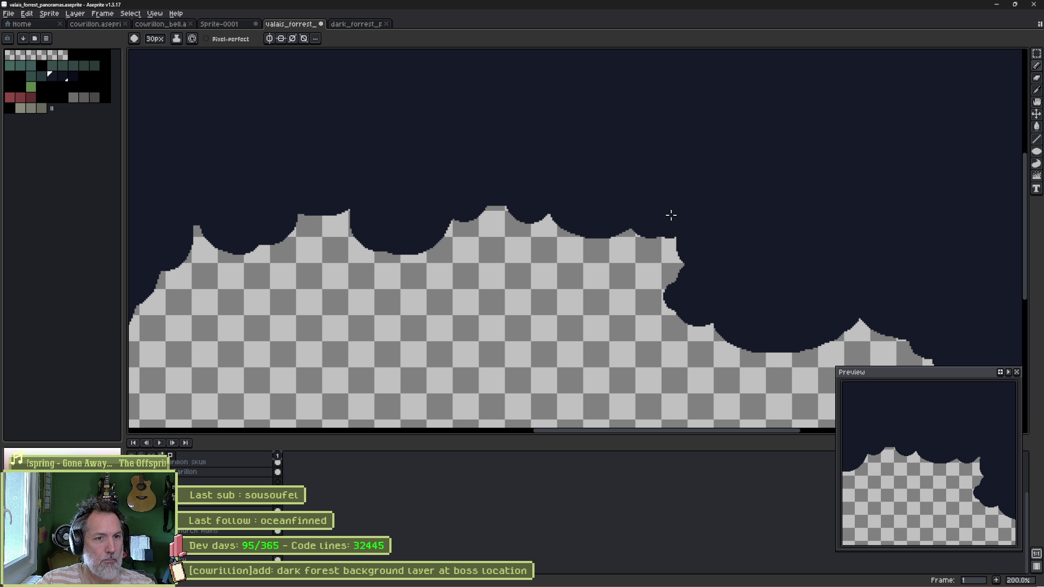
pyautogui.moveTo(361, 203); pyautogui.dragTo(662, 173)
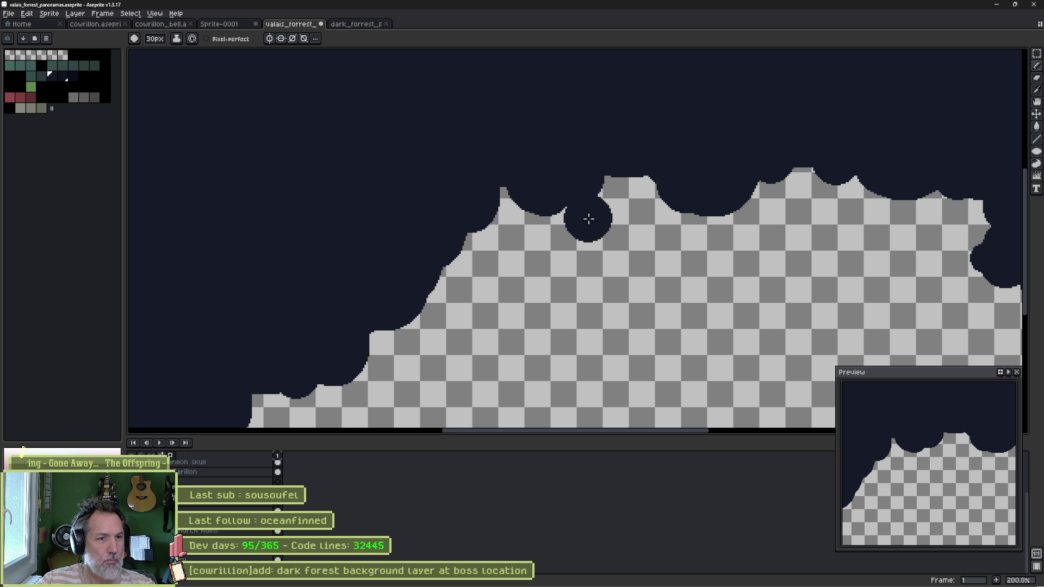
pyautogui.press('-')
pyautogui.press('-')
pyautogui.press('-')
pyautogui.moveTo(672, 219); pyautogui.dragTo(678, 211)
pyautogui.moveTo(626, 189); pyautogui.dragTo(622, 179)
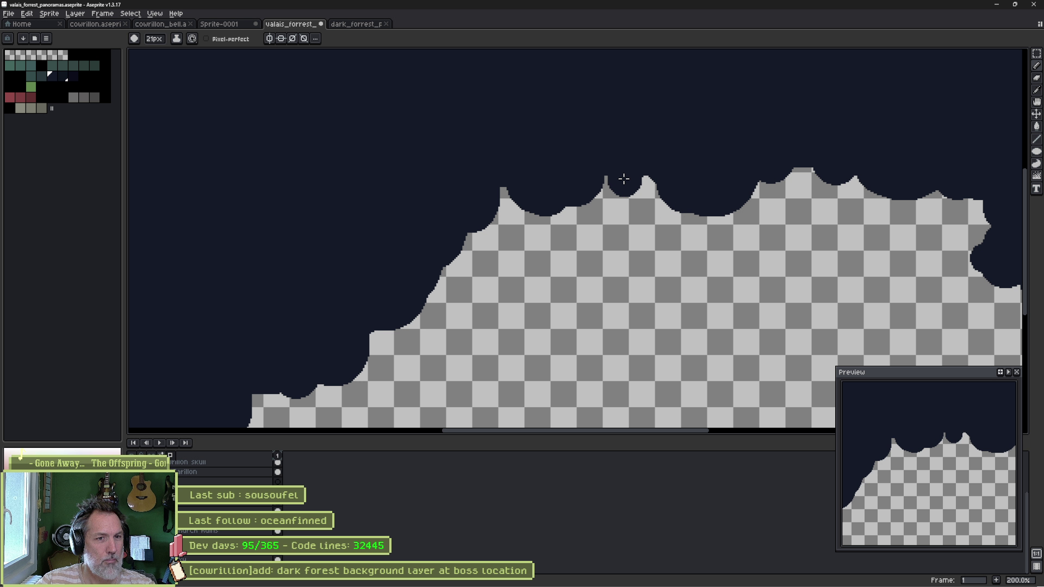
pyautogui.moveTo(515, 235); pyautogui.dragTo(653, 156)
pyautogui.moveTo(568, 224)
pyautogui.mouseDown()
pyautogui.moveTo(533, 217)
pyautogui.moveTo(522, 237)
pyautogui.moveTo(571, 235)
pyautogui.moveTo(531, 245)
pyautogui.moveTo(539, 258)
pyautogui.mouseUp()
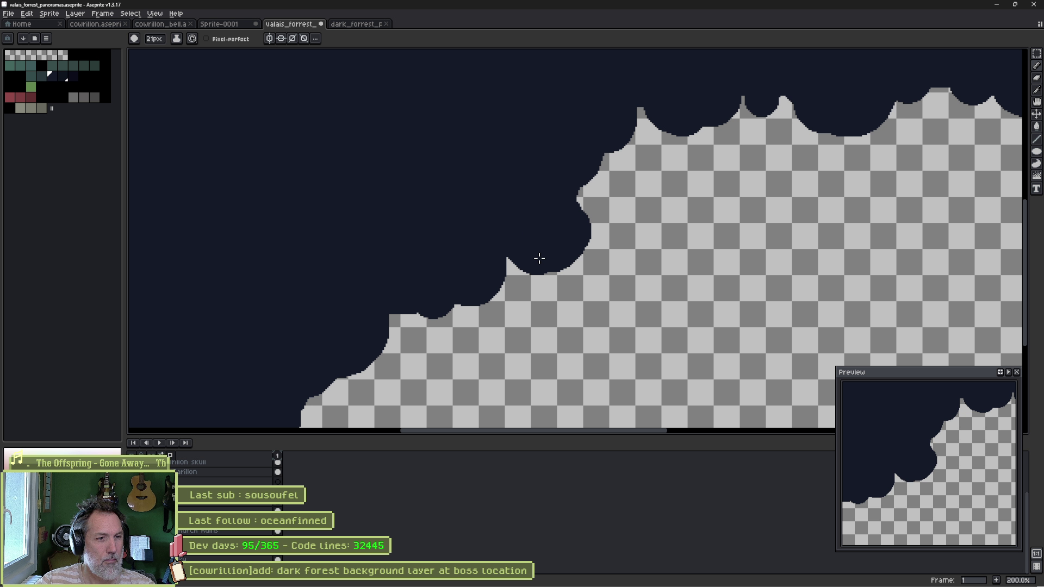
pyautogui.hscroll(-4, 498, 228)
pyautogui.scroll(-2, 497, 228)
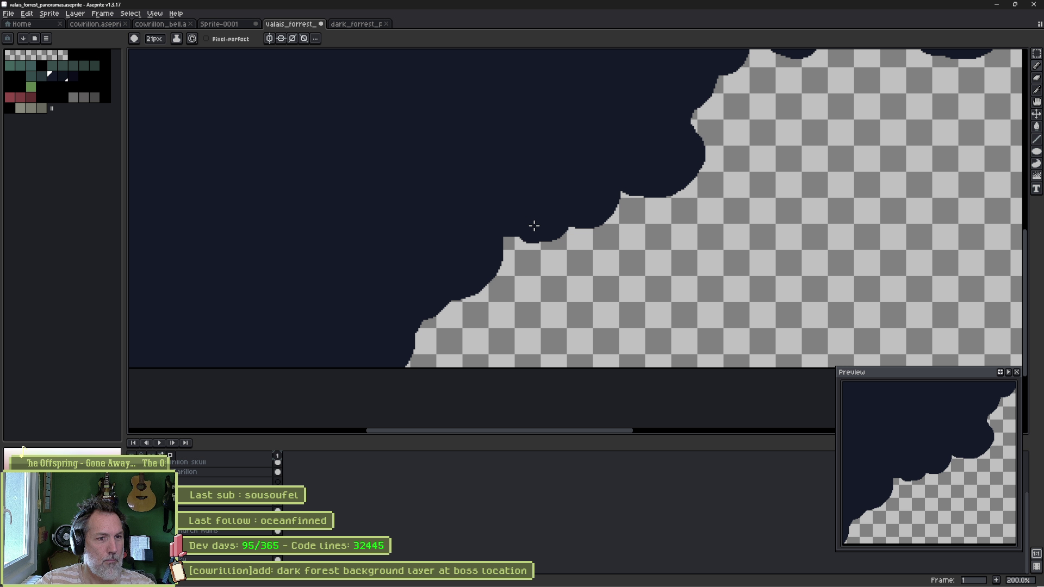
pyautogui.moveTo(578, 214)
pyautogui.mouseDown()
pyautogui.moveTo(610, 191)
pyautogui.moveTo(596, 218)
pyautogui.mouseUp()
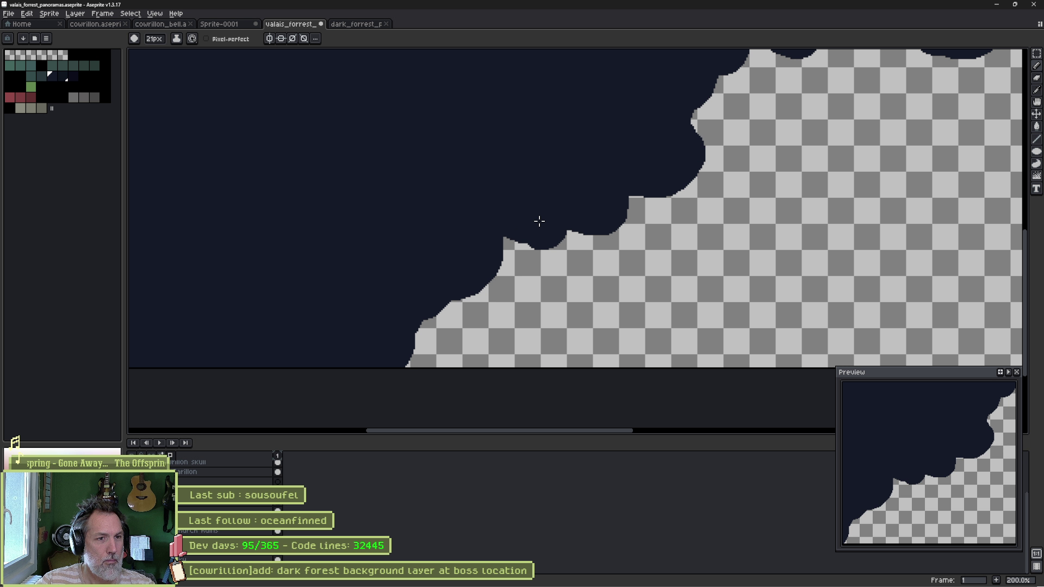
pyautogui.moveTo(489, 258); pyautogui.dragTo(436, 306)
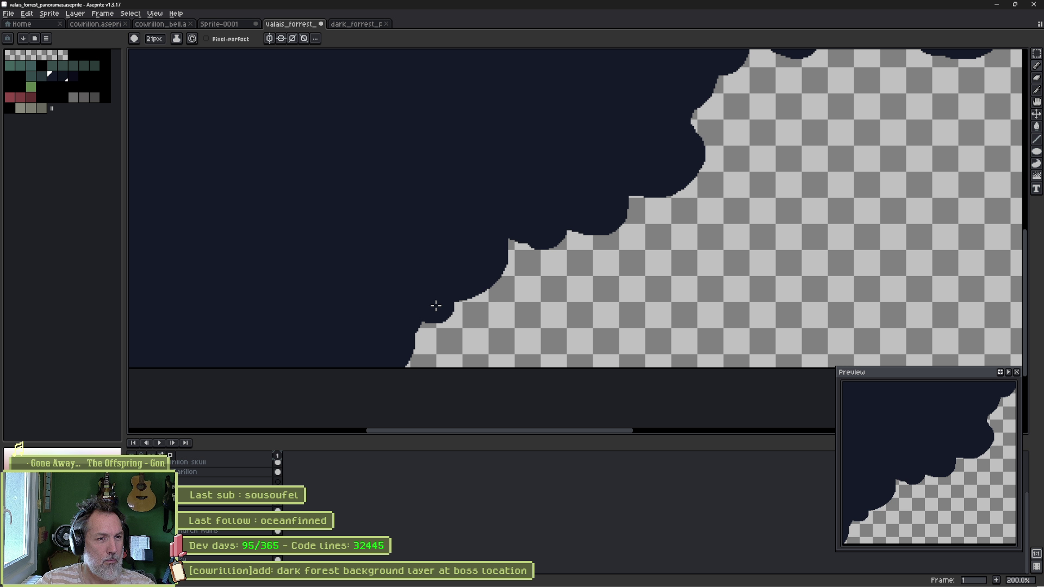
# Cover the checkered strip at the right edge with dark sky, then return to the Godot editor.
pyautogui.scroll(-1, 436, 303)
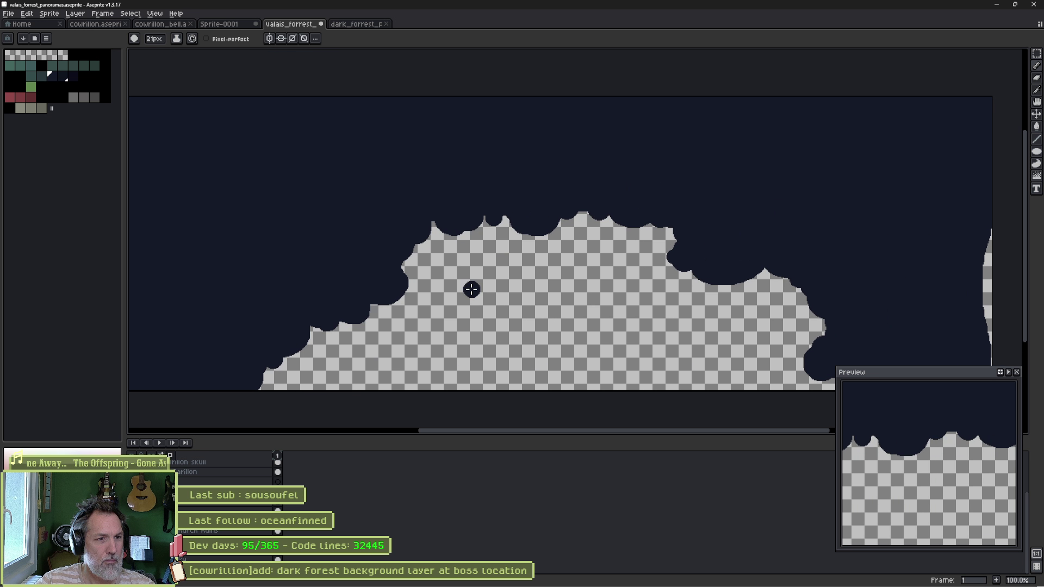
pyautogui.scroll(1, 632, 272)
pyautogui.moveTo(632, 272)
pyautogui.mouseDown()
pyautogui.moveTo(618, 280)
pyautogui.moveTo(350, 234)
pyautogui.mouseUp()
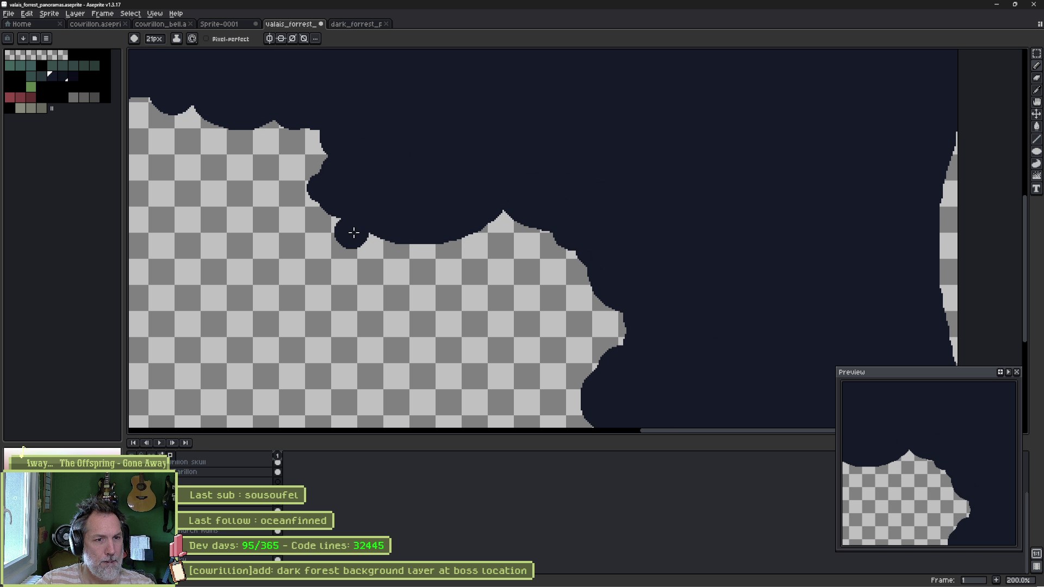
pyautogui.scroll(-1, 353, 234)
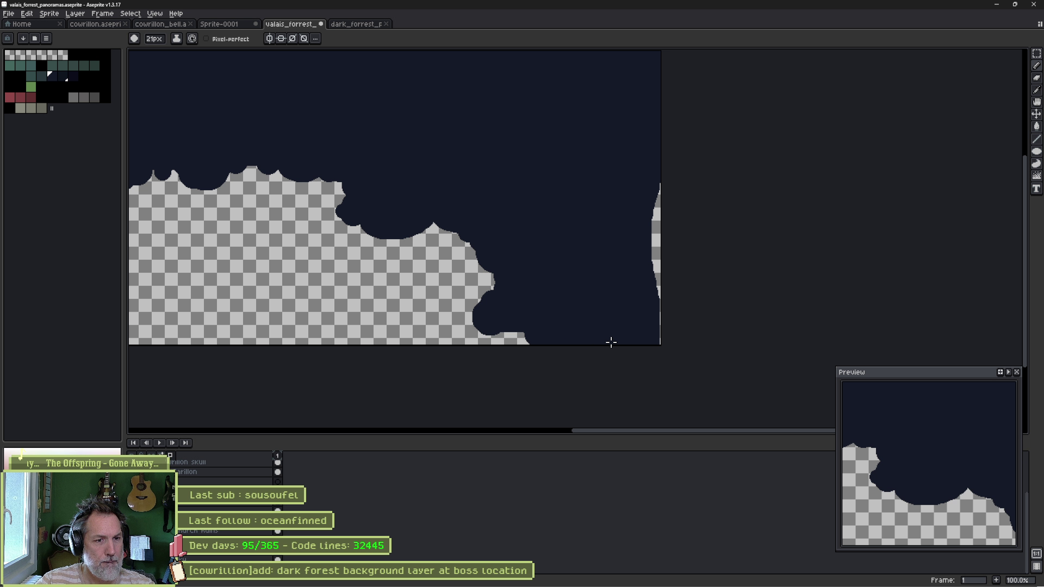
pyautogui.moveTo(612, 342)
pyautogui.mouseDown()
pyautogui.moveTo(647, 296)
pyautogui.moveTo(656, 169)
pyautogui.mouseUp()
pyautogui.scroll(-1, 566, 172)
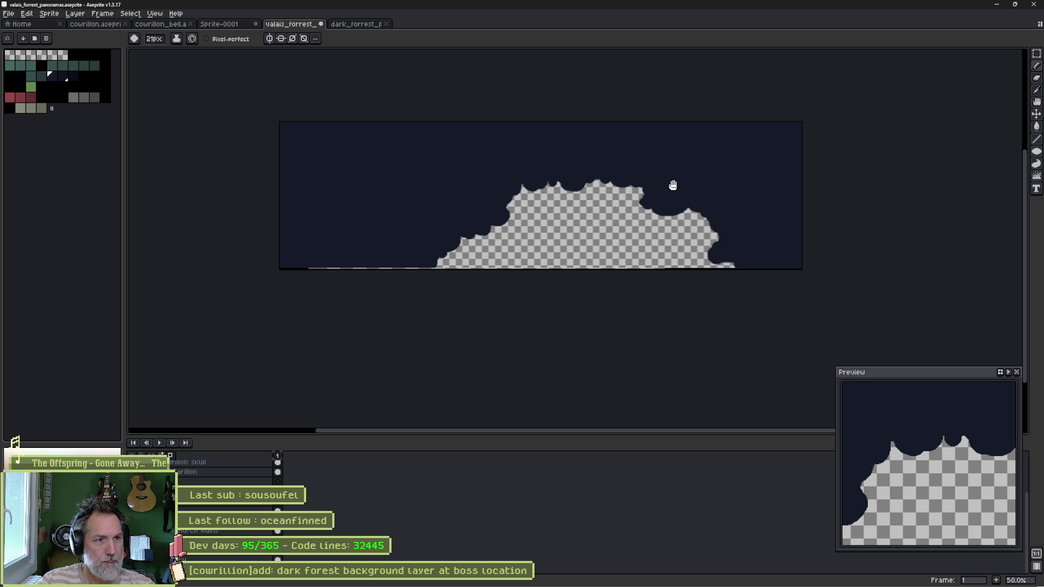
pyautogui.scroll(1, 431, 259)
pyautogui.scroll(-1, 492, 236)
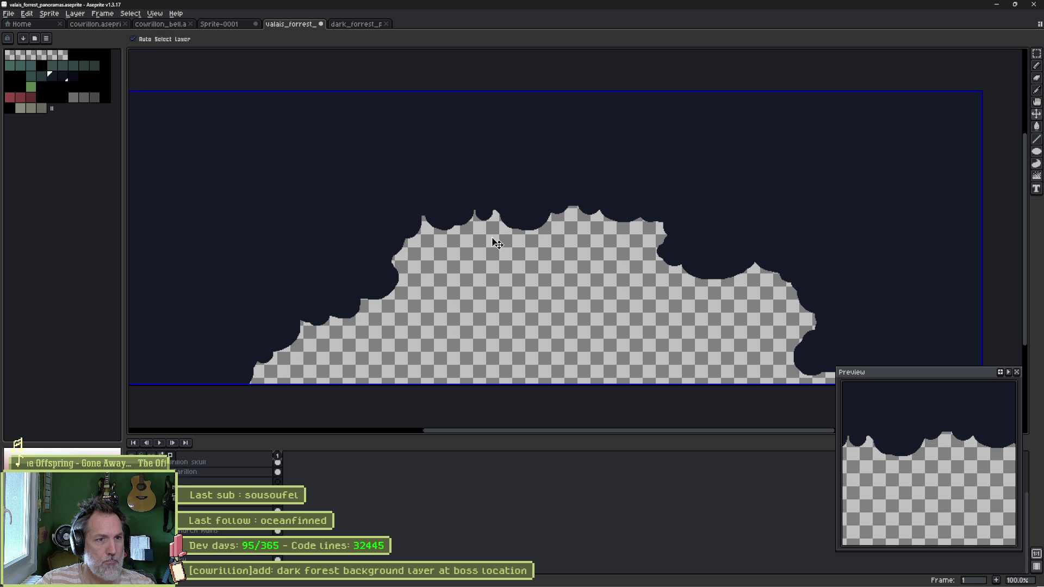
pyautogui.hotkey('alt', 'Tab')
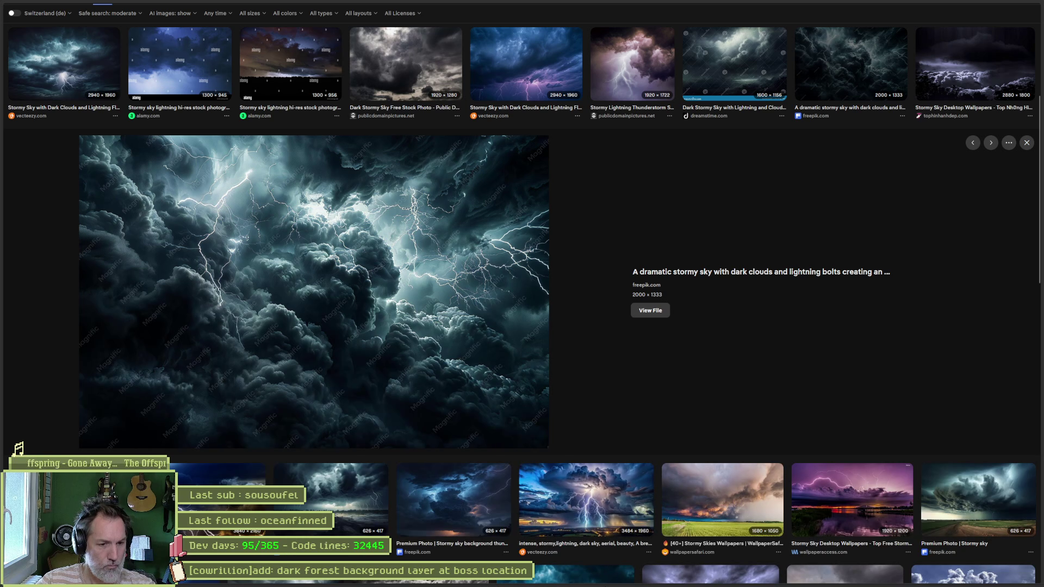
pyautogui.click(657, 578)
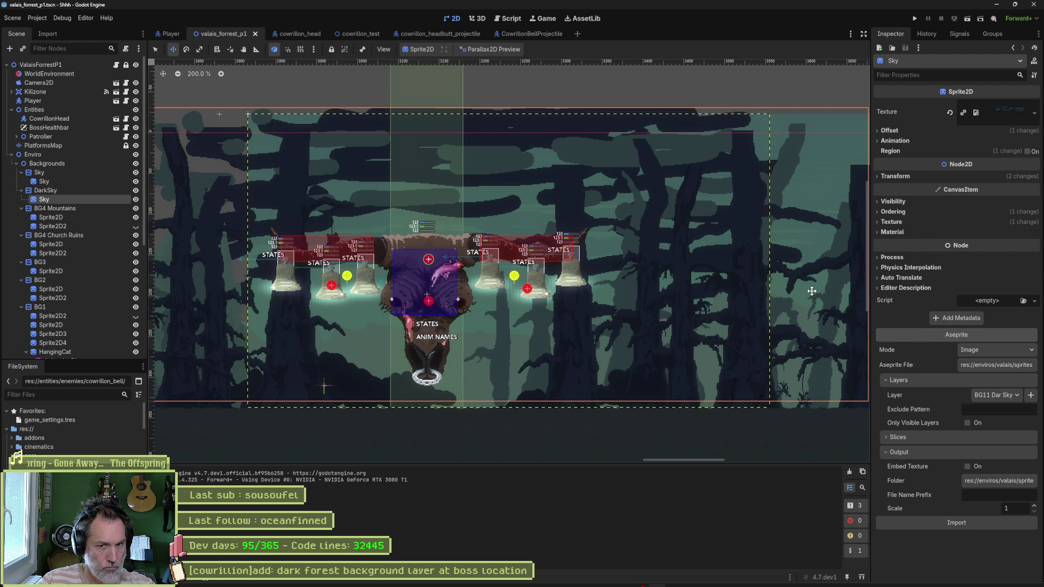
# Reimport the sky layer from the Aseprite file, then run the arena with F5 and stop with F8.
pyautogui.click(976, 521)
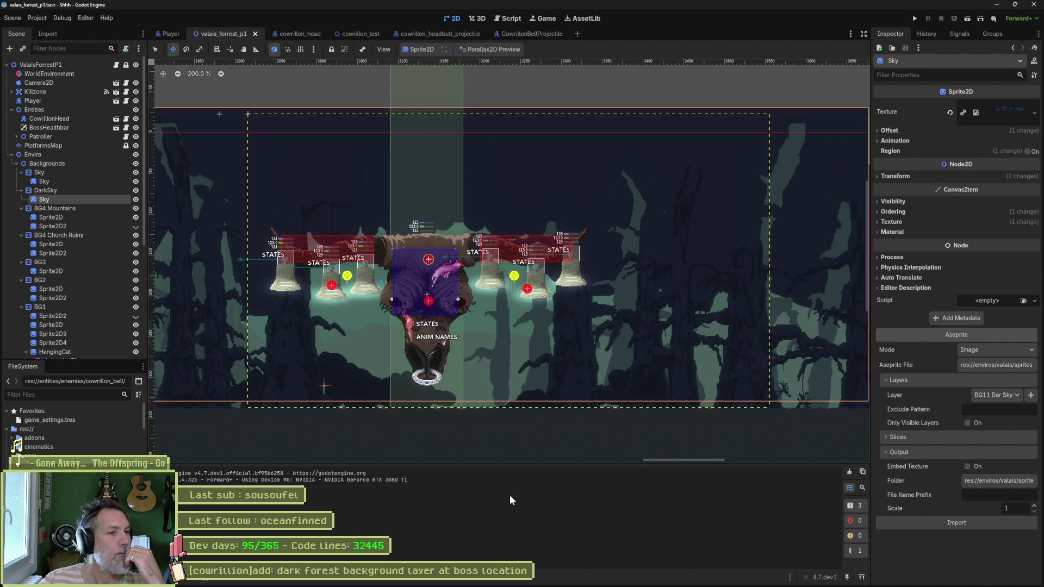
pyautogui.press('F5')
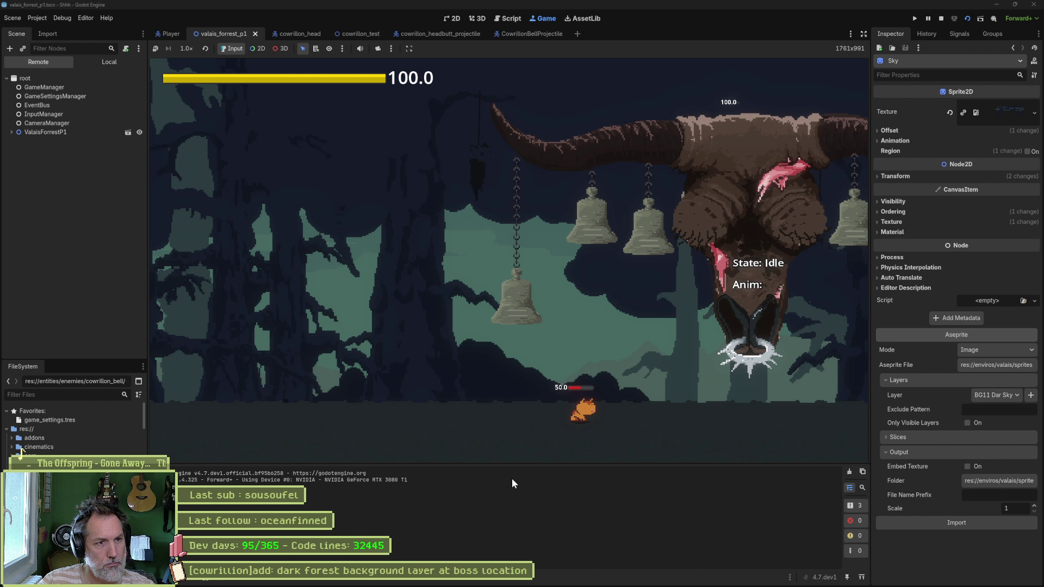
pyautogui.press('F8')
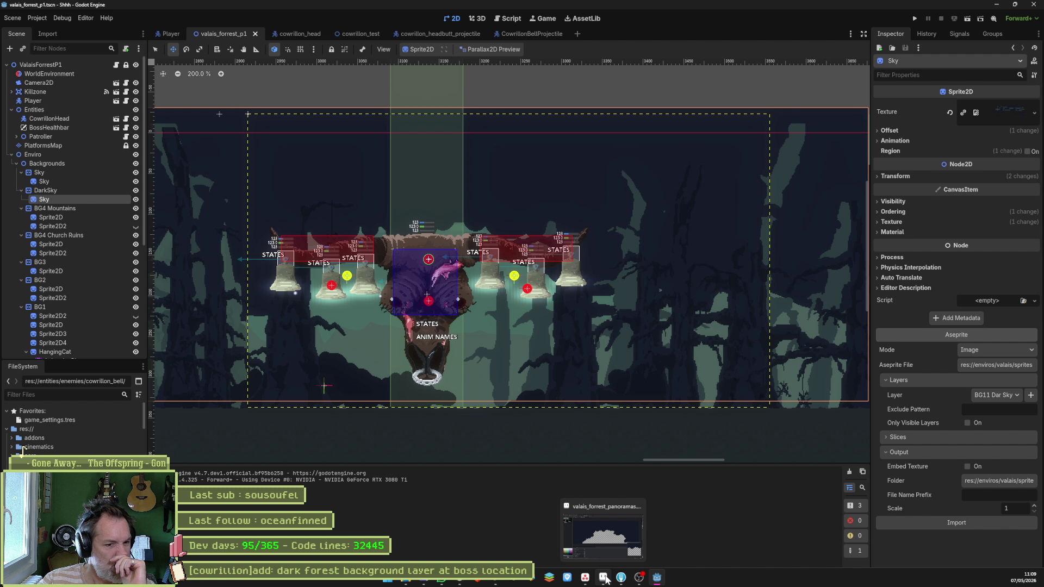
# Back in Aseprite, undo to restore the forest scene view and select the teal palette swatch.
pyautogui.click(604, 577)
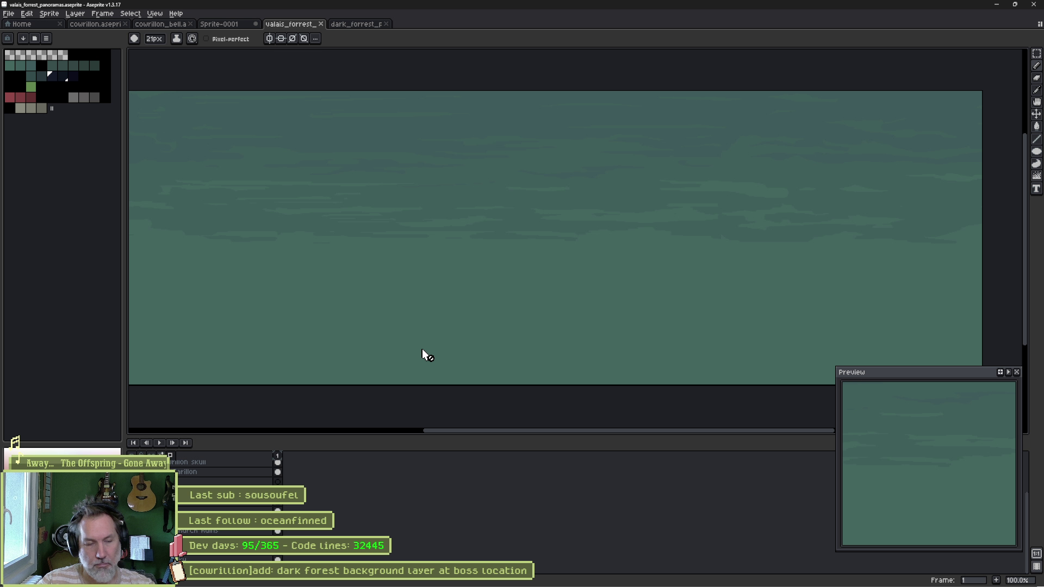
pyautogui.press('i')
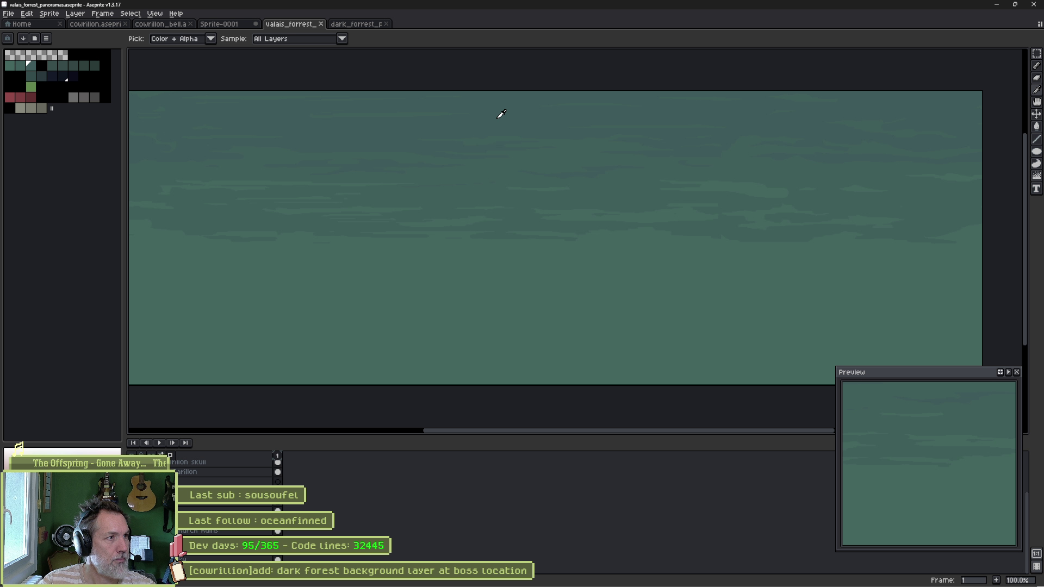
pyautogui.press('b')
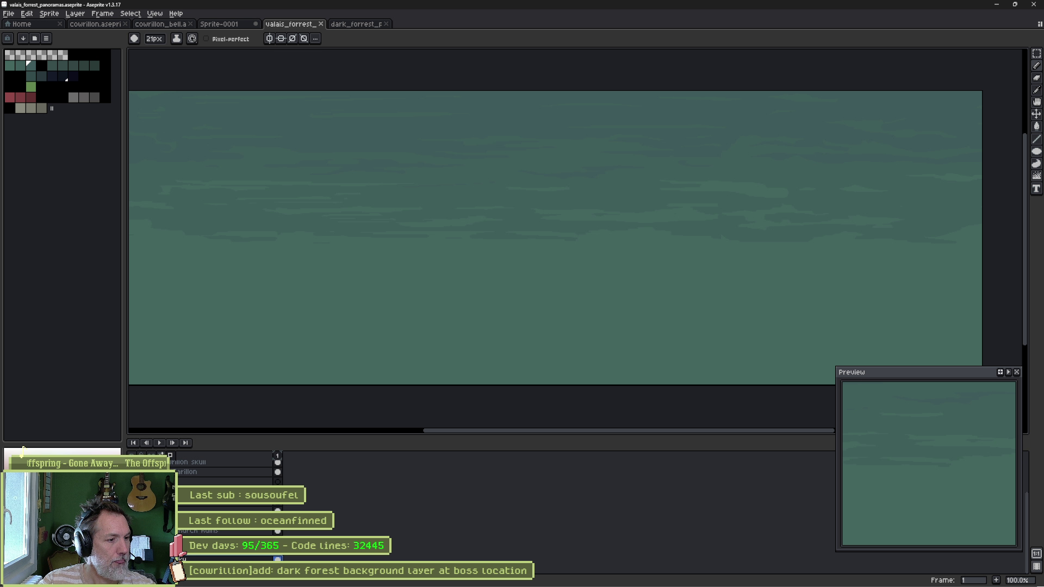
pyautogui.hotkey('ctrl', 'z')
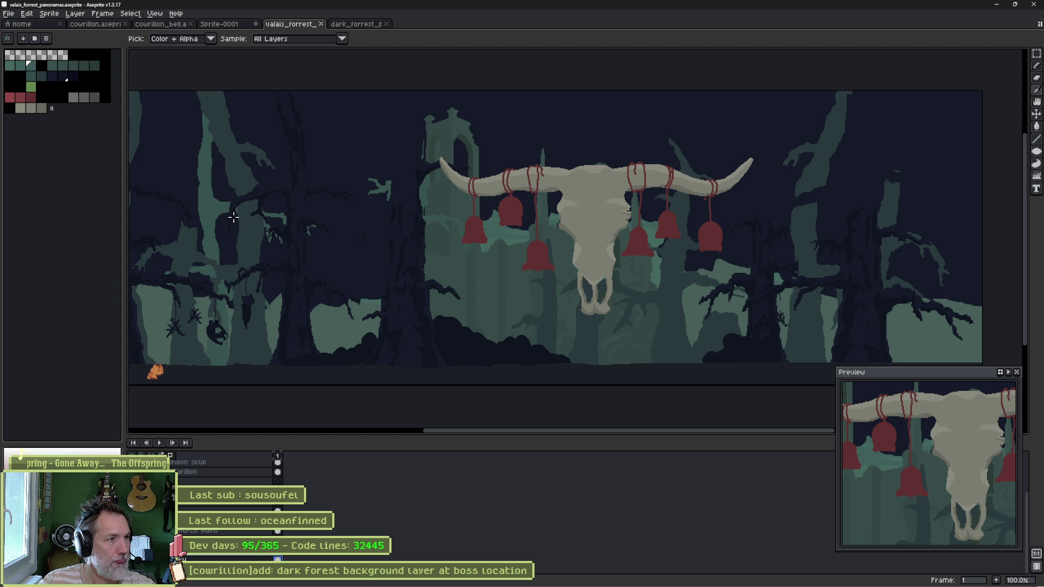
pyautogui.click(20, 67)
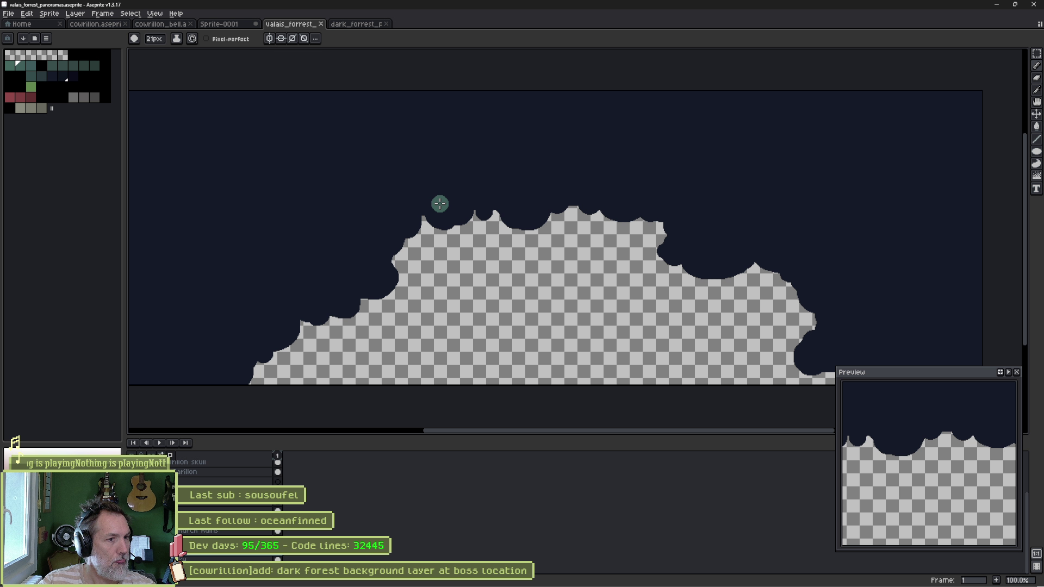
# Paint teal cloud along the top edge, down the right side and into both top corners.
pyautogui.moveTo(501, 95)
pyautogui.mouseDown()
pyautogui.moveTo(525, 90)
pyautogui.moveTo(564, 116)
pyautogui.moveTo(576, 103)
pyautogui.moveTo(515, 86)
pyautogui.moveTo(442, 86)
pyautogui.moveTo(392, 131)
pyautogui.moveTo(340, 140)
pyautogui.moveTo(354, 173)
pyautogui.moveTo(285, 190)
pyautogui.moveTo(285, 223)
pyautogui.moveTo(316, 239)
pyautogui.moveTo(263, 247)
pyautogui.moveTo(255, 287)
pyautogui.moveTo(175, 357)
pyautogui.moveTo(196, 269)
pyautogui.mouseUp()
pyautogui.scroll(5, 564, 117)
pyautogui.click(566, 133)
pyautogui.hotkey('ctrl', 'z')
pyautogui.scroll(3, 566, 133)
pyautogui.moveTo(595, 148)
pyautogui.mouseDown()
pyautogui.moveTo(682, 158)
pyautogui.moveTo(708, 183)
pyautogui.moveTo(742, 182)
pyautogui.moveTo(811, 216)
pyautogui.moveTo(868, 283)
pyautogui.moveTo(886, 351)
pyautogui.moveTo(955, 340)
pyautogui.moveTo(960, 370)
pyautogui.mouseUp()
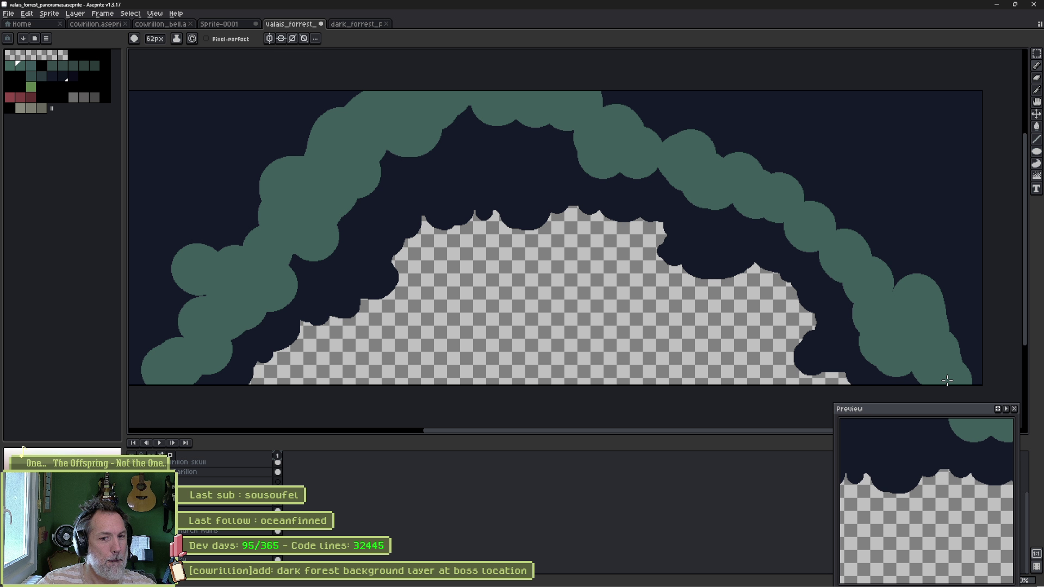
pyautogui.moveTo(905, 244)
pyautogui.mouseDown()
pyautogui.moveTo(761, 168)
pyautogui.moveTo(867, 242)
pyautogui.moveTo(966, 235)
pyautogui.moveTo(914, 98)
pyautogui.moveTo(968, 204)
pyautogui.mouseUp()
pyautogui.scroll(1, 966, 234)
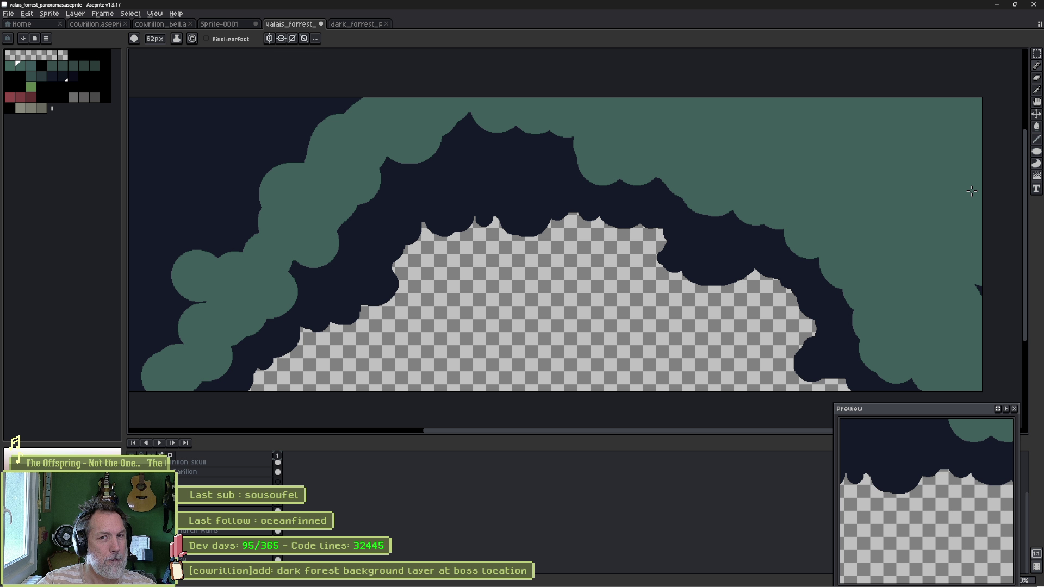
pyautogui.moveTo(326, 116); pyautogui.dragTo(245, 136)
pyautogui.scroll(-2, 426, 116)
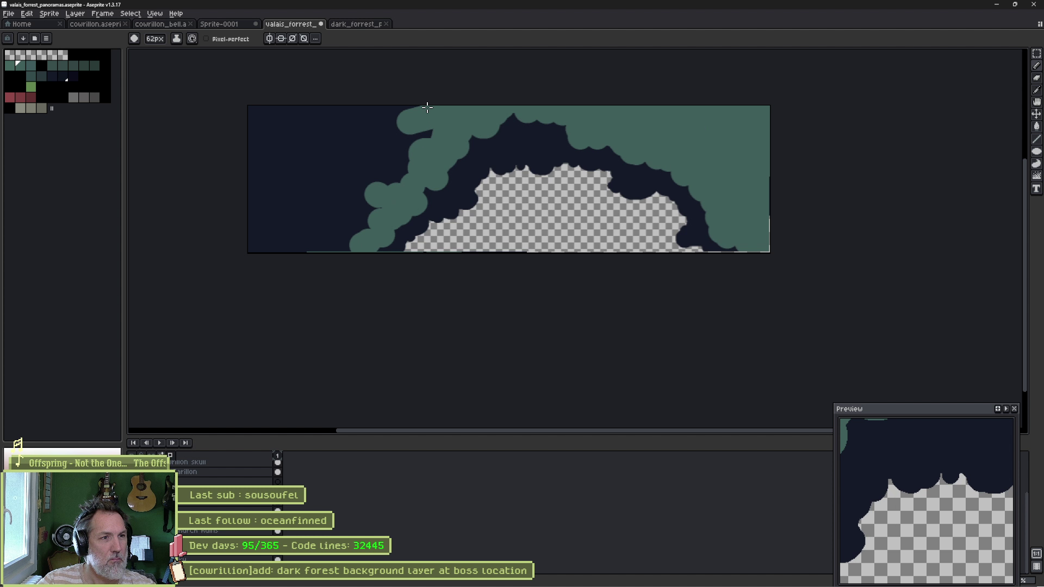
pyautogui.moveTo(426, 105)
pyautogui.mouseDown()
pyautogui.moveTo(248, 117)
pyautogui.moveTo(248, 172)
pyautogui.mouseUp()
pyautogui.moveTo(408, 134)
pyautogui.mouseDown()
pyautogui.moveTo(296, 236)
pyautogui.moveTo(337, 240)
pyautogui.moveTo(310, 223)
pyautogui.moveTo(272, 234)
pyautogui.moveTo(257, 113)
pyautogui.moveTo(321, 103)
pyautogui.mouseUp()
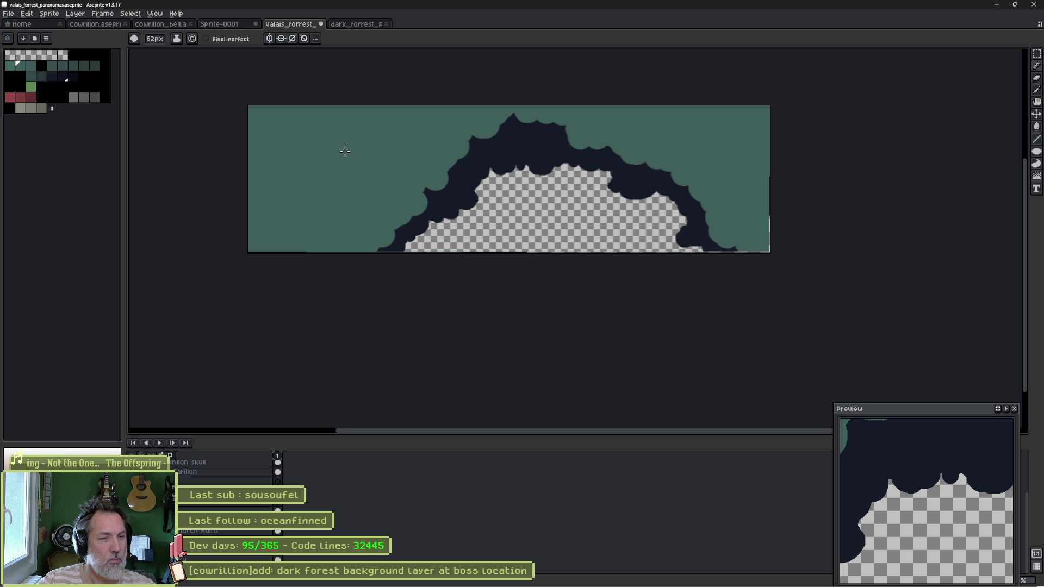
# Shrink the brush to 24px, reshape the teal edge beside the dark peak and review the lower canvas.
pyautogui.scroll(5, 514, 114)
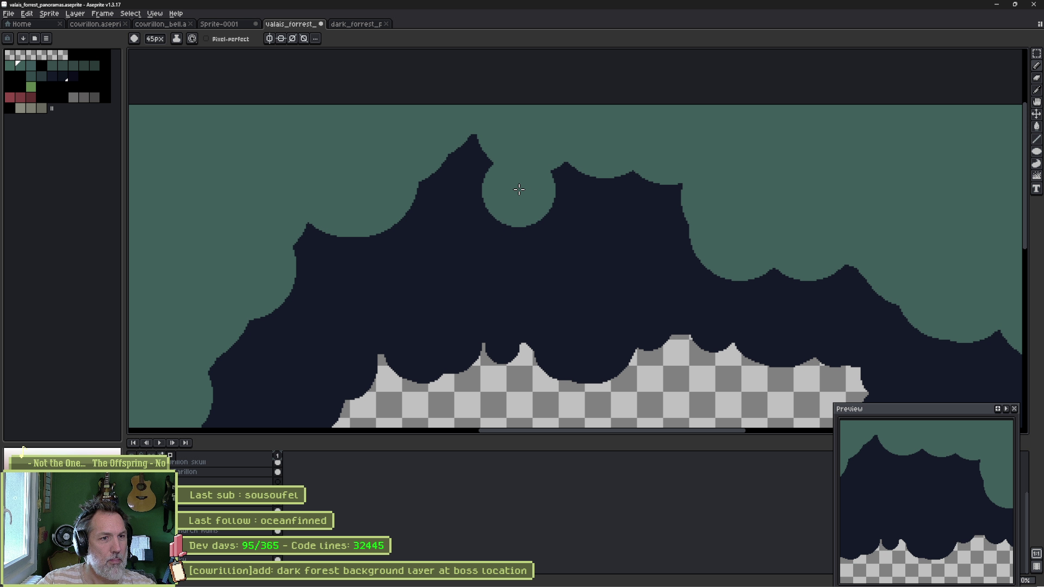
pyautogui.press('-')
pyautogui.press('-')
pyautogui.press('-')
pyautogui.moveTo(466, 145)
pyautogui.mouseDown()
pyautogui.moveTo(426, 158)
pyautogui.moveTo(625, 177)
pyautogui.moveTo(693, 197)
pyautogui.mouseUp()
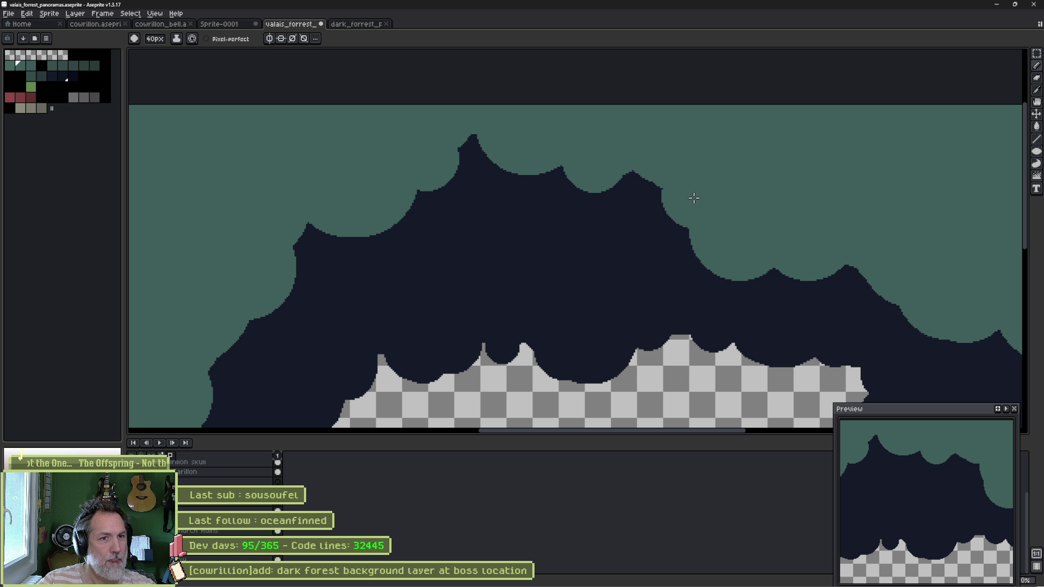
pyautogui.moveTo(776, 236); pyautogui.dragTo(526, 186)
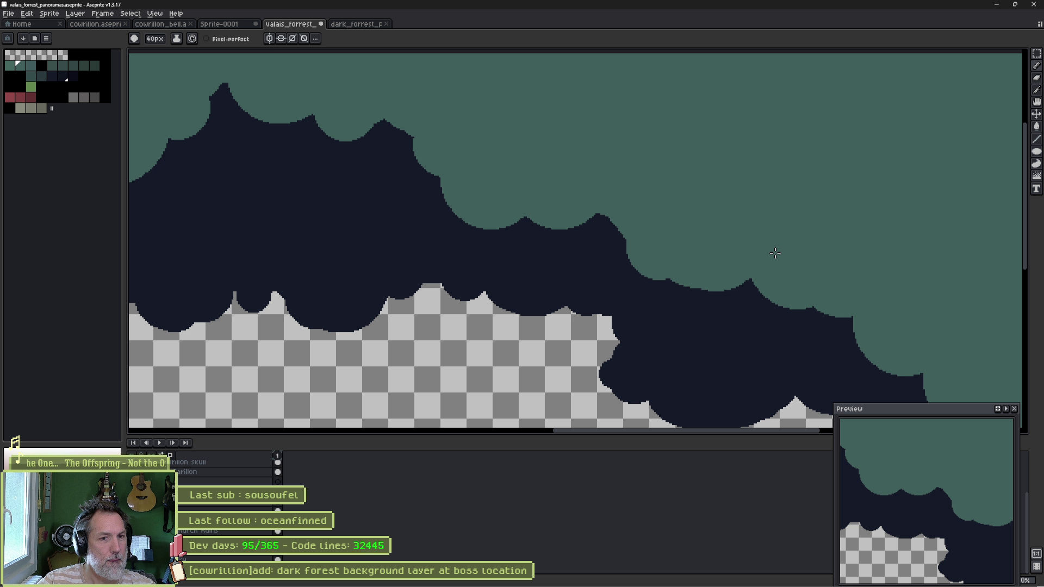
pyautogui.scroll(-3, 751, 256)
pyautogui.scroll(-3, 835, 291)
pyautogui.moveTo(834, 291); pyautogui.dragTo(585, 221)
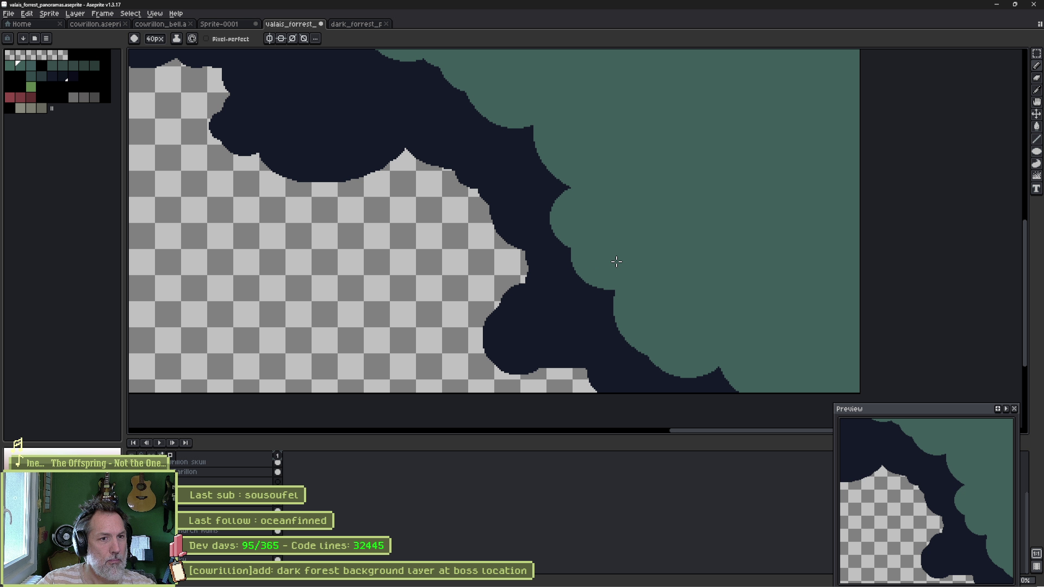
pyautogui.scroll(-4, 616, 262)
pyautogui.moveTo(366, 205); pyautogui.dragTo(611, 229)
pyautogui.scroll(3, 505, 258)
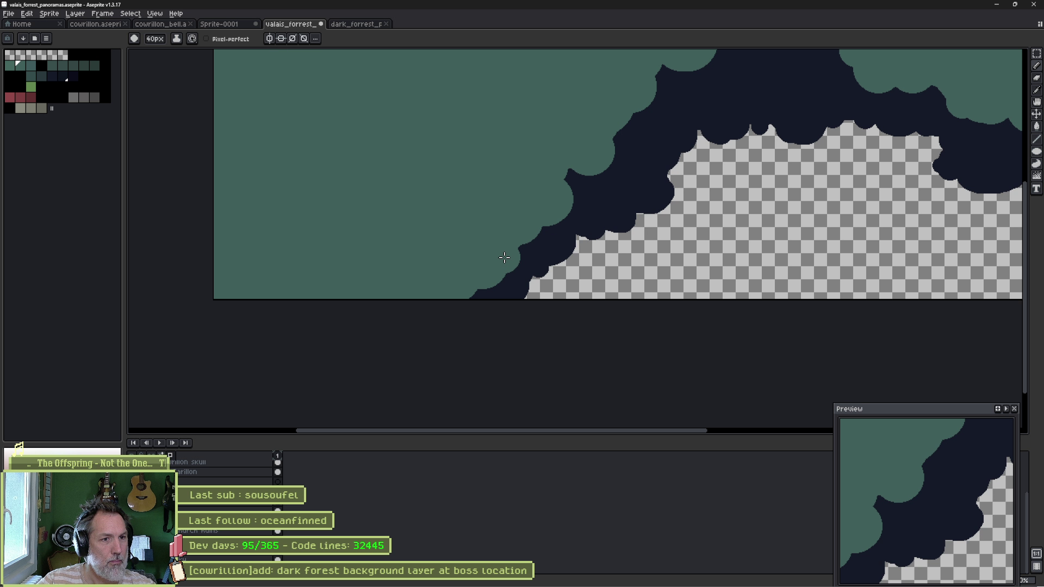
pyautogui.press('-')
pyautogui.press('-')
pyautogui.press('-')
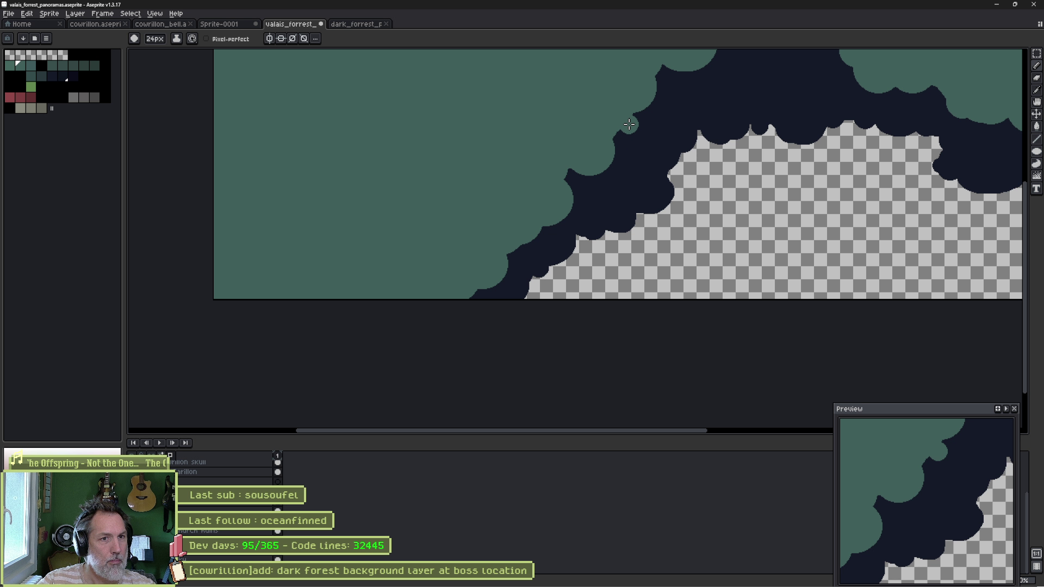
pyautogui.scroll(3, 639, 174)
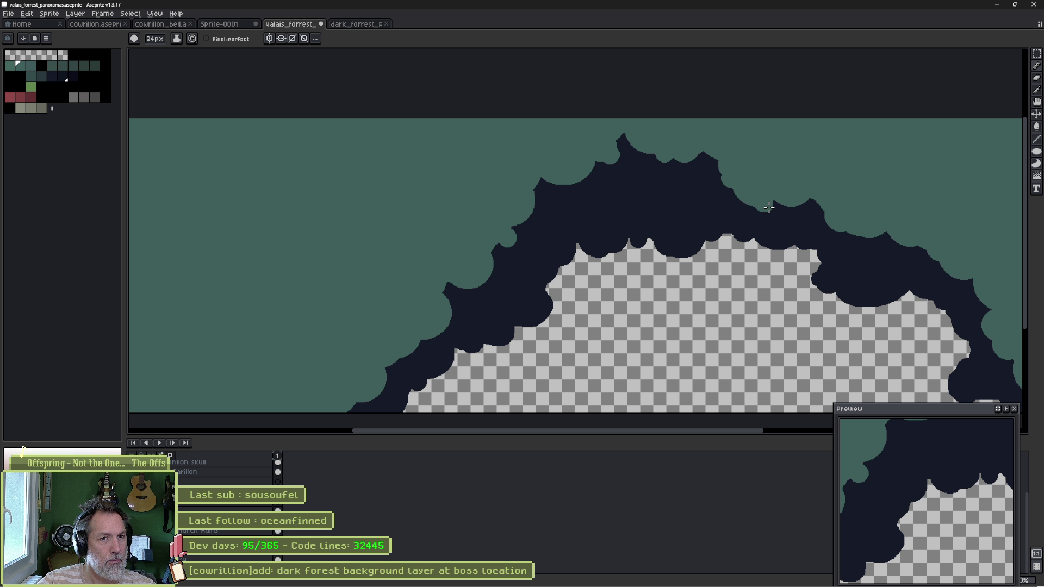
pyautogui.moveTo(869, 225); pyautogui.dragTo(714, 205)
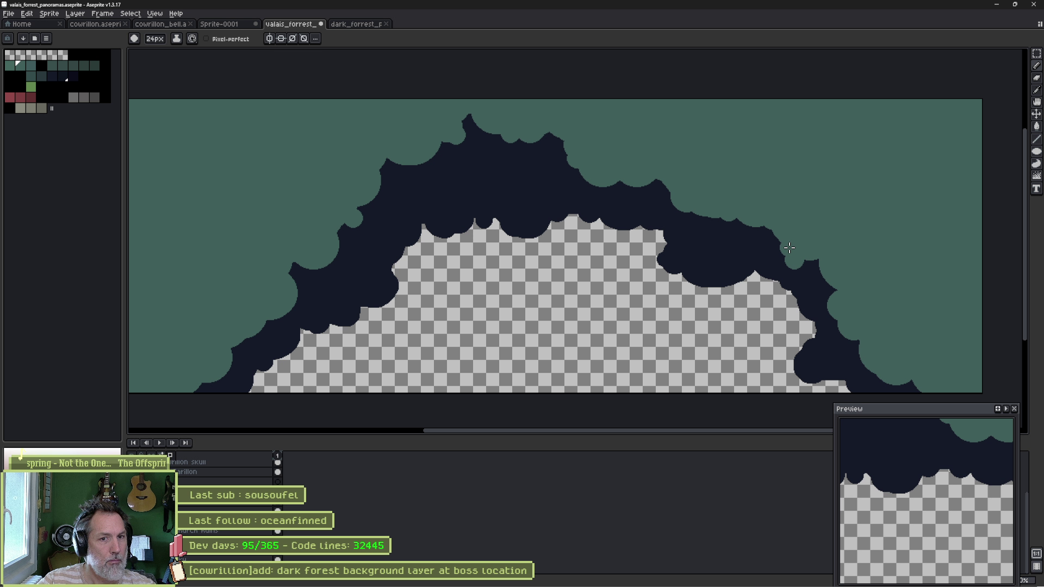
pyautogui.scroll(-1, 734, 267)
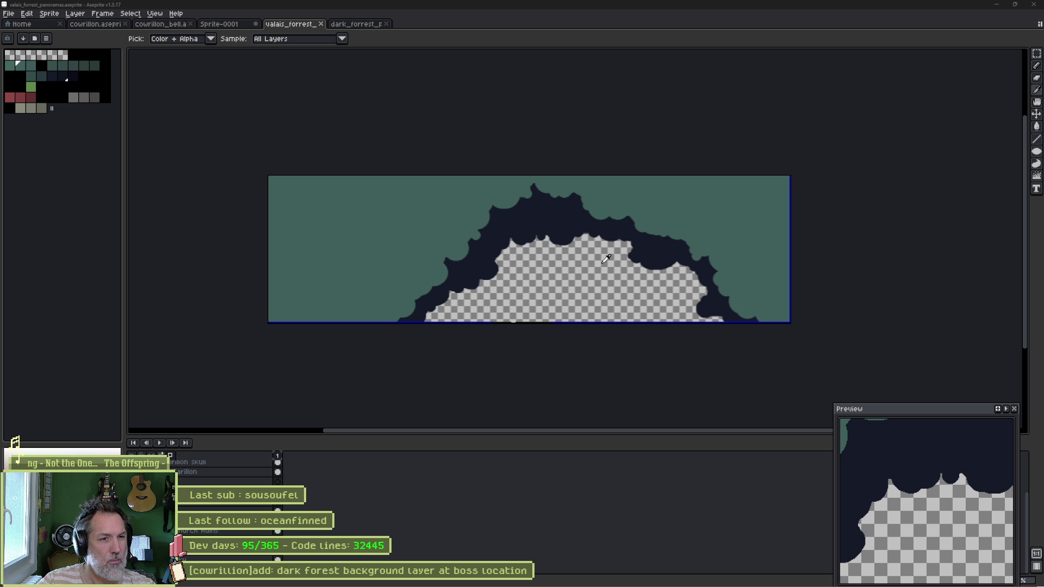
# Reimport the sky from the Aseprite file in the Godot forest scene.
pyautogui.hotkey('alt', 'Tab')
pyautogui.click(949, 523)
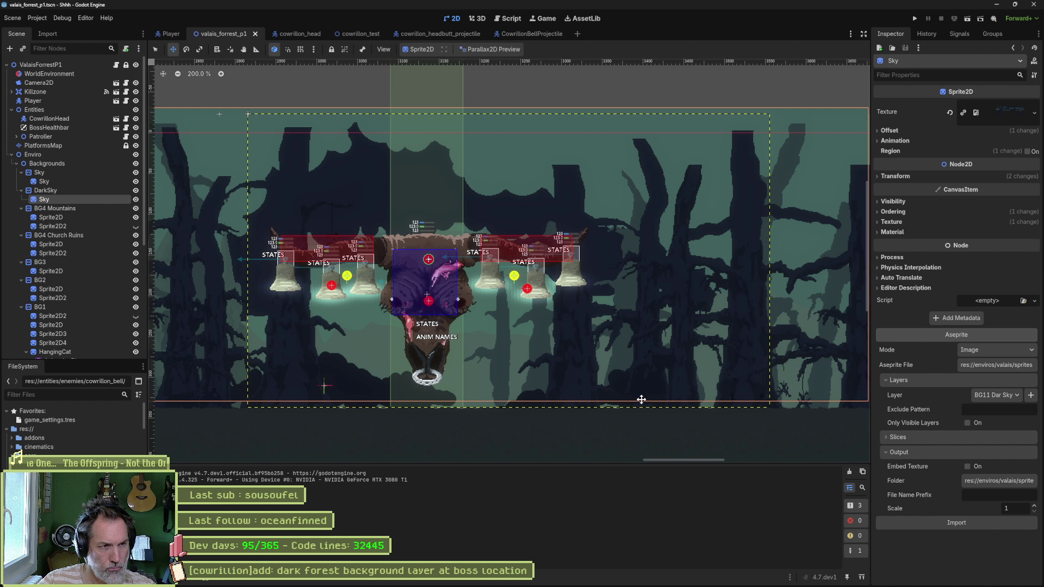
pyautogui.hotkey('alt', 'Tab')
# Back in Aseprite, return to the brush and pan to the left part of the sky.
pyautogui.scroll(3, 547, 256)
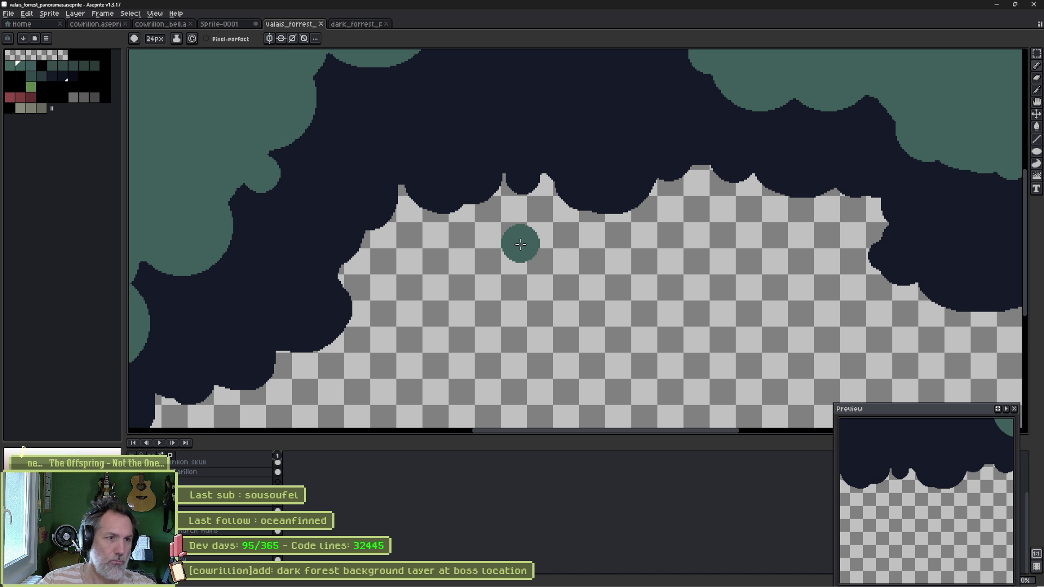
pyautogui.scroll(-2, 572, 280)
pyautogui.press('i')
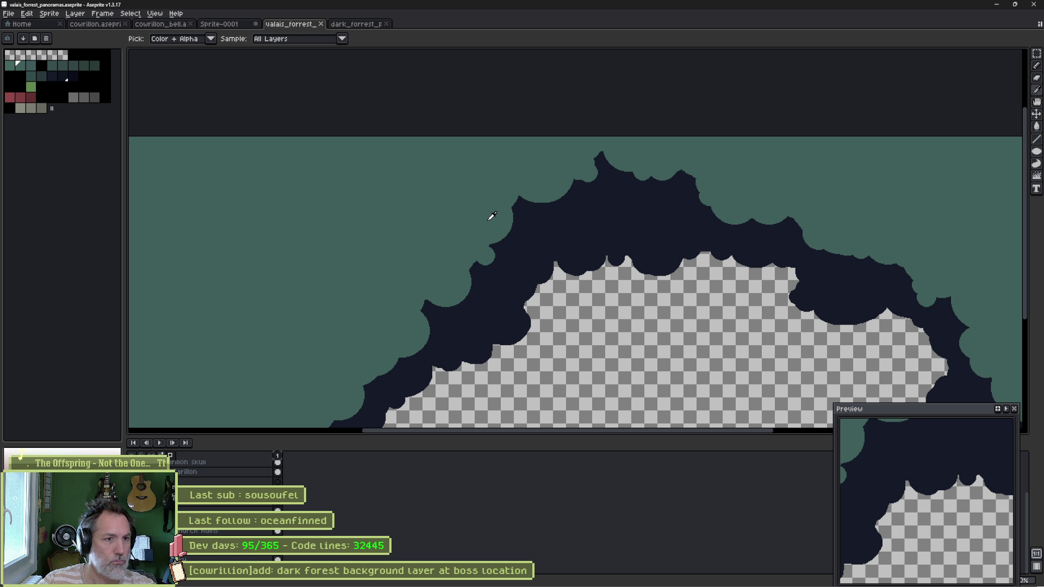
pyautogui.press('b')
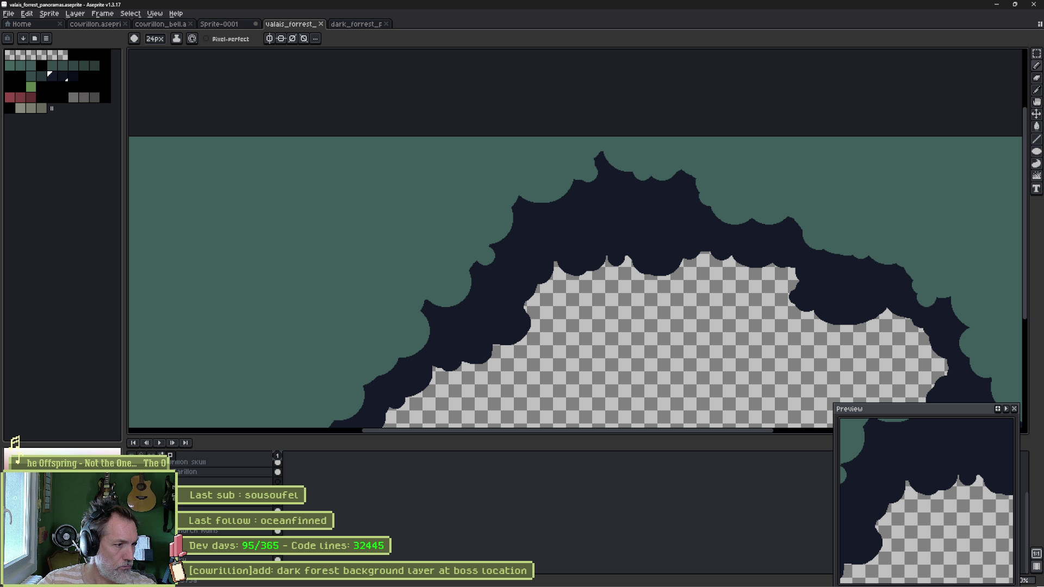
pyautogui.moveTo(273, 351)
pyautogui.mouseDown()
pyautogui.moveTo(331, 312)
pyautogui.moveTo(387, 244)
pyautogui.mouseUp()
# Bucket-fill the teal sky darker, then brush a light teal cloud arc around the navy canopy.
pyautogui.press('g')
pyautogui.click(421, 224)
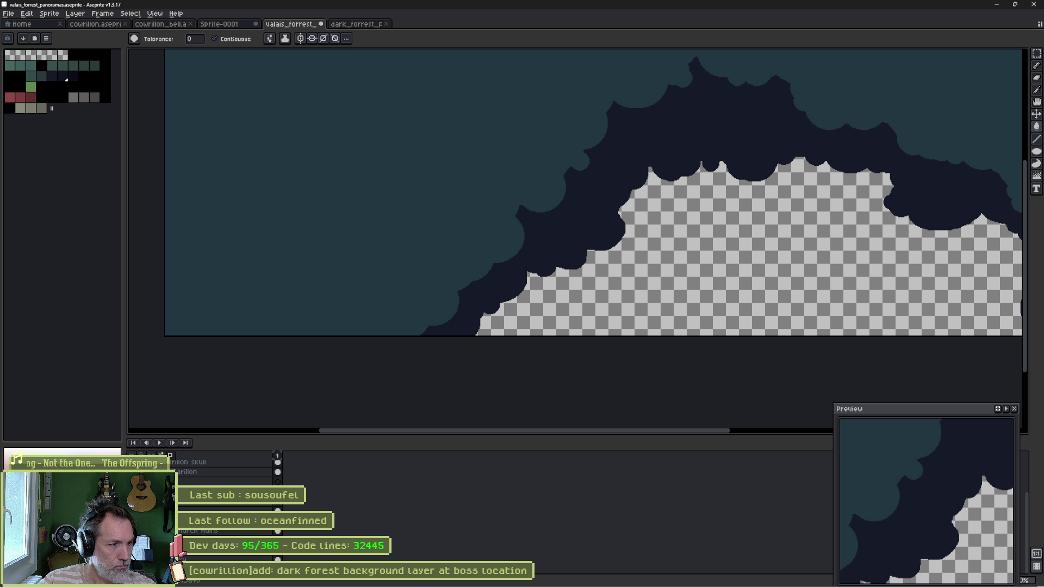
pyautogui.click(20, 65)
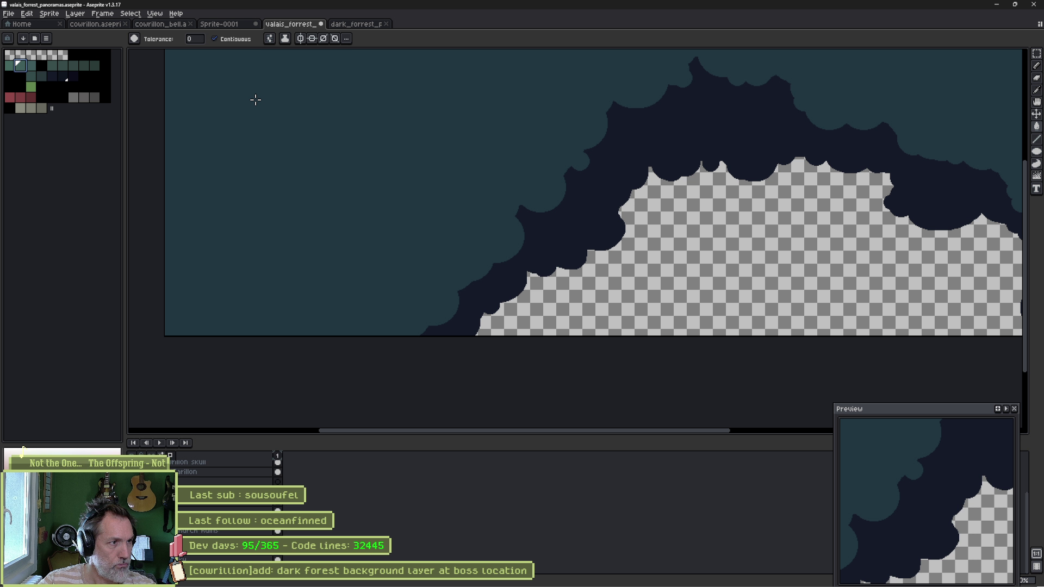
pyautogui.press('b')
pyautogui.scroll(5, 384, 144)
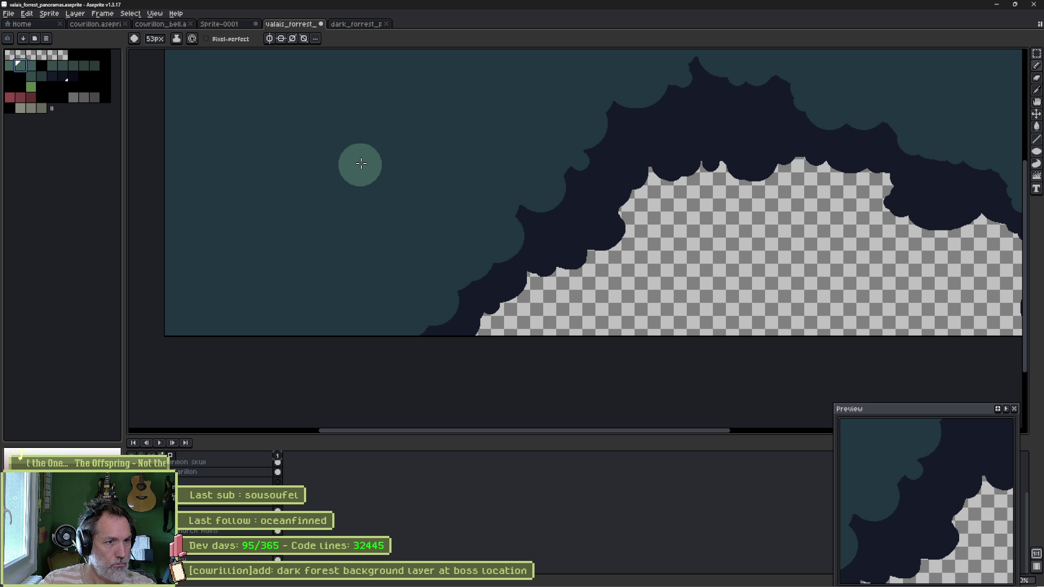
pyautogui.scroll(-3, 375, 179)
pyautogui.moveTo(380, 188)
pyautogui.mouseDown()
pyautogui.moveTo(348, 237)
pyautogui.moveTo(398, 204)
pyautogui.mouseUp()
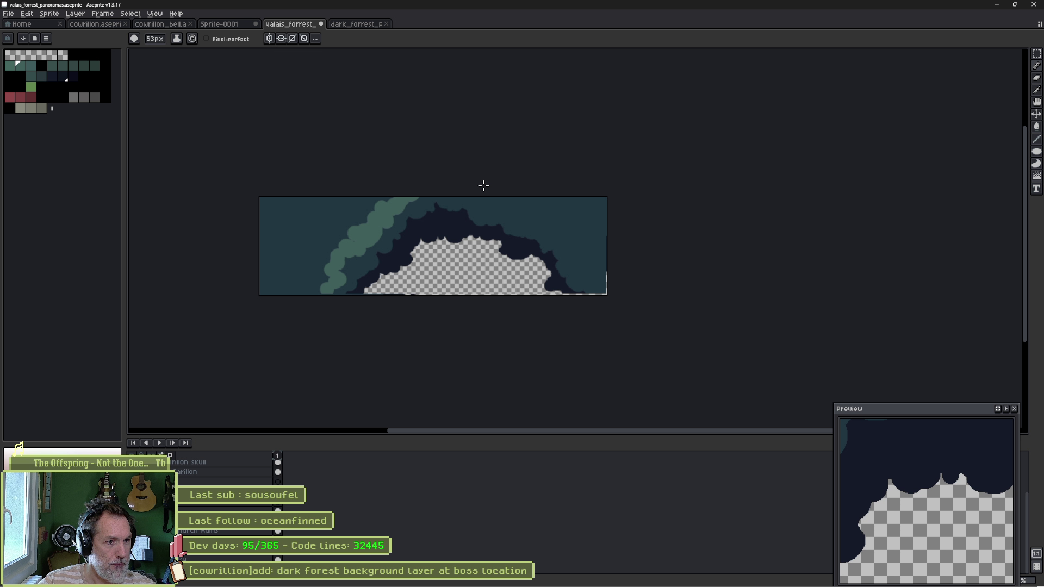
pyautogui.moveTo(505, 195)
pyautogui.mouseDown()
pyautogui.moveTo(569, 233)
pyautogui.moveTo(583, 264)
pyautogui.mouseUp()
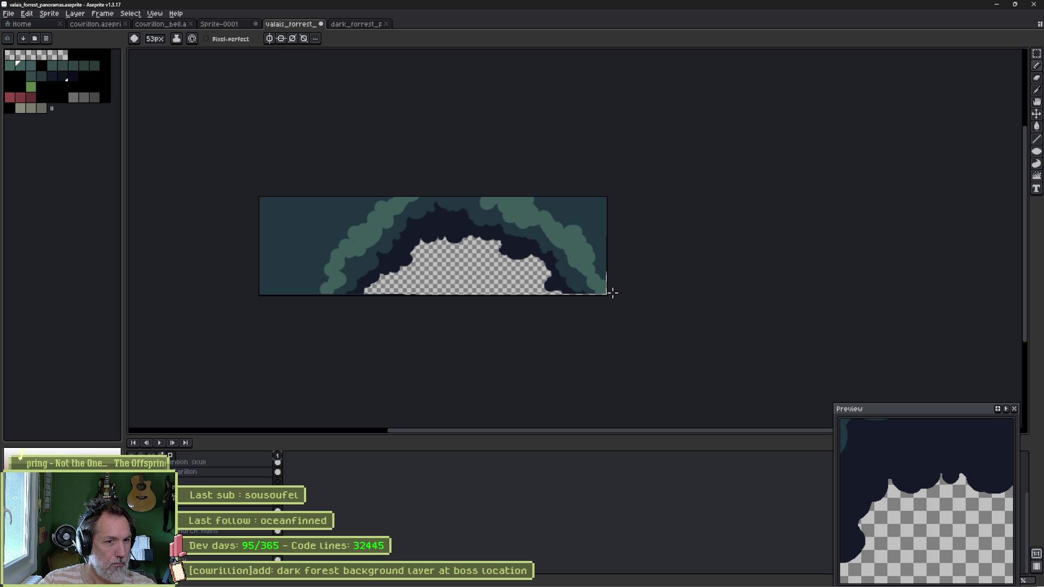
# Bucket-fill both outer sky corners with light teal.
pyautogui.press('g')
pyautogui.click(589, 231)
pyautogui.click(354, 221)
pyautogui.press('b')
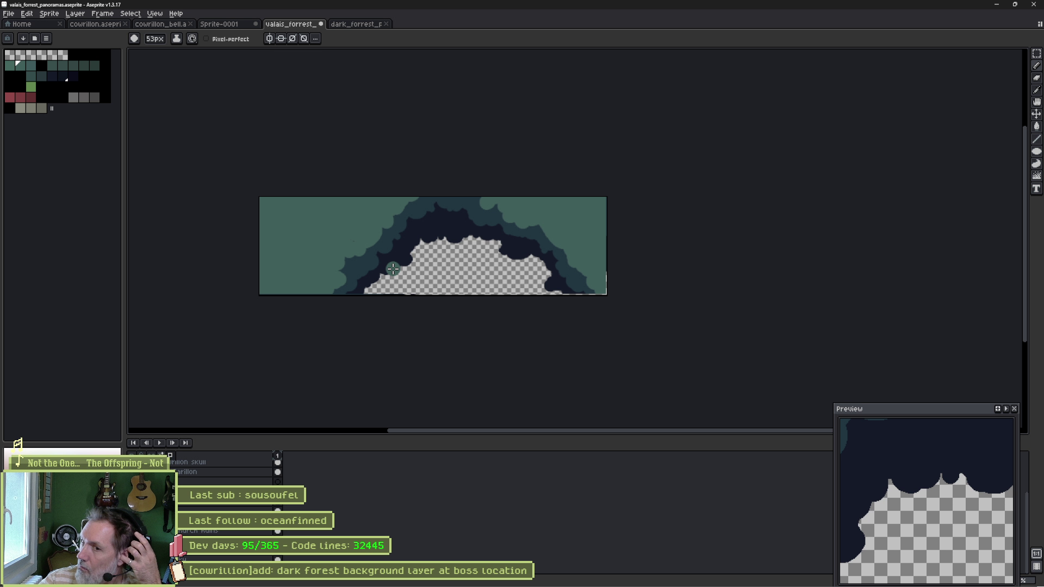
# Save the sky panorama, reimport it into Godot and preview the boss arena.
pyautogui.hotkey('ctrl', 's')
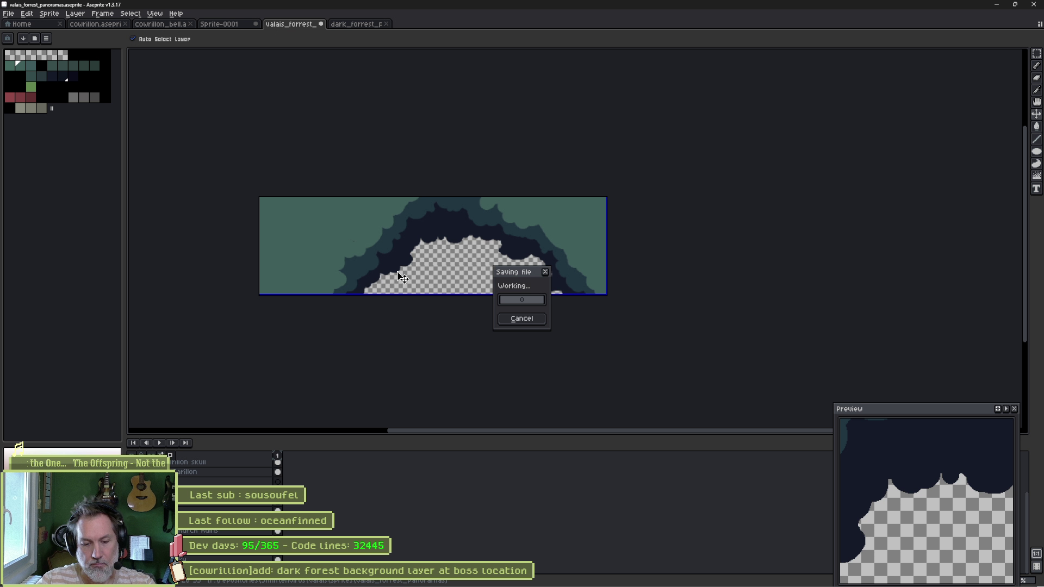
pyautogui.hotkey('alt', 'Tab')
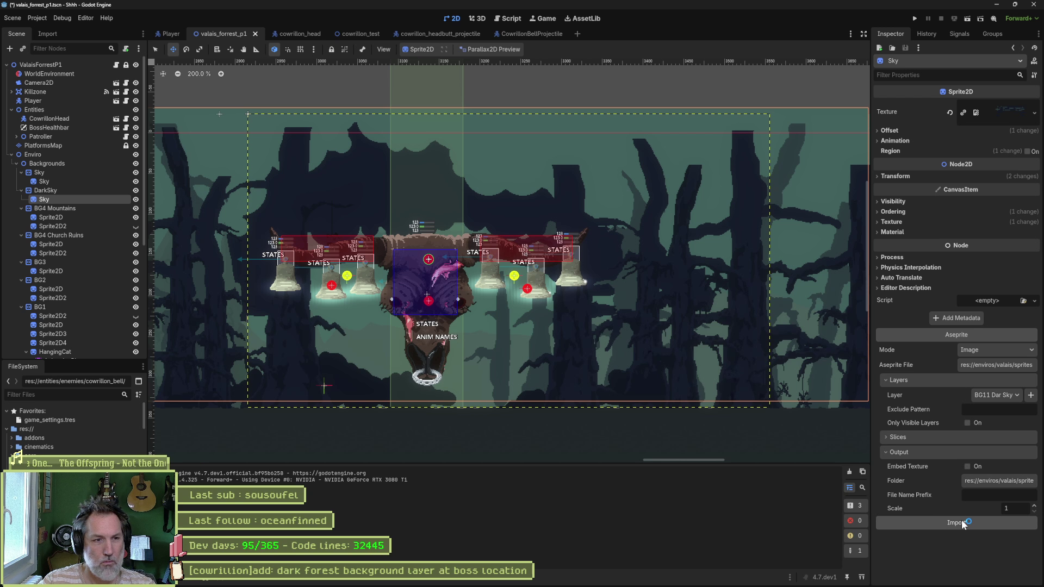
pyautogui.click(961, 520)
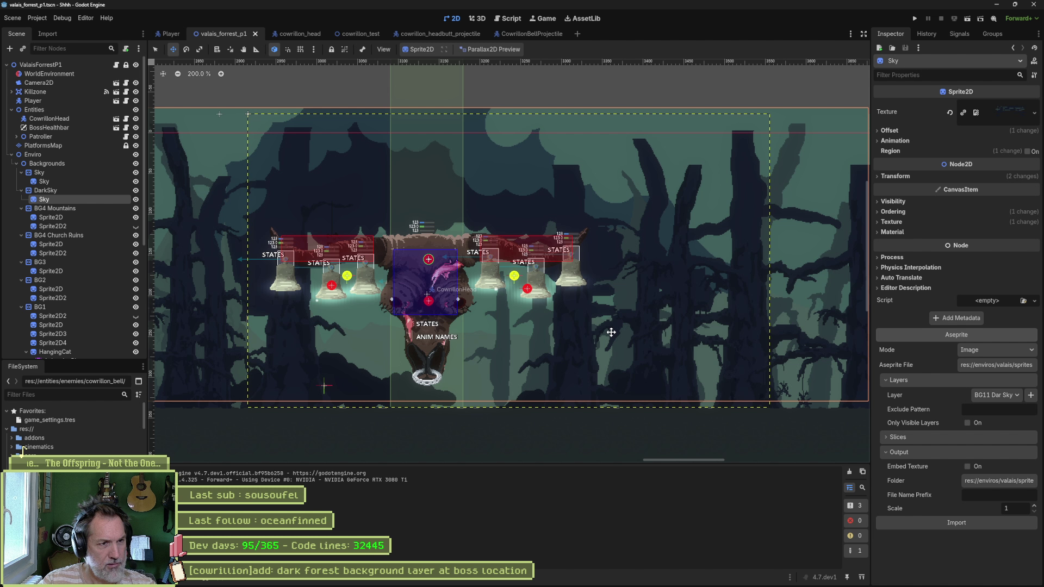
pyautogui.press('F6')
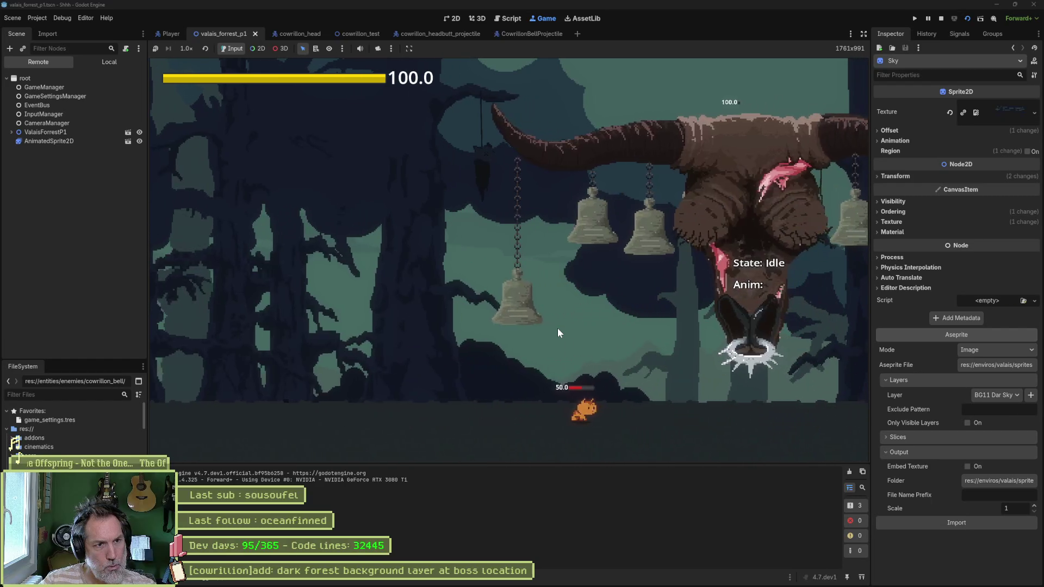
pyautogui.press('F8')
# Move the Sky sprite to x -402.005, save the forest scene and run it again.
pyautogui.scroll(3, 399, 285)
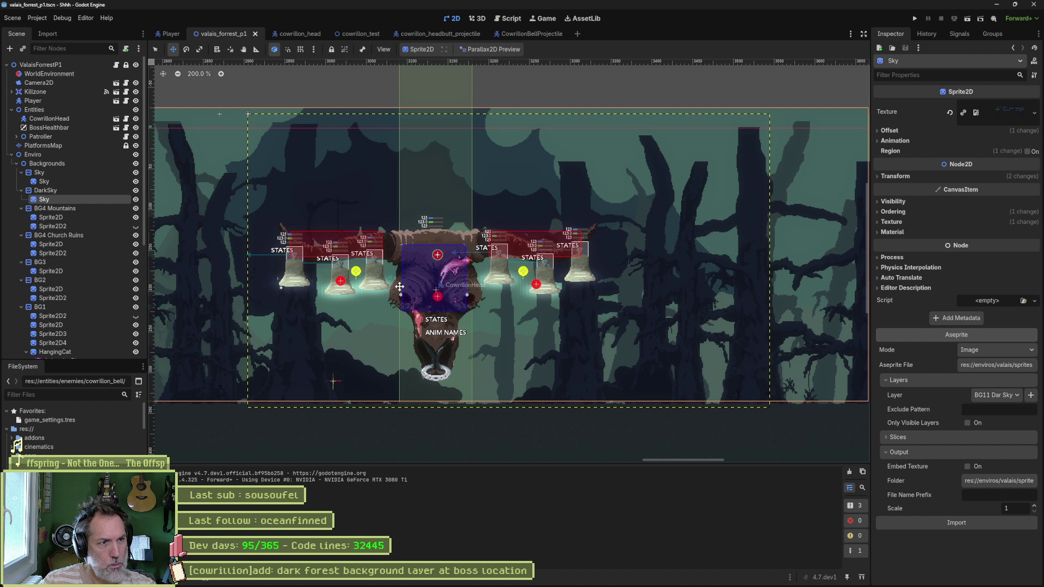
pyautogui.moveTo(398, 286); pyautogui.dragTo(437, 286)
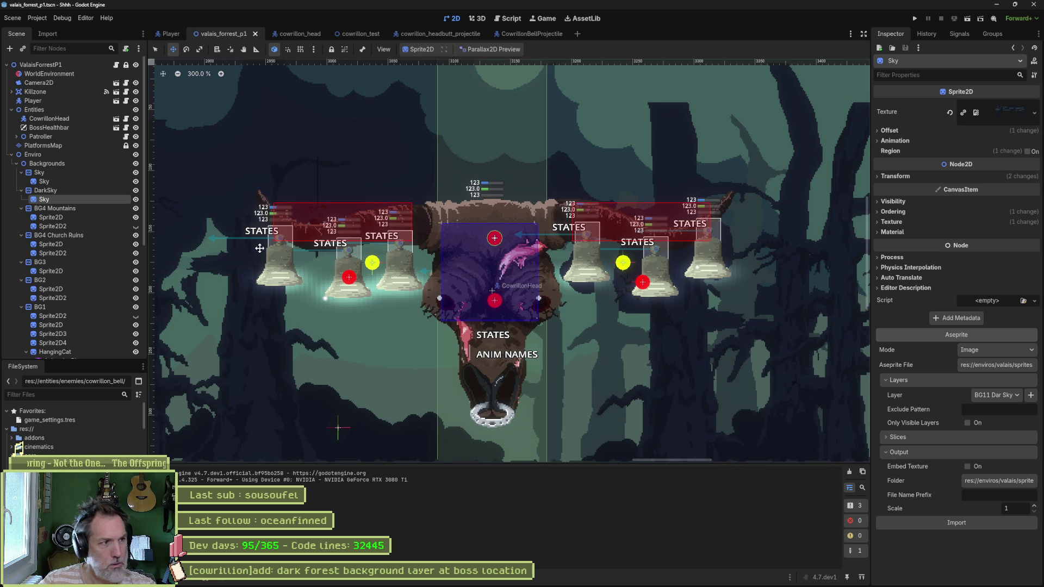
pyautogui.click(895, 176)
pyautogui.moveTo(1000, 185); pyautogui.dragTo(1033, 186)
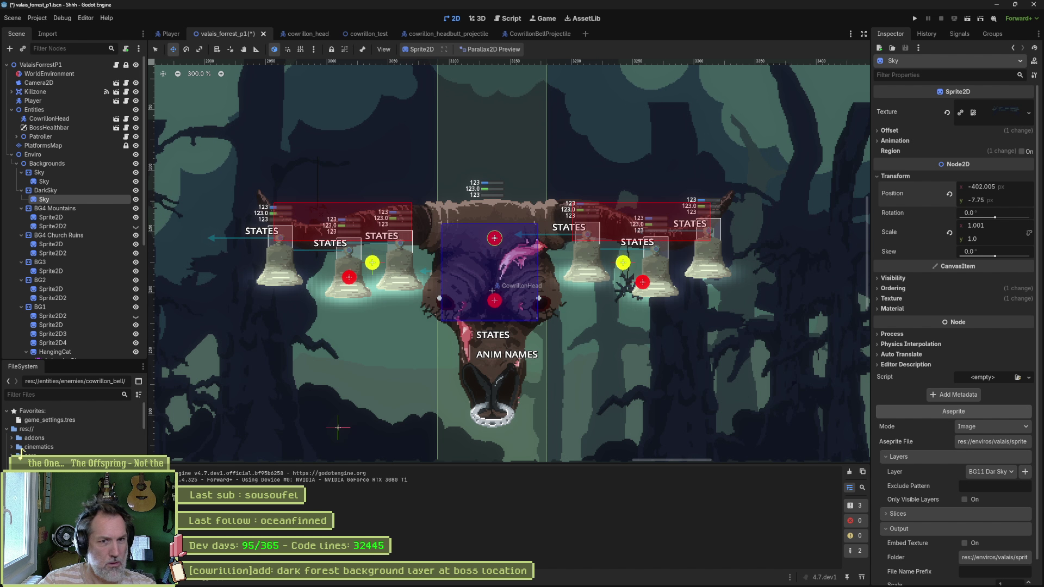
pyautogui.hotkey('ctrl', 's')
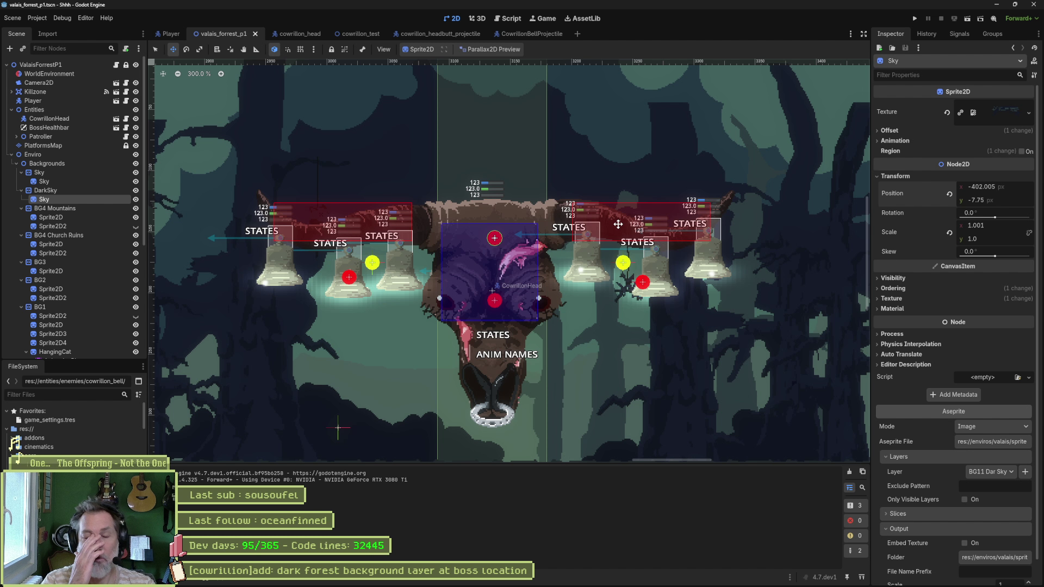
pyautogui.press('F6')
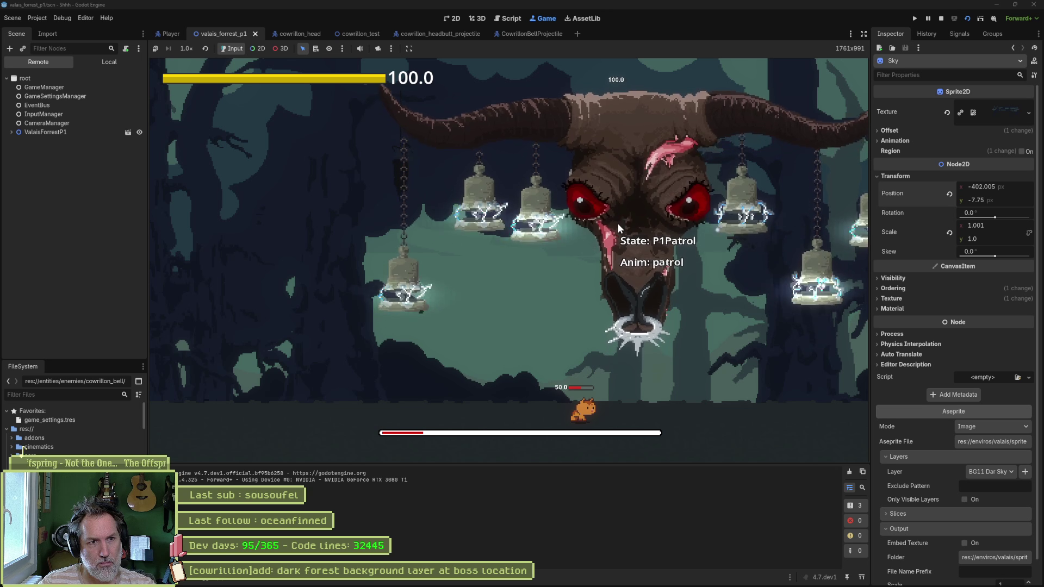
# Stop the game and return to Aseprite, zoomed in on the navy cloud canopy.
pyautogui.press('F8')
pyautogui.hotkey('alt', 'Tab')
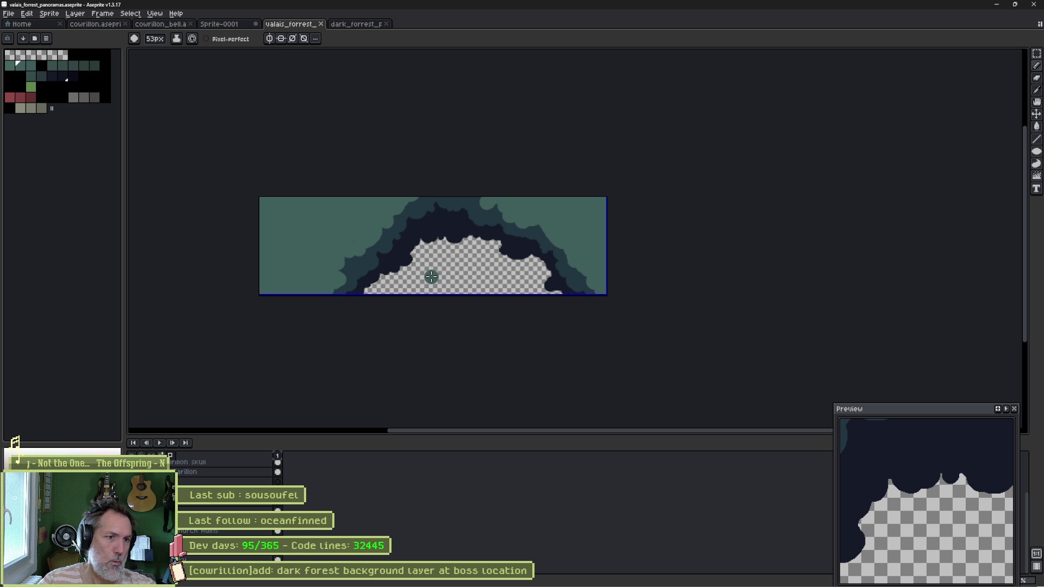
pyautogui.scroll(1, 428, 272)
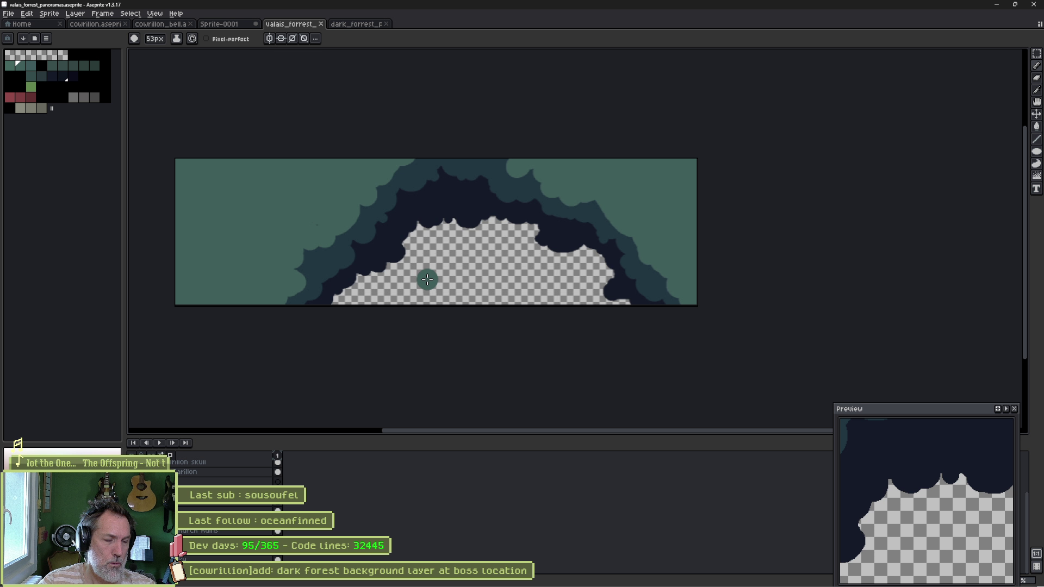
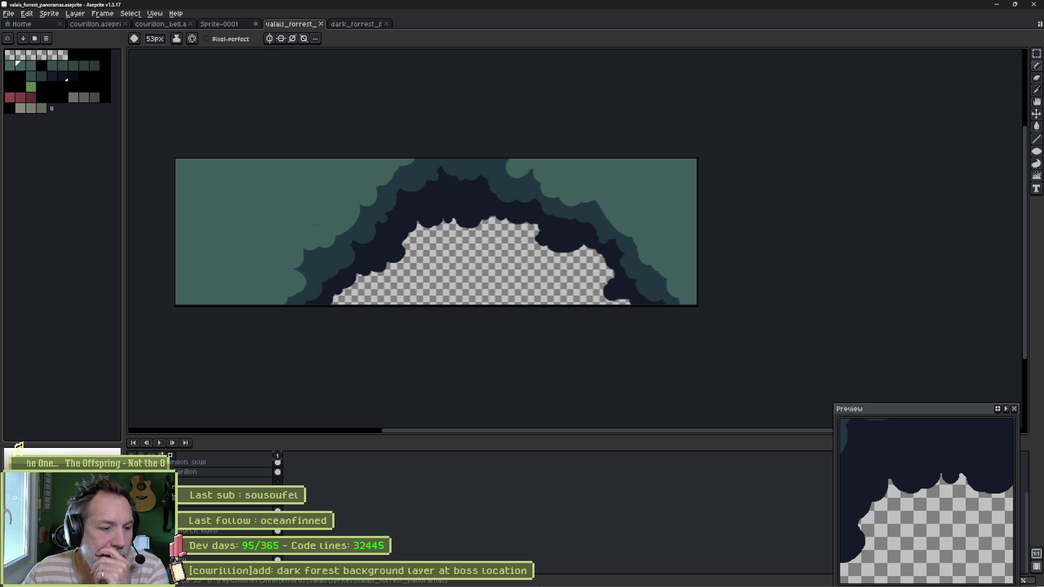
# Switch from Aseprite to the Godot editor showing the ValaisForestP1 forest scene.
pyautogui.moveTo(403, 585)
pyautogui.click(657, 578)
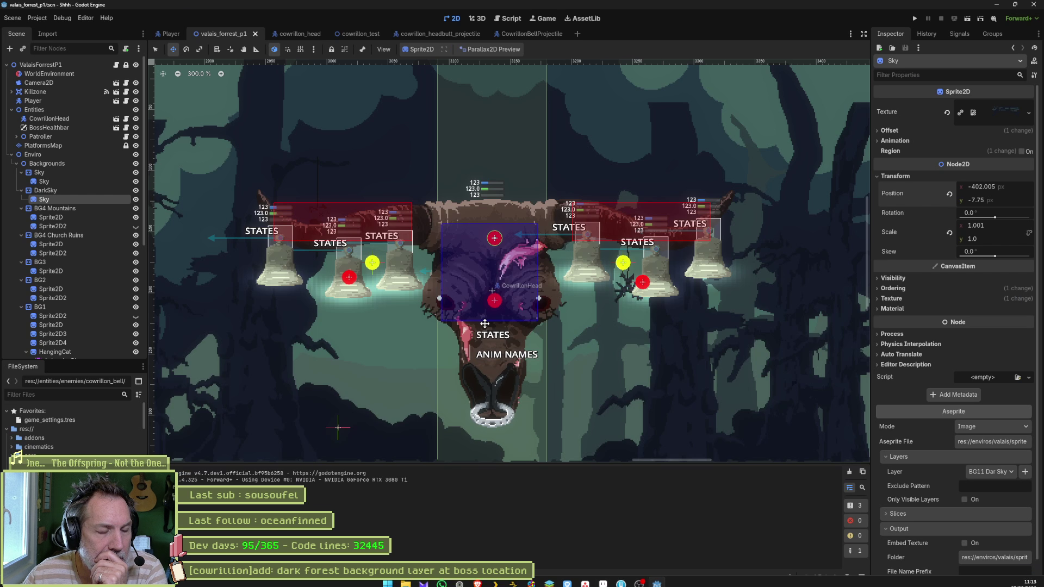
# Hide DarkSky and lower the Sky sprite's modulate to grey 828282 (V about 51).
pyautogui.click(136, 191)
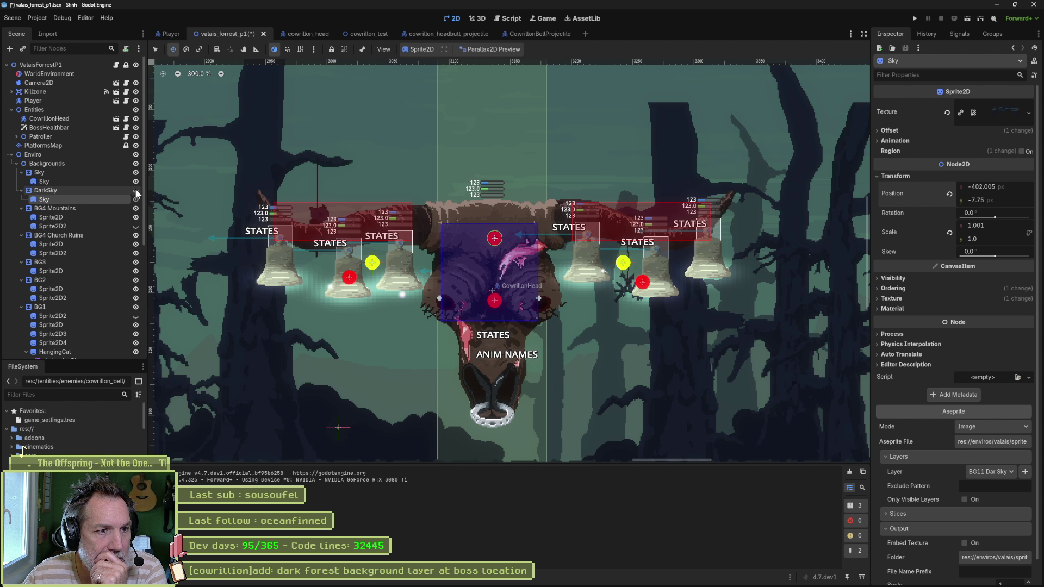
pyautogui.click(116, 179)
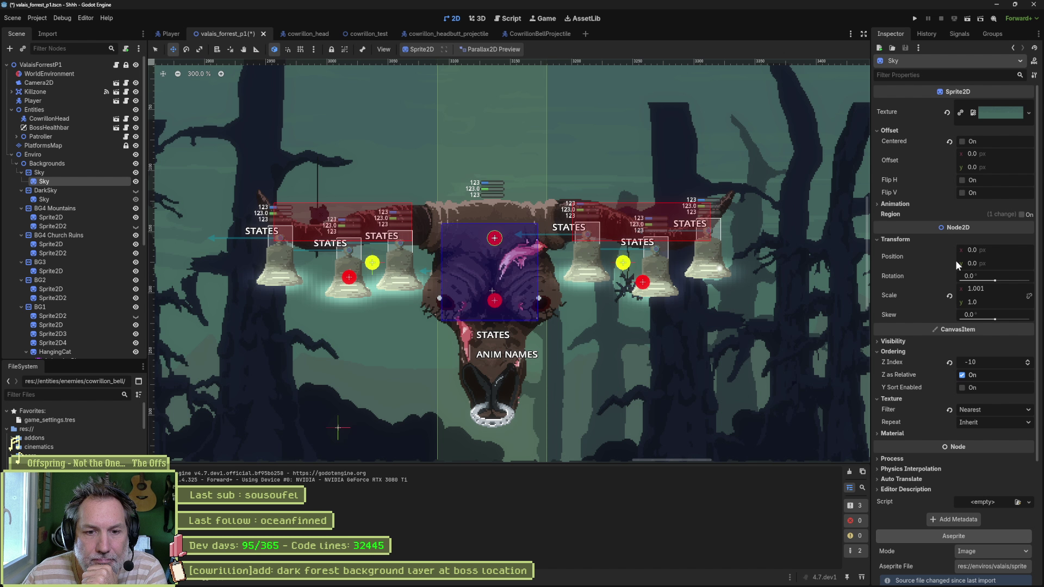
pyautogui.click(895, 341)
pyautogui.click(993, 365)
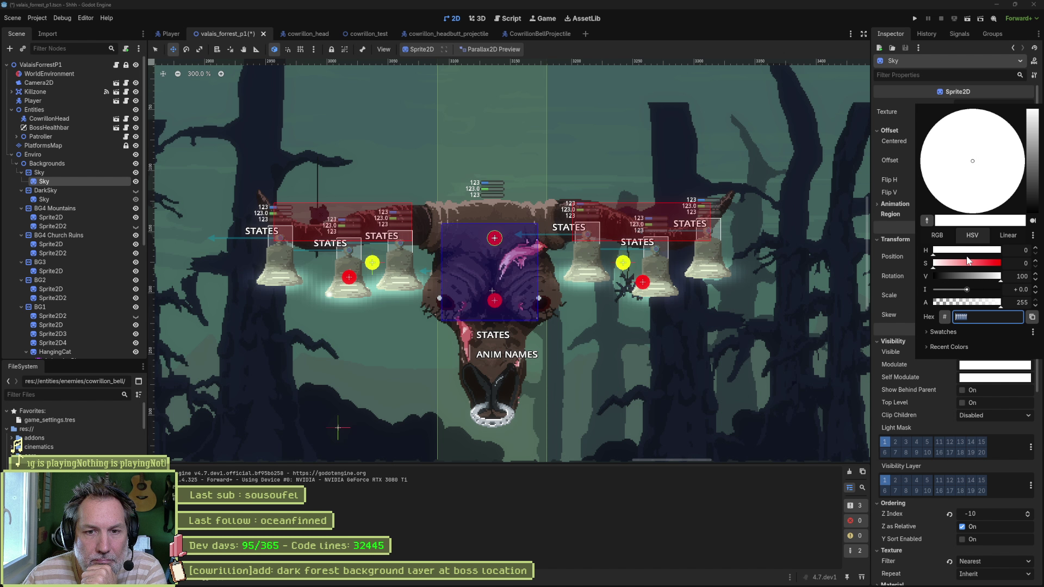
pyautogui.moveTo(949, 279); pyautogui.dragTo(973, 277)
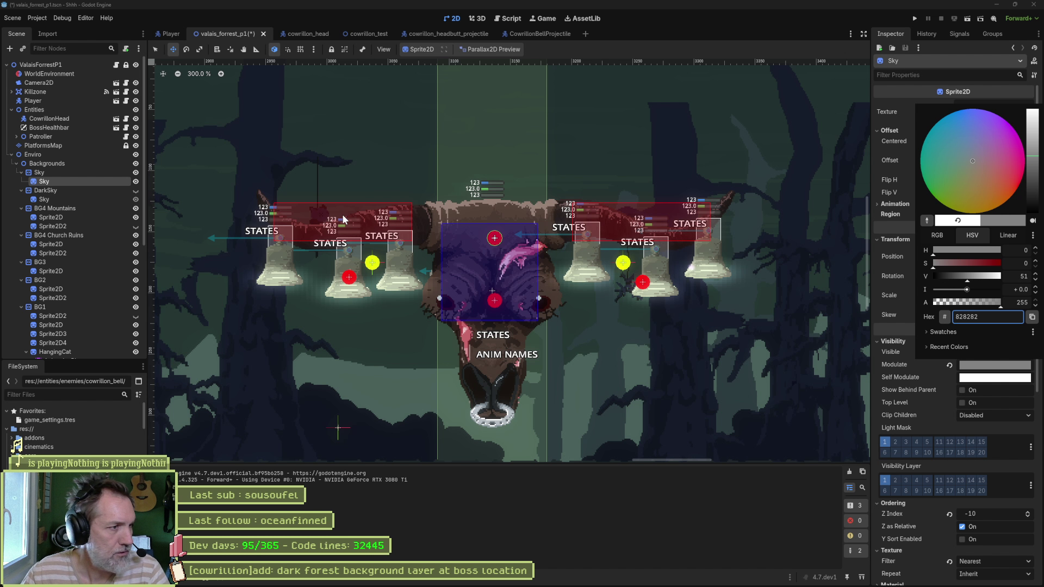
pyautogui.click(67, 213)
# Darken both BG4 Mountains sprites' modulate to 5c5c5c (V 36), then save and run the scene.
pyautogui.click(64, 219)
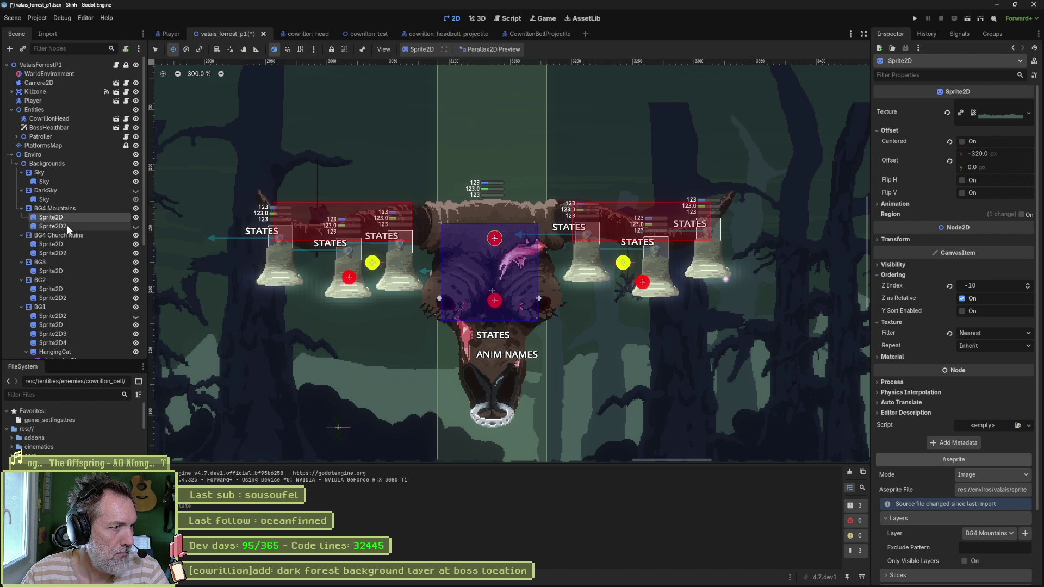
pyautogui.keyDown('shift'); pyautogui.click(66, 225); pyautogui.keyUp('shift')
pyautogui.click(892, 201)
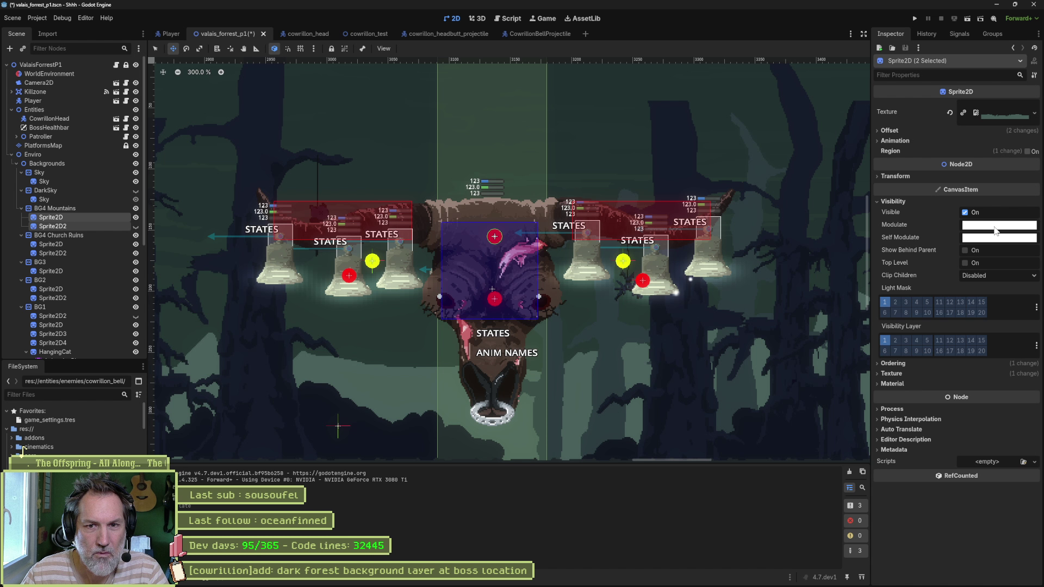
pyautogui.click(999, 225)
pyautogui.click(987, 405)
pyautogui.moveTo(986, 403); pyautogui.dragTo(958, 404)
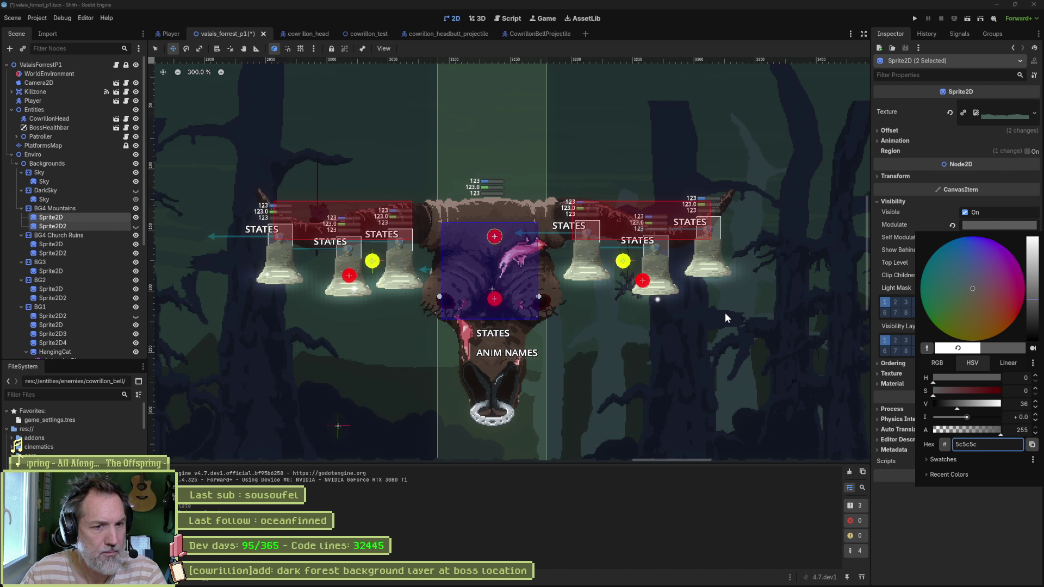
pyautogui.press('F6')
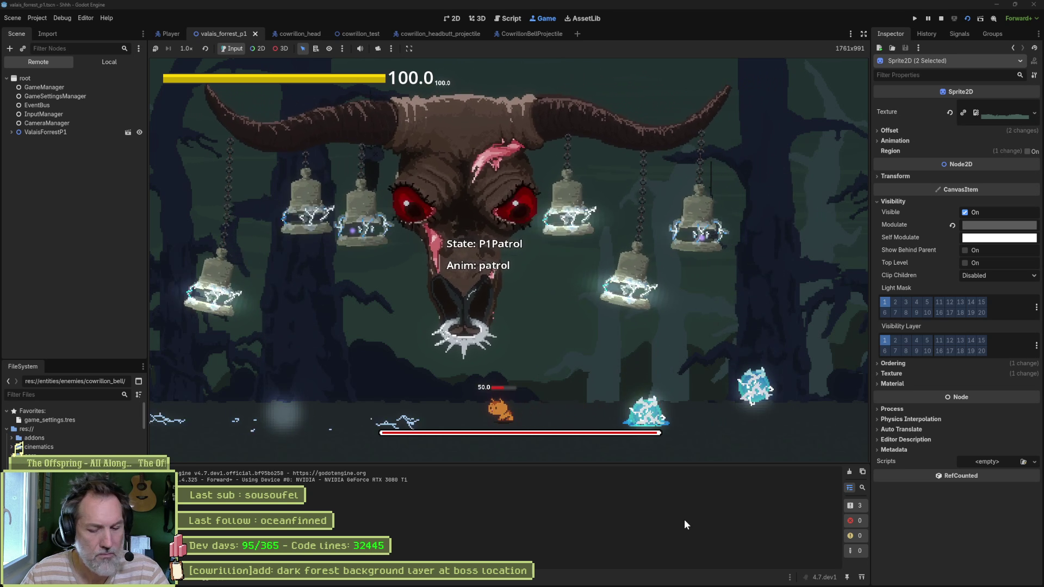
# Stop the game with F8 and undo both the mountain and Sky modulate changes.
pyautogui.press('F8')
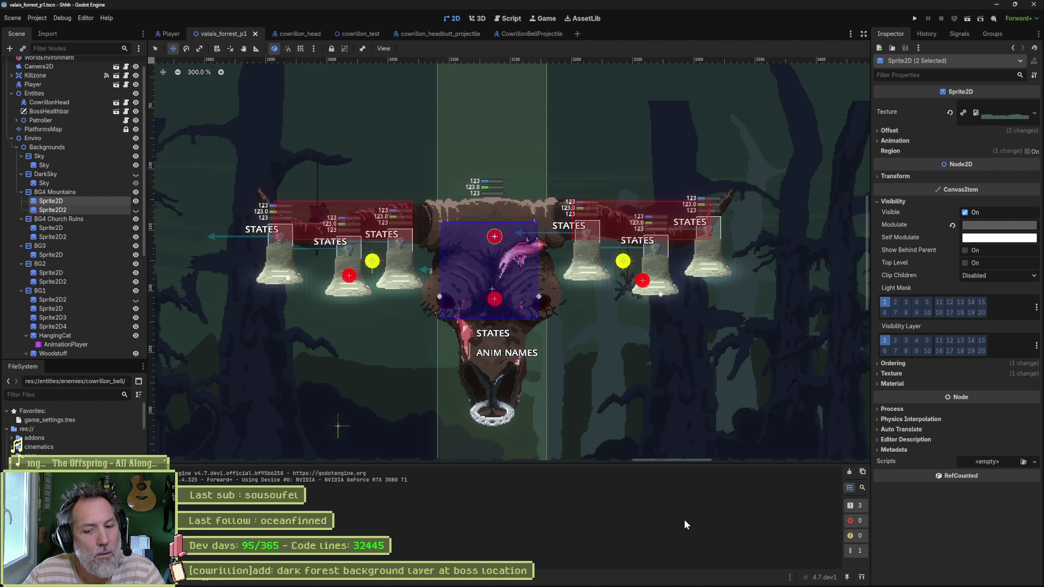
pyautogui.hotkey('ctrl', 'z')
pyautogui.hotkey('ctrl', 'z')
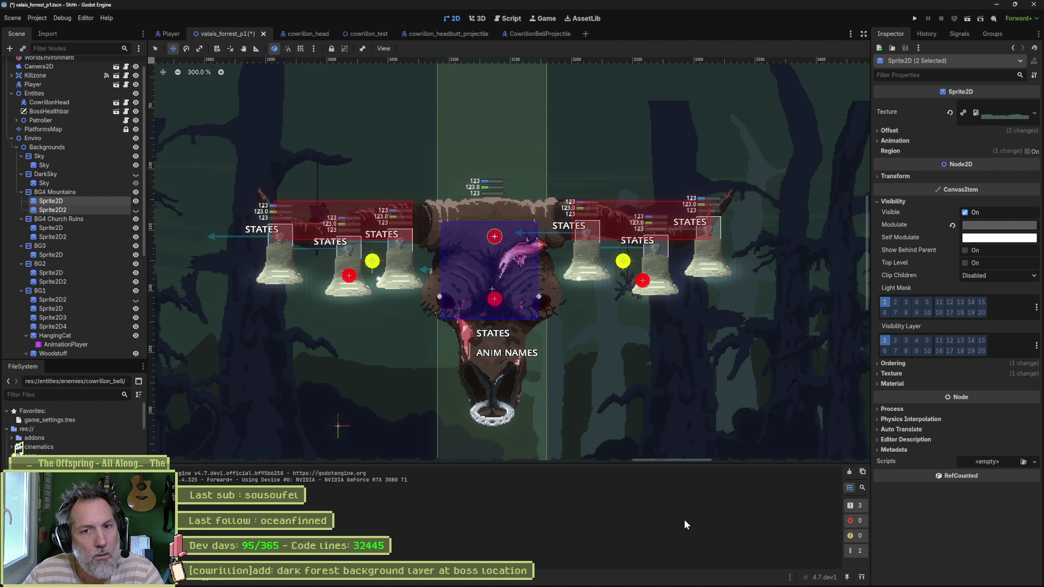
pyautogui.hotkey('ctrl', 'z')
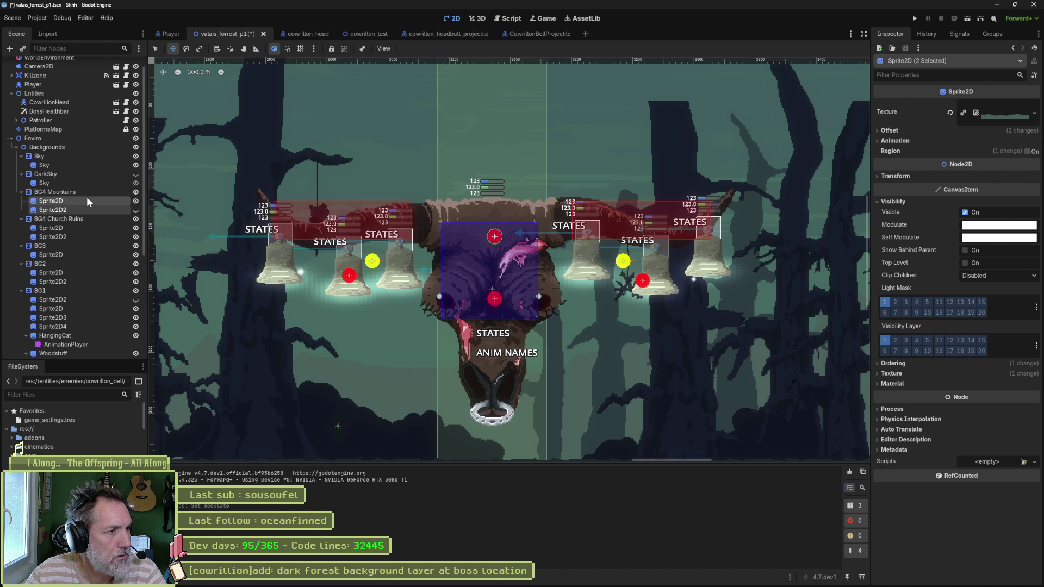
pyautogui.click(66, 168)
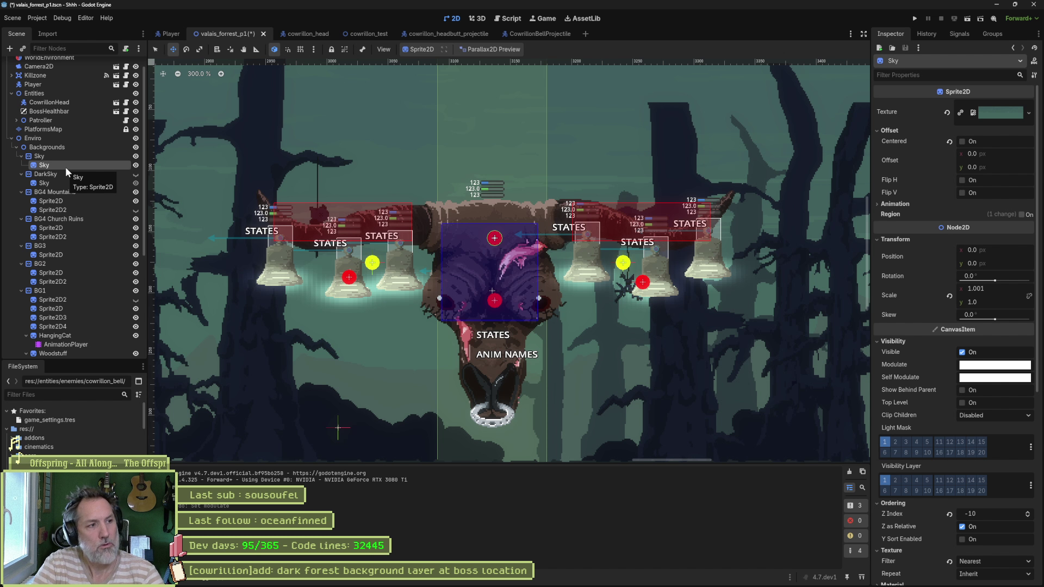
pyautogui.hotkey('ctrl', 'd')
pyautogui.press('F2')
pyautogui.write('SkyDark')
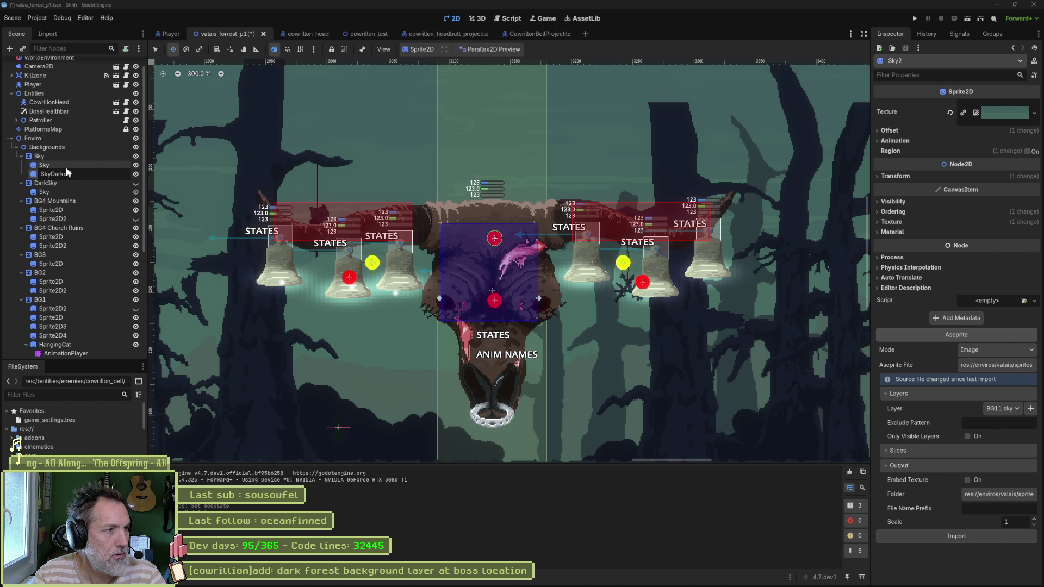
pyautogui.press('BackSpace')
pyautogui.write('Darken')
pyautogui.press('Return')
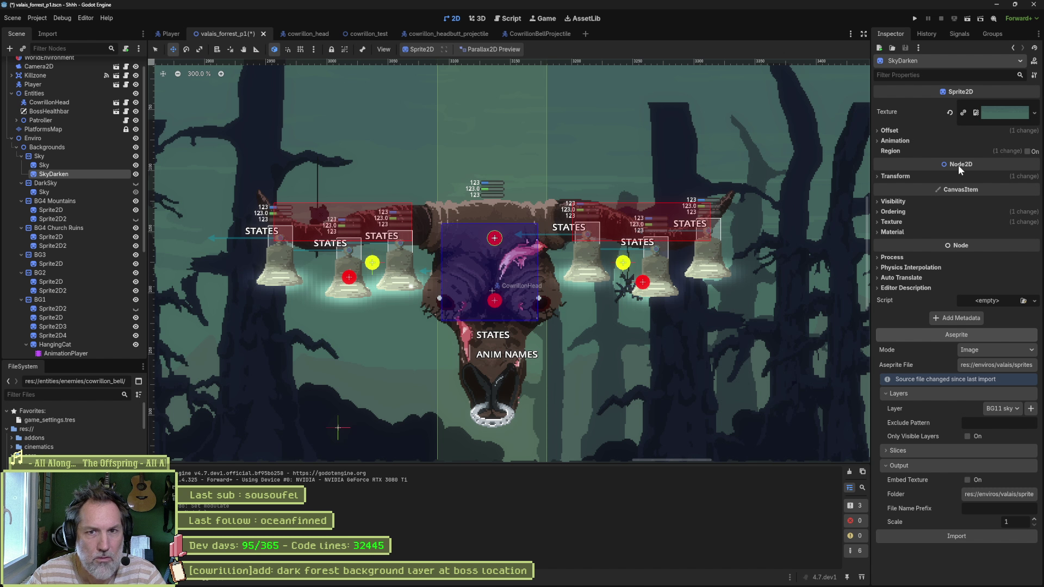
pyautogui.click(894, 201)
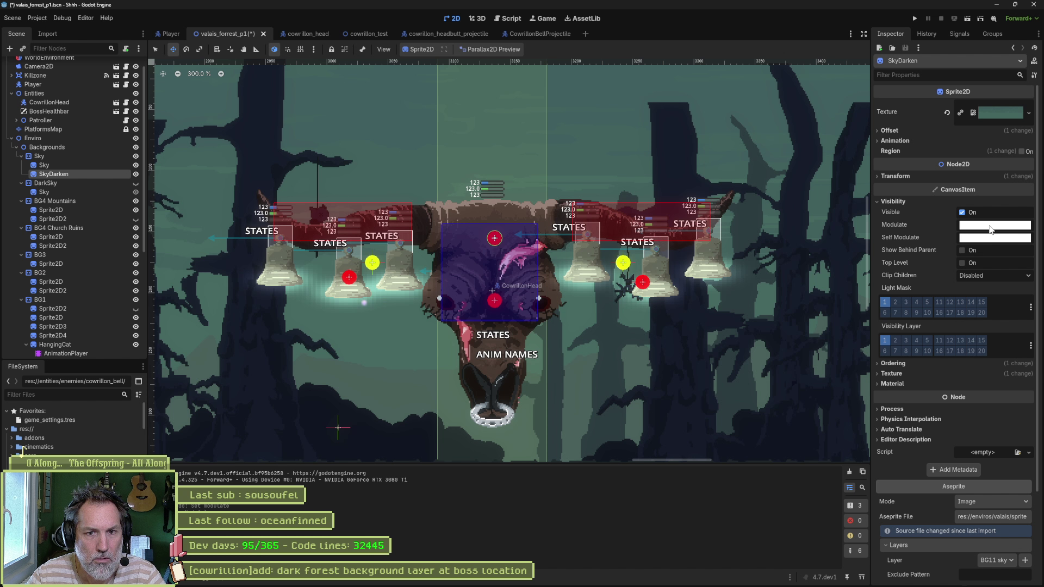
pyautogui.click(971, 225)
pyautogui.moveTo(991, 405); pyautogui.dragTo(959, 404)
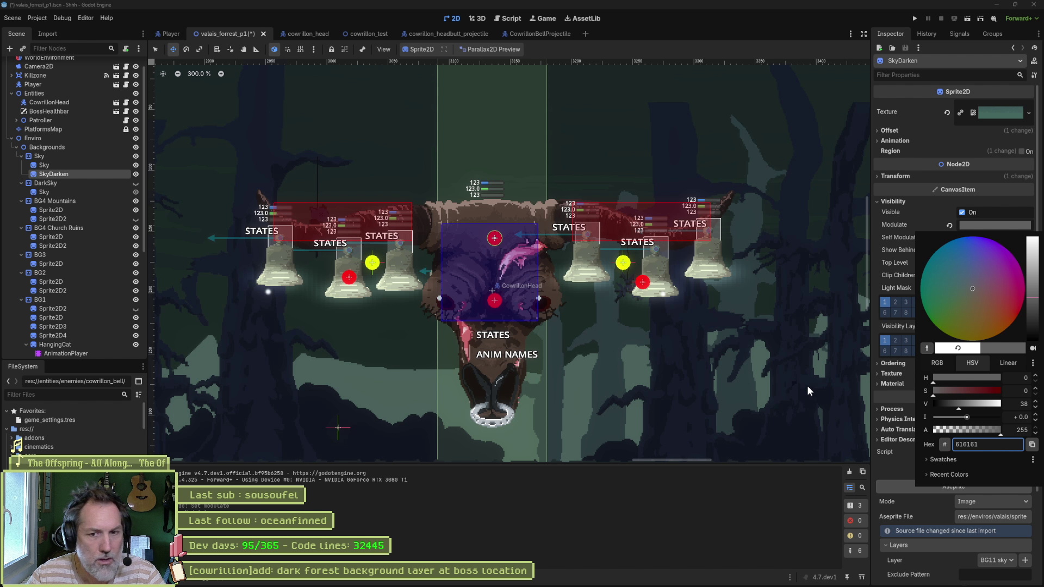
pyautogui.moveTo(979, 429)
pyautogui.mouseDown()
pyautogui.moveTo(928, 432)
pyautogui.moveTo(990, 435)
pyautogui.mouseUp()
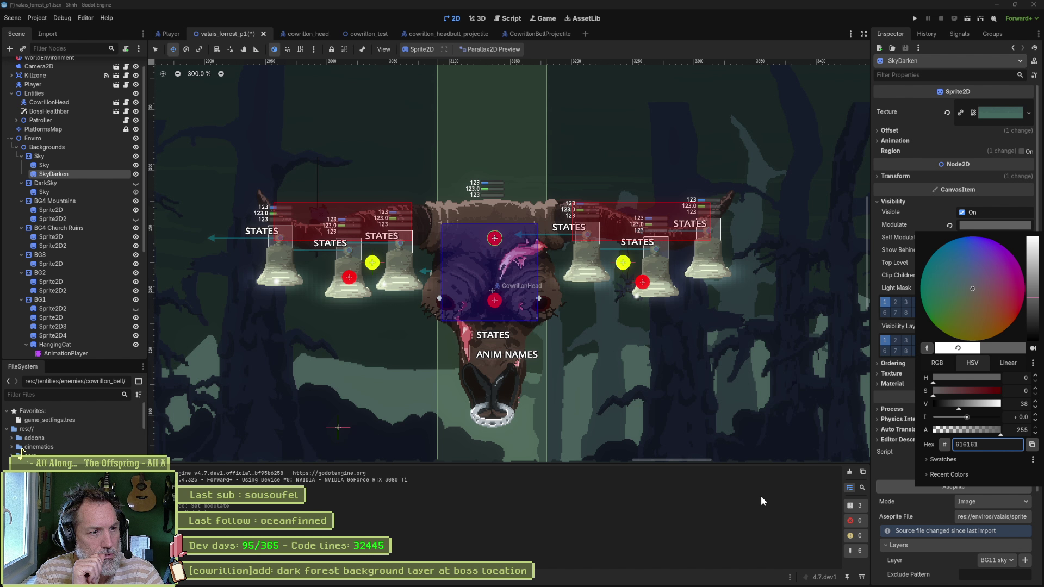
pyautogui.click(770, 518)
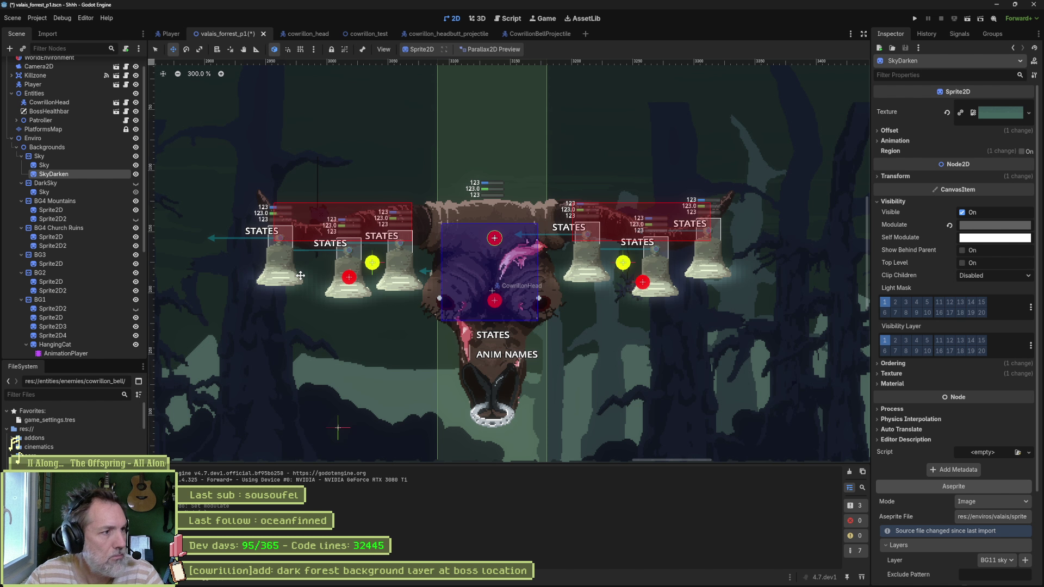
pyautogui.press('Delete')
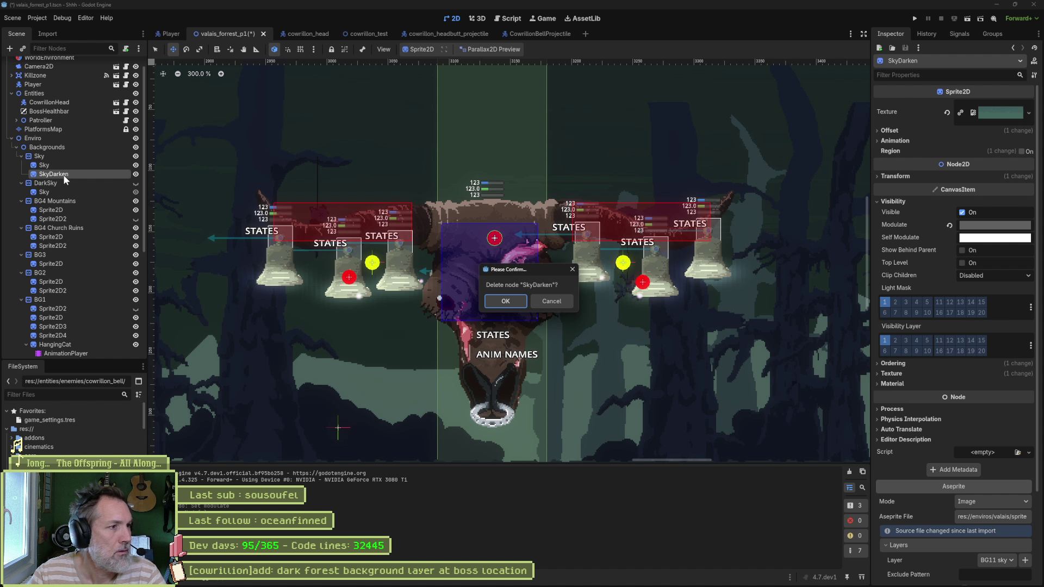
pyautogui.press('Return')
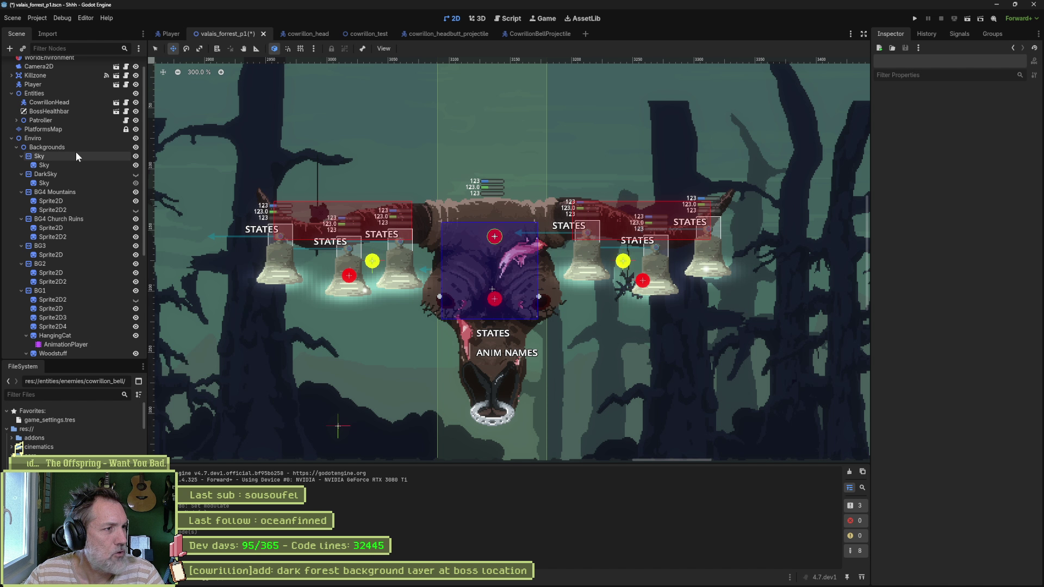
# Select the Backgrounds node and start attaching a new script, opening the path browser.
pyautogui.click(98, 148)
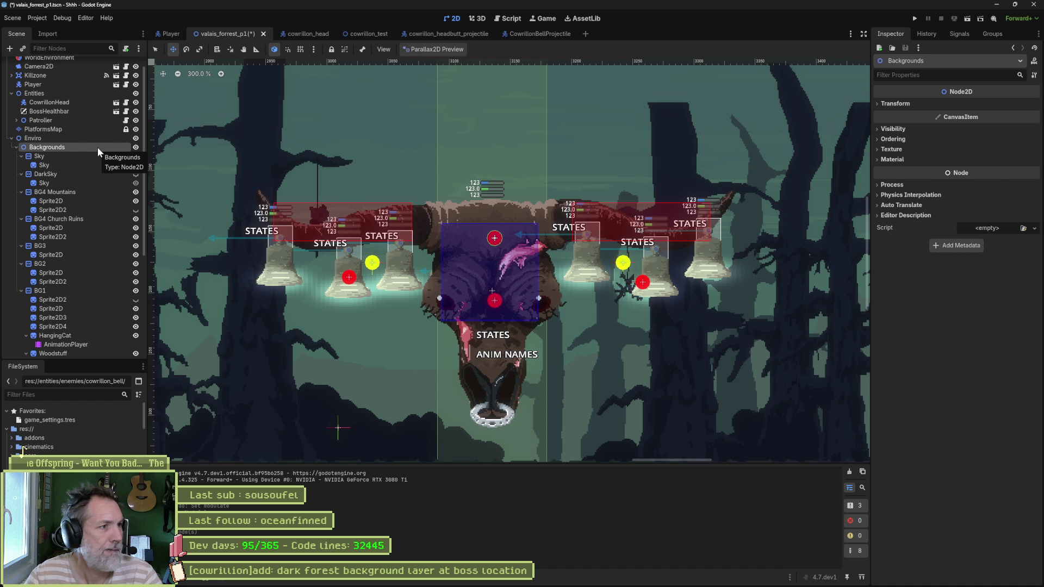
pyautogui.click(128, 49)
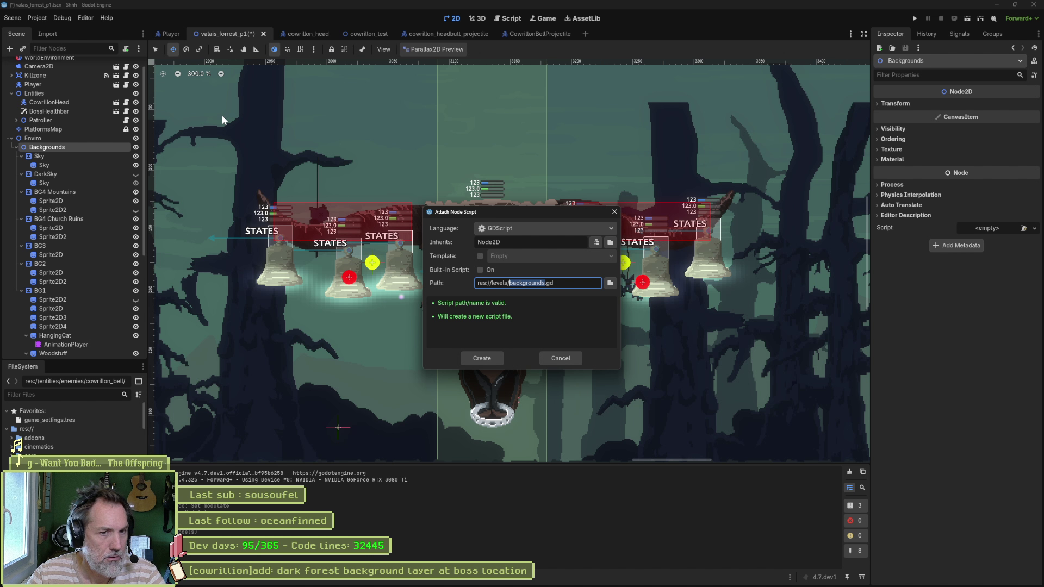
pyautogui.click(610, 283)
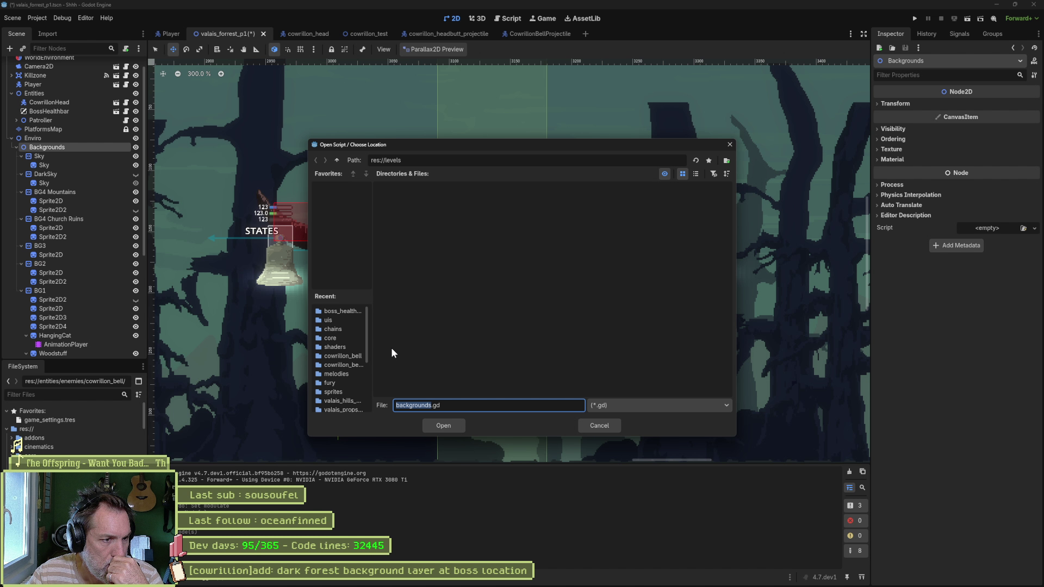
# Browse to res://enviros/valais and name the script file sky_darkener.gd.
pyautogui.scroll(-2, 342, 348)
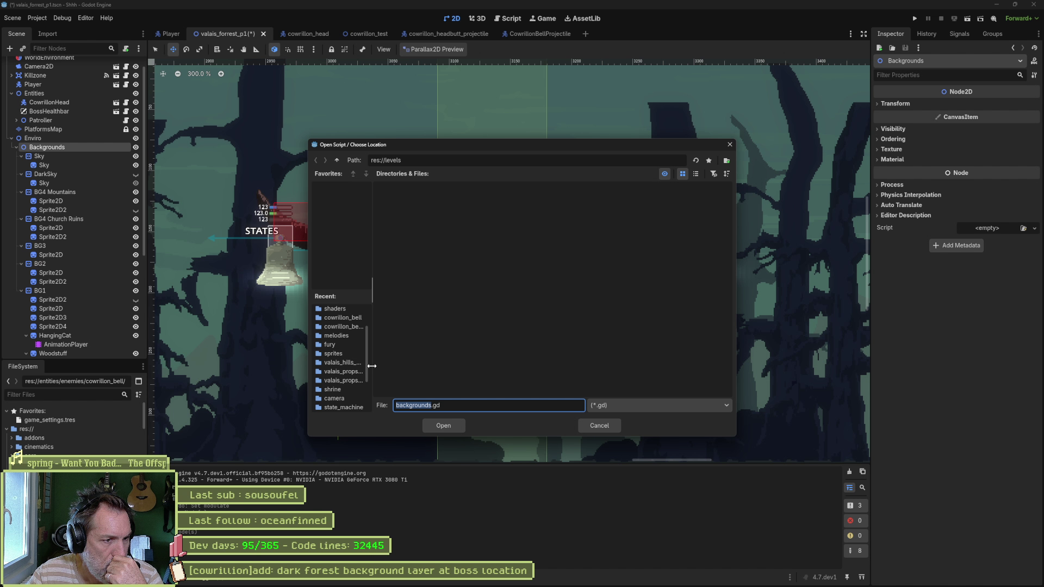
pyautogui.moveTo(373, 356); pyautogui.dragTo(410, 361)
pyautogui.scroll(-3, 377, 351)
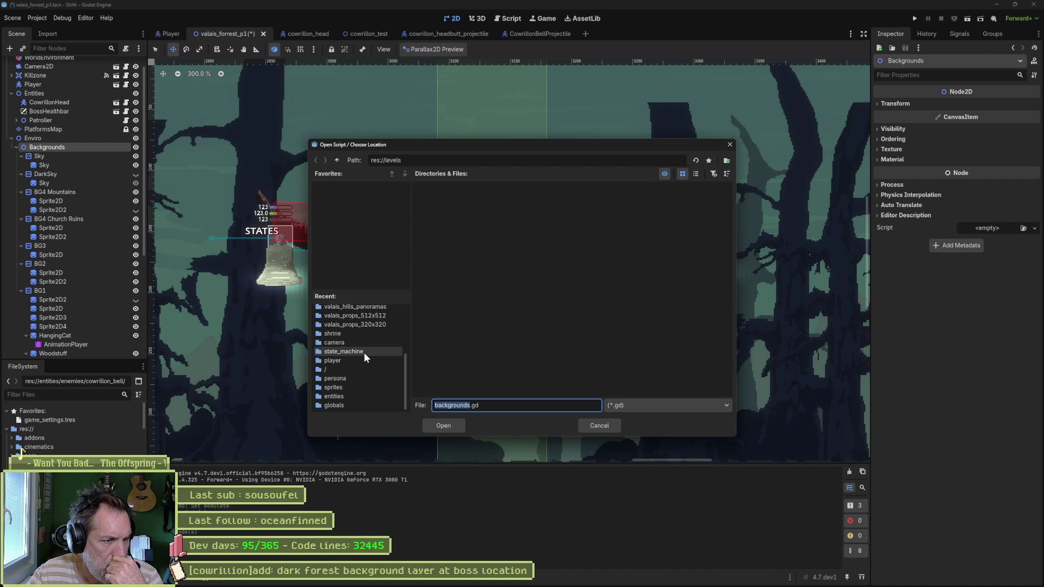
pyautogui.scroll(-2, 361, 356)
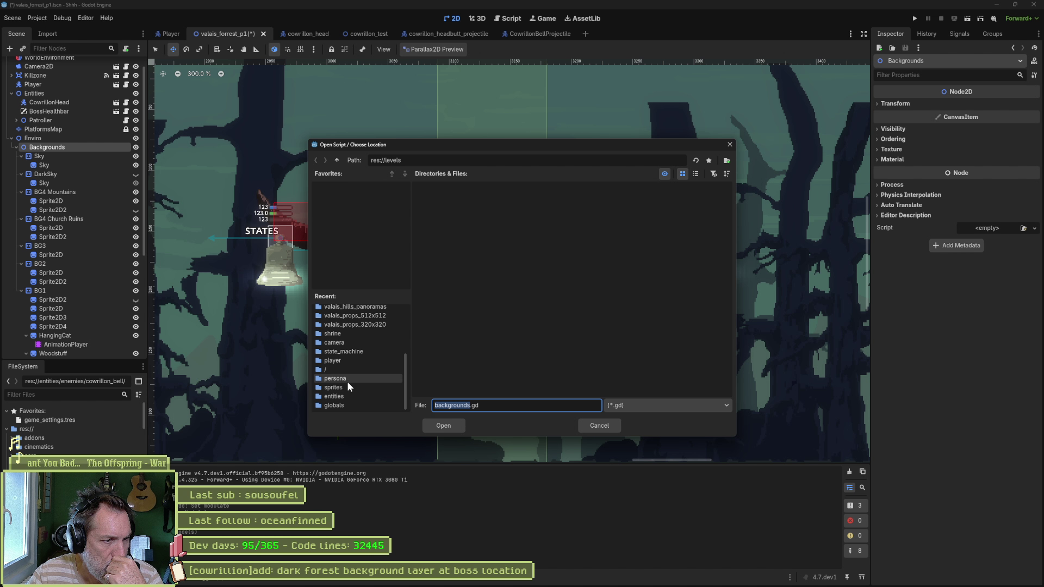
pyautogui.scroll(6, 357, 354)
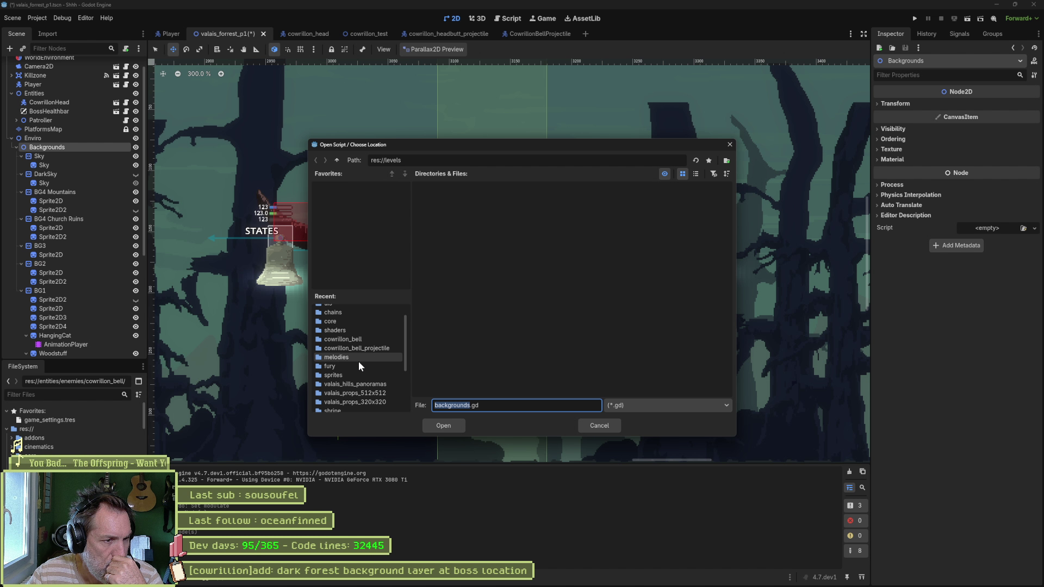
pyautogui.scroll(1, 350, 361)
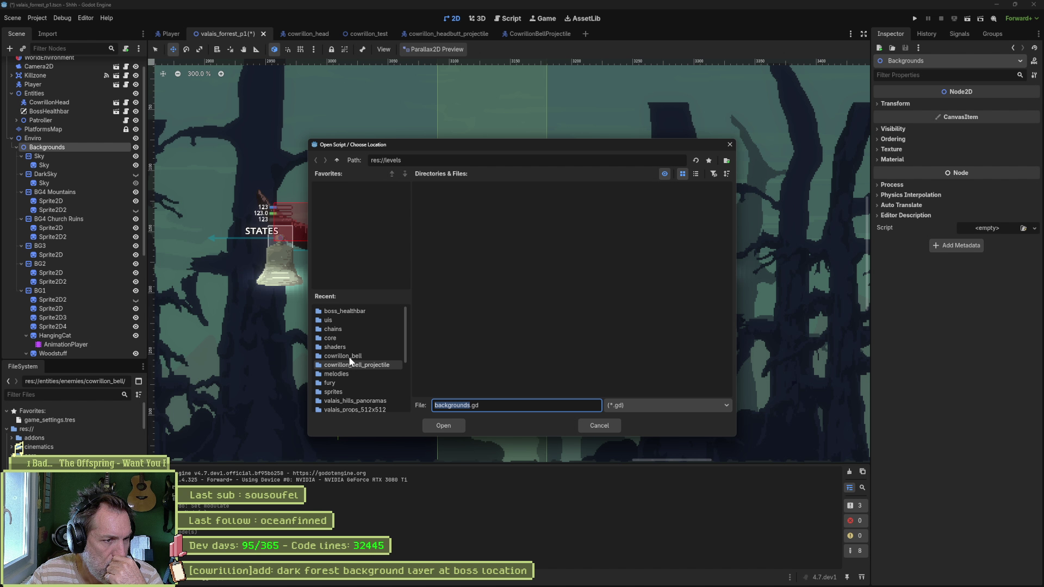
pyautogui.click(335, 160)
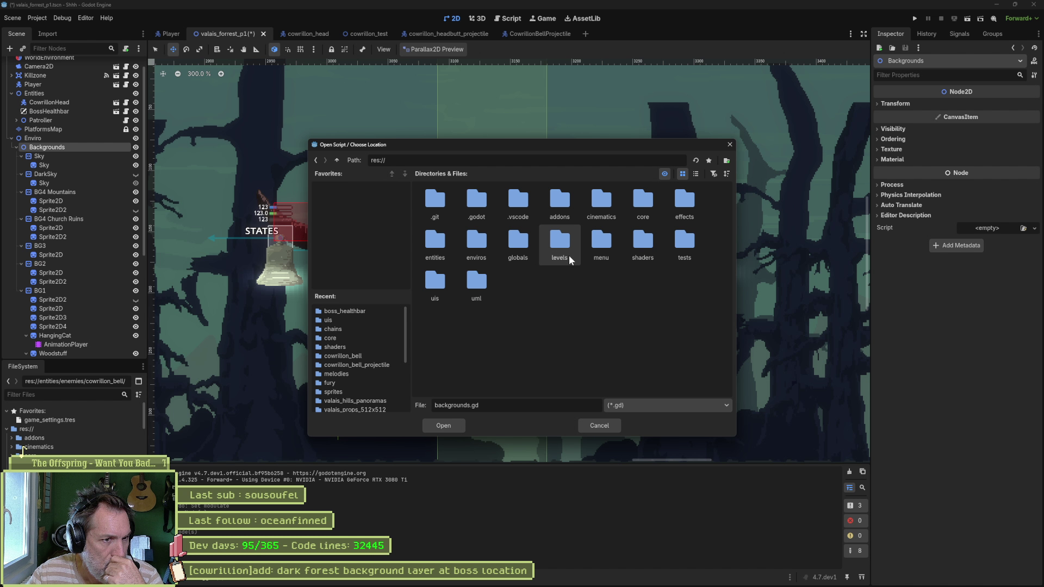
pyautogui.doubleClick(474, 243)
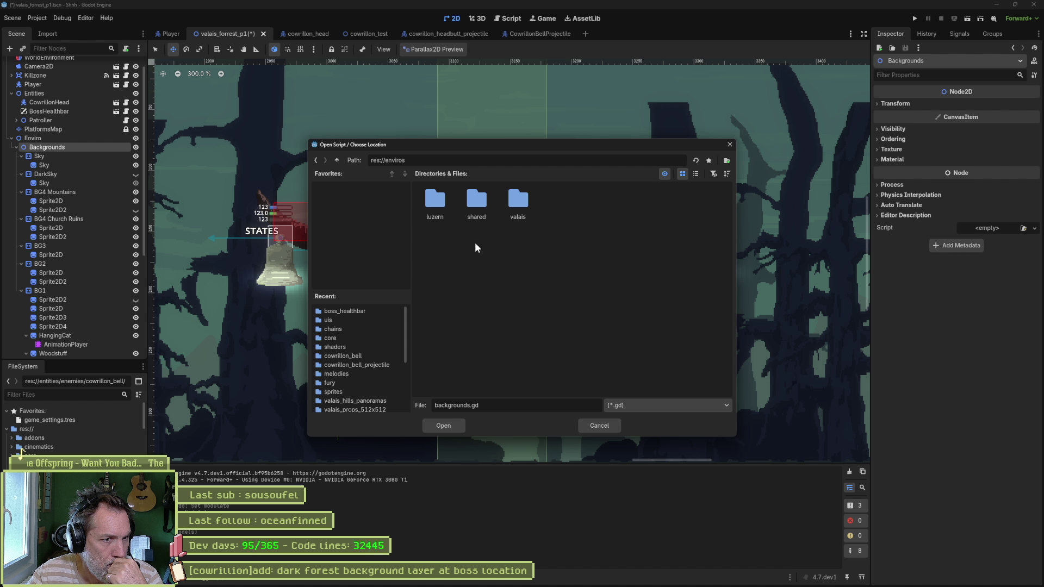
pyautogui.doubleClick(518, 205)
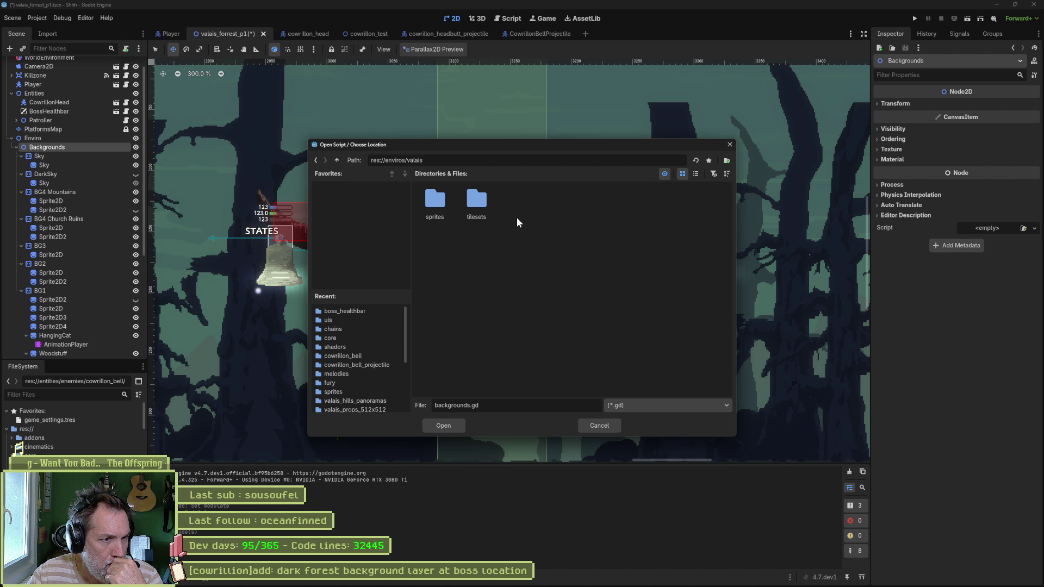
pyautogui.tripleClick(514, 407)
pyautogui.write('sky_darkener')
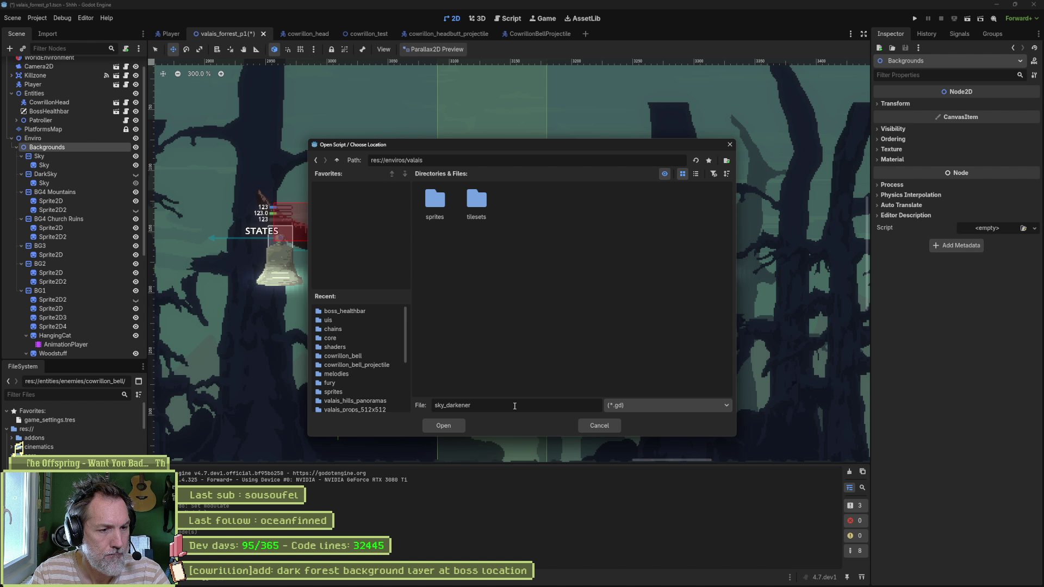
pyautogui.press('Return')
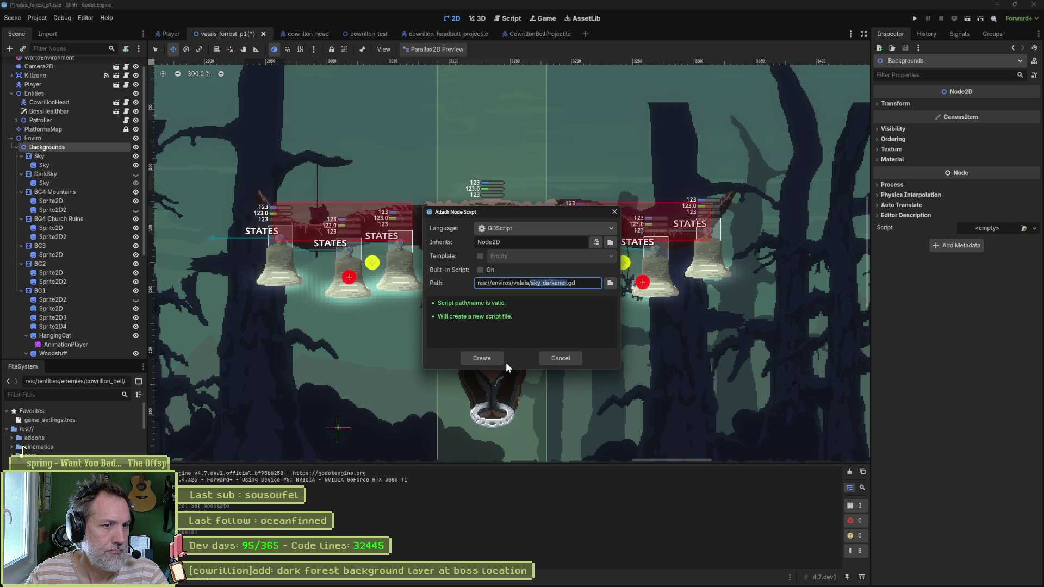
# Create the script, add class_name SkyDarkener above extends Node2D, and save.
pyautogui.click(489, 359)
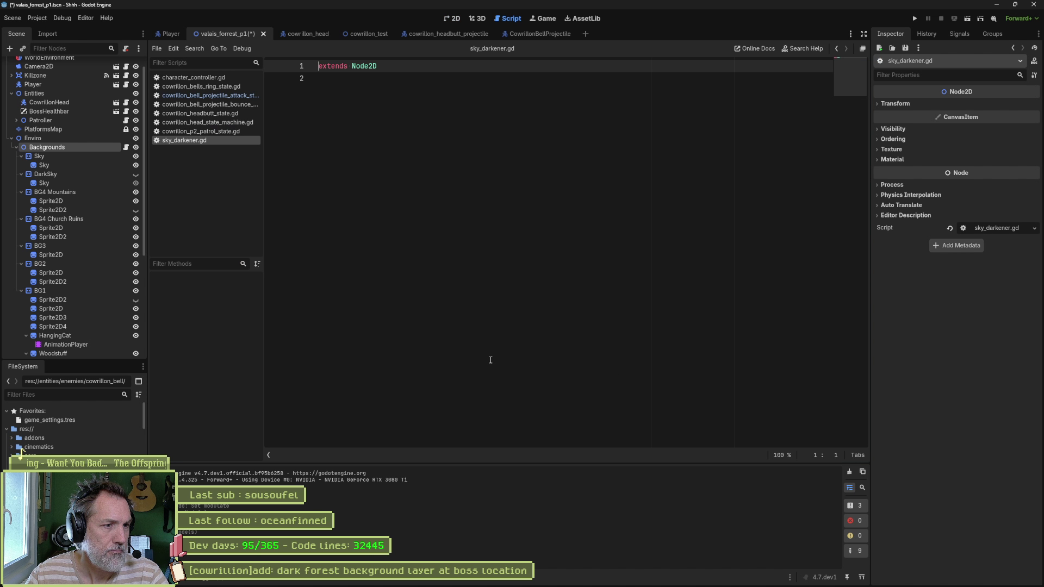
pyautogui.press('Return')
pyautogui.press('Up')
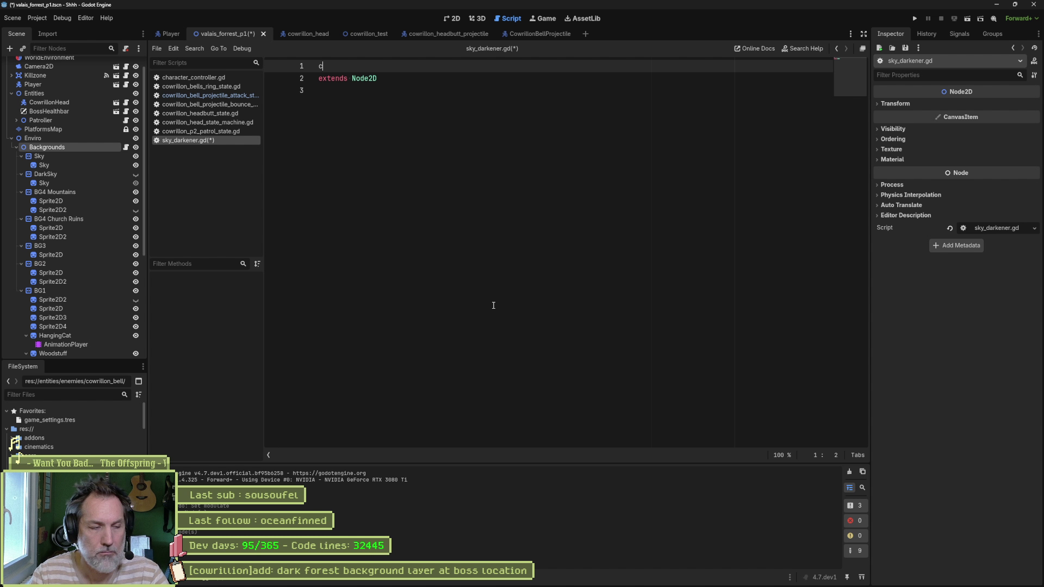
pyautogui.write('lass_name Sky')
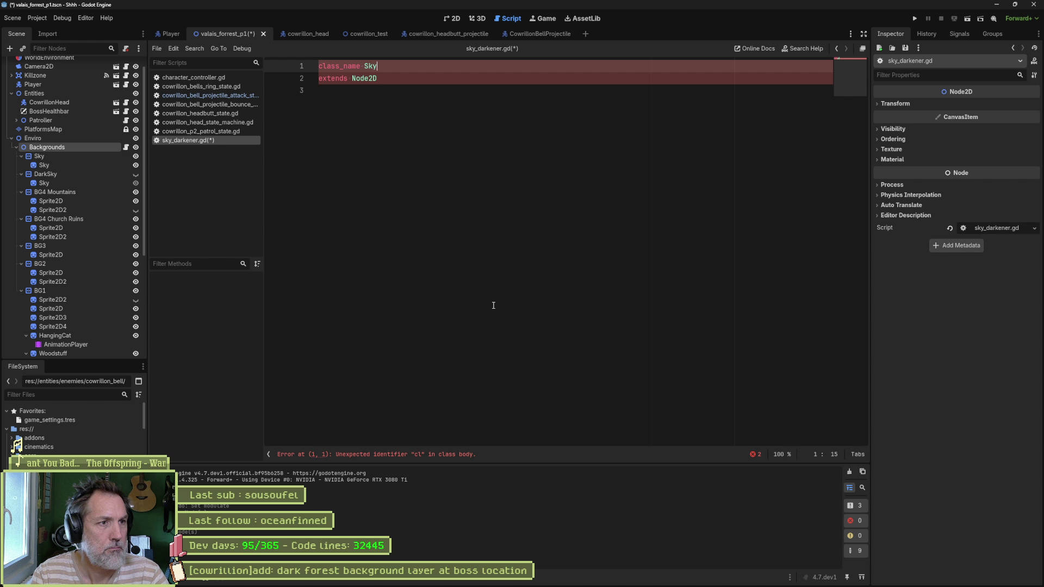
pyautogui.press('Down')
pyautogui.press('Down')
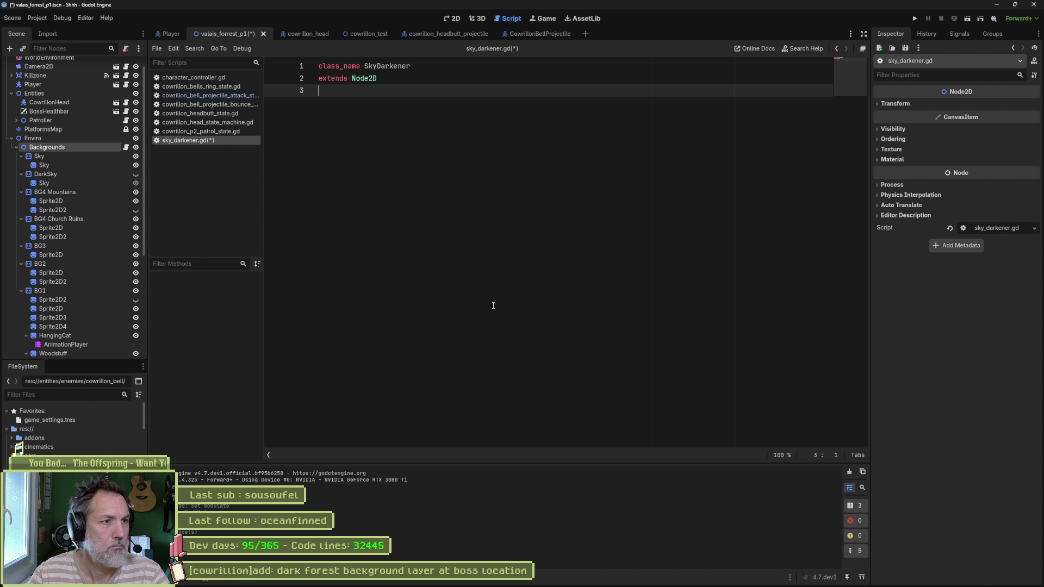
pyautogui.press('Return')
pyautogui.press('Return')
pyautogui.hotkey('ctrl', 's')
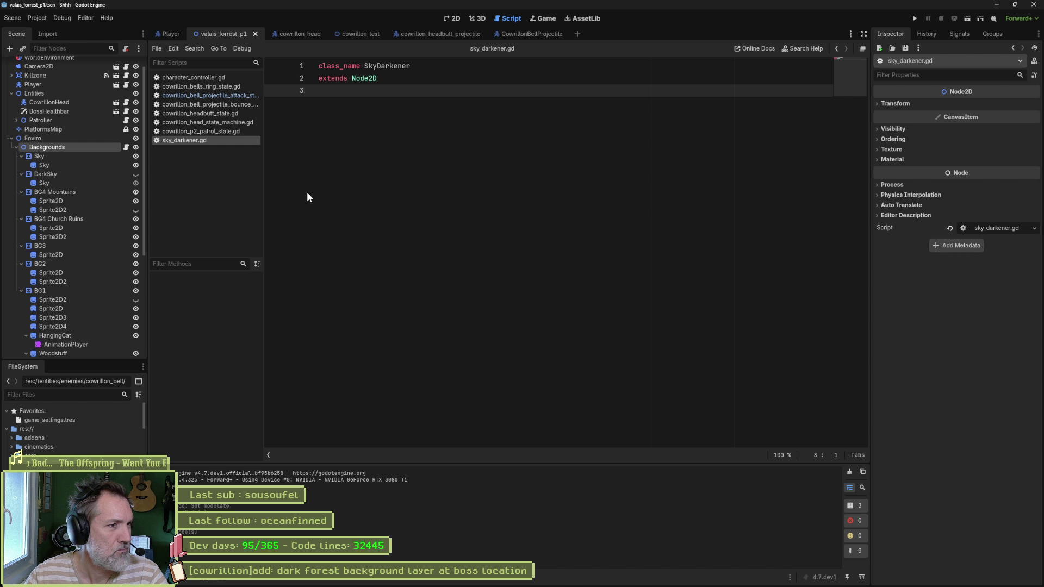
# Add an exported sprites variable of type Array[Sprite2D].
pyautogui.press('Return')
pyautogui.press('Return')
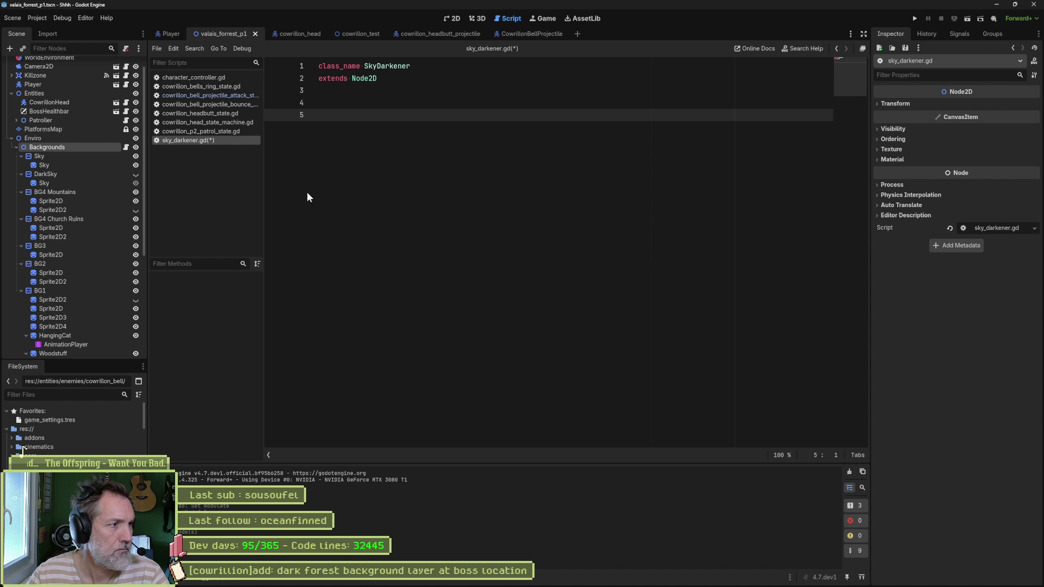
pyautogui.write('@export')
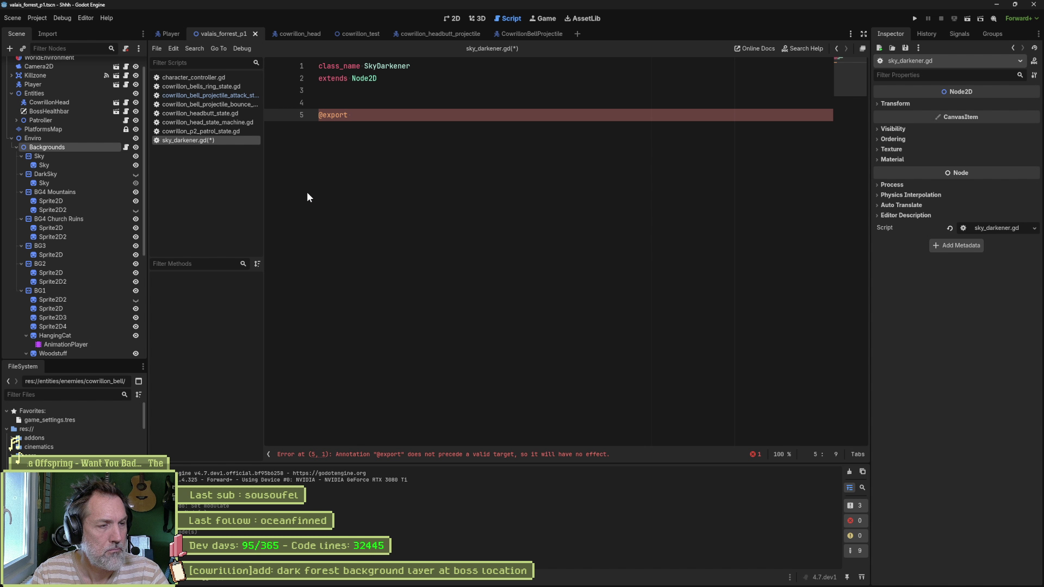
pyautogui.write('var')
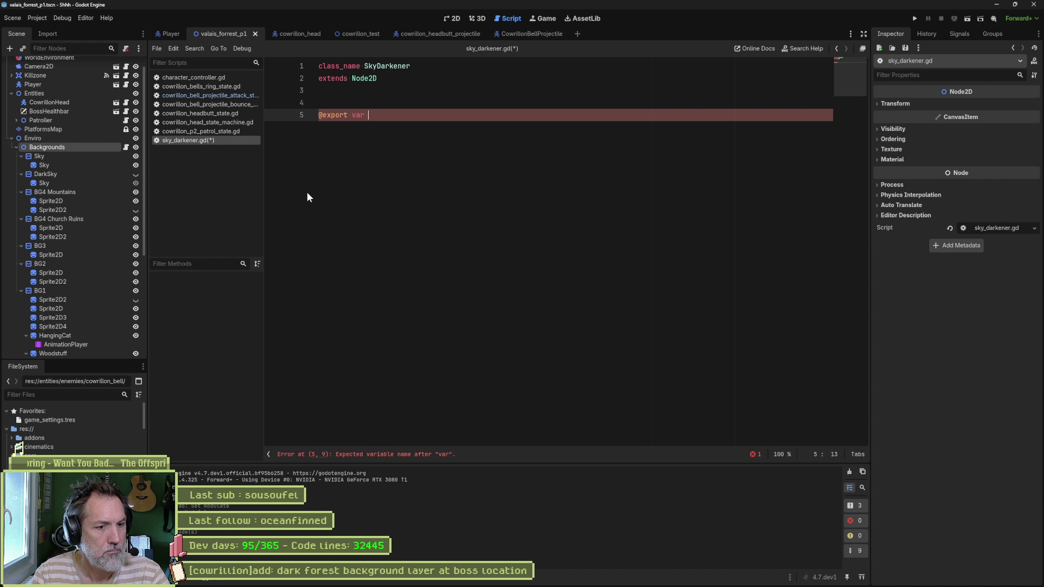
pyautogui.write('spirte')
pyautogui.press('BackSpace')
pyautogui.press('BackSpace')
pyautogui.press('BackSpace')
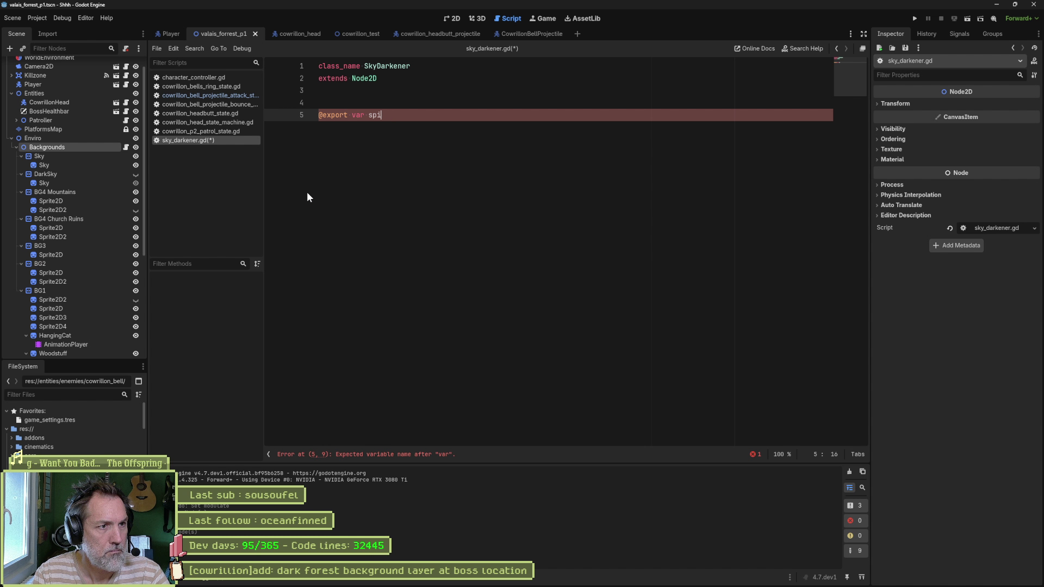
pyautogui.press('BackSpace')
pyautogui.write('rites :')
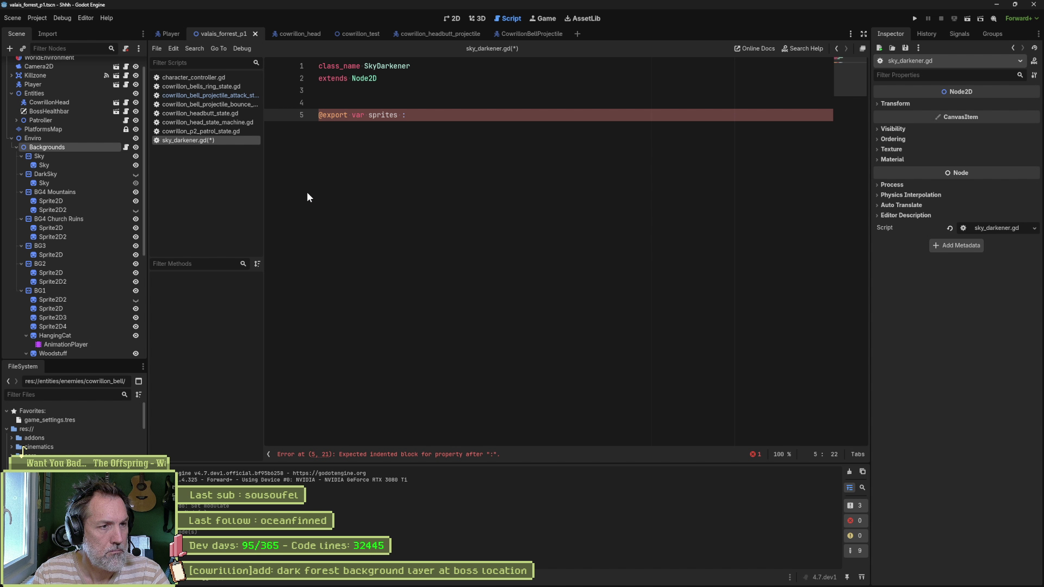
pyautogui.write('Array')
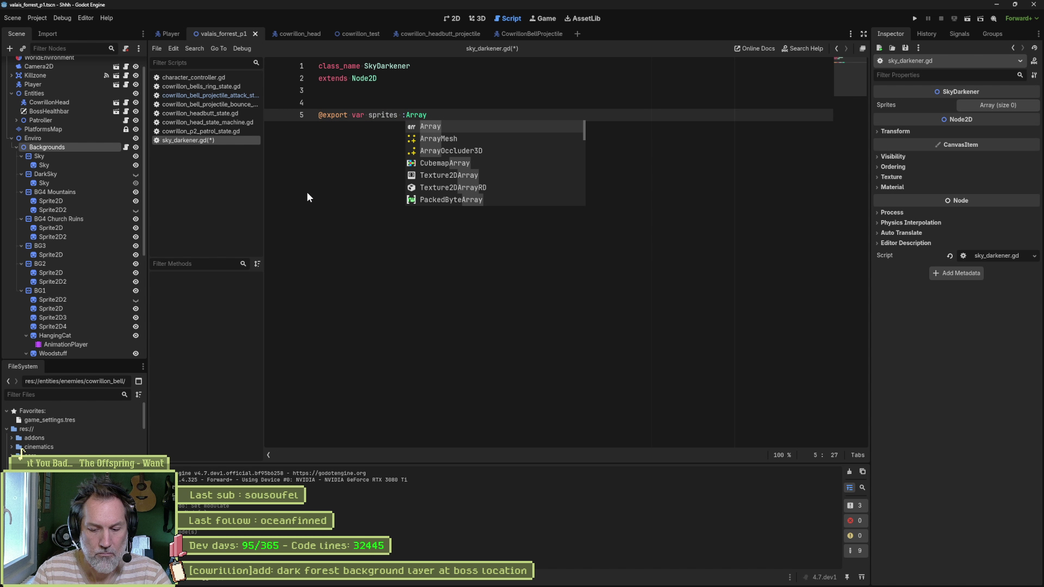
pyautogui.write('[S')
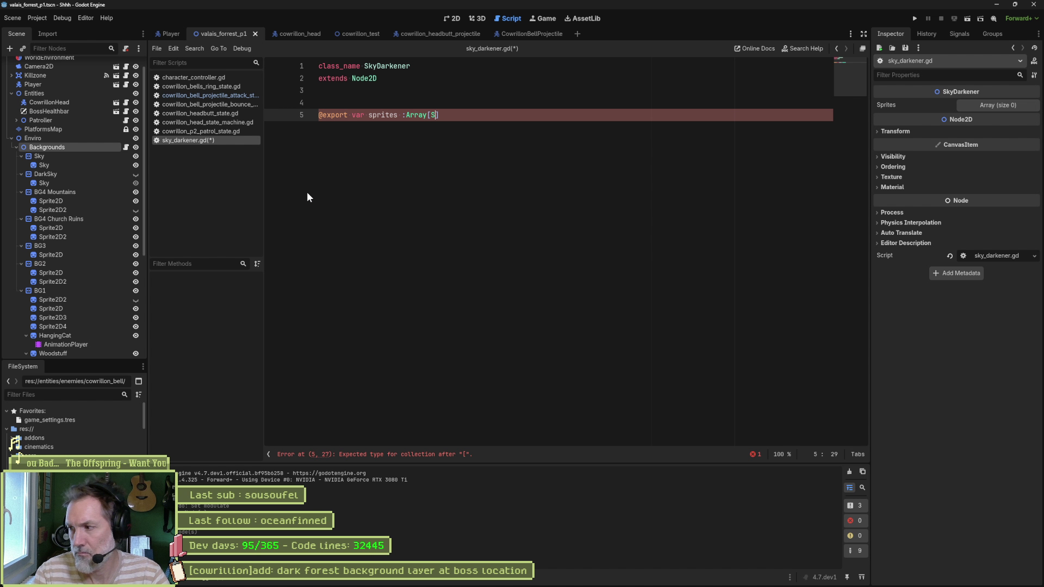
pyautogui.write('prite2')
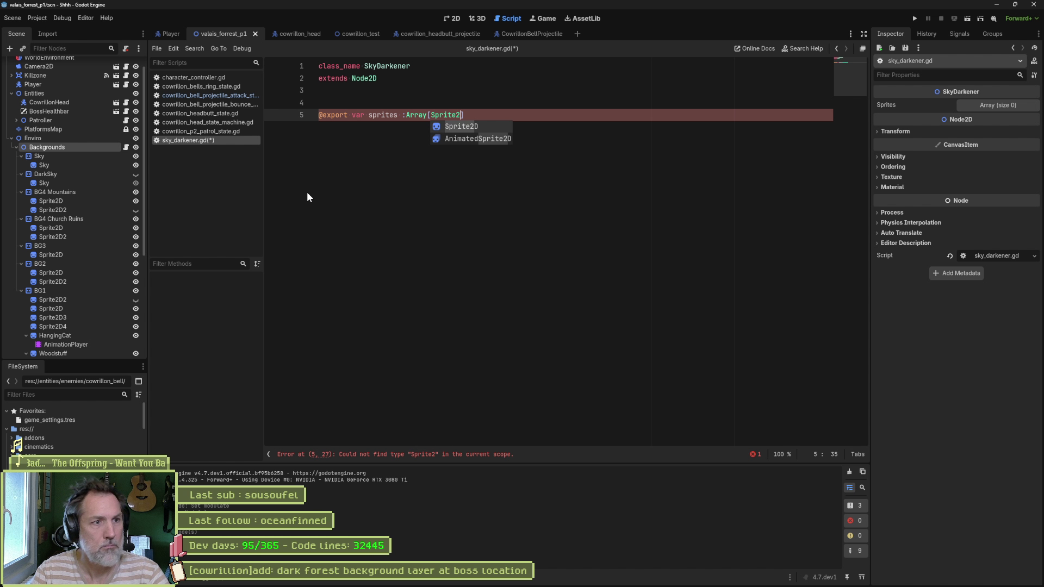
pyautogui.press('Return')
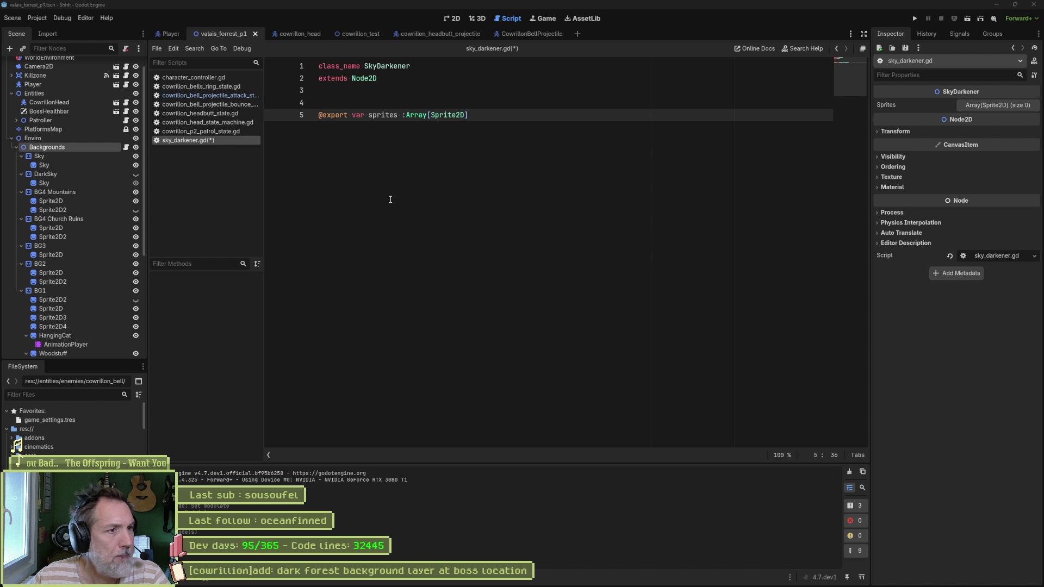
pyautogui.write(']')
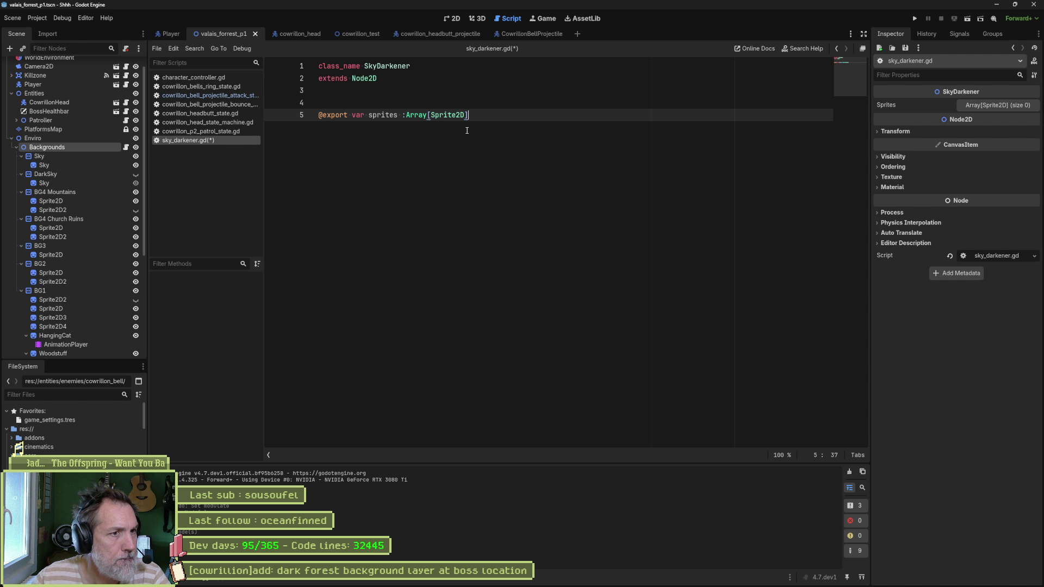
# Add an exported modulate_target variable of type Color.
pyautogui.press('Return')
pyautogui.write('@export var')
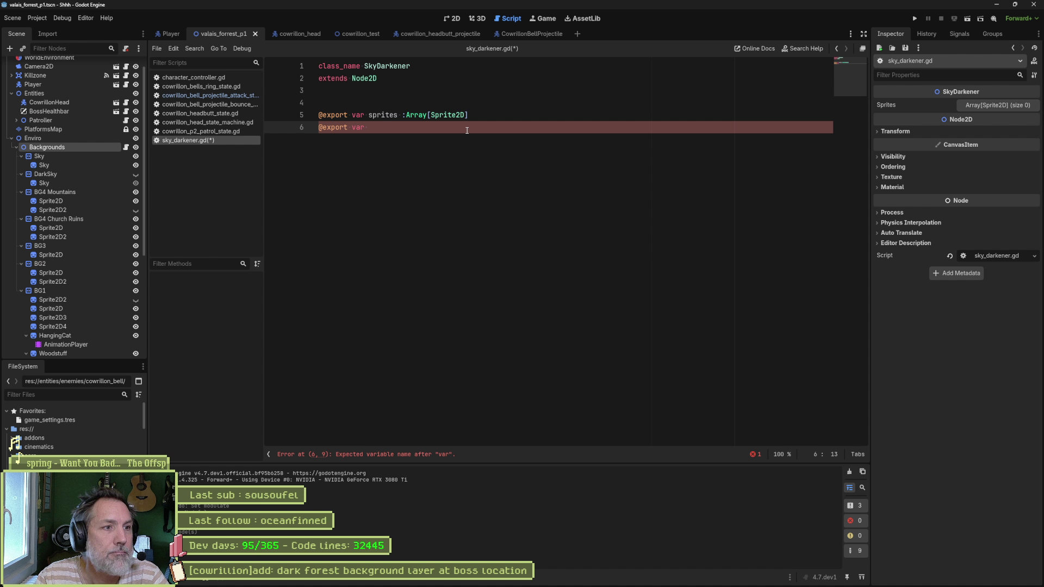
pyautogui.write('modulate_target')
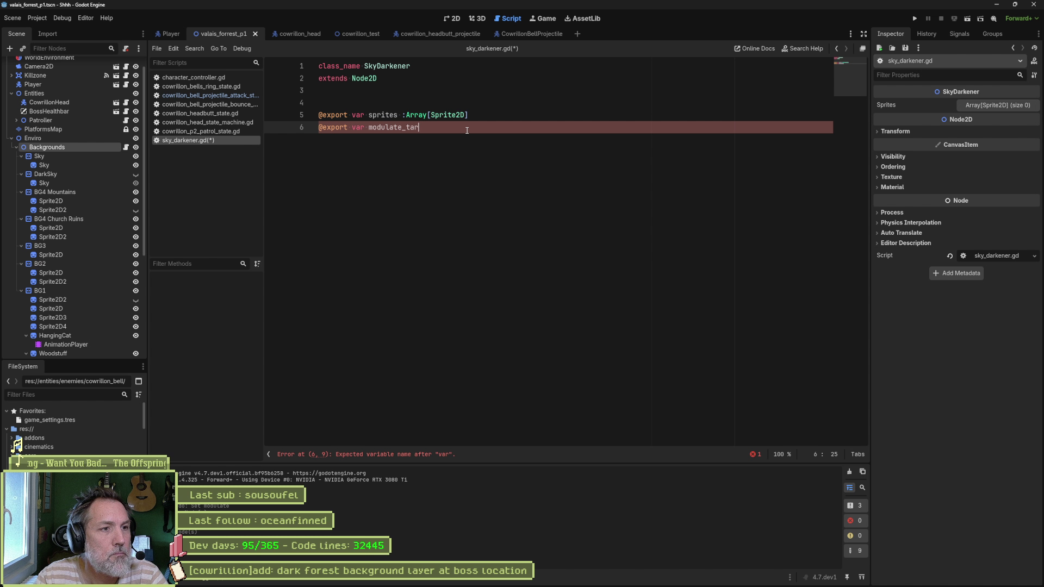
pyautogui.press('BackSpace')
pyautogui.press('BackSpace')
pyautogui.press('BackSpace')
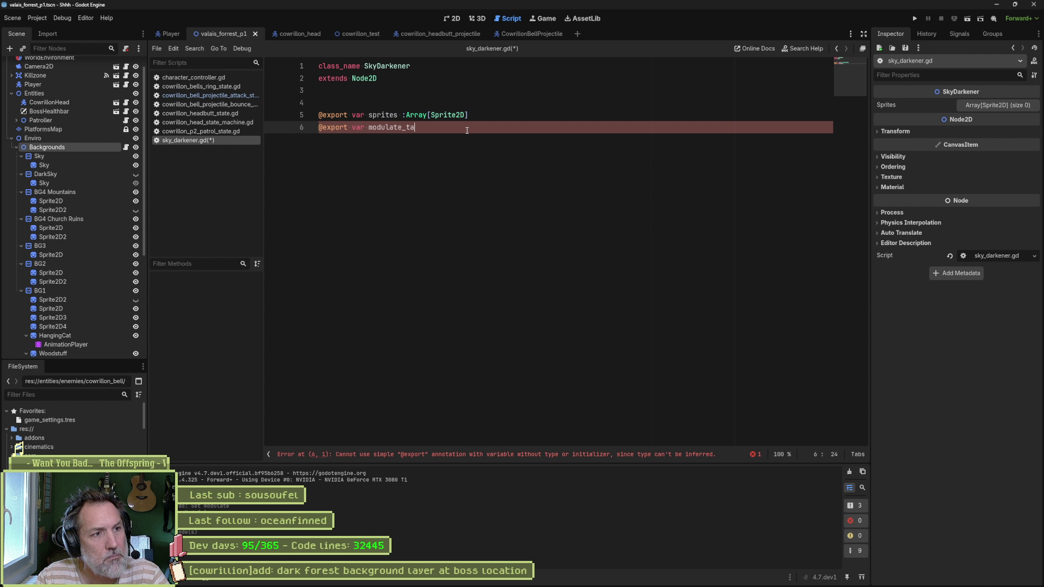
pyautogui.write(':')
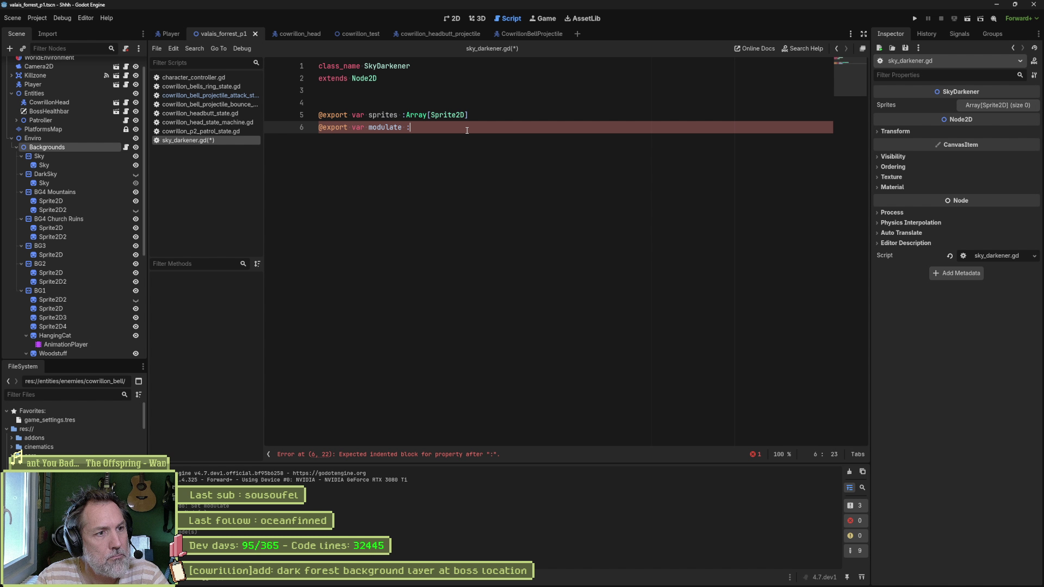
pyautogui.write(' Color')
pyautogui.press('Escape')
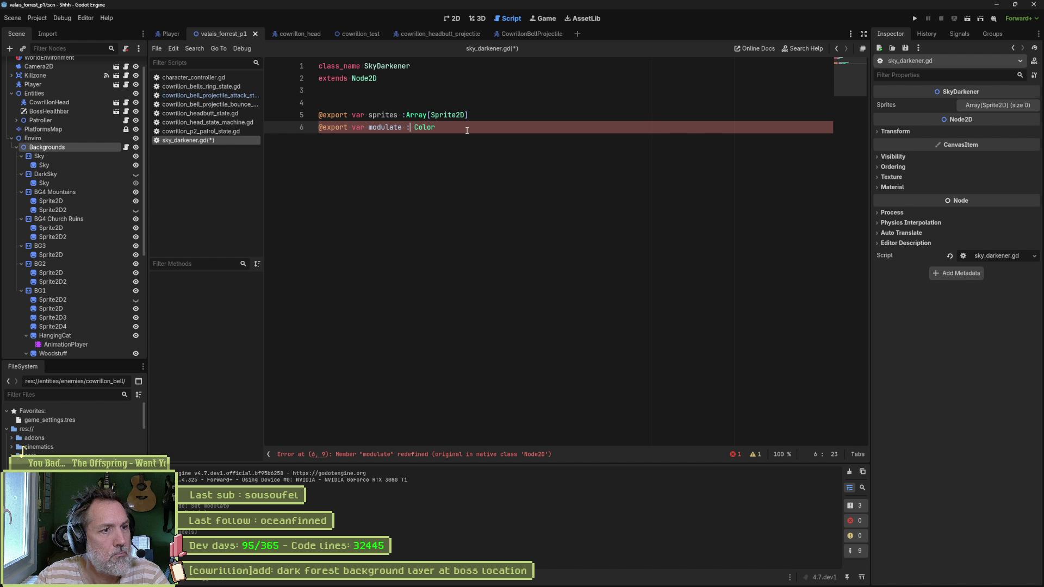
pyautogui.press('BackSpace')
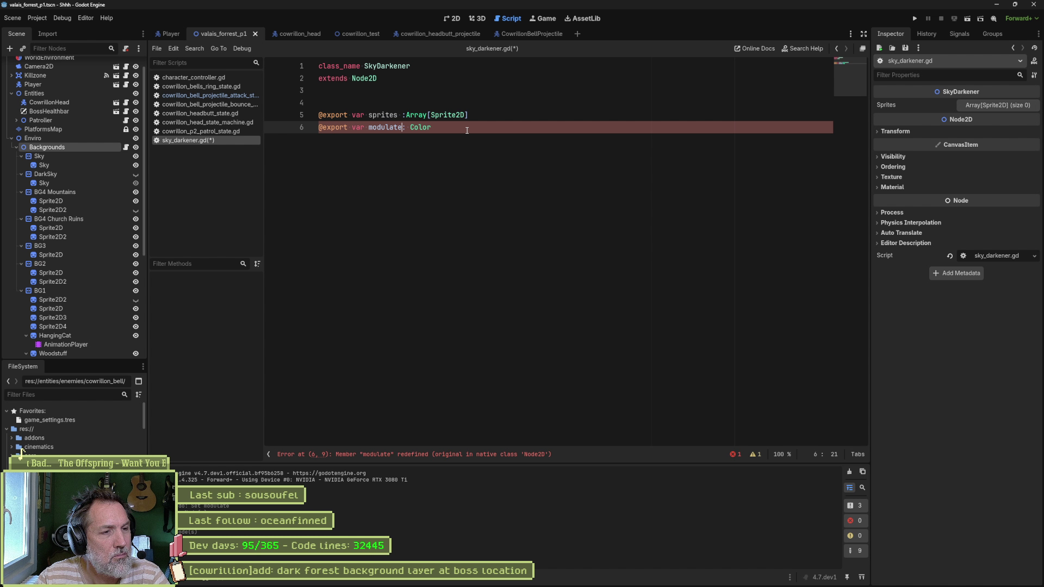
pyautogui.hotkey('ctrl', 's')
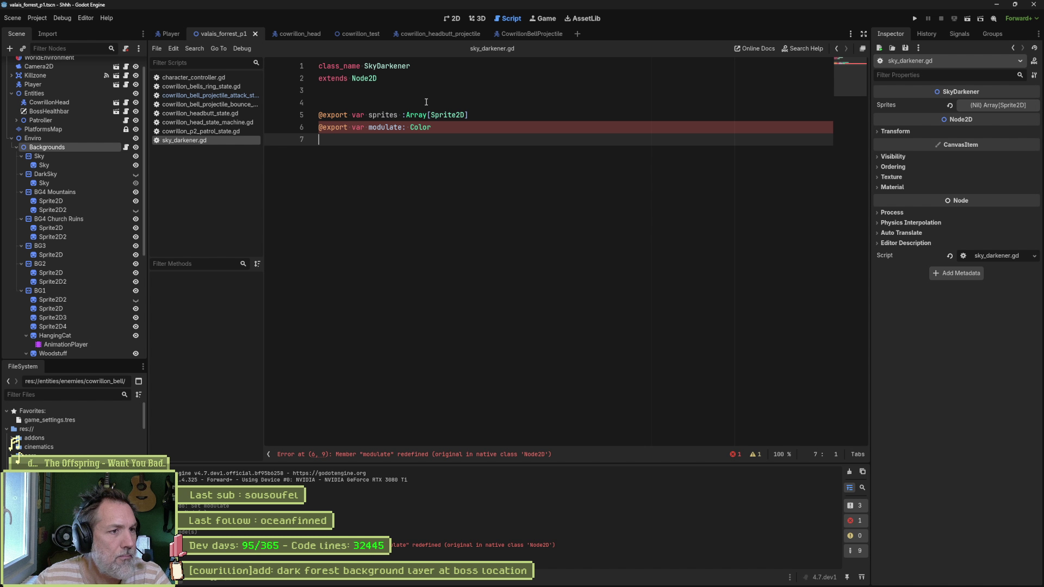
pyautogui.click(399, 128)
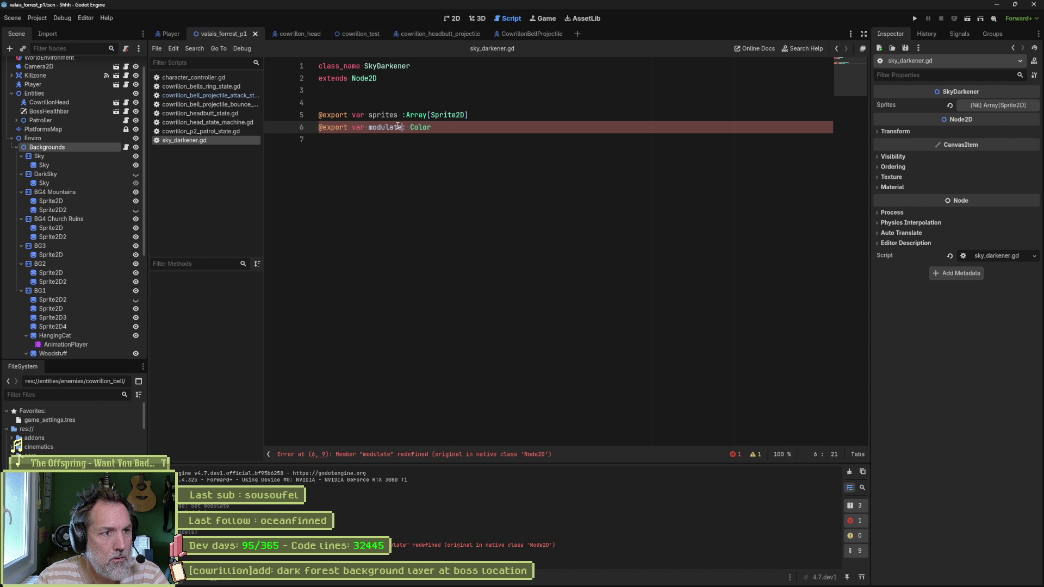
pyautogui.write('d')
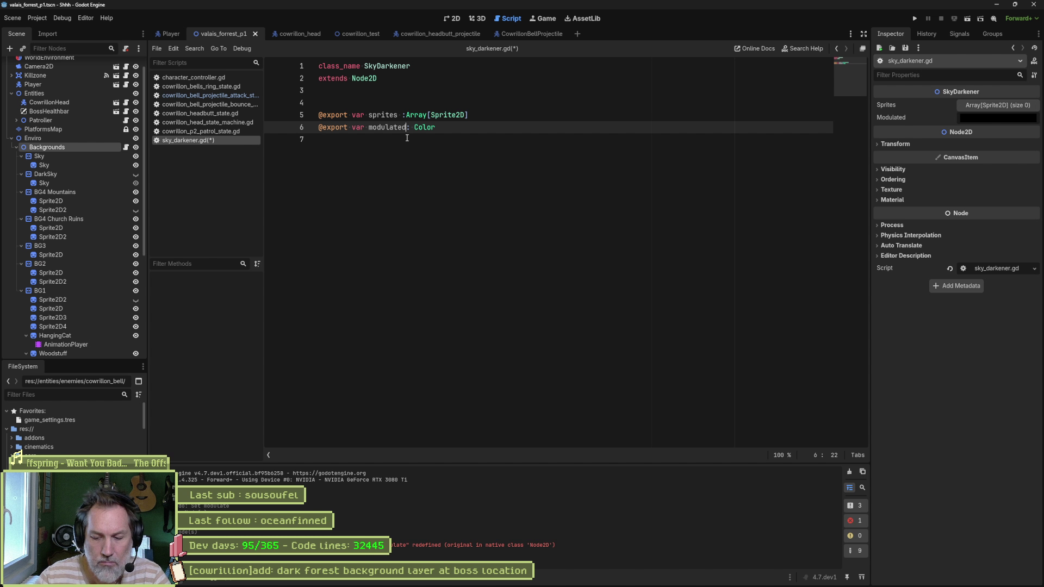
pyautogui.press('BackSpace')
pyautogui.write('_target')
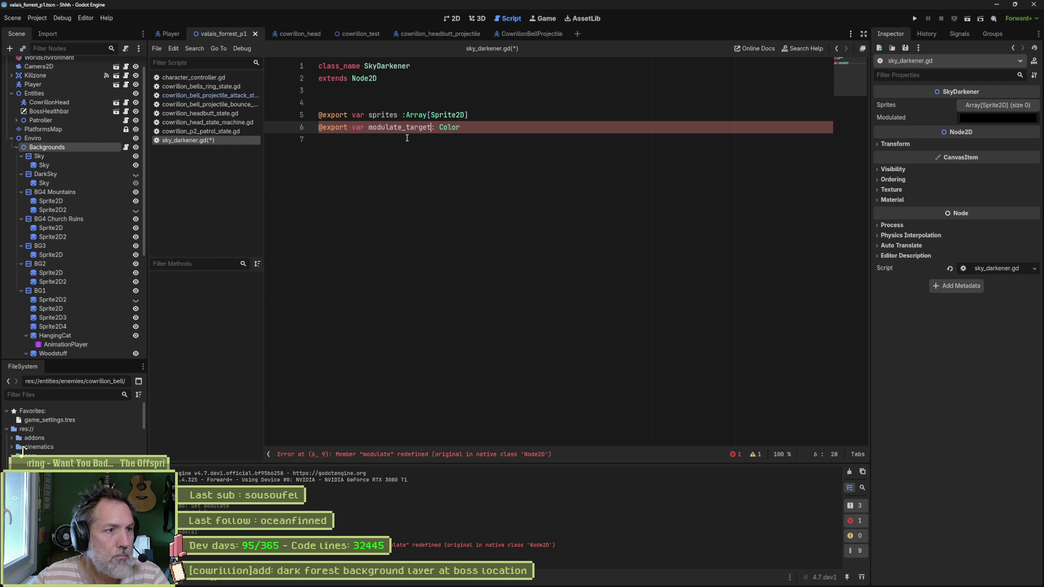
pyautogui.click(487, 128)
pyautogui.press('Return')
pyautogui.write('@export var ')
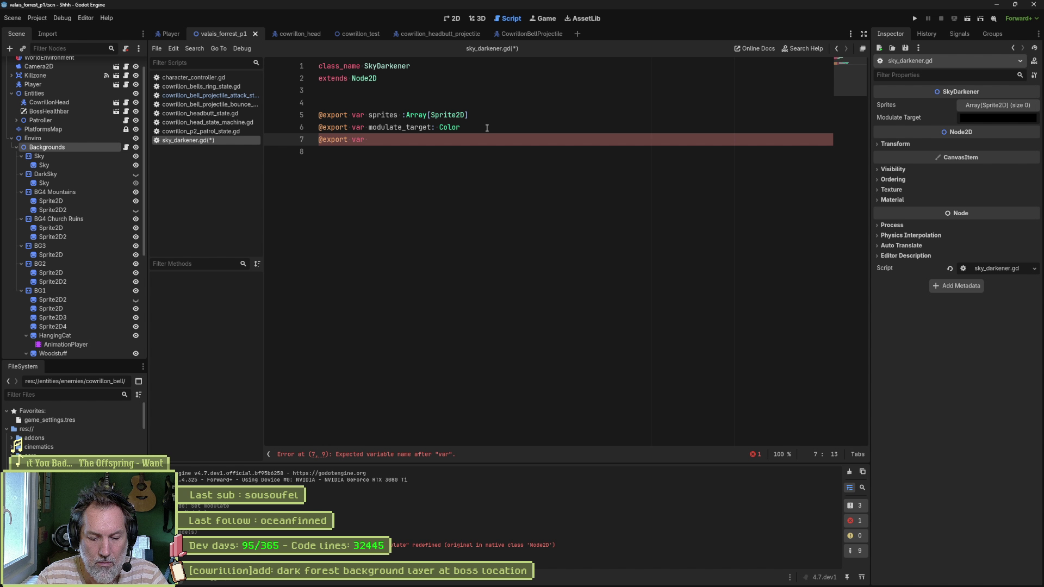
pyautogui.write('lerp_duration')
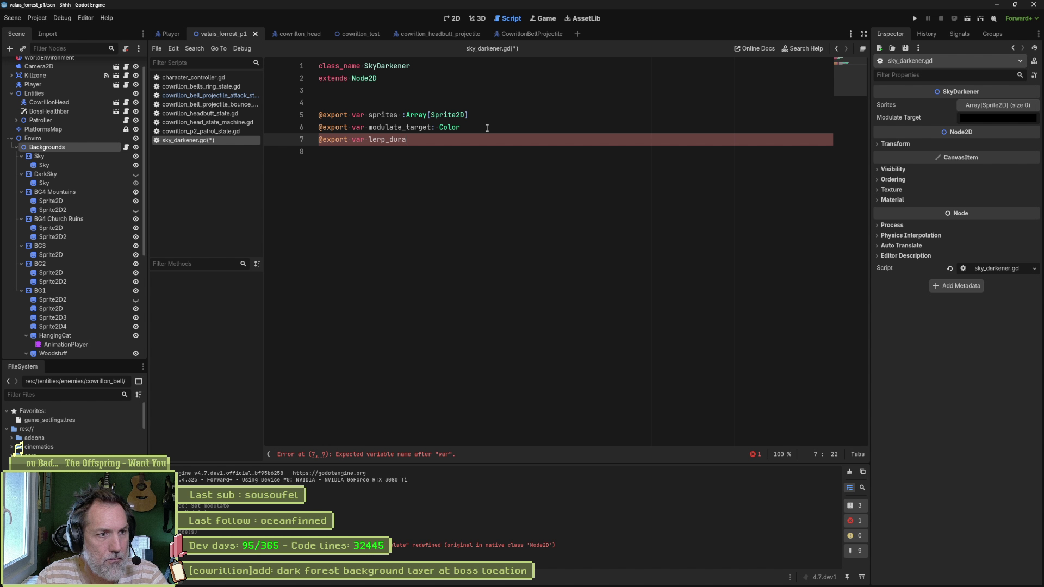
pyautogui.write(' := ')
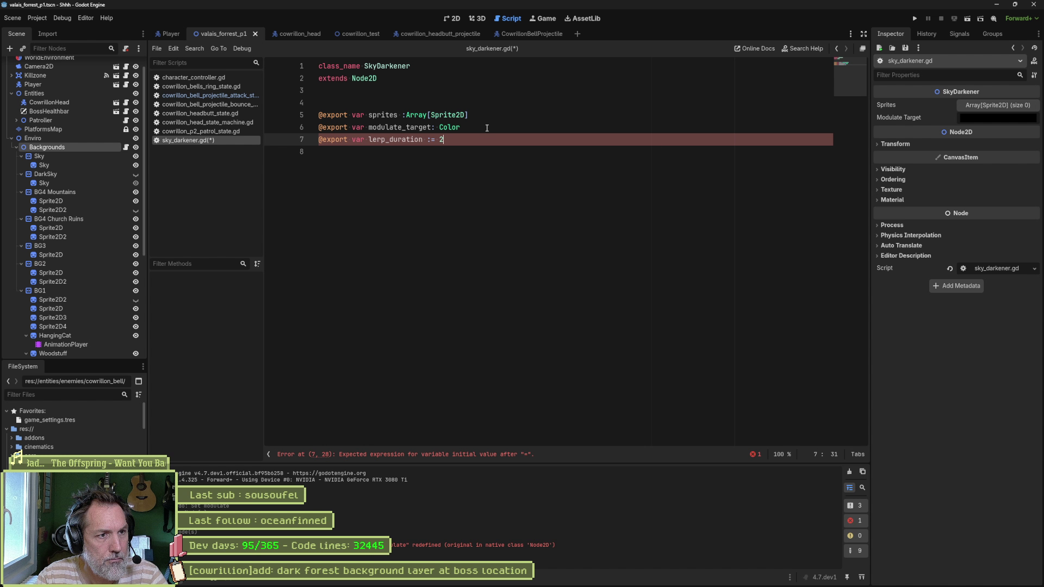
pyautogui.write('2.0')
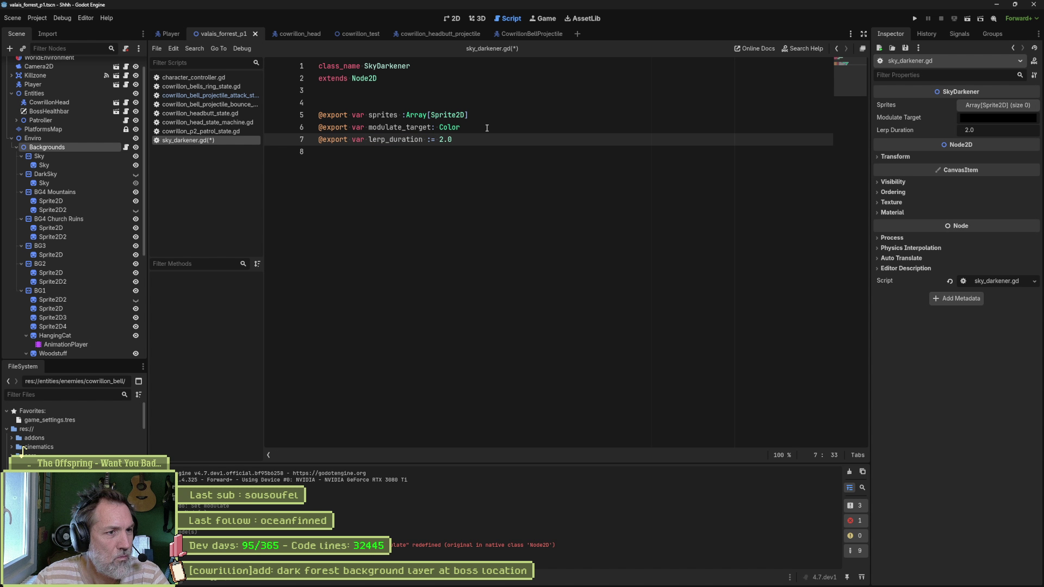
pyautogui.press('Down')
pyautogui.press('Return')
pyautogui.press('Return')
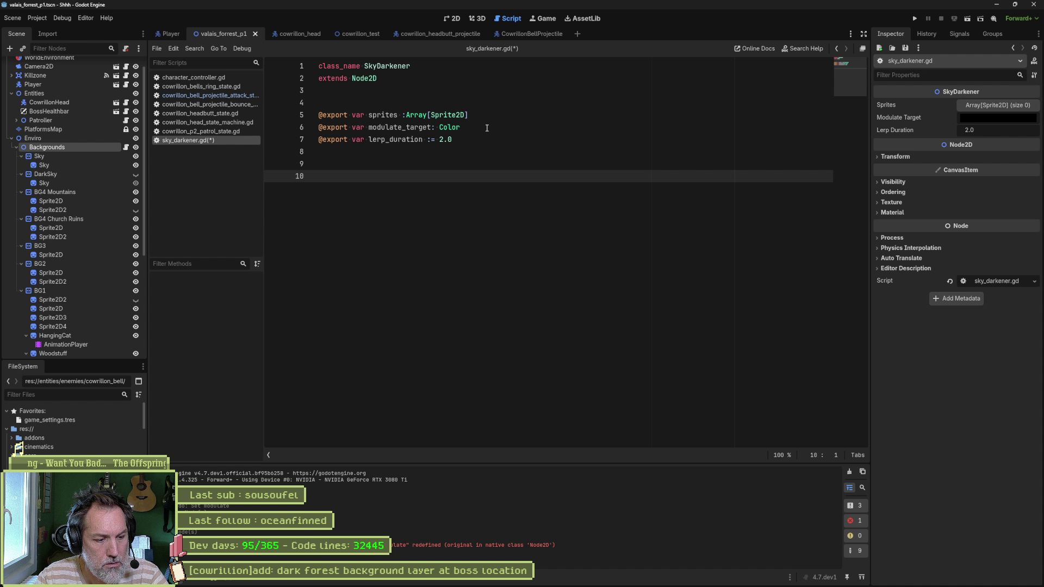
# Write func darken() -> void: looping for s in sprites with s.modulate = lerpf().
pyautogui.write('func ')
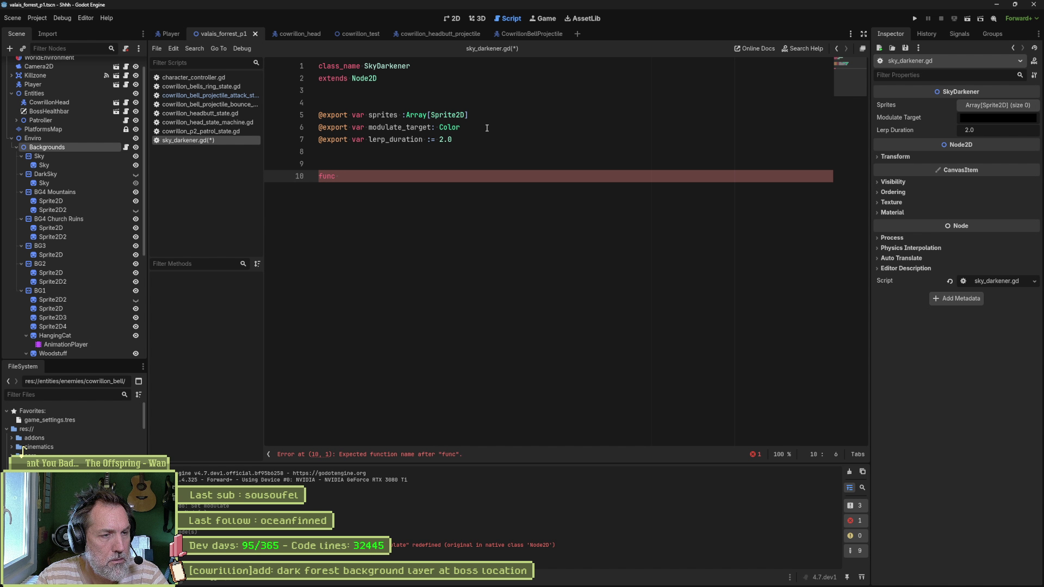
pyautogui.write('darken()')
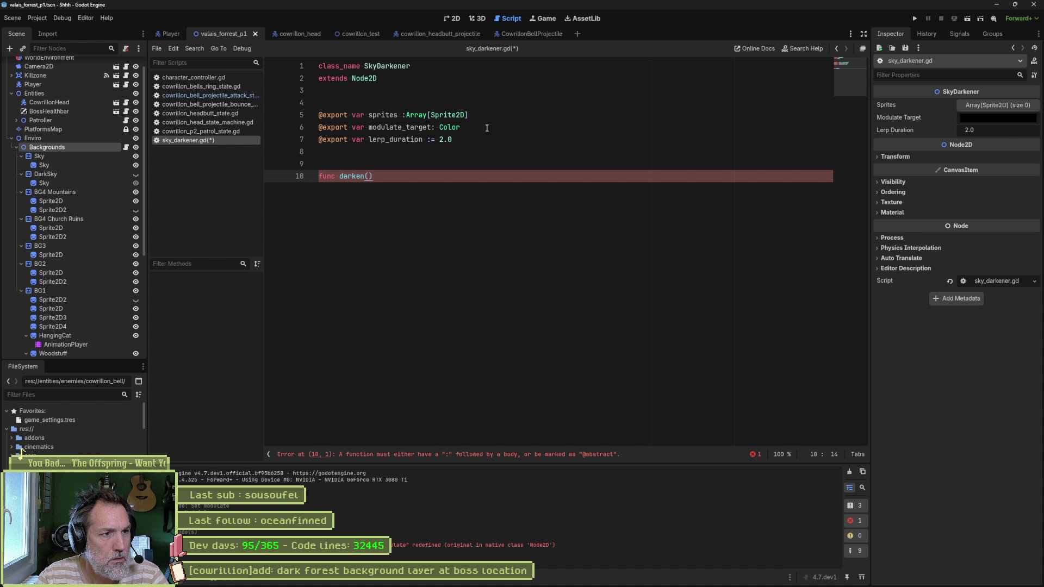
pyautogui.write(' -> void:')
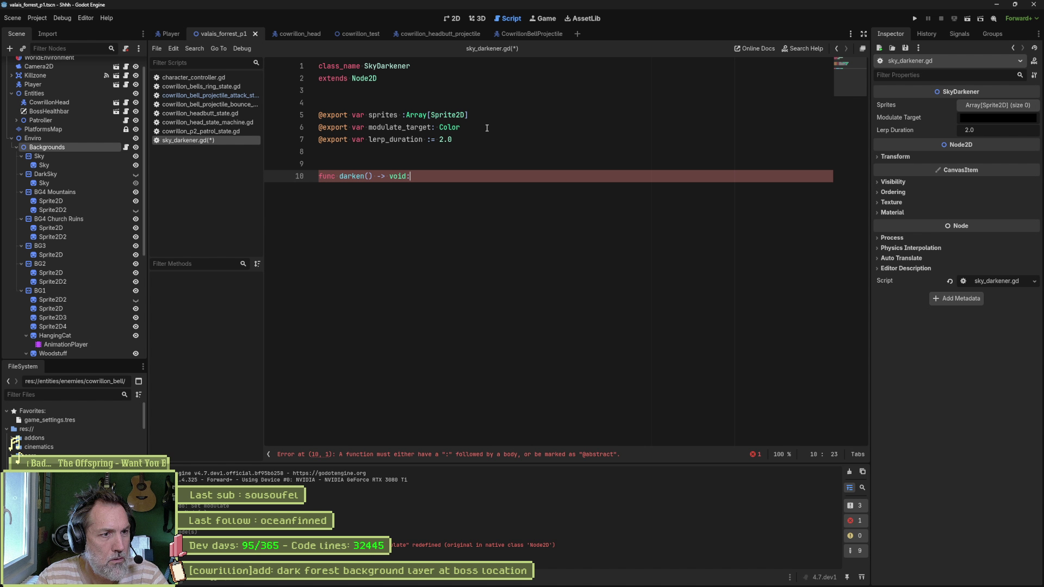
pyautogui.press('Return')
pyautogui.write('for s in')
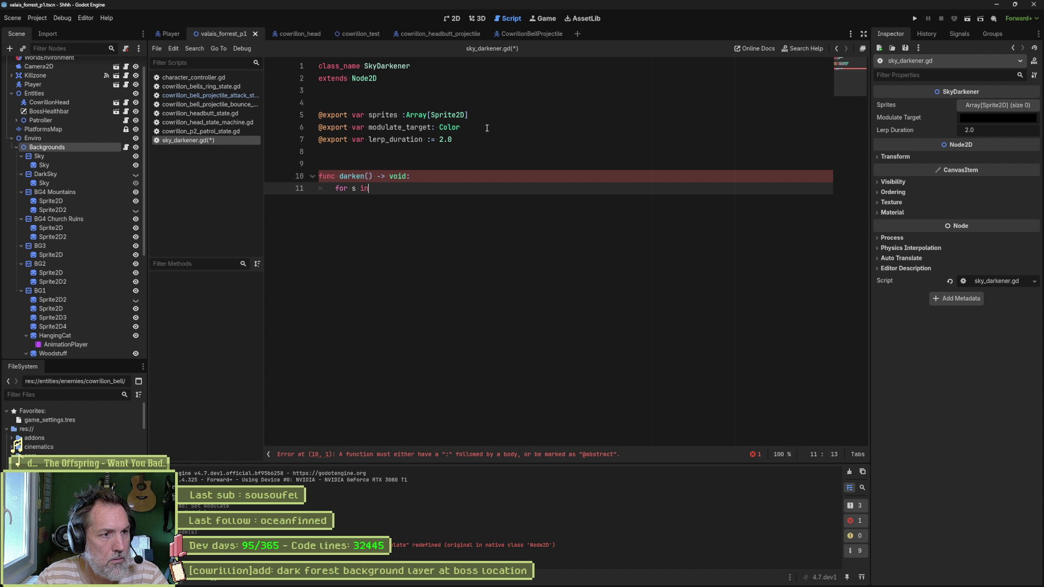
pyautogui.write('spirt')
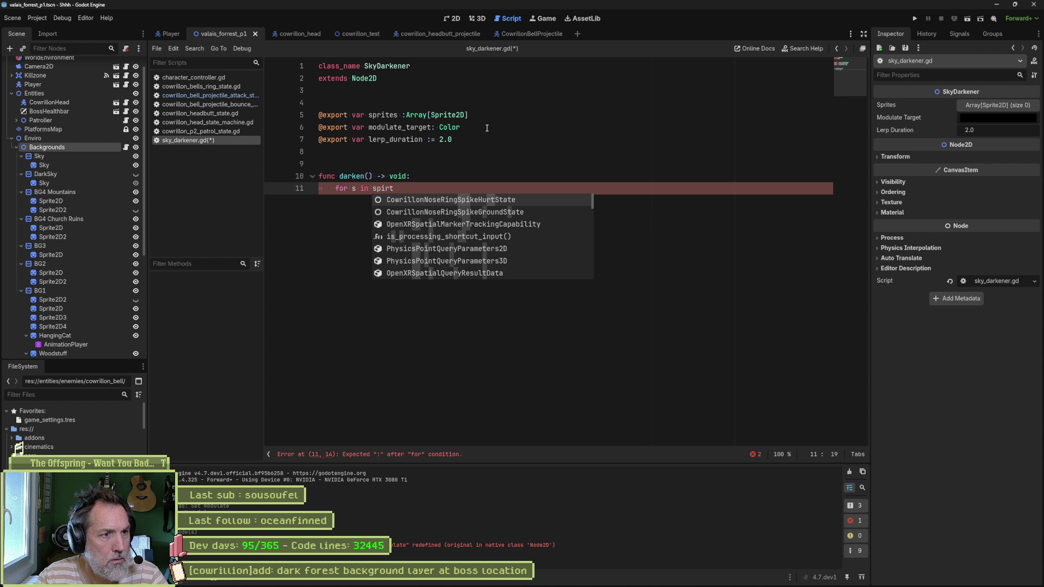
pyautogui.write('r')
pyautogui.press('Return')
pyautogui.write(':')
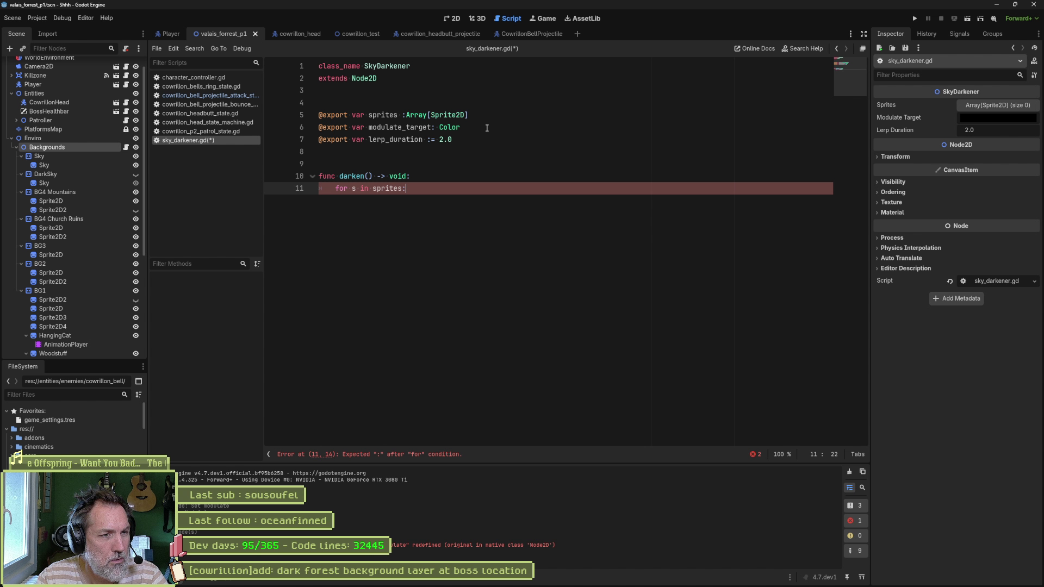
pyautogui.press('Return')
pyautogui.write('s.modulate')
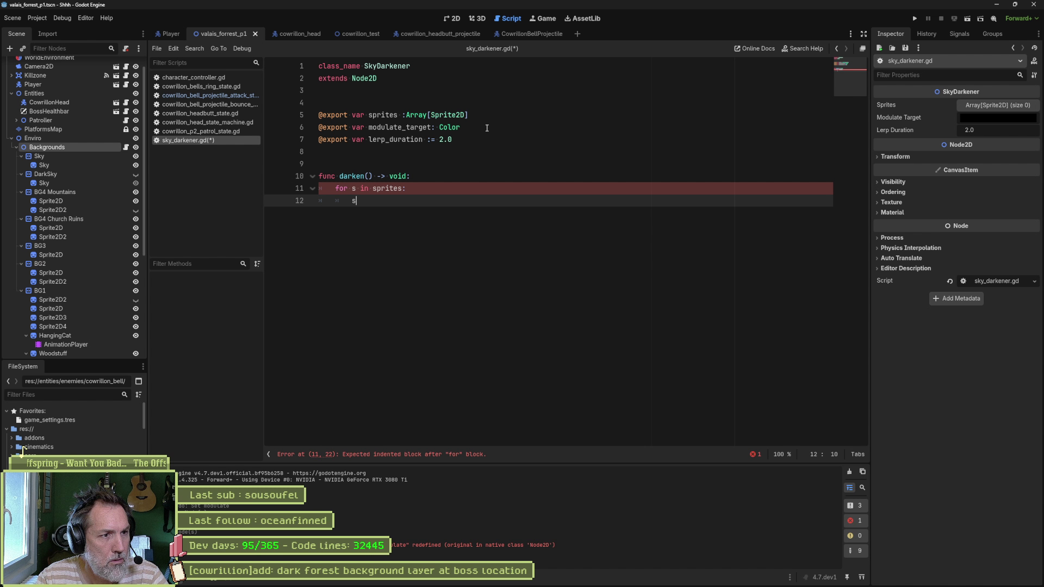
pyautogui.write(' = ')
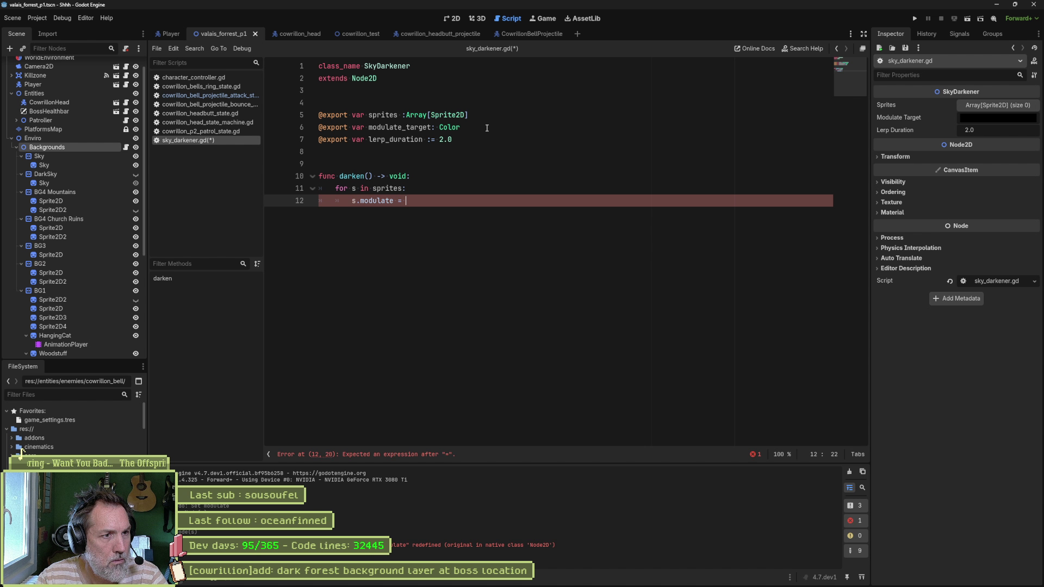
pyautogui.write('ler')
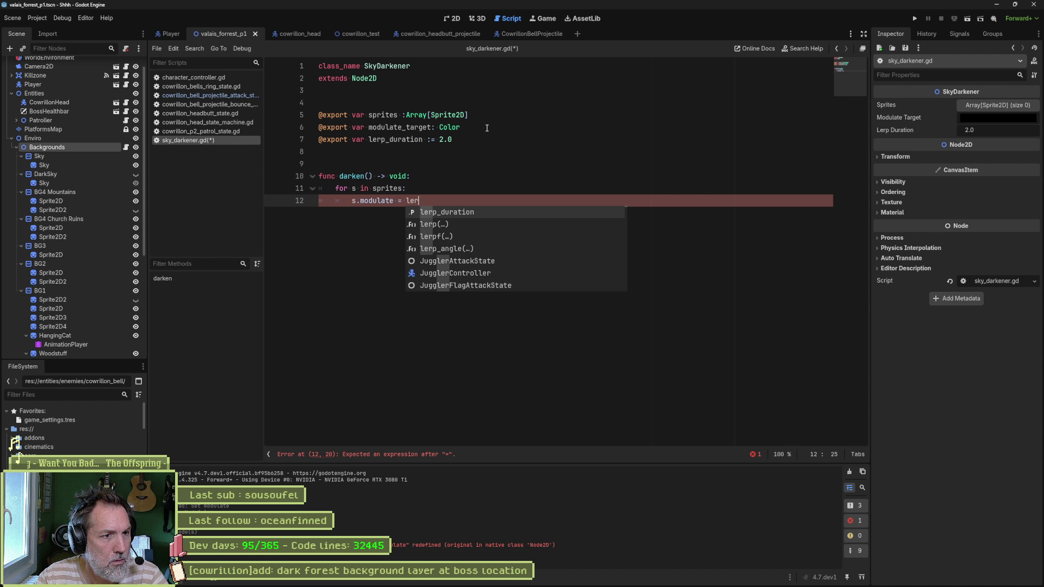
pyautogui.press('Down')
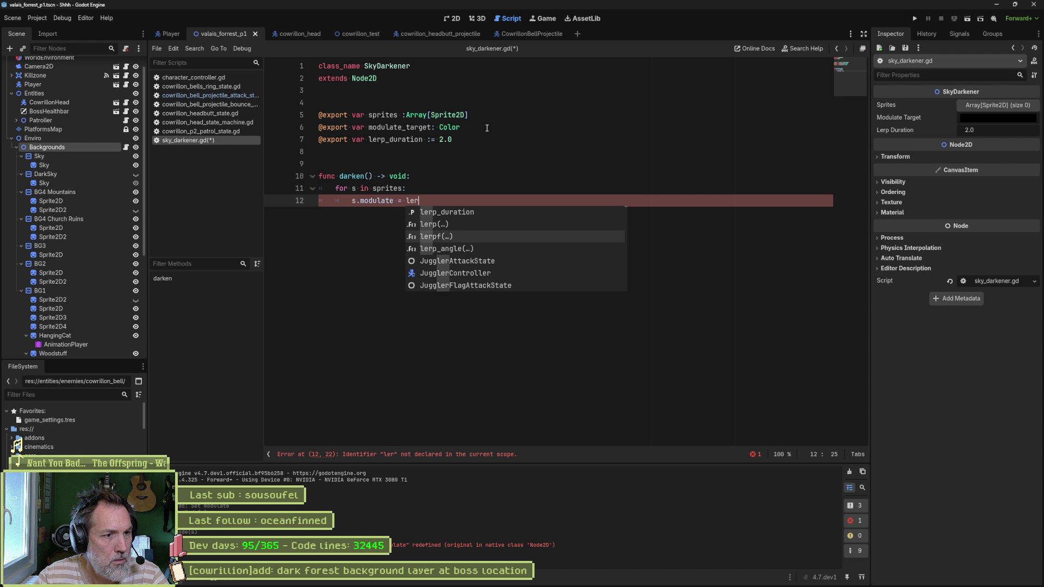
pyautogui.press('Return')
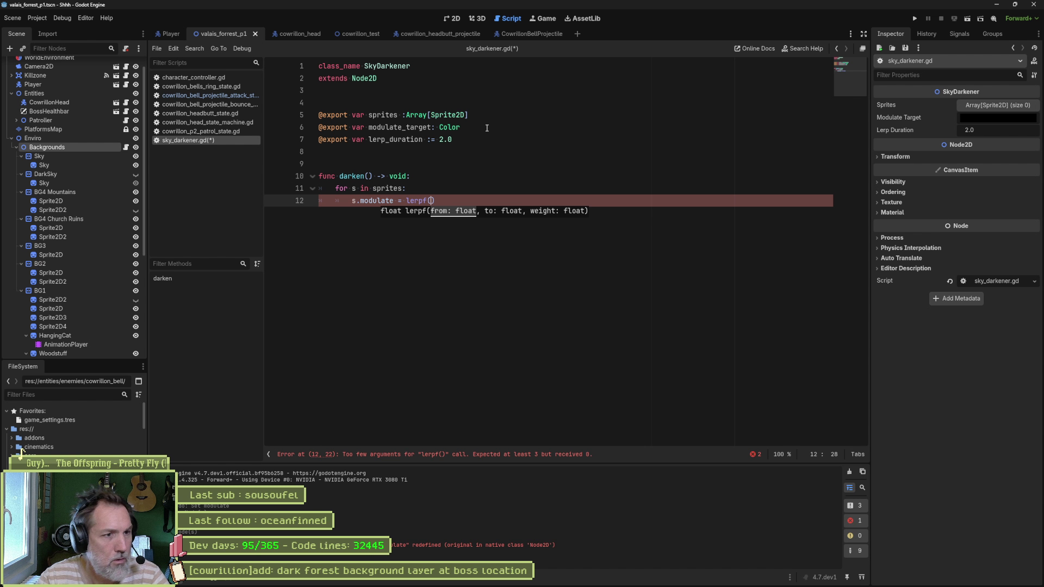
pyautogui.click(416, 202)
pyautogui.keyDown('ctrl'); pyautogui.click(416, 203); pyautogui.keyUp('ctrl')
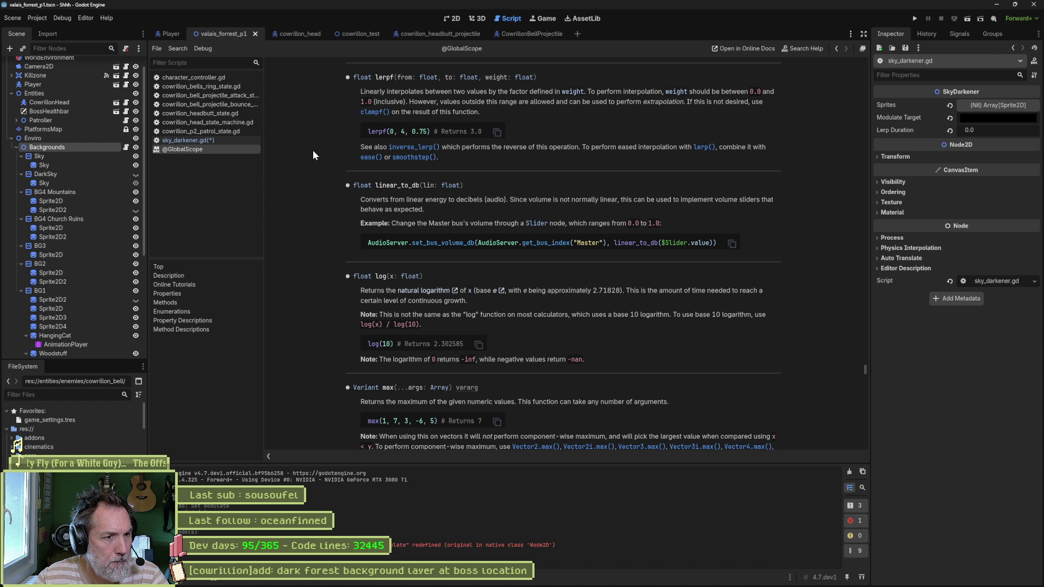
pyautogui.hotkey('ctrl', 'w')
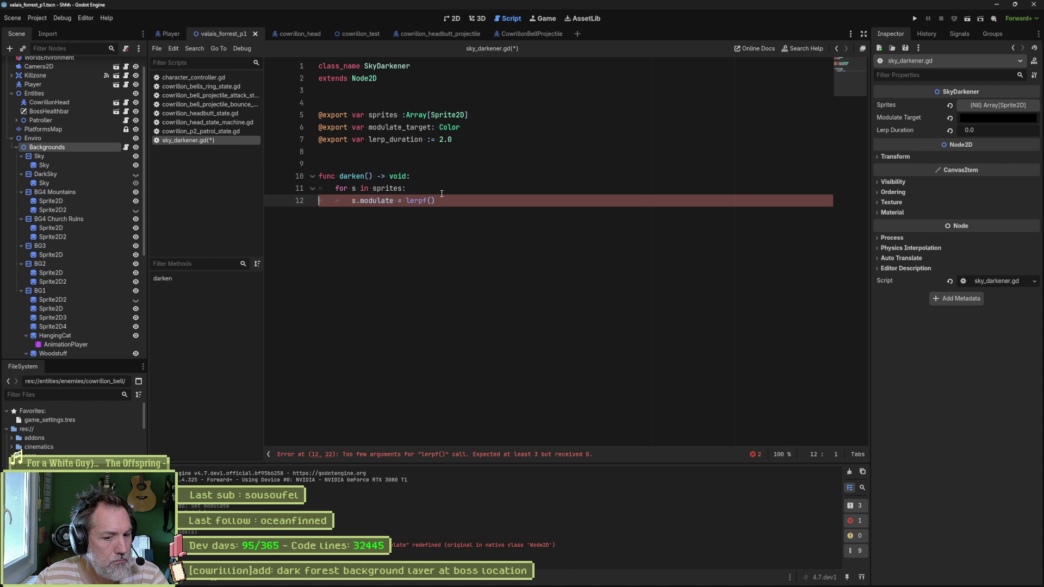
# Declare a tweener variable below the exported variables.
pyautogui.click(455, 152)
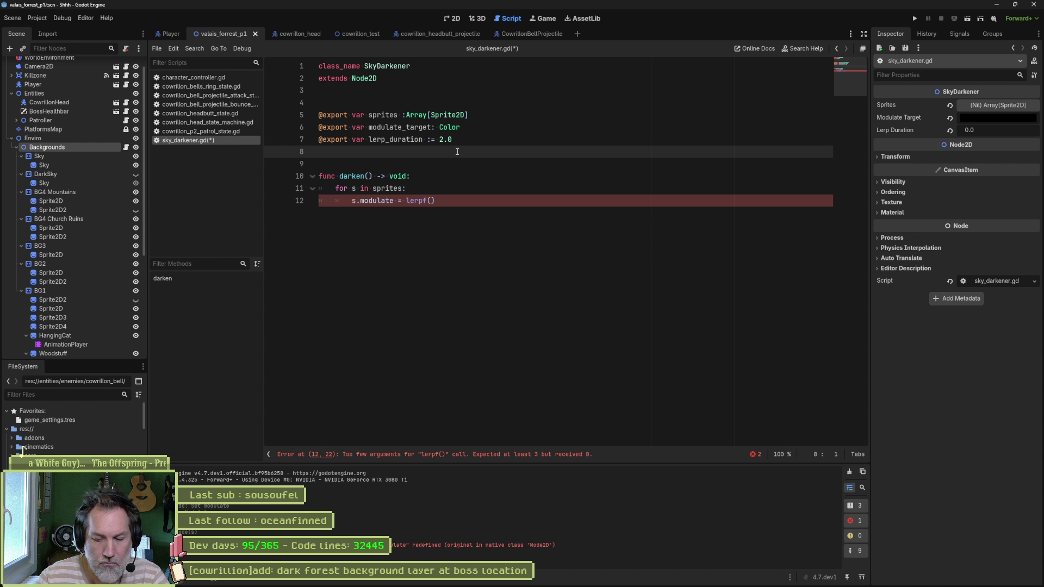
pyautogui.press('Return')
pyautogui.write('var tweener: ')
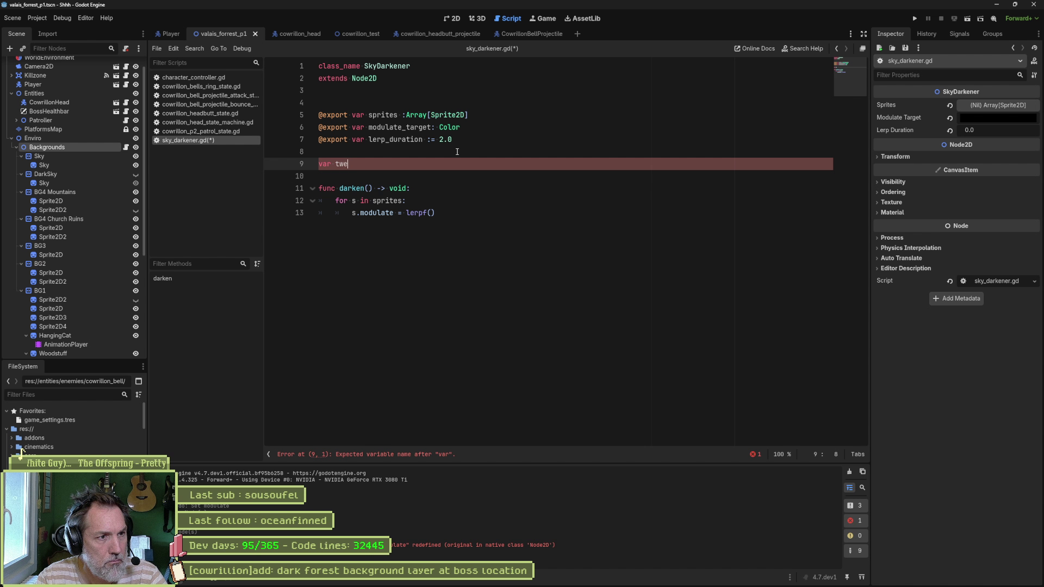
pyautogui.write('Twee')
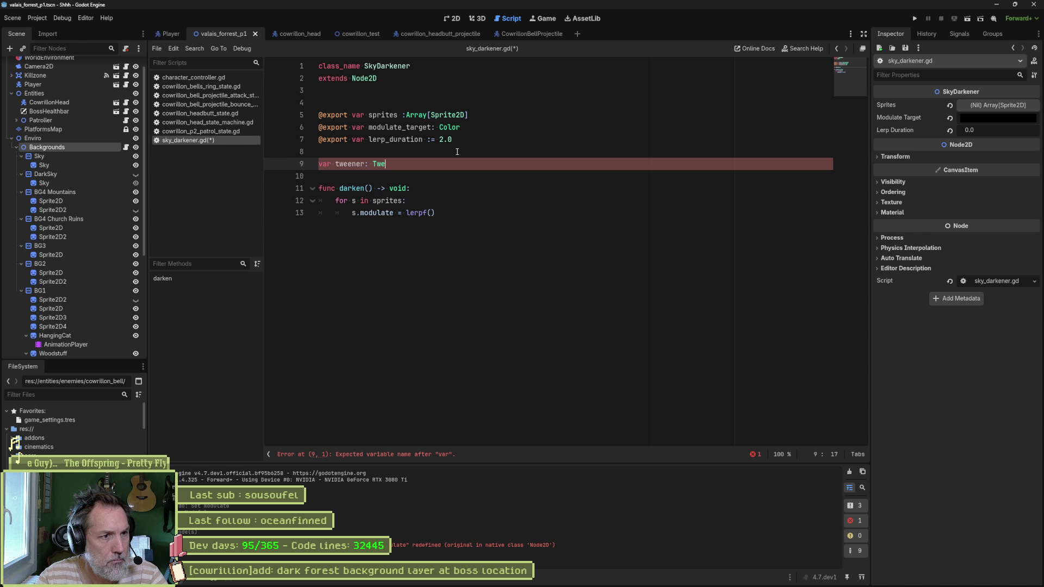
pyautogui.press('Down')
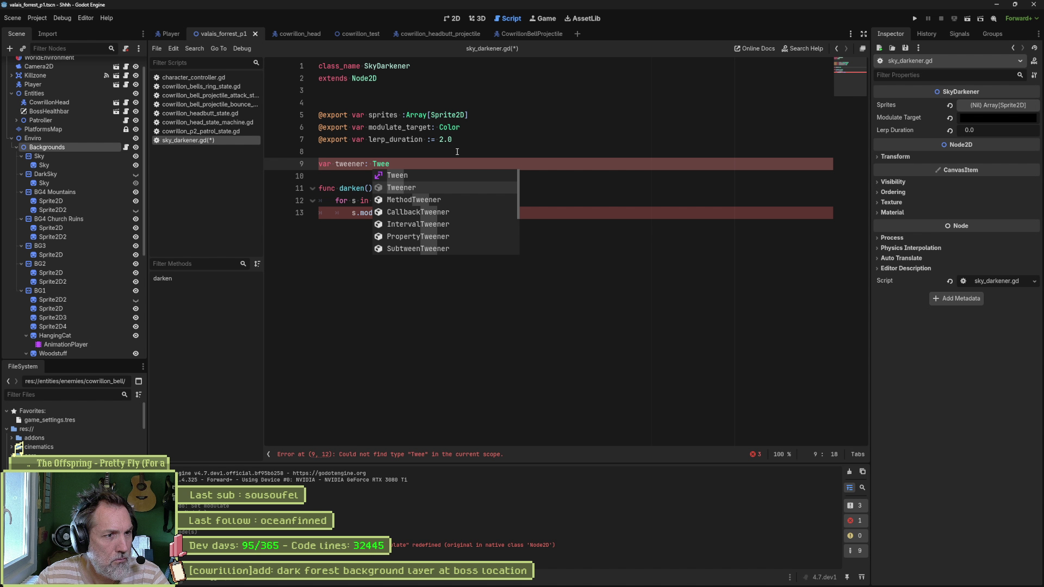
pyautogui.press('Return')
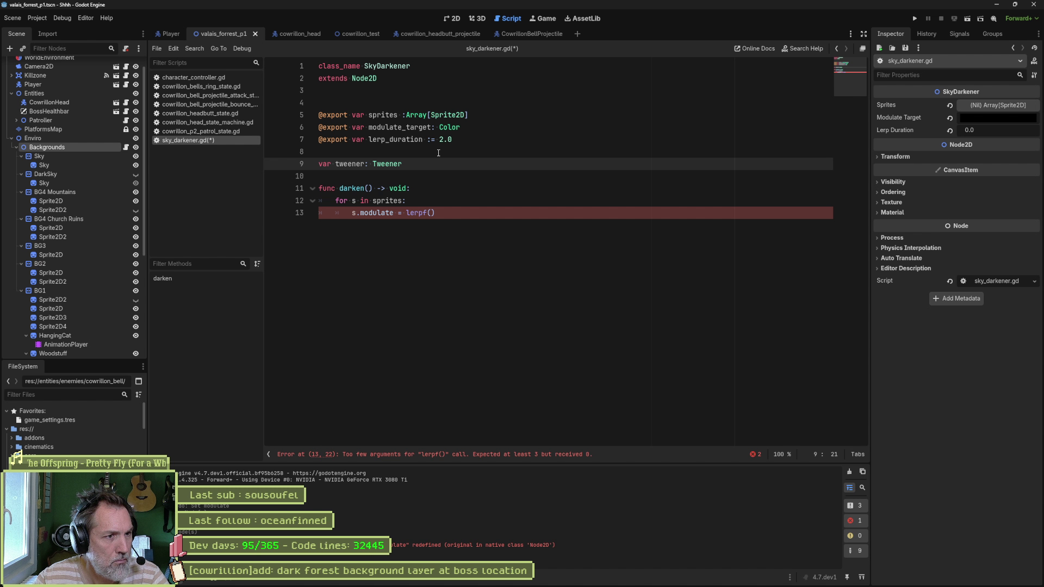
pyautogui.press('Return')
pyautogui.press('Return')
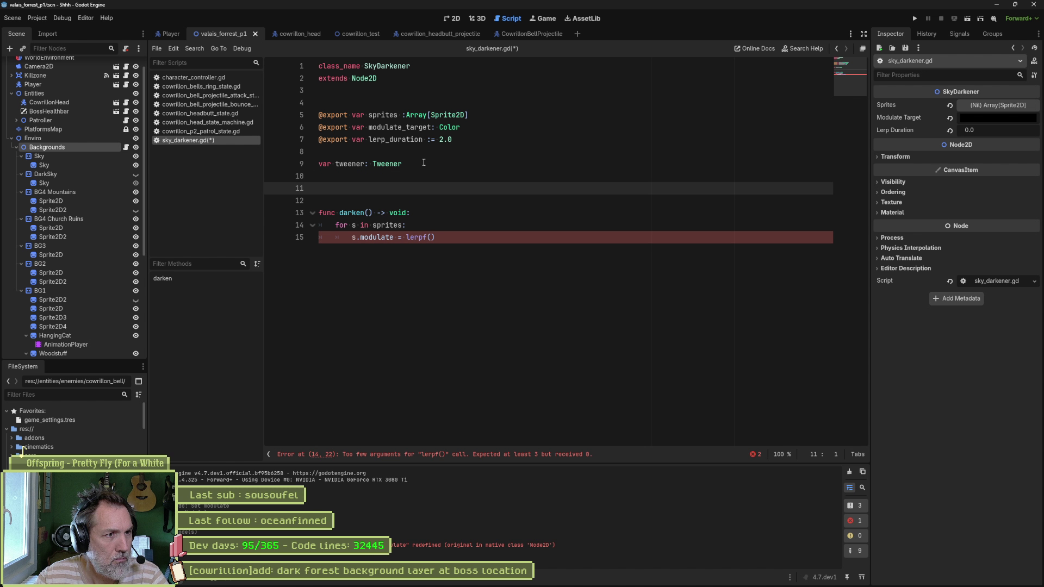
pyautogui.press('Up')
pyautogui.press('Up')
pyautogui.press('Up')
pyautogui.press('Return')
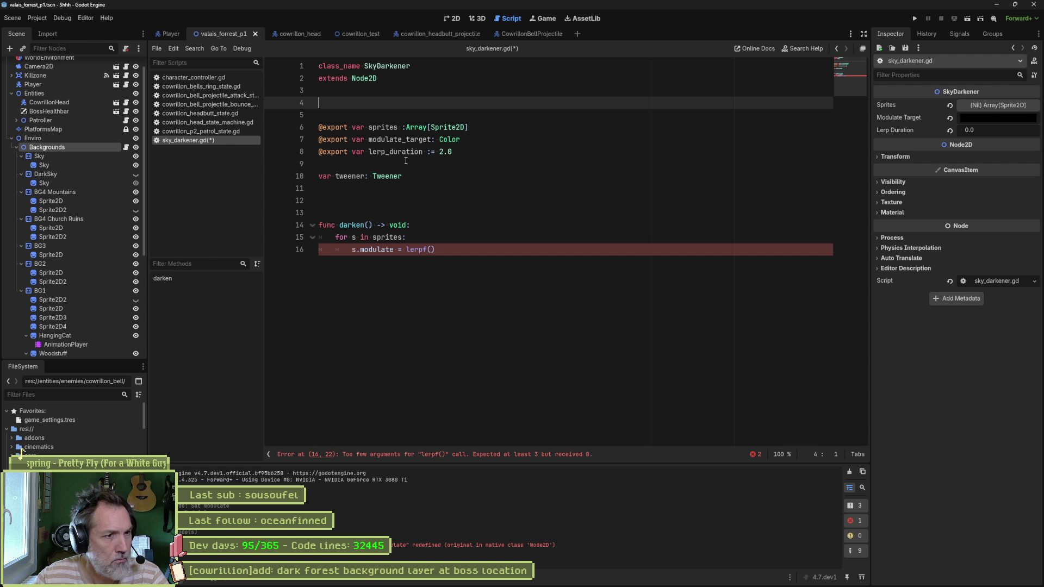
# Add a _ready() function above darken that assigns tweener = create_tween().
pyautogui.doubleClick(350, 176)
pyautogui.click(432, 211)
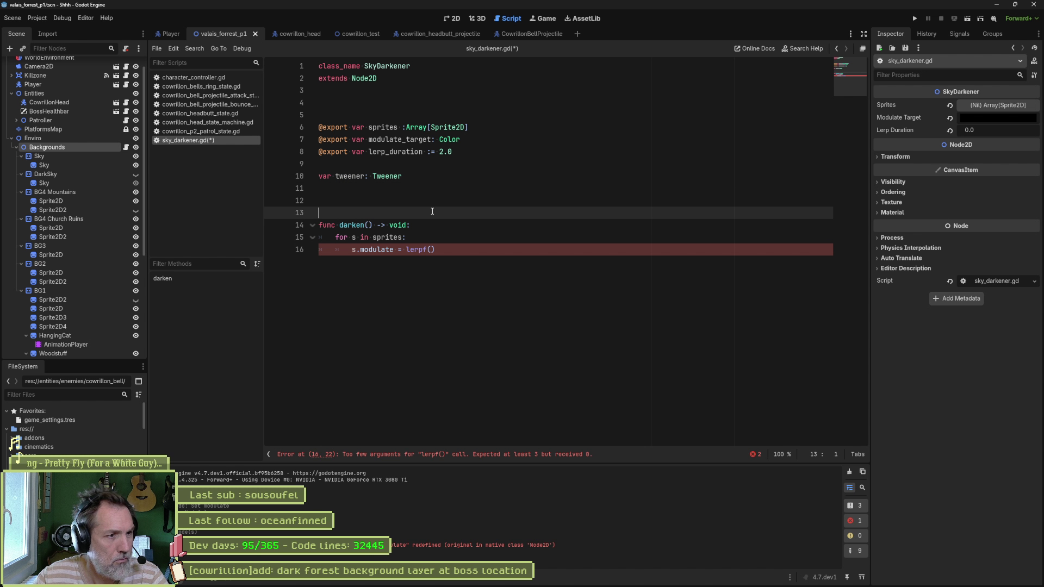
pyautogui.press('Return')
pyautogui.press('Return')
pyautogui.press('Up')
pyautogui.write('func _')
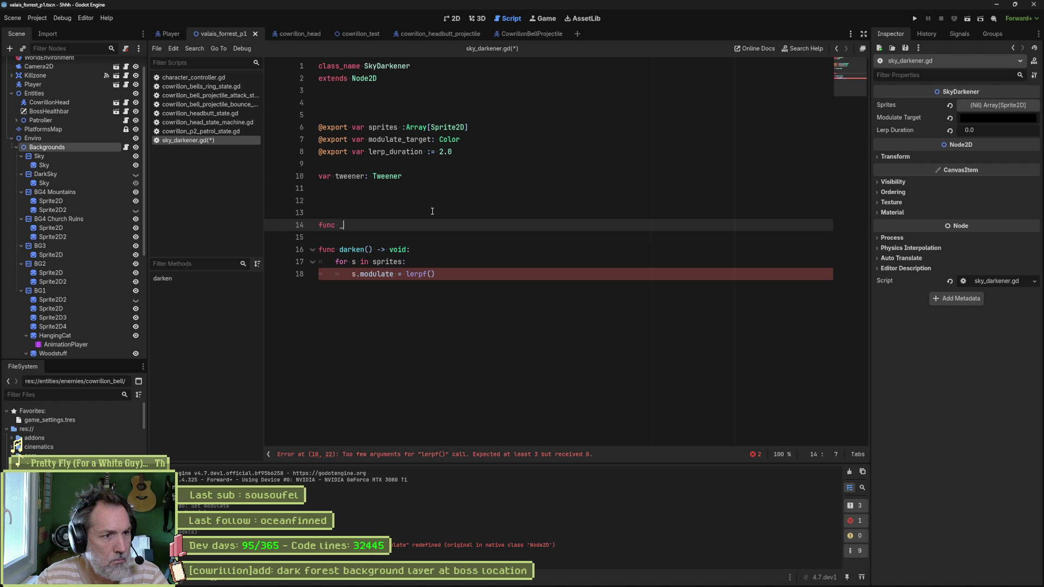
pyautogui.write('re')
pyautogui.press('Return')
pyautogui.press('Return')
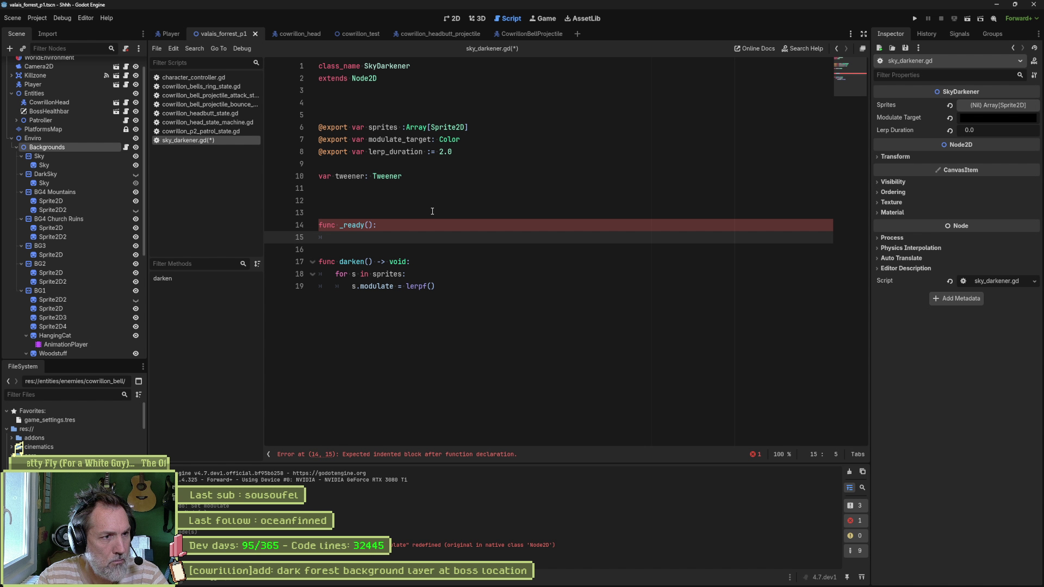
pyautogui.write('tweener')
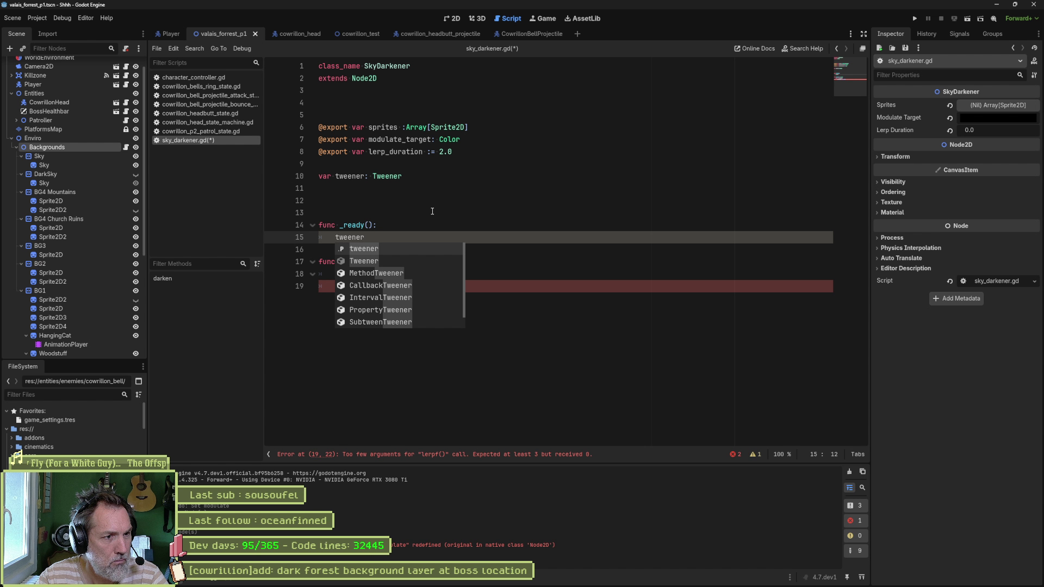
pyautogui.write('.')
pyautogui.press('BackSpace')
pyautogui.write('= ')
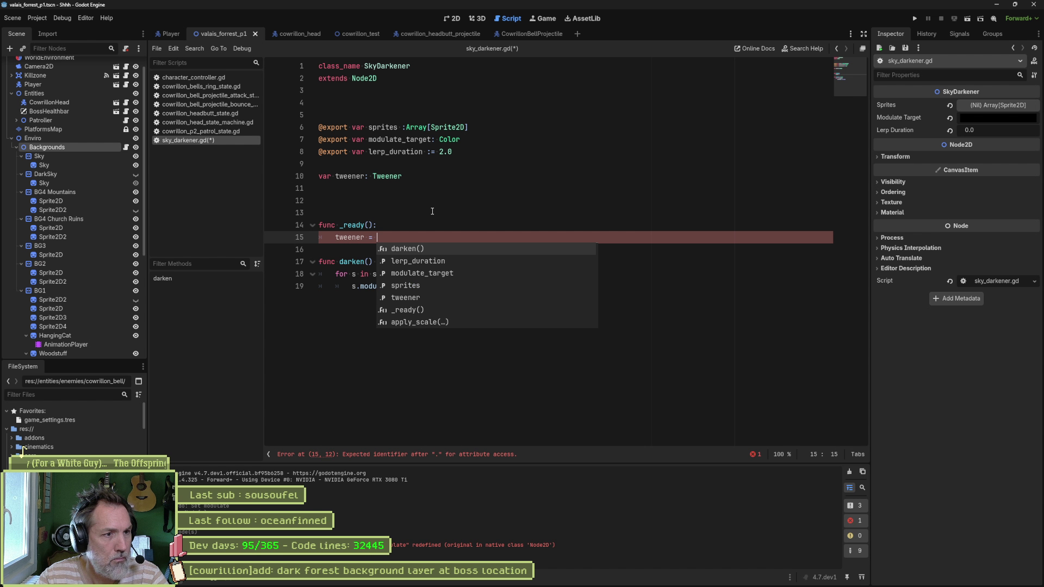
pyautogui.write('Tweener.')
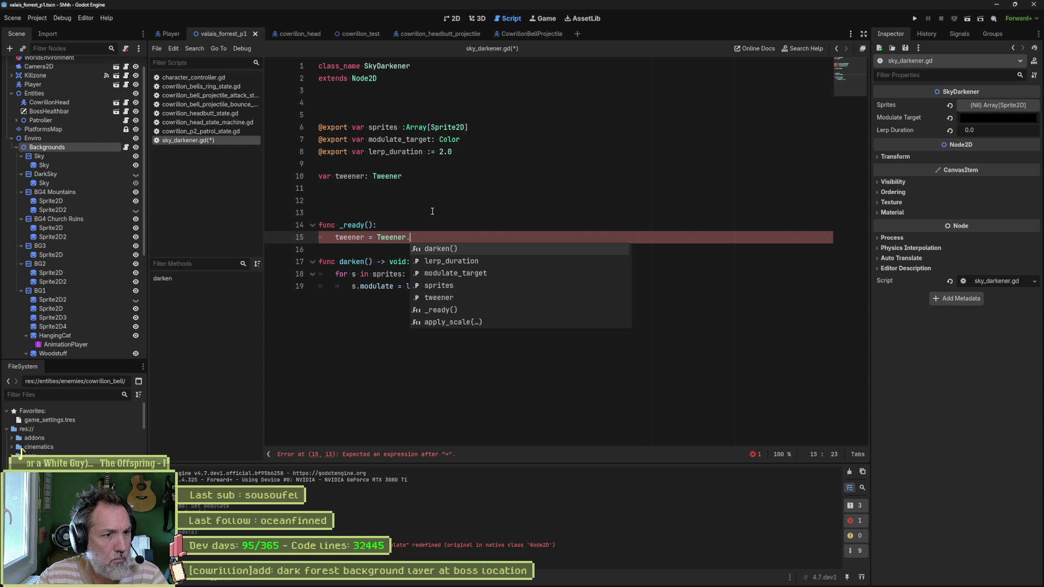
pyautogui.write('crea')
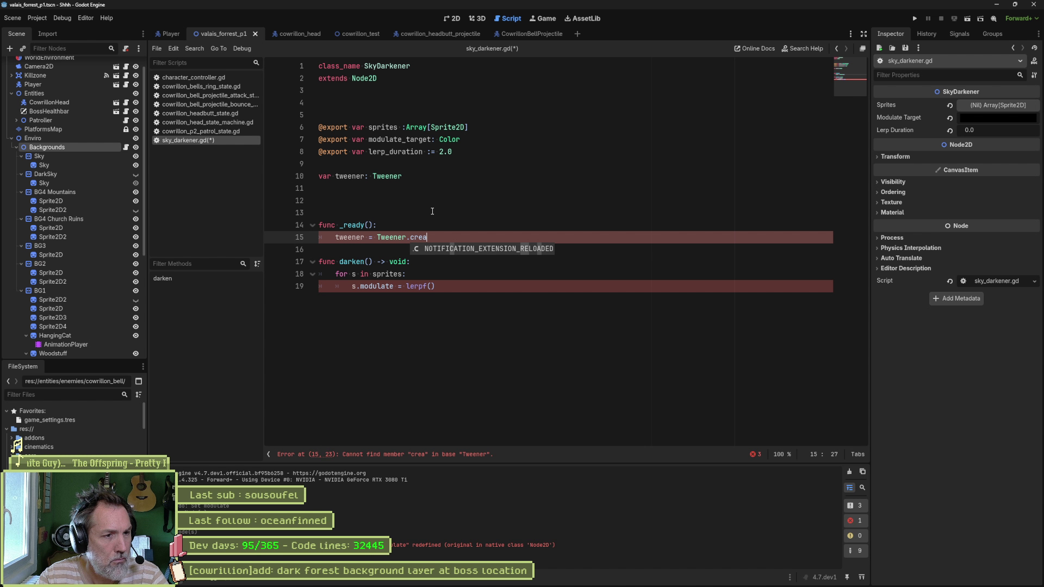
pyautogui.press('BackSpace')
pyautogui.press('BackSpace')
pyautogui.press('BackSpace')
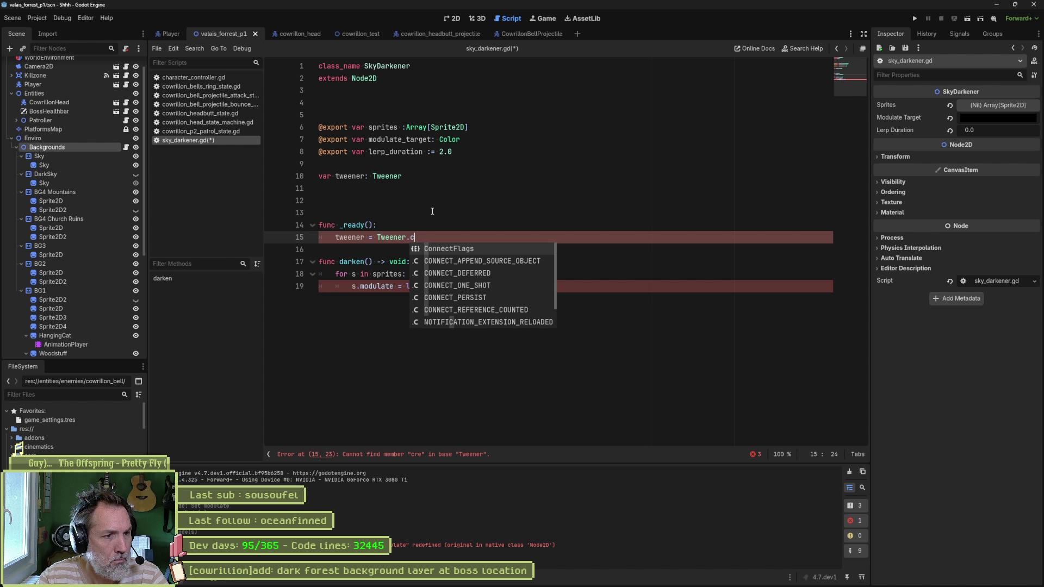
pyautogui.press('BackSpace')
pyautogui.press('BackSpace')
pyautogui.press('BackSpace')
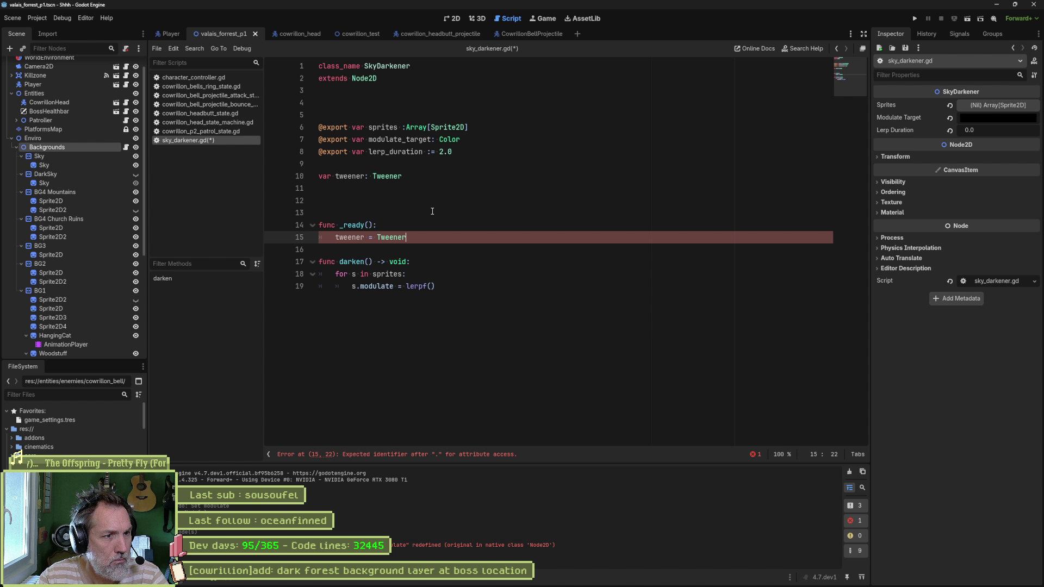
pyautogui.write('cre')
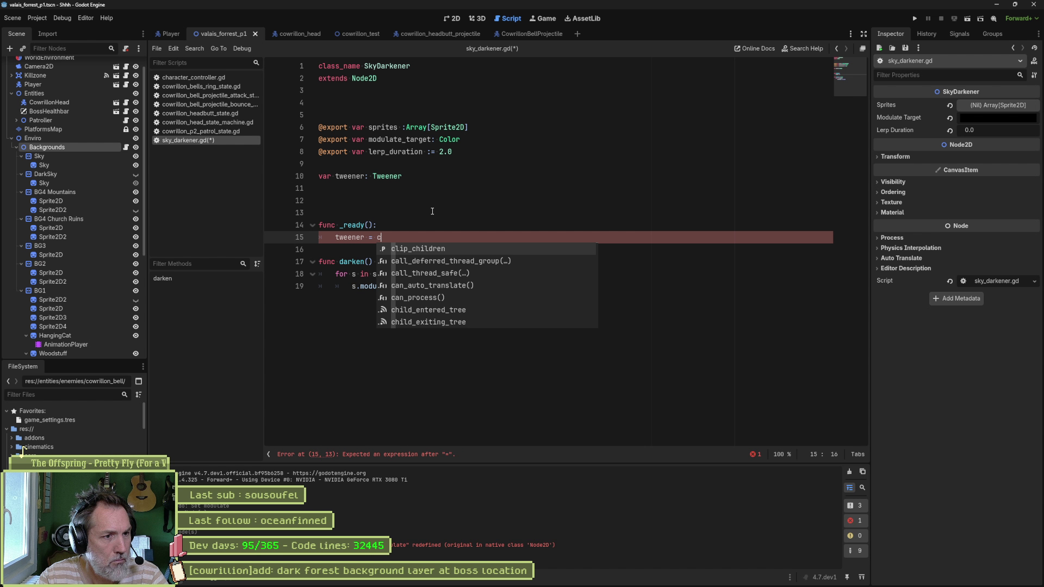
pyautogui.press('Return')
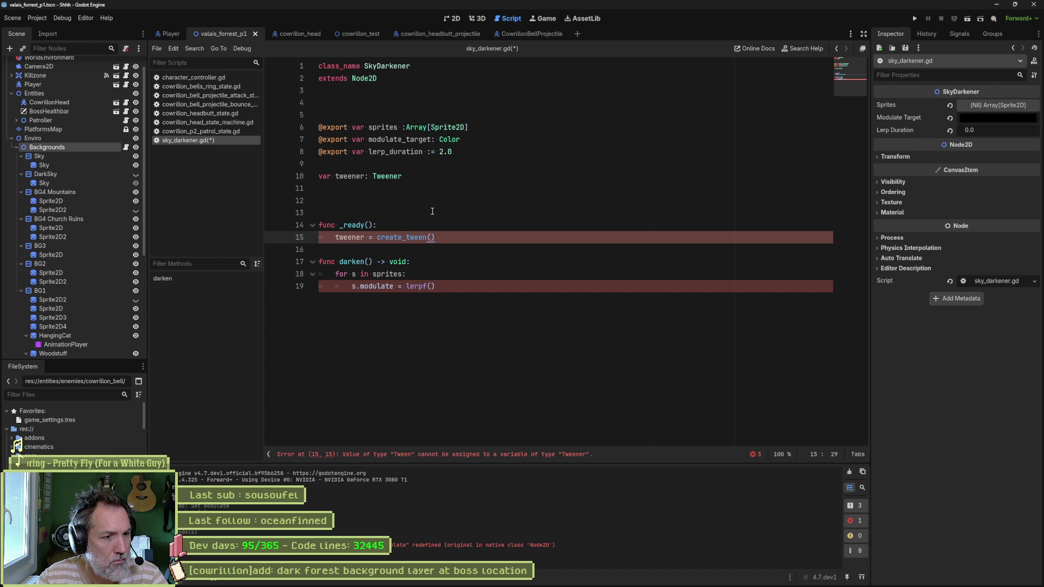
# Change tweener's type to Tween, replace the unfinished lerpf line with pass, and save.
pyautogui.click(400, 176)
pyautogui.press('BackSpace')
pyautogui.press('BackSpace')
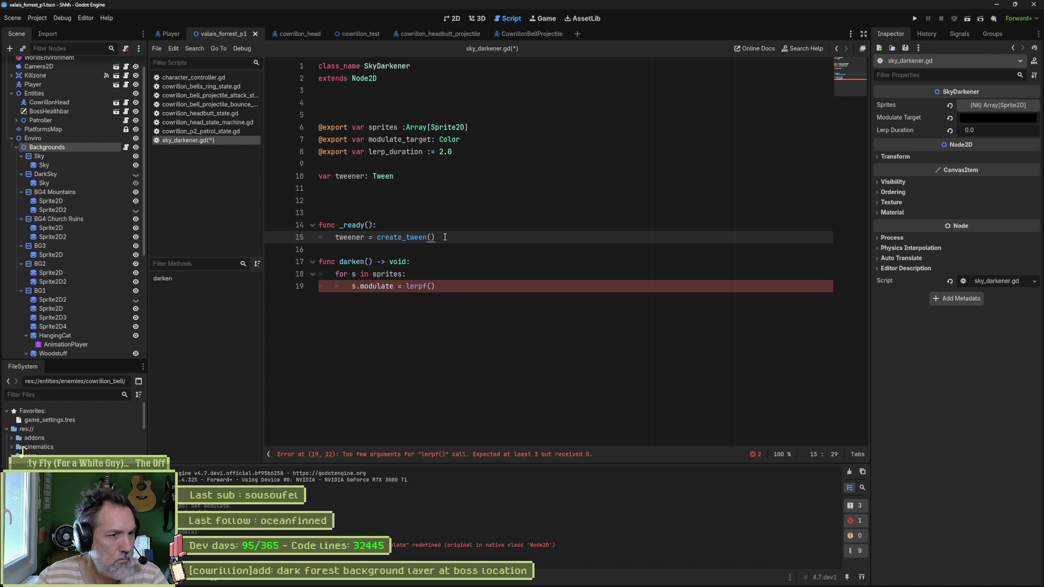
pyautogui.press('Down')
pyautogui.press('Return')
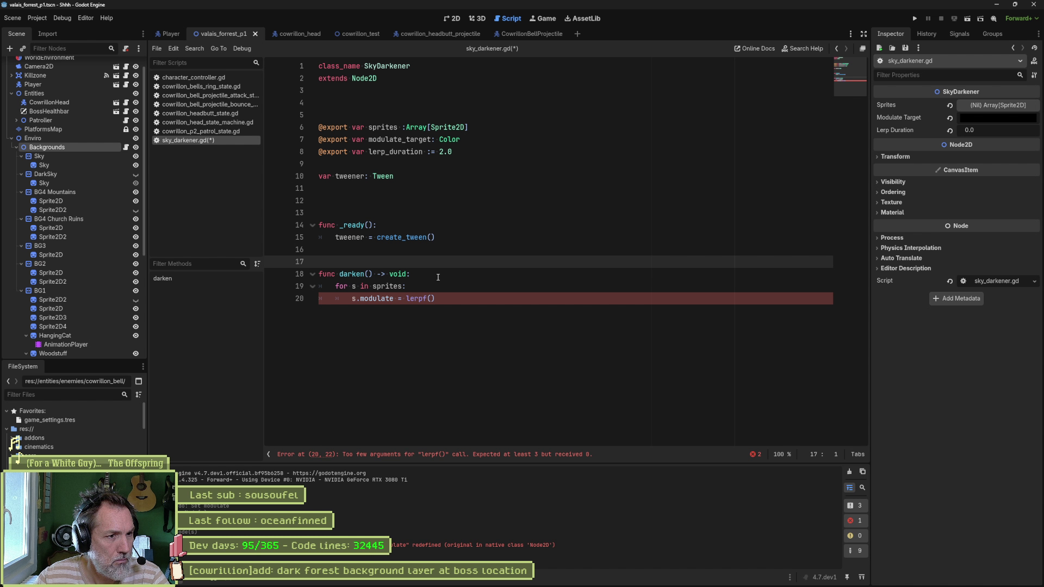
pyautogui.moveTo(440, 298); pyautogui.dragTo(352, 299)
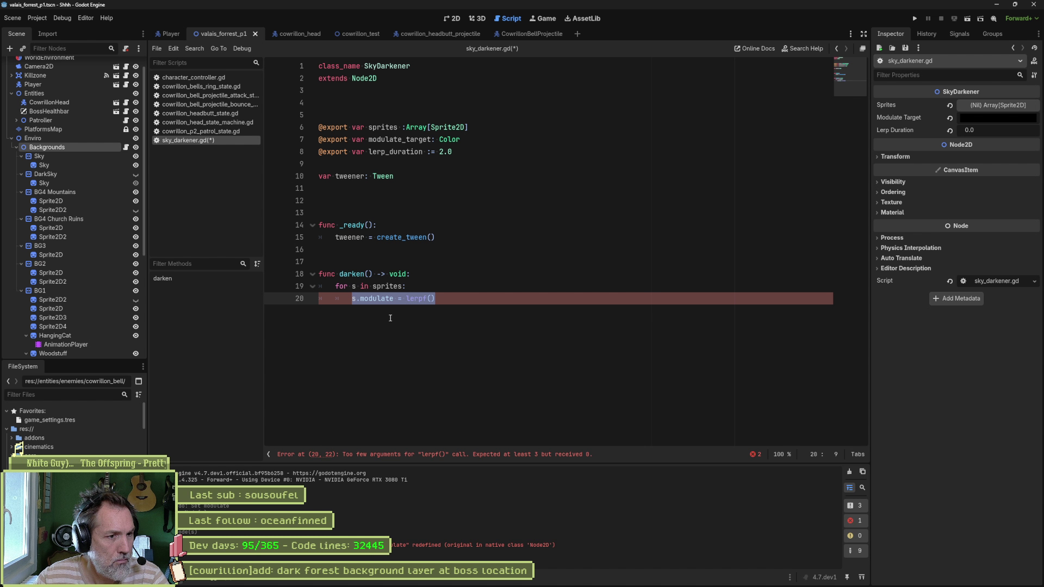
pyautogui.write('pass')
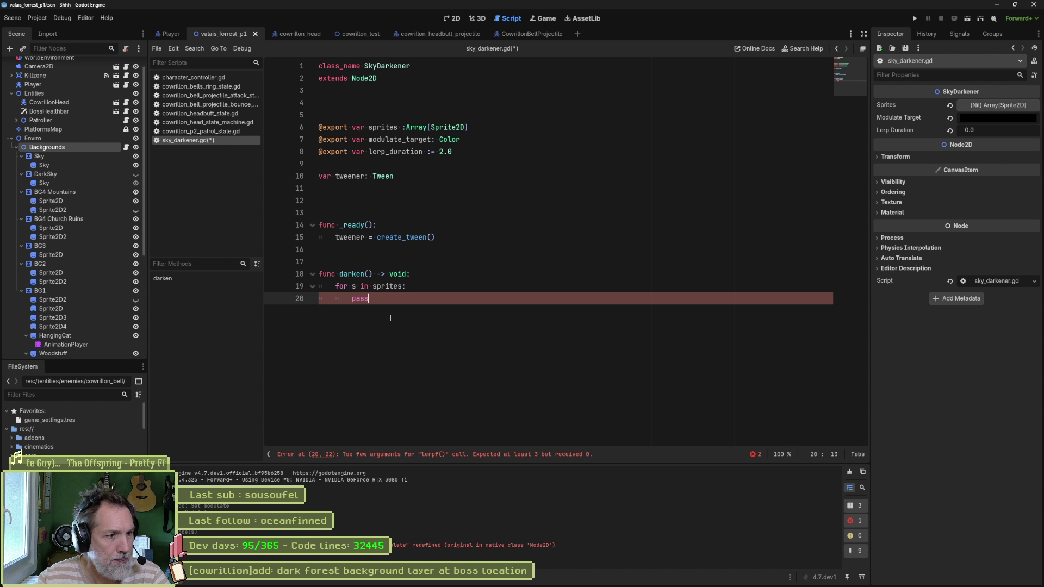
pyautogui.hotkey('ctrl', 's')
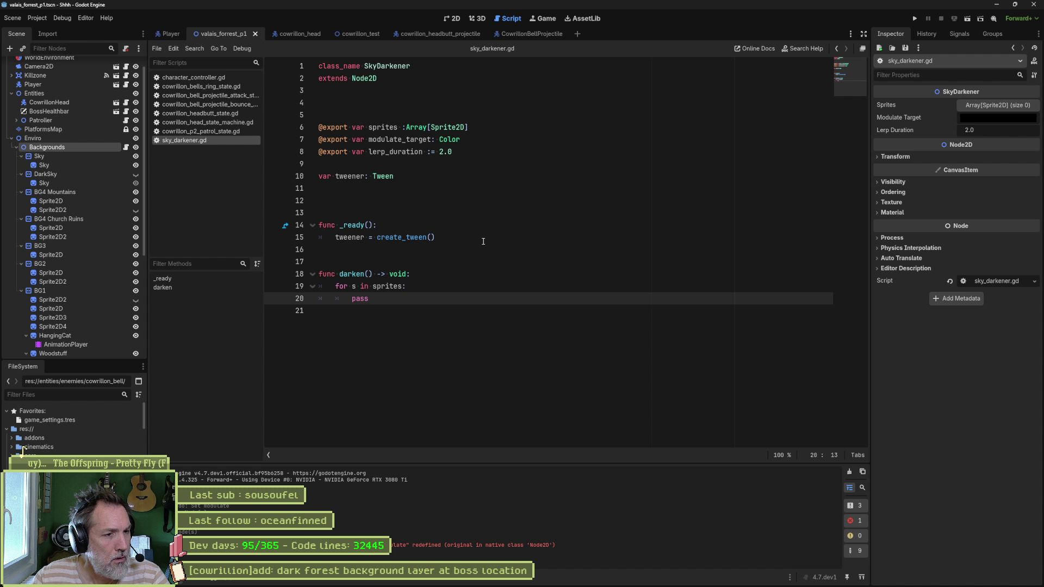
# Read the create_tween and Tween docs, copying the example's tween_property and tween_callback lines.
pyautogui.keyDown('ctrl'); pyautogui.click(406, 238); pyautogui.keyUp('ctrl')
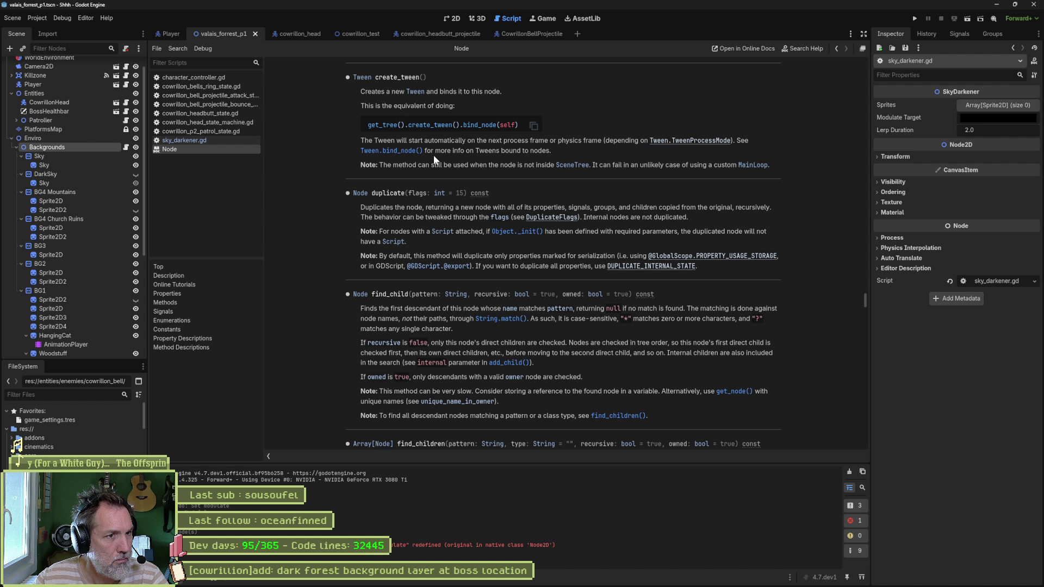
pyautogui.click(416, 92)
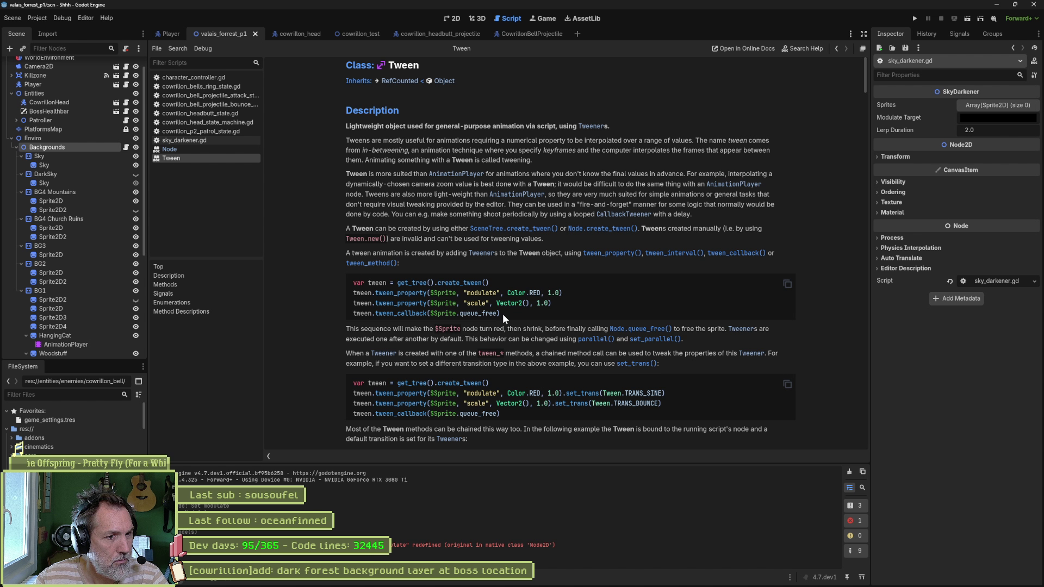
pyautogui.moveTo(502, 315)
pyautogui.mouseDown()
pyautogui.moveTo(535, 293)
pyautogui.moveTo(499, 284)
pyautogui.mouseUp()
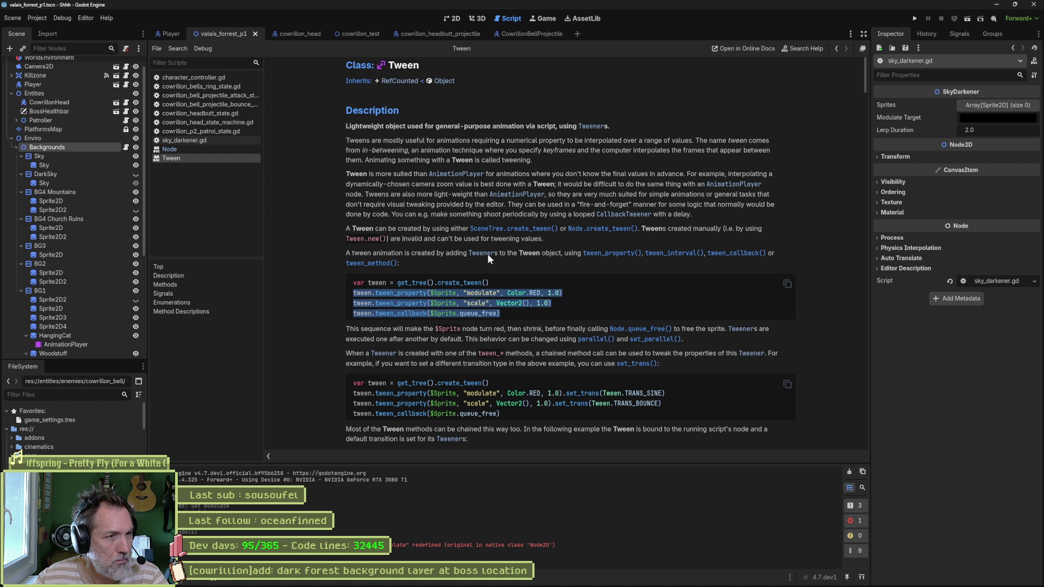
pyautogui.click(208, 141)
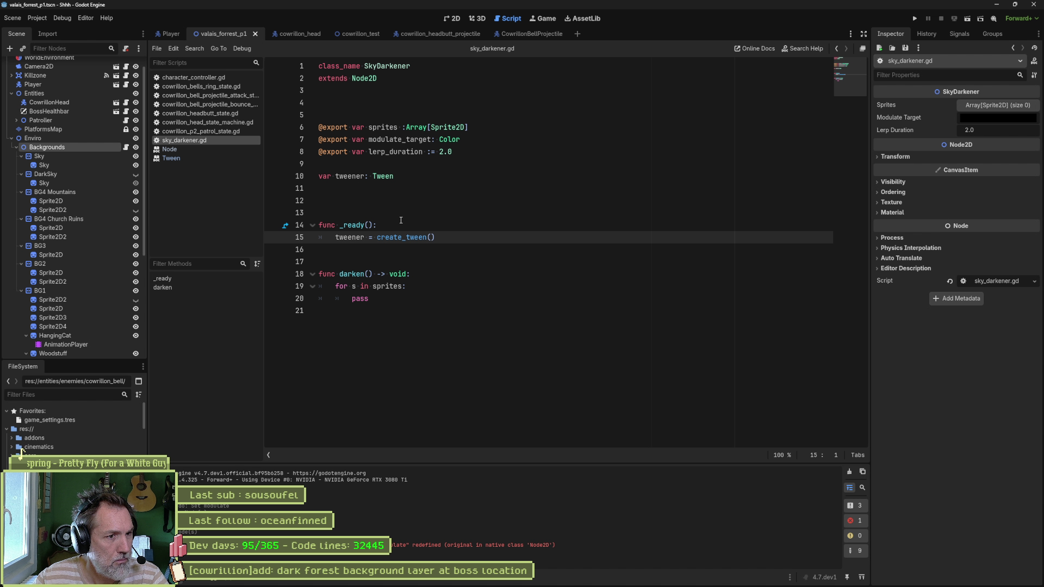
# Paste the Tween example after create_tween() and put each tween_property call on its own line.
pyautogui.hotkey('ctrl', 'v')
pyautogui.click(459, 237)
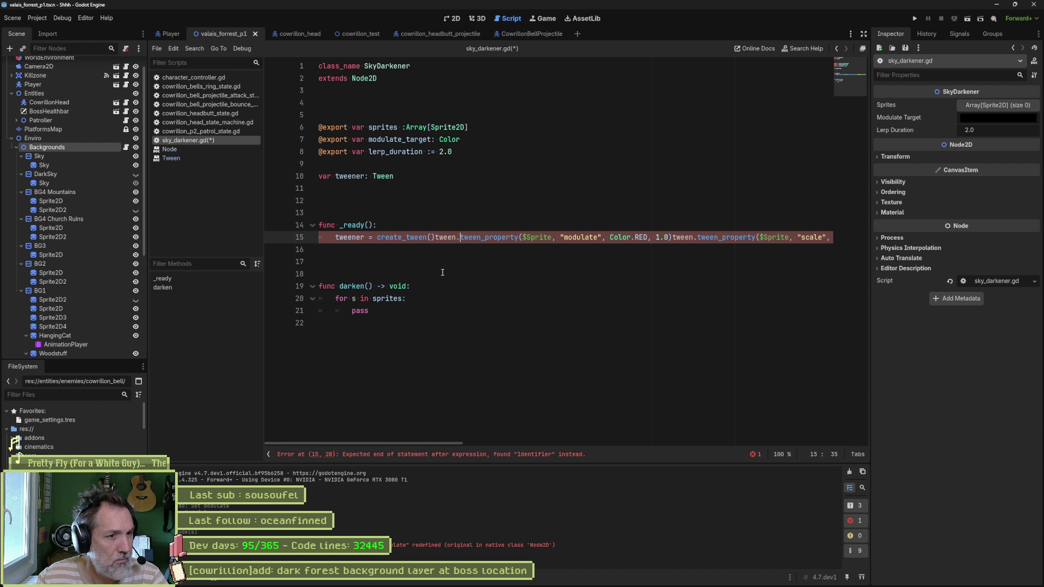
pyautogui.hotkey('ctrl', 'Left')
pyautogui.press('Return')
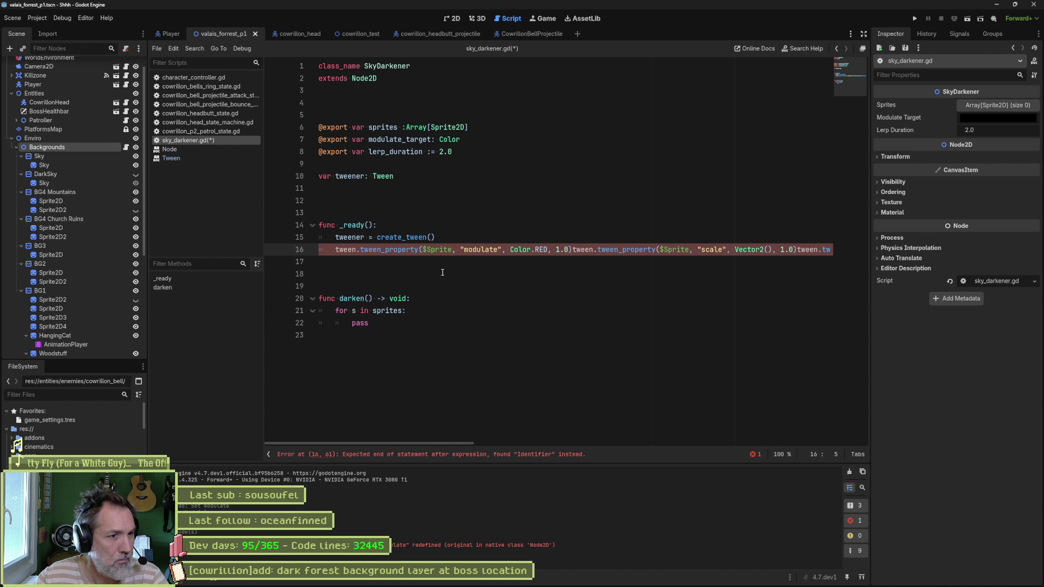
pyautogui.click(573, 250)
pyautogui.press('Return')
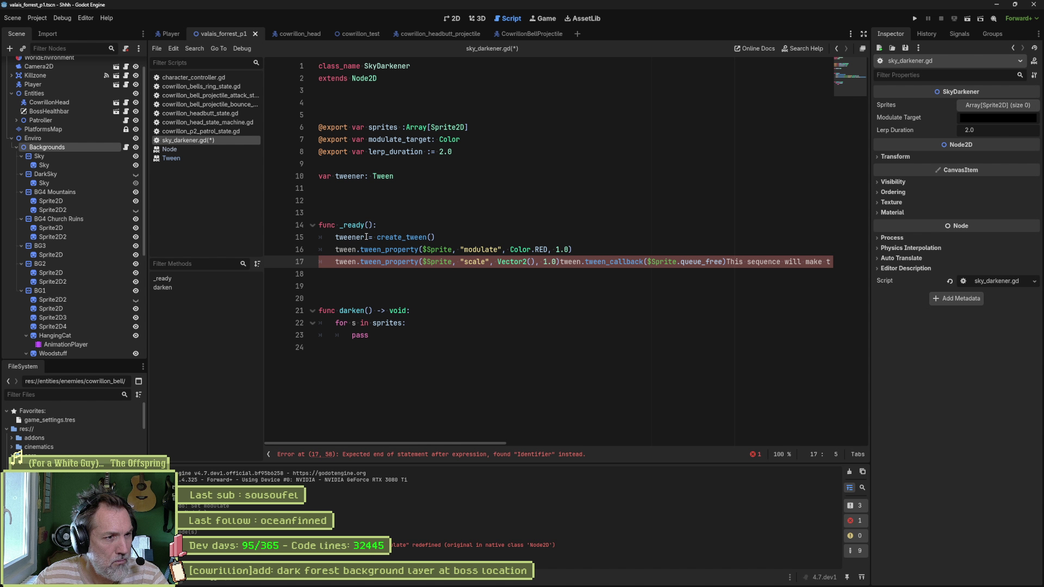
# Rename the tweener variable to tween in its declaration and in _ready.
pyautogui.click(363, 176)
pyautogui.press('Delete')
pyautogui.press('Delete')
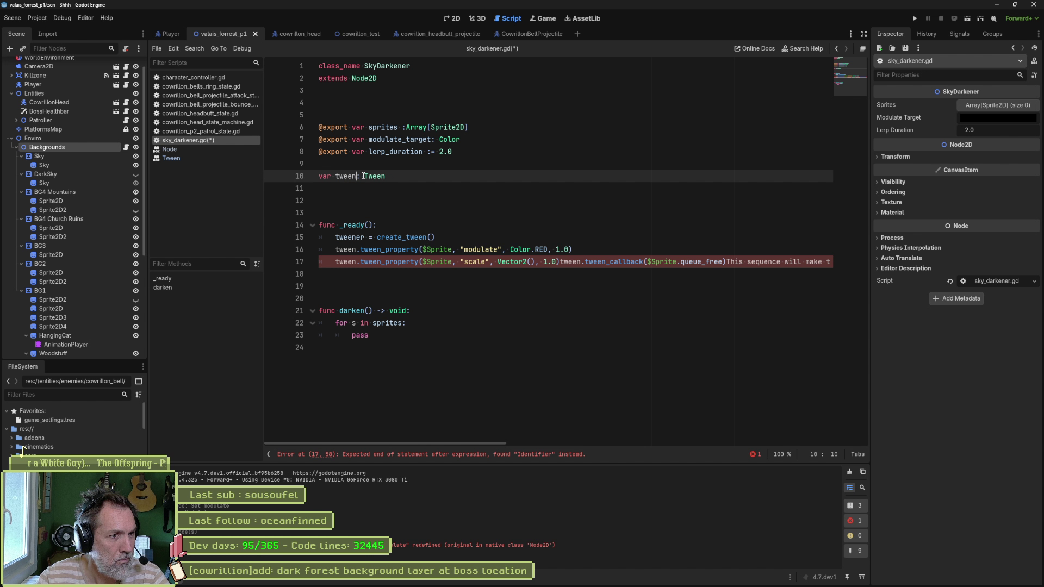
pyautogui.click(365, 239)
pyautogui.press('Delete')
pyautogui.press('Delete')
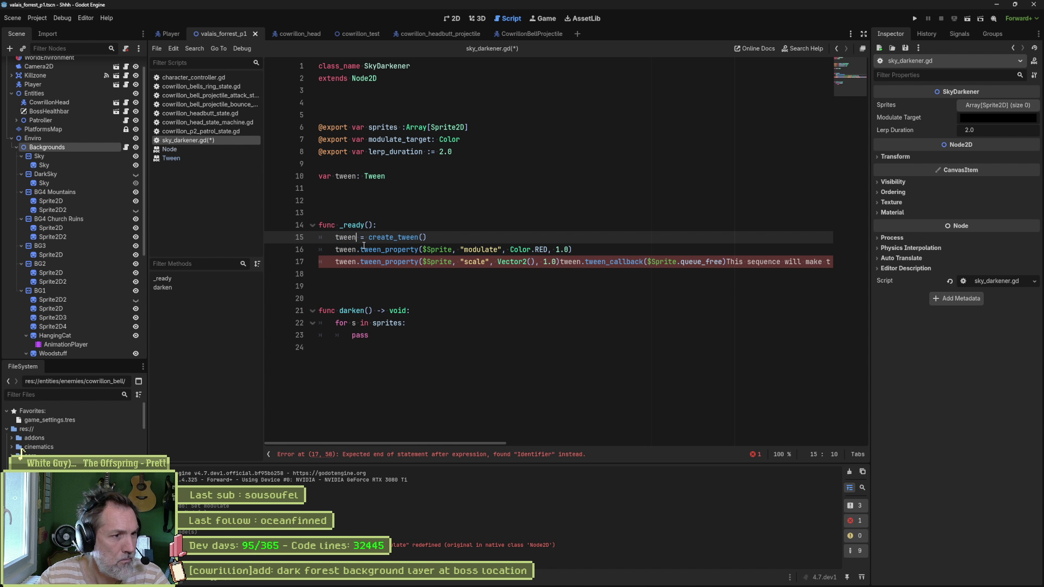
pyautogui.click(436, 273)
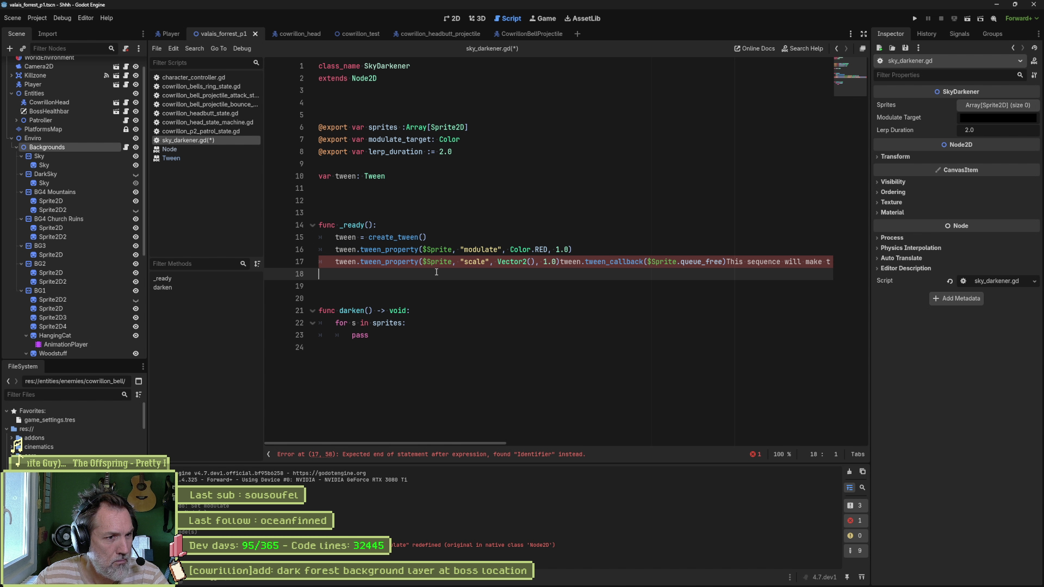
# Delete the tween_callback line, keeping the modulate and scale tween_property calls on $Sprite.
pyautogui.click(560, 263)
pyautogui.press('Return')
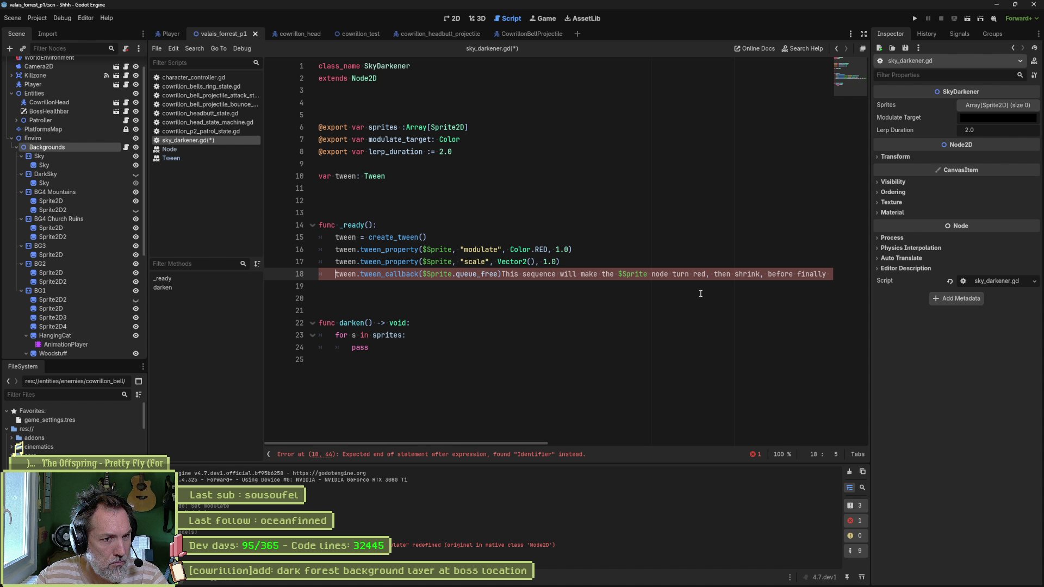
pyautogui.click(500, 274)
pyautogui.write('#')
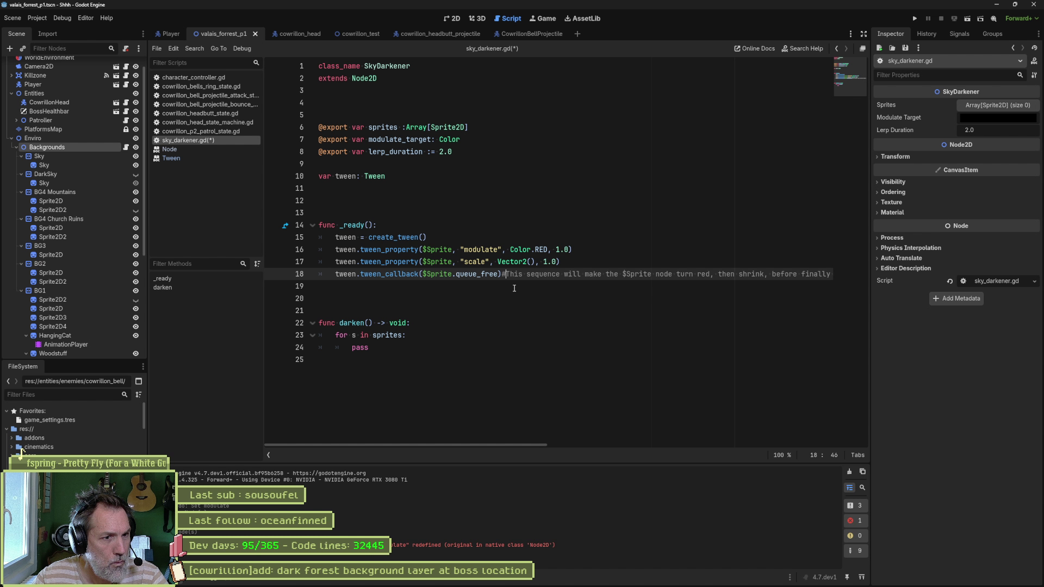
pyautogui.click(471, 274)
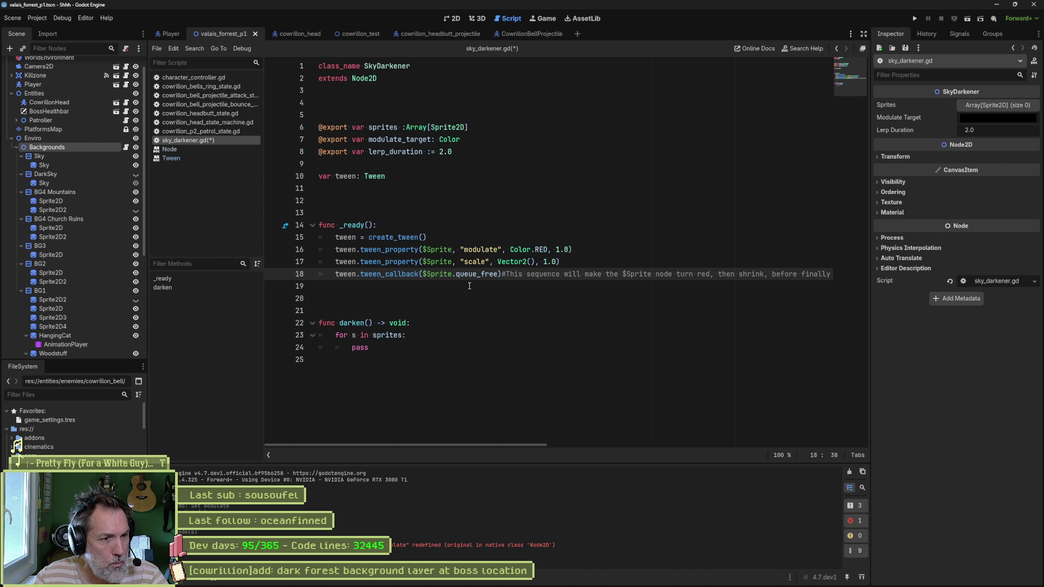
pyautogui.hotkey('ctrl', 'shift', 'k')
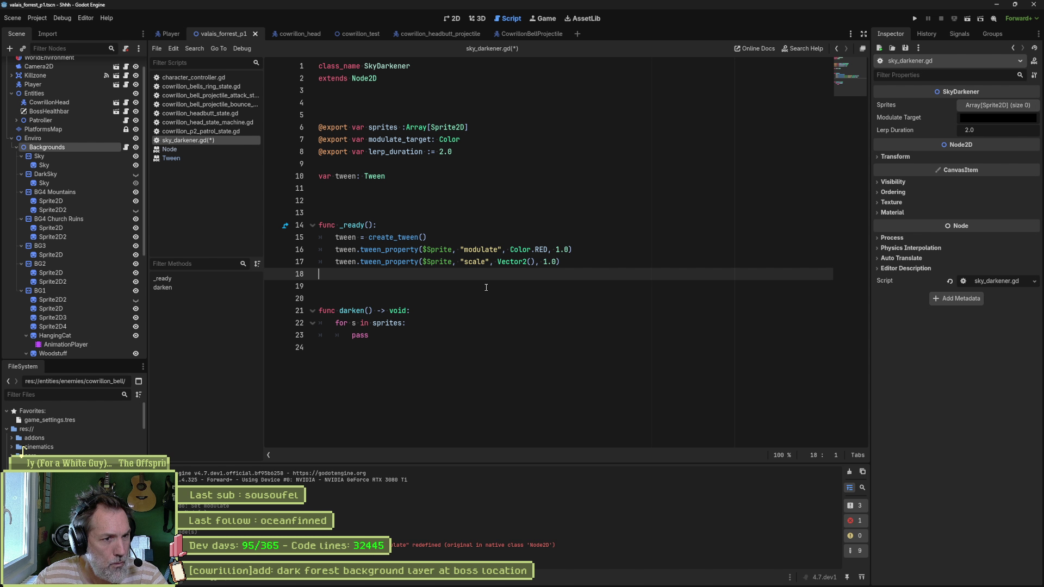
pyautogui.doubleClick(438, 249)
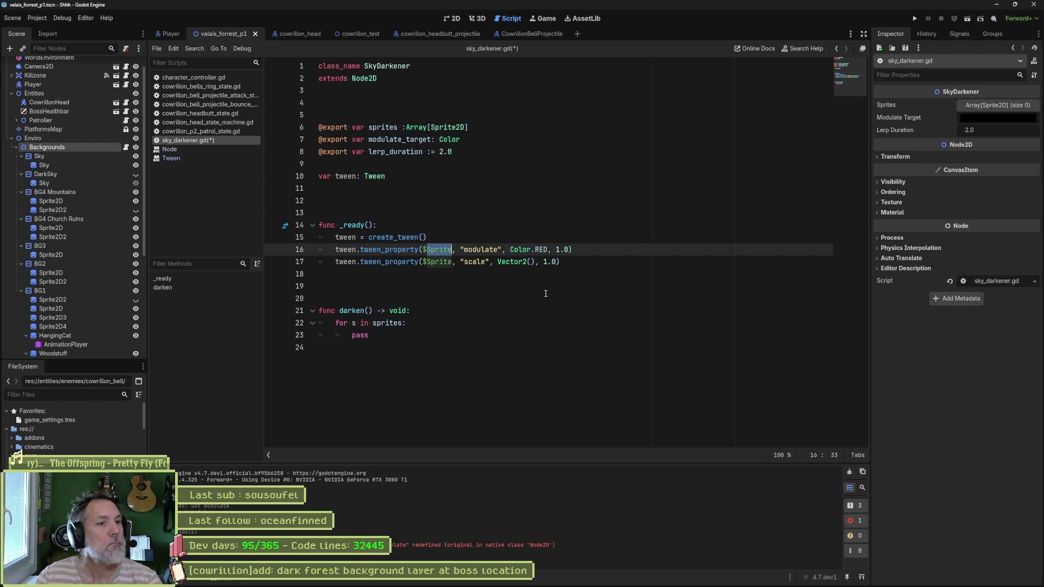
# Add tween.pause() on a new line right after create_tween() in _ready.
pyautogui.click(472, 238)
pyautogui.press('Return')
pyautogui.write('twee')
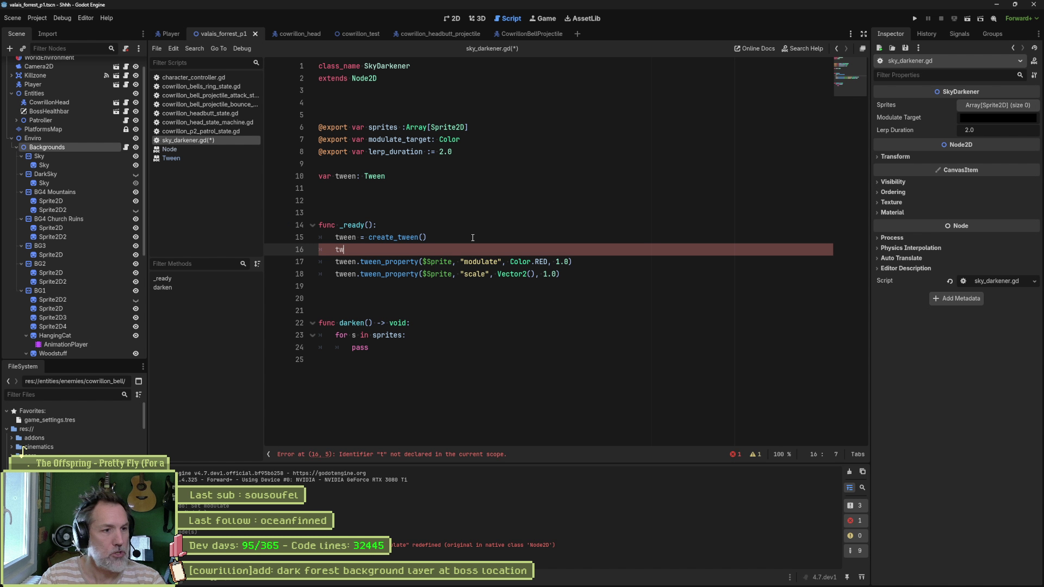
pyautogui.write('n.pau')
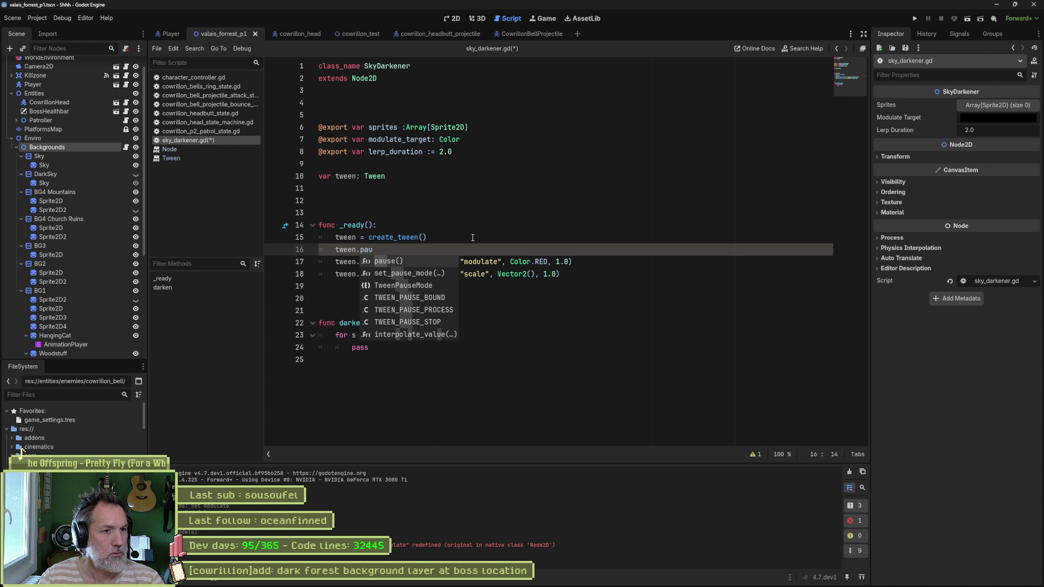
pyautogui.press('Return')
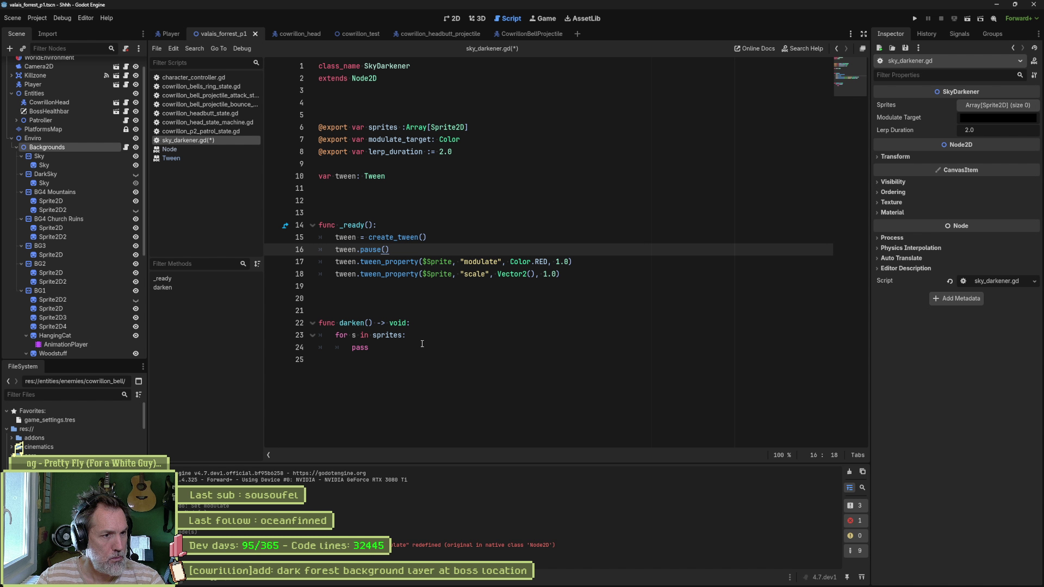
# Insert a 'for s in sprites:' loop after tween.pause() and indent both tween_property lines inside it.
pyautogui.moveTo(577, 274); pyautogui.dragTo(573, 219)
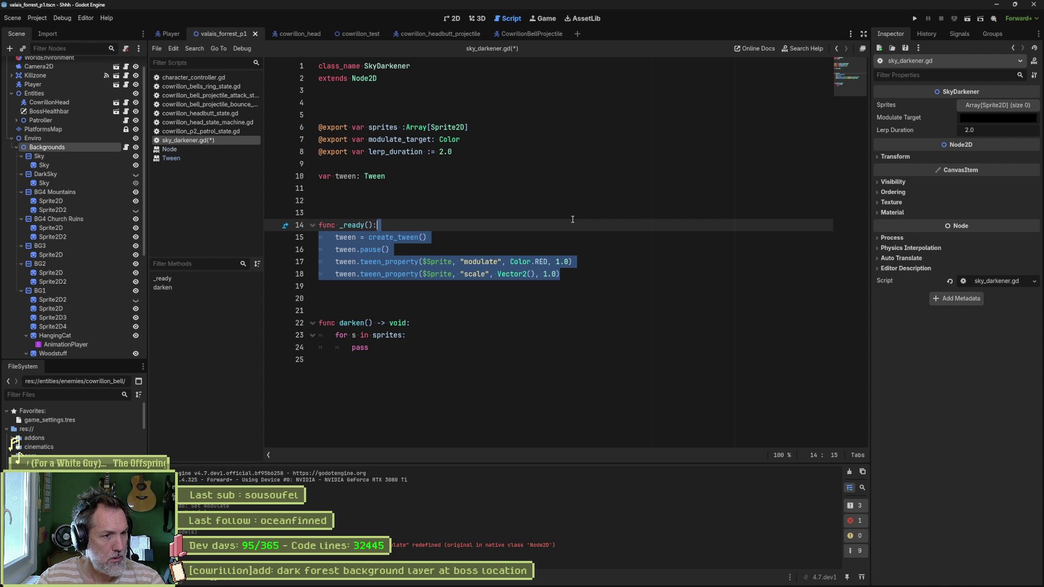
pyautogui.moveTo(409, 337); pyautogui.dragTo(413, 323)
pyautogui.hotkey('ctrl', 'c')
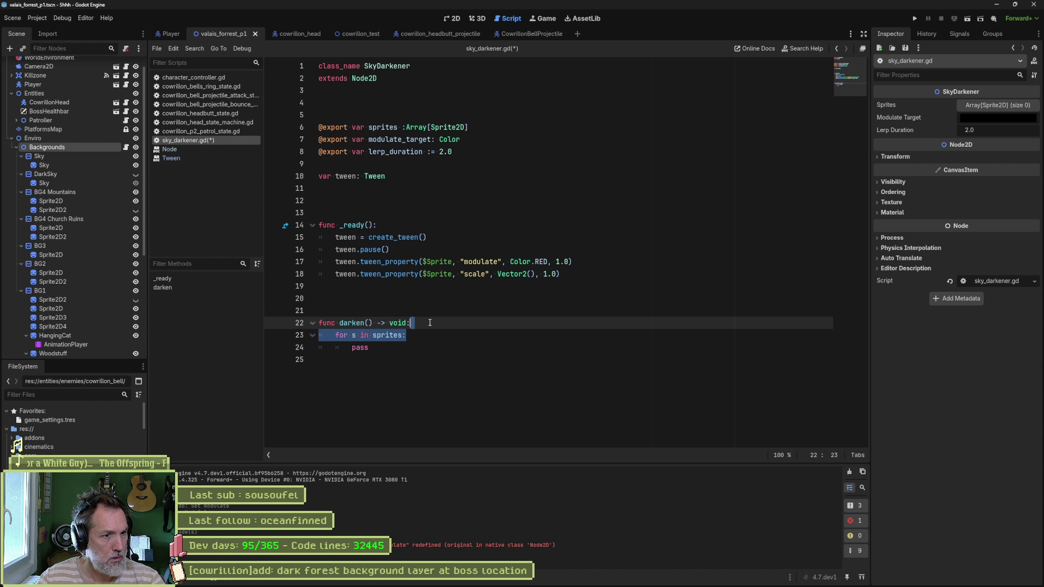
pyautogui.click(418, 226)
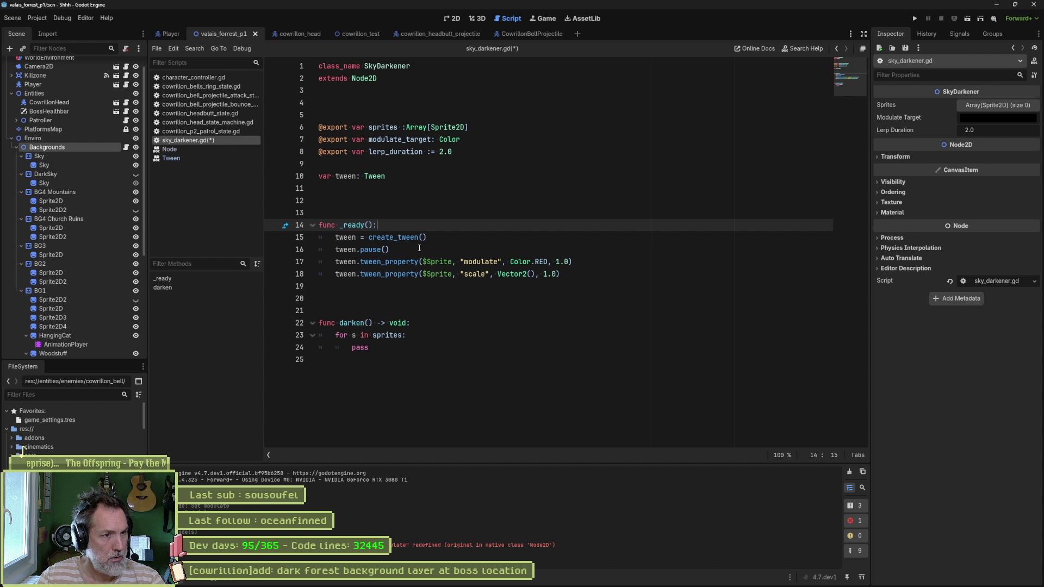
pyautogui.click(415, 249)
pyautogui.press('Return')
pyautogui.hotkey('ctrl', 'v')
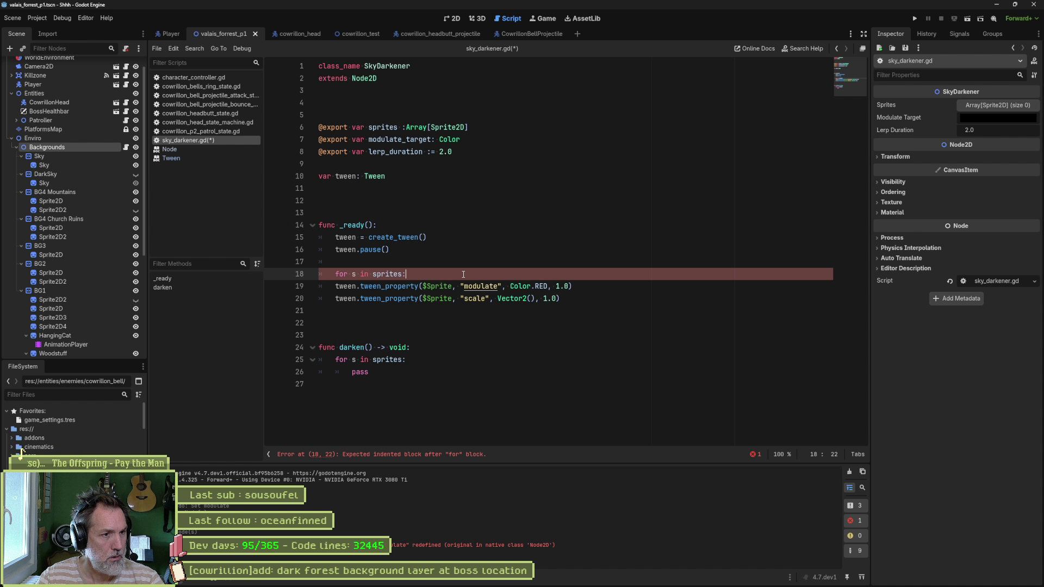
pyautogui.moveTo(407, 286); pyautogui.dragTo(407, 298)
pyautogui.press('Tab')
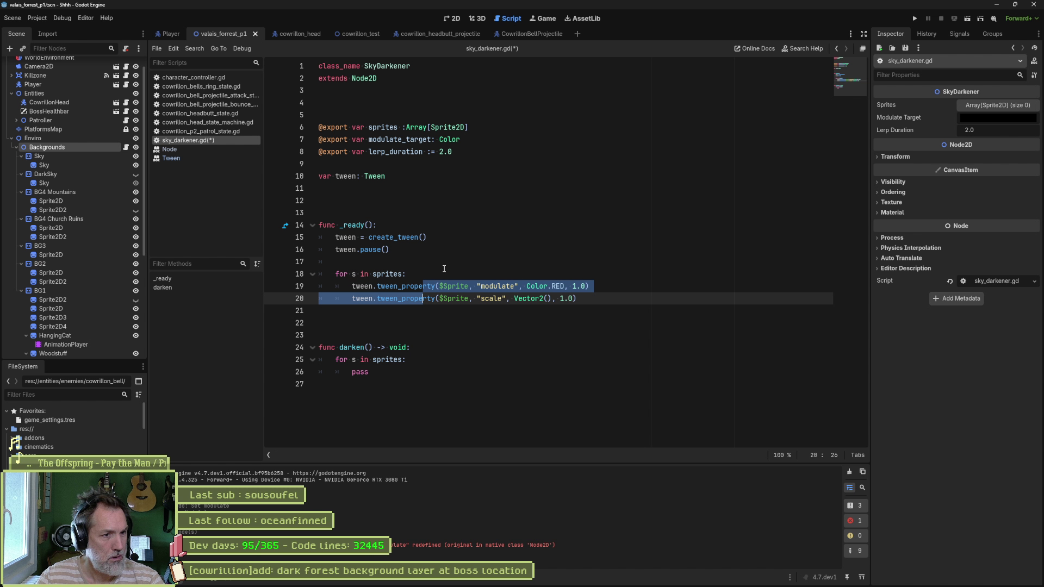
# Replace $Sprite with s in the modulate tween to Color.RED and delete the scale tween line.
pyautogui.doubleClick(354, 274)
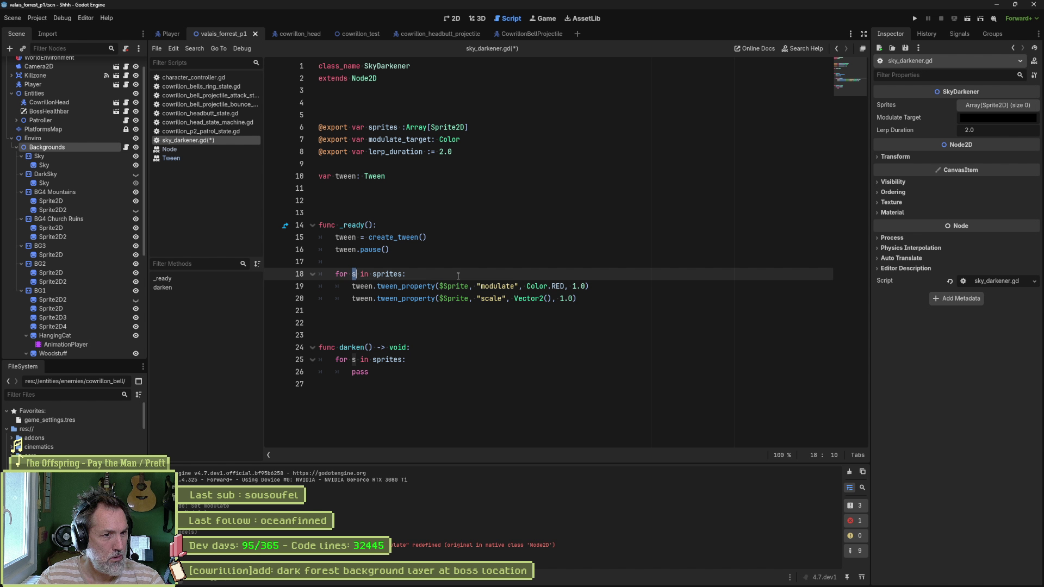
pyautogui.click(441, 286)
pyautogui.moveTo(468, 286)
pyautogui.mouseDown()
pyautogui.moveTo(441, 286)
pyautogui.moveTo(440, 299)
pyautogui.mouseUp()
pyautogui.write('s, "')
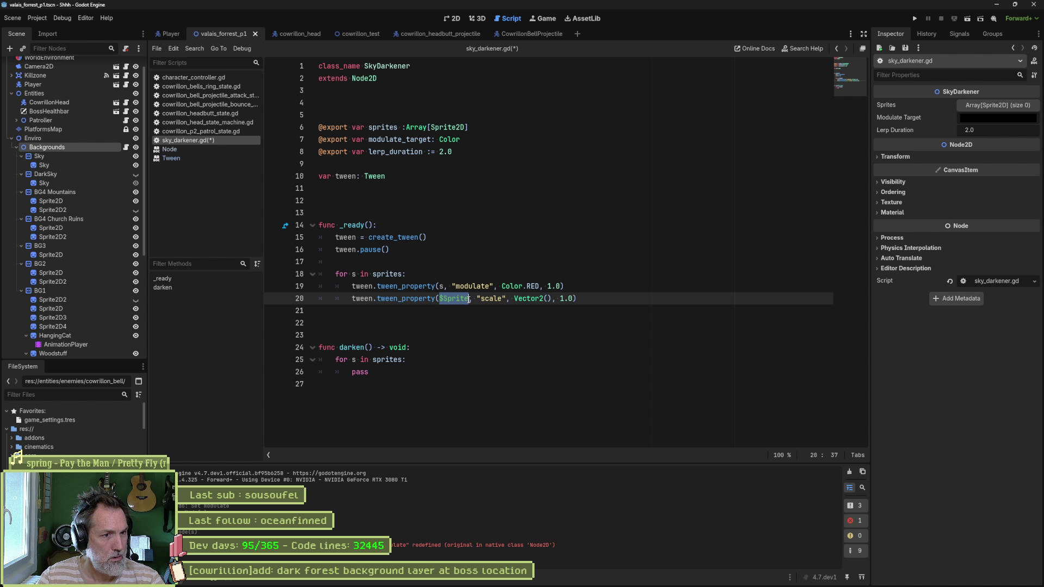
pyautogui.write('s')
pyautogui.click(485, 266)
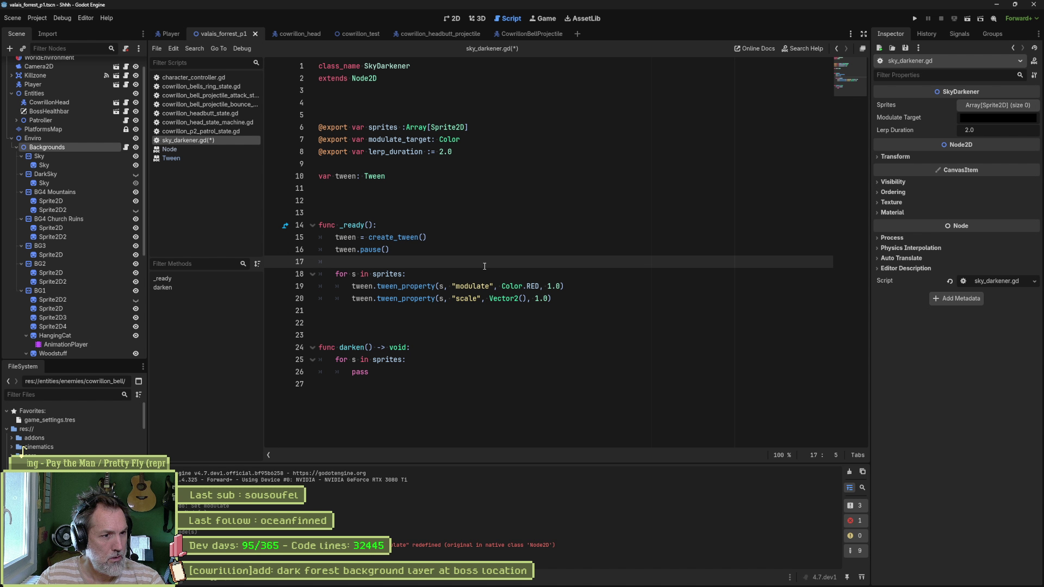
pyautogui.click(567, 298)
pyautogui.hotkey('ctrl', 'shift', 'k')
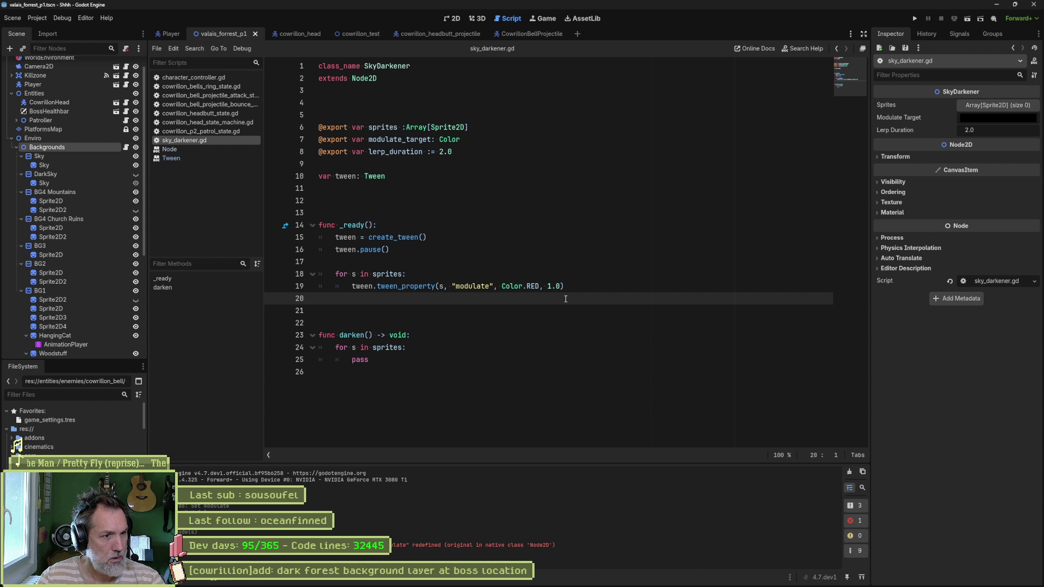